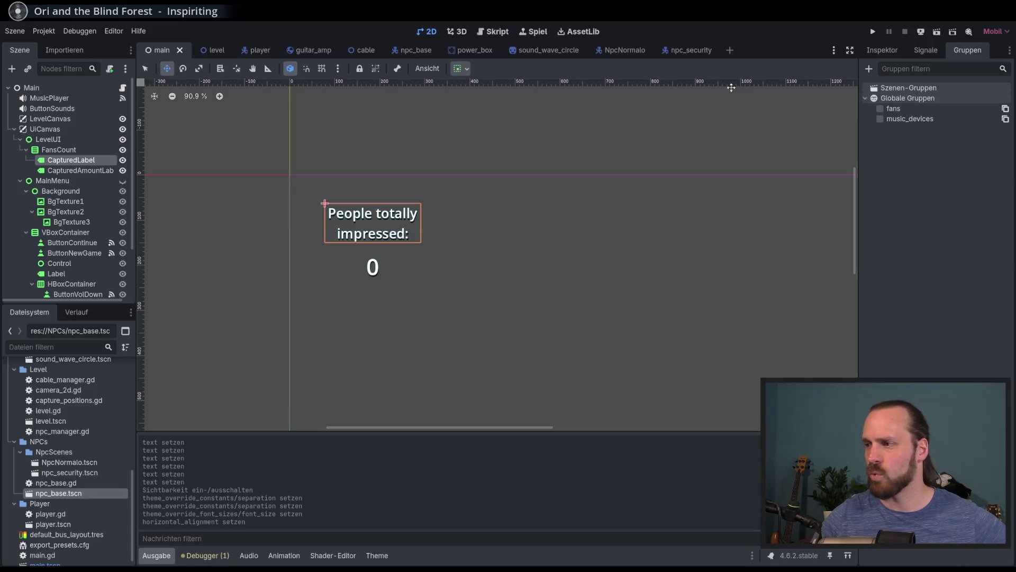
- In main.gd, delete the captured_amount_label.text update line from _physics_process
mouse_move(235, 56)
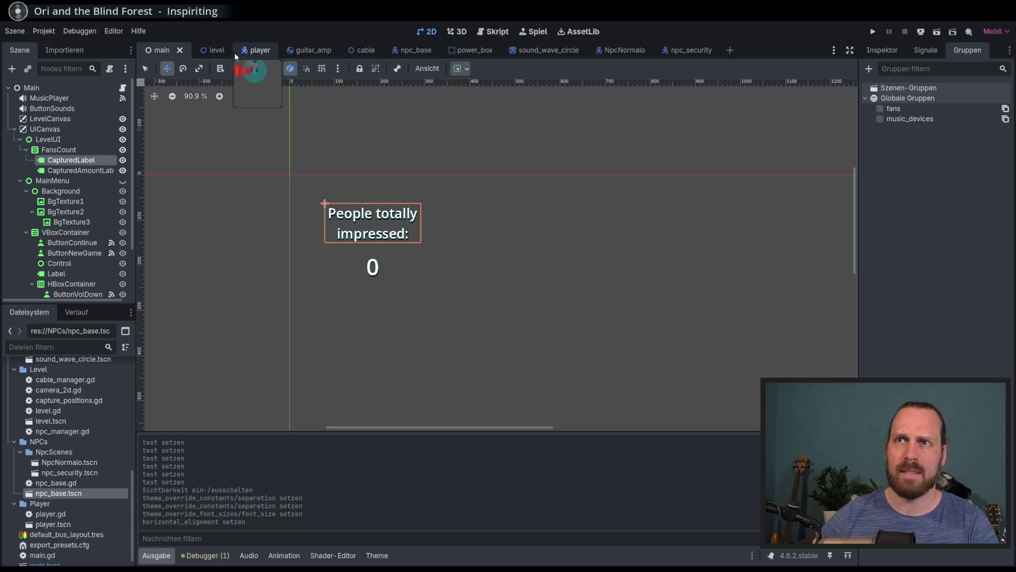
click(493, 32)
scroll(488, 223, down, 5)
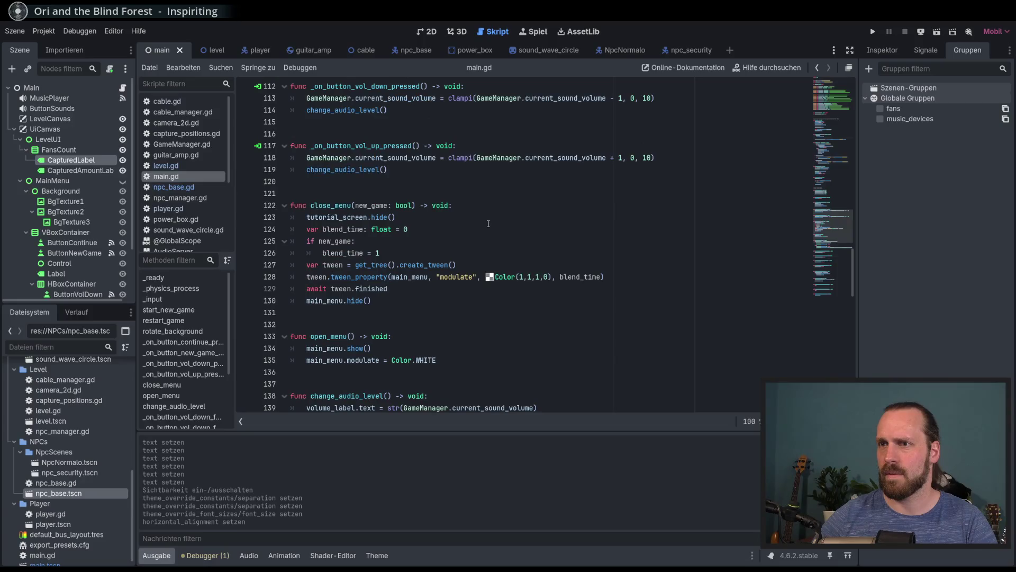
scroll(440, 263, up, 15)
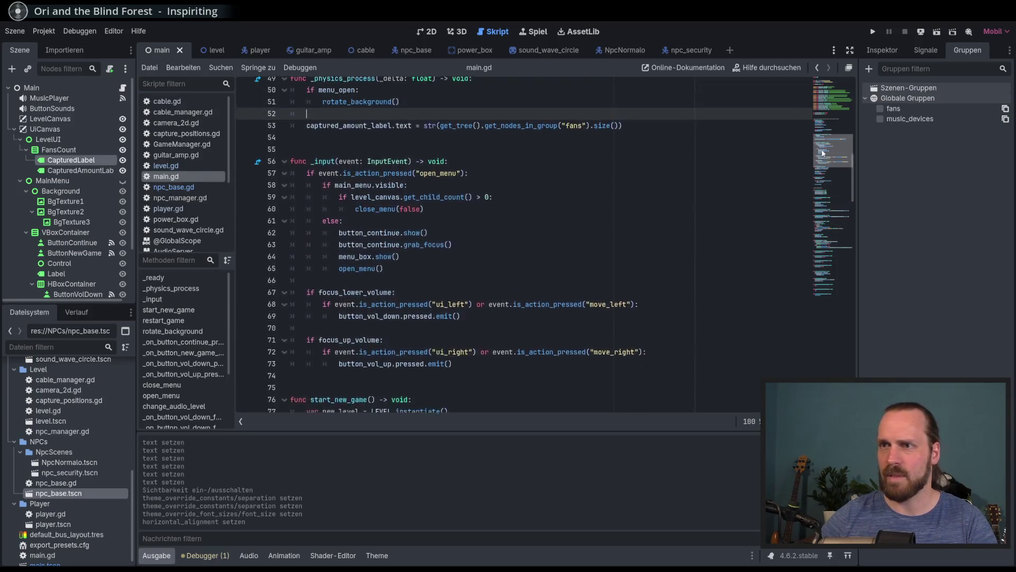
mouse_move(623, 233)
mouse_down()
mouse_move(648, 232)
mouse_move(624, 222)
mouse_move(625, 210)
mouse_up()
key(BackSpace)
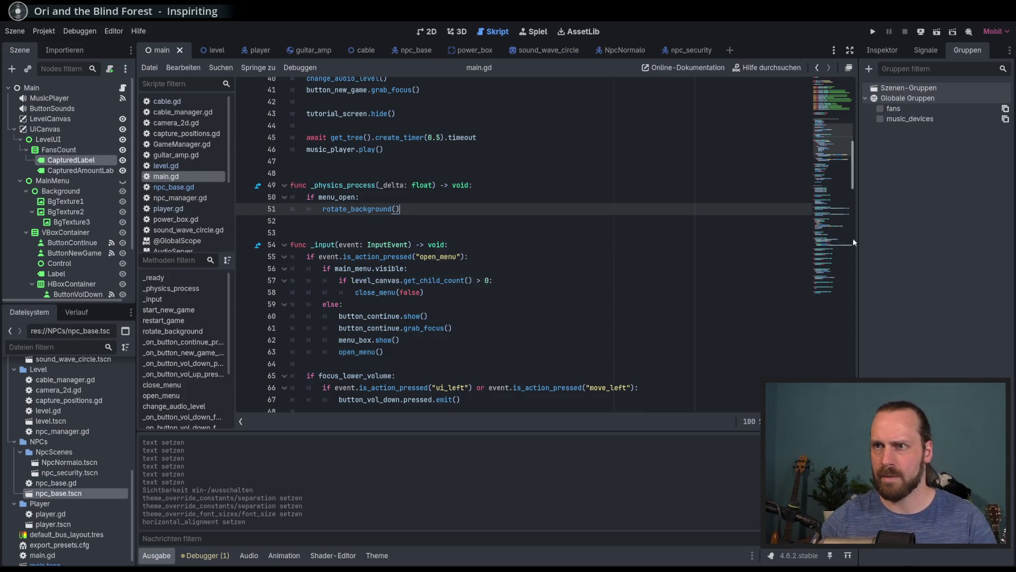
scroll(833, 259, down, 20)
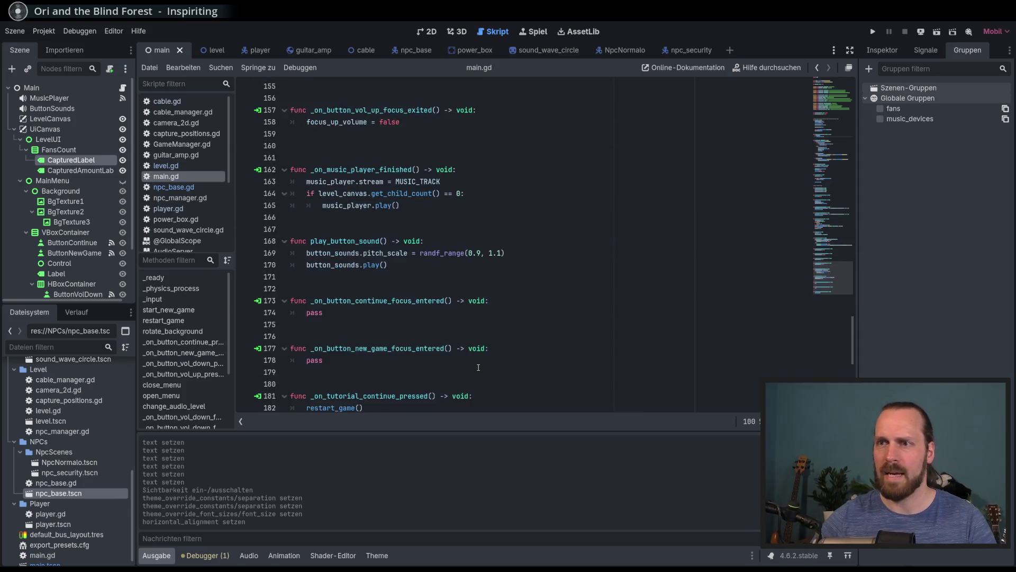
click(429, 336)
mouse_move(833, 203)
mouse_down()
mouse_move(824, 170)
mouse_move(830, 293)
mouse_up()
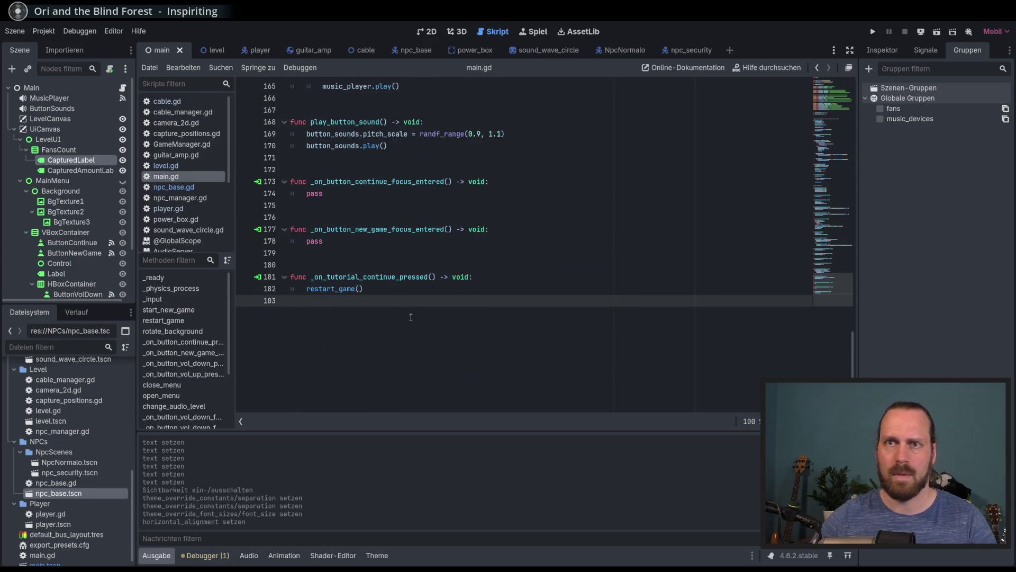
- Declare a new function add_score() -> void at the end of main.gd
key(Return)
key(Return)
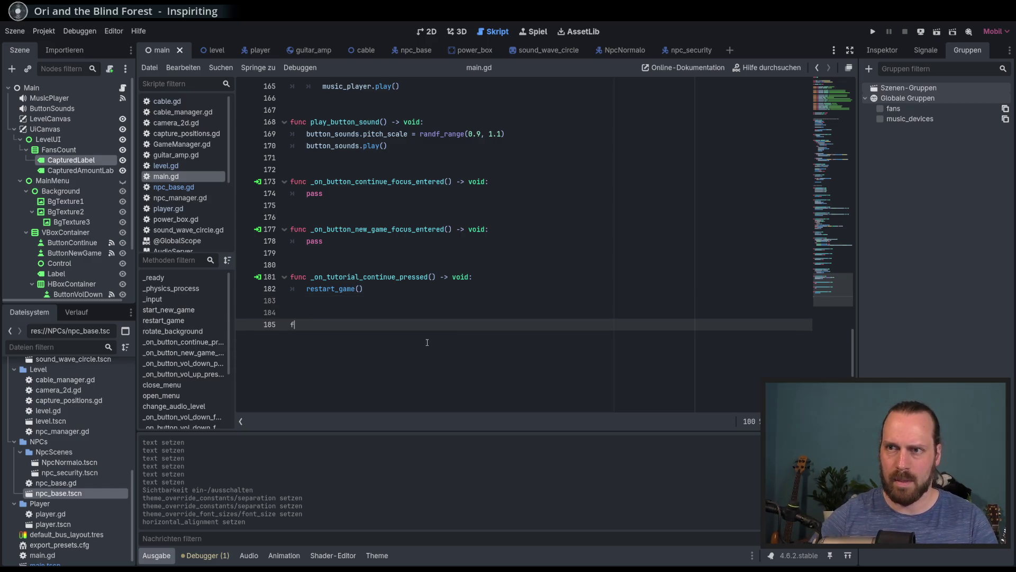
text(func update_)
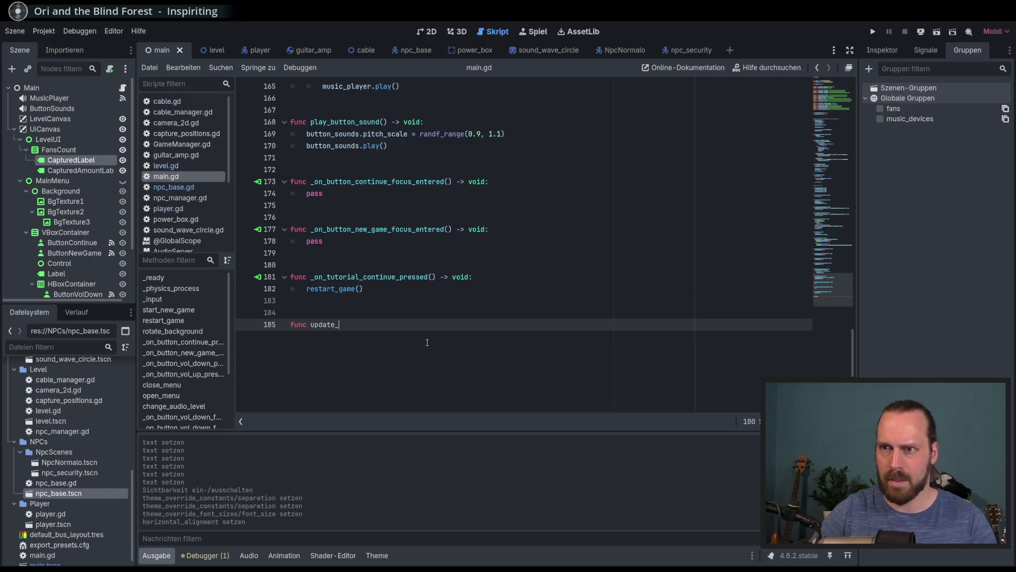
text(score_label)
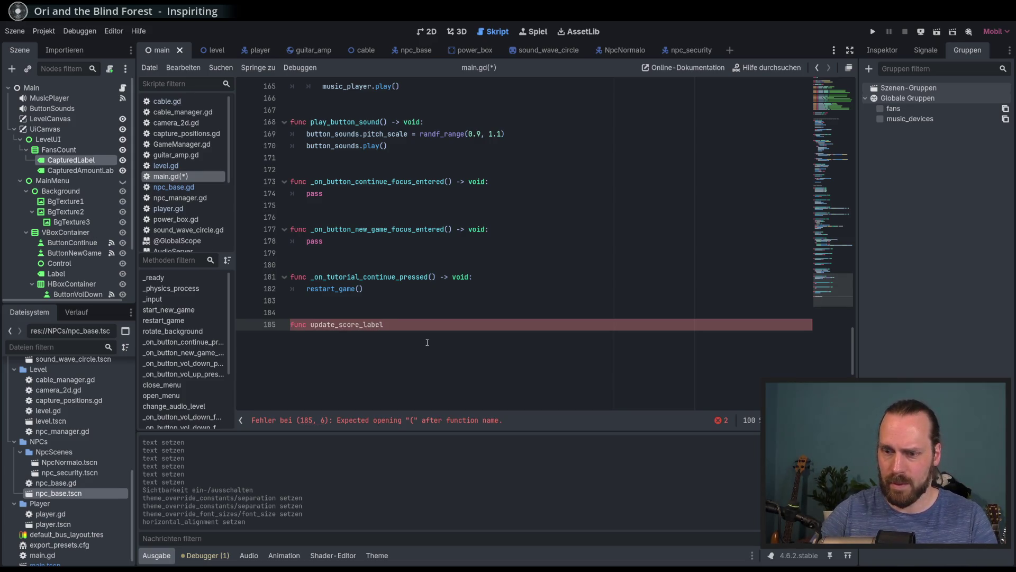
text(() ->)
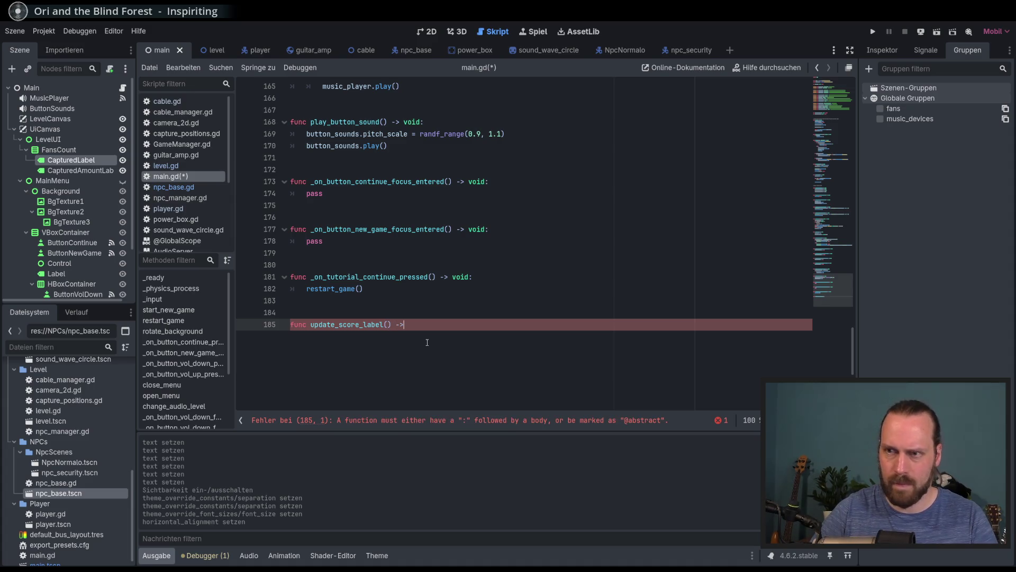
text( void:)
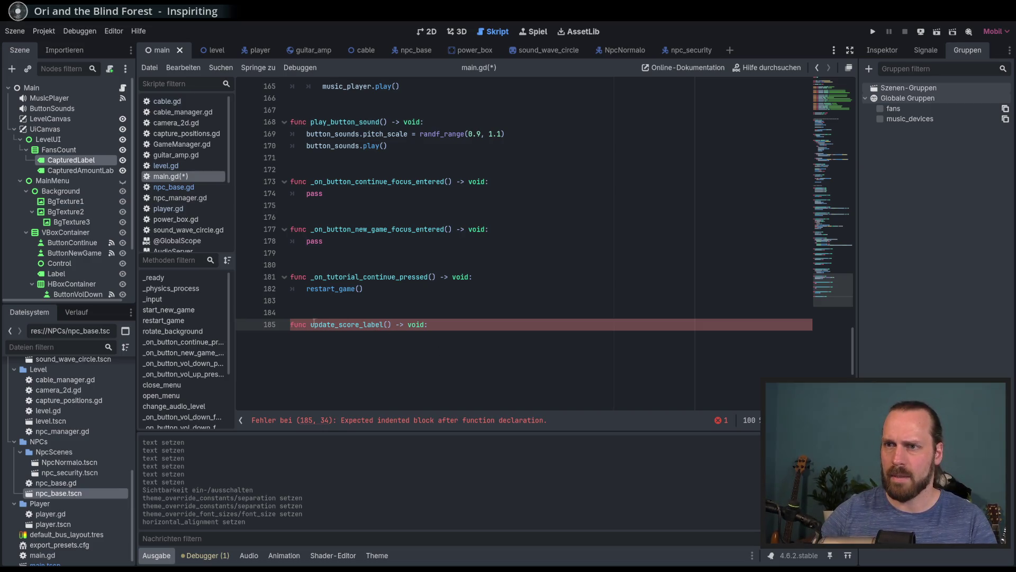
drag(363, 324, 311, 324)
text(add_score_)
key(Delete)
key(Delete)
key(Delete)
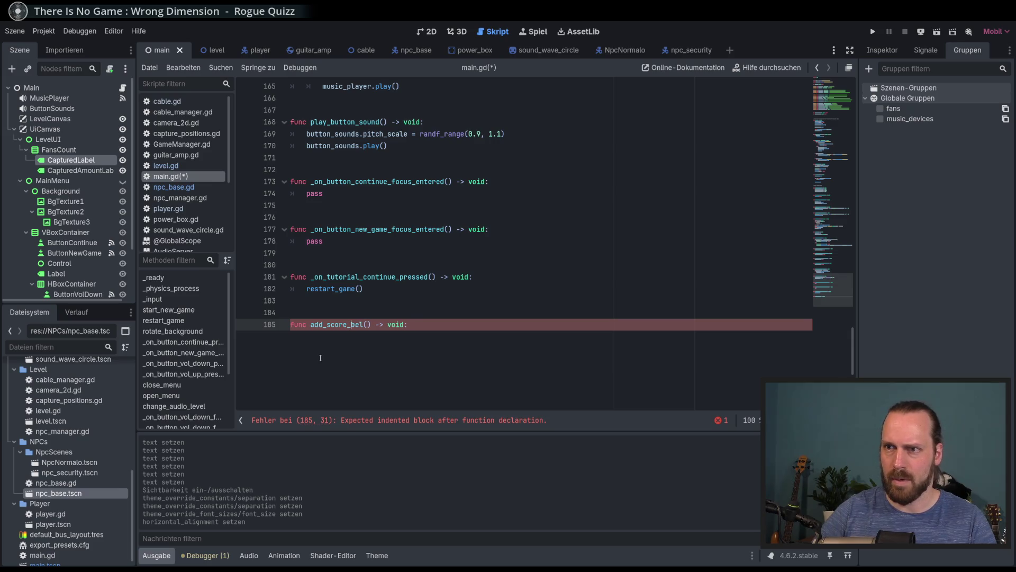
key(BackSpace)
click(386, 358)
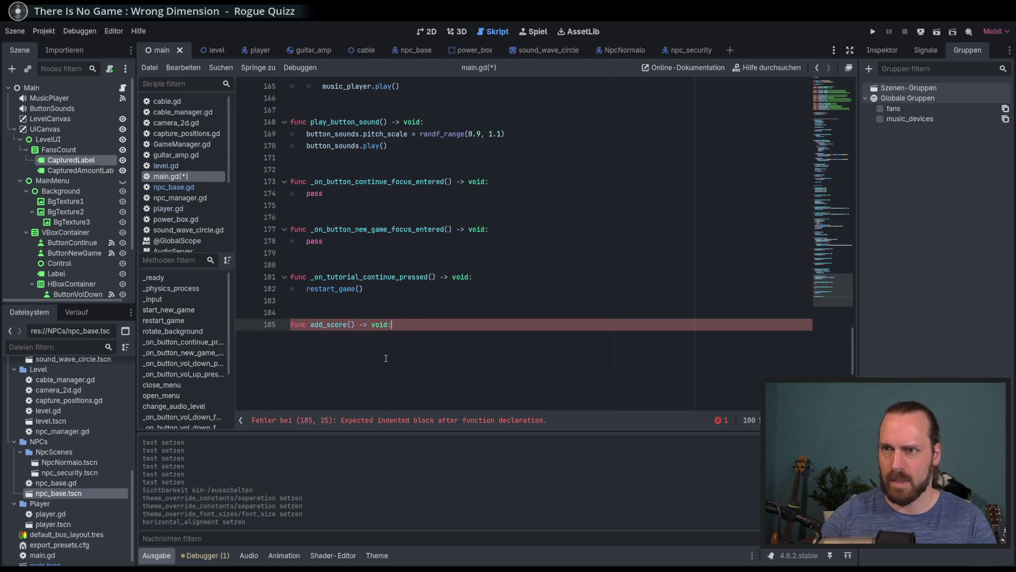
- Start add_score's body with captured_amount_label.text and save main.gd
key(Return)
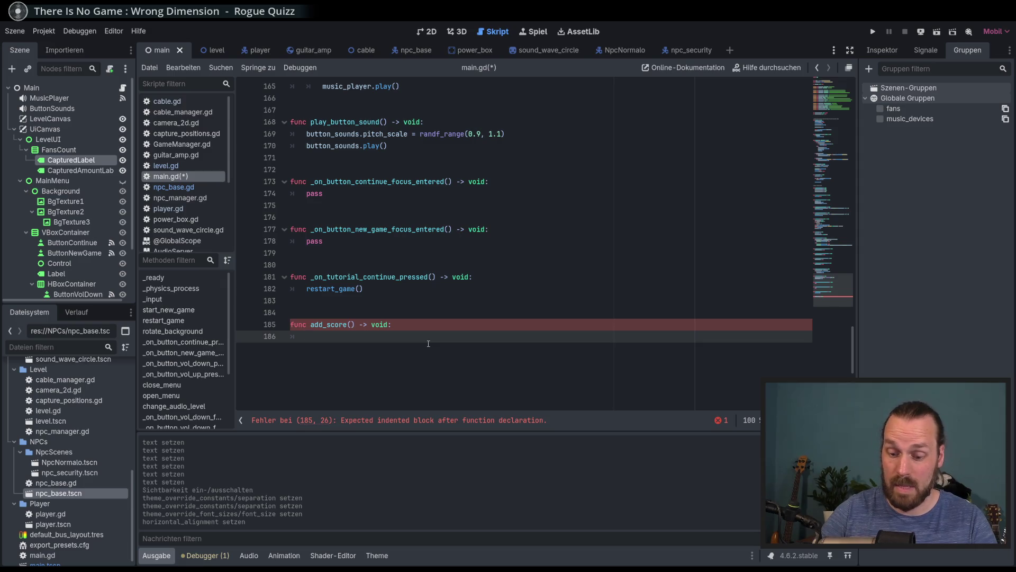
text(fans)
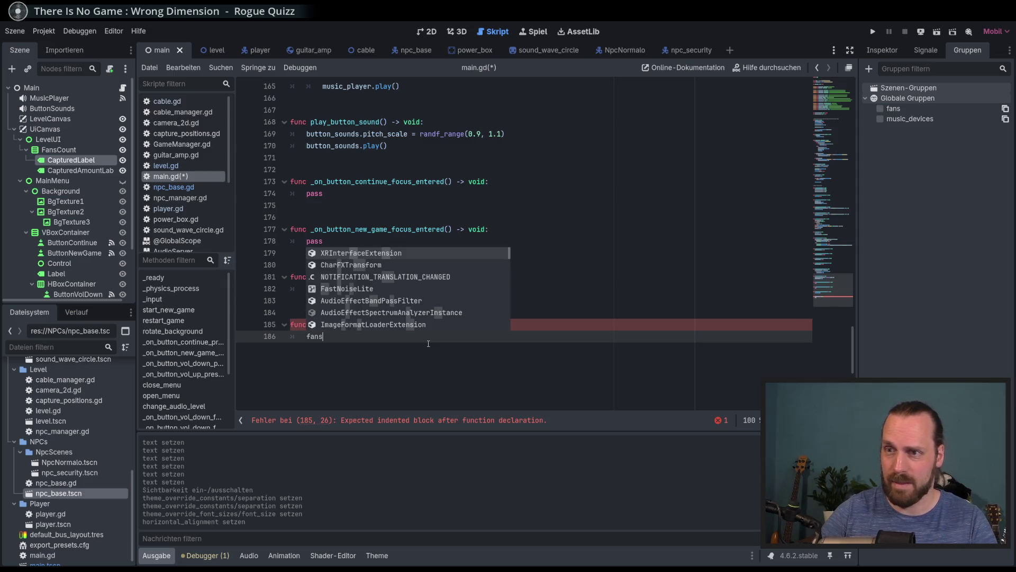
text(label)
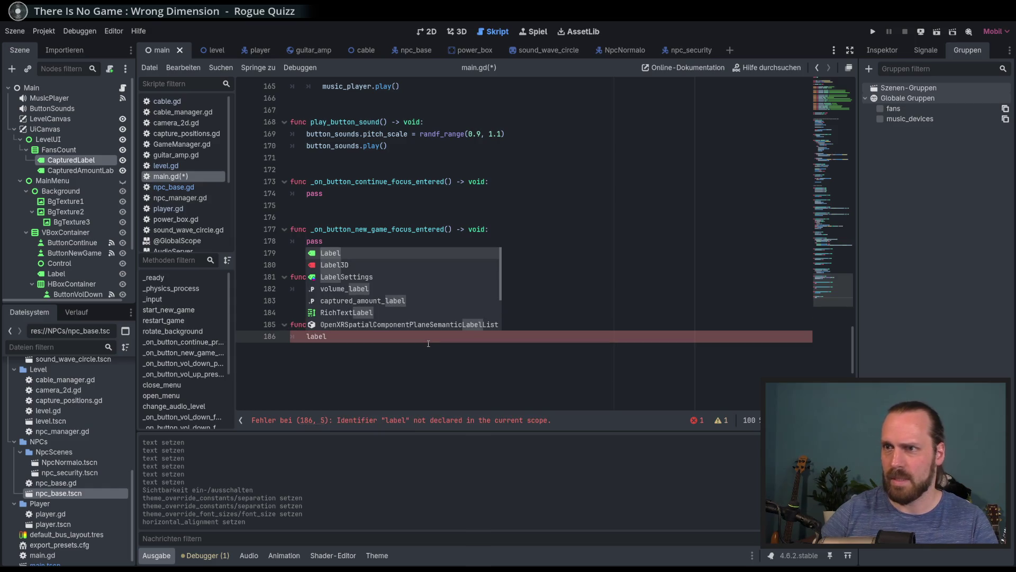
key(Down)
key(Down)
key(Down)
key(Return)
text(.text =)
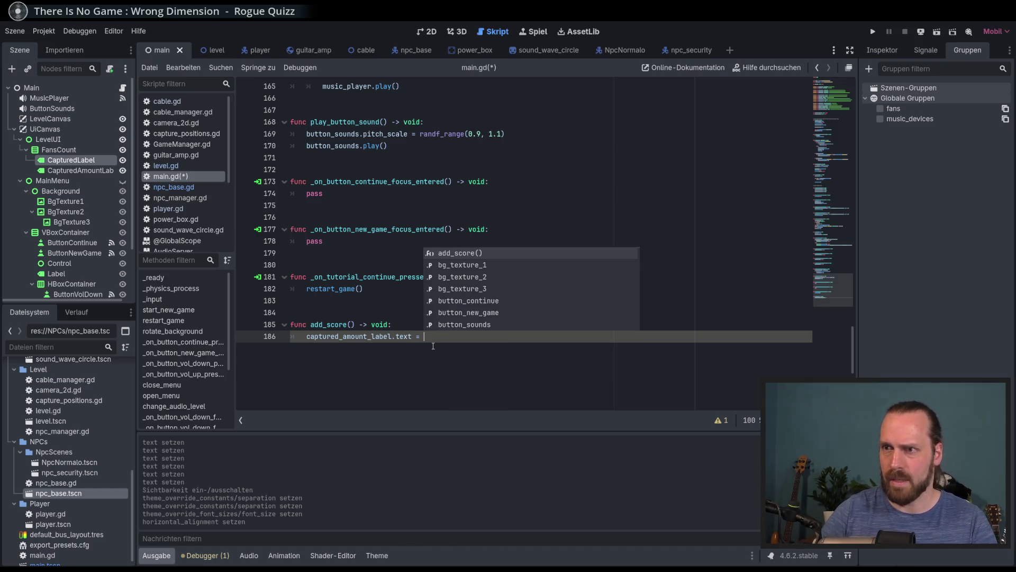
key(BackSpace)
key(BackSpace)
key(BackSpace)
key(ctrl+s)
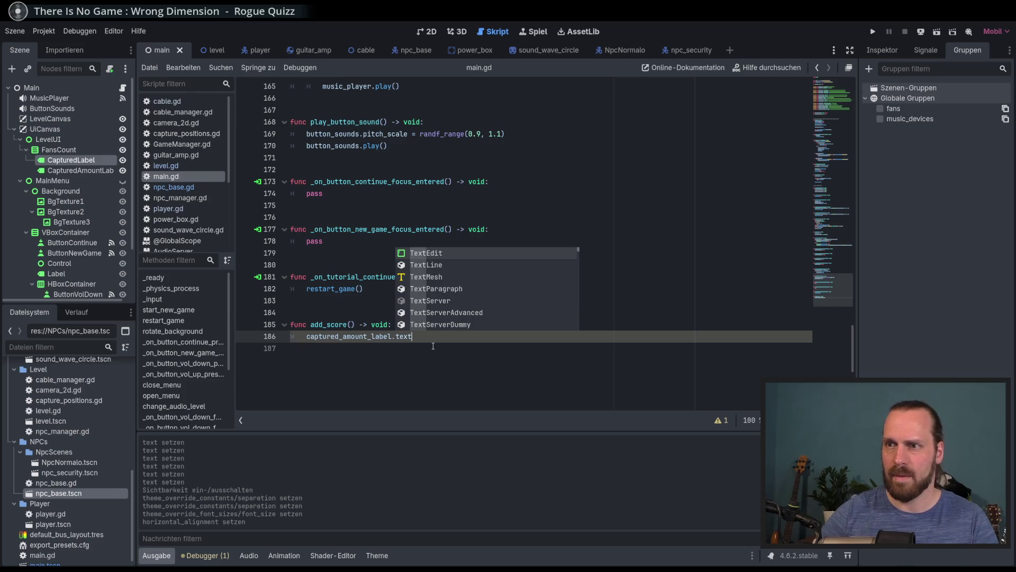
drag(840, 278, 837, 68)
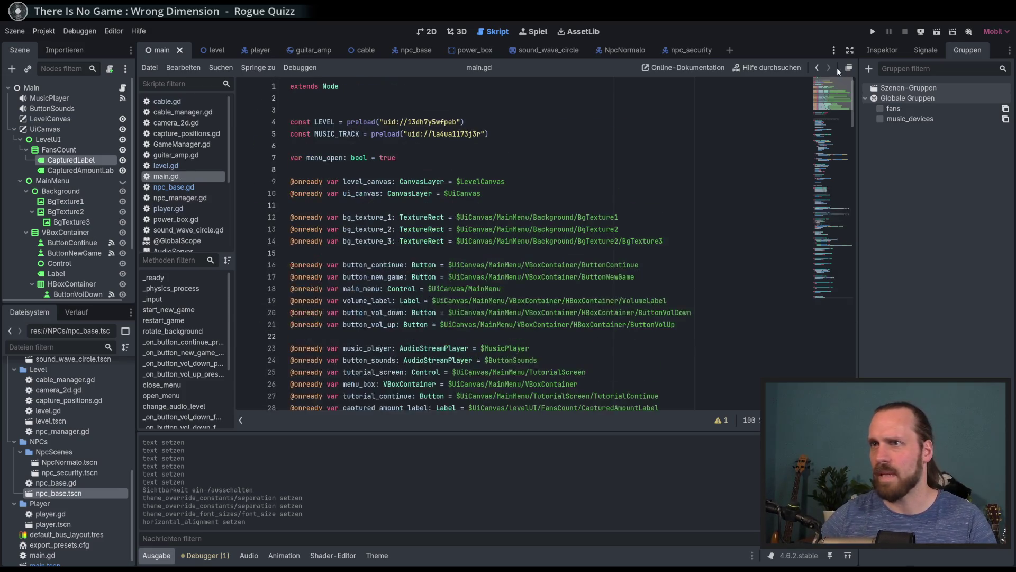
- Open GameManager.gd, add and remove a trial var line, and save it unchanged
scroll(320, 173, down, 5)
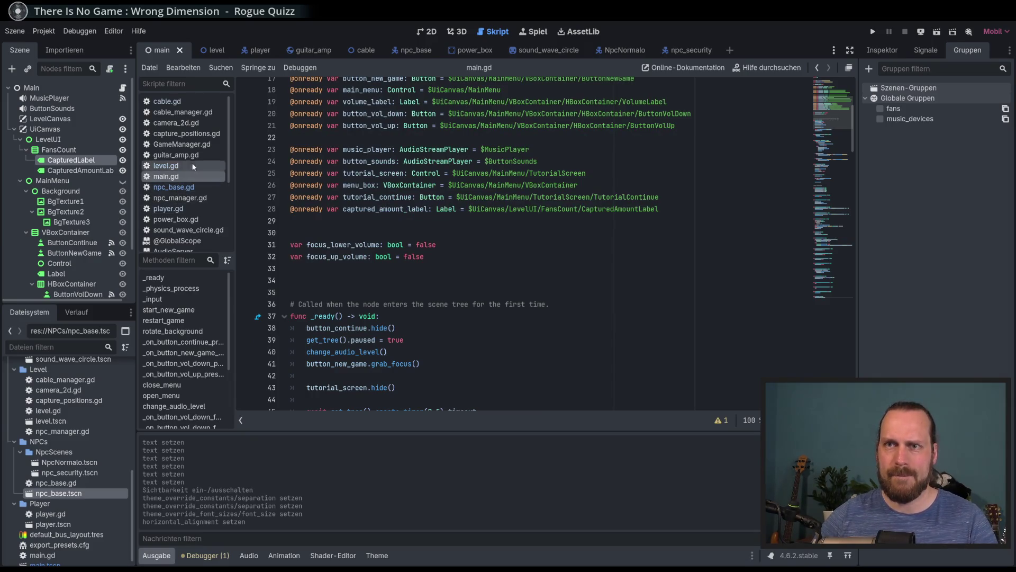
click(184, 148)
scroll(510, 323, up, 10)
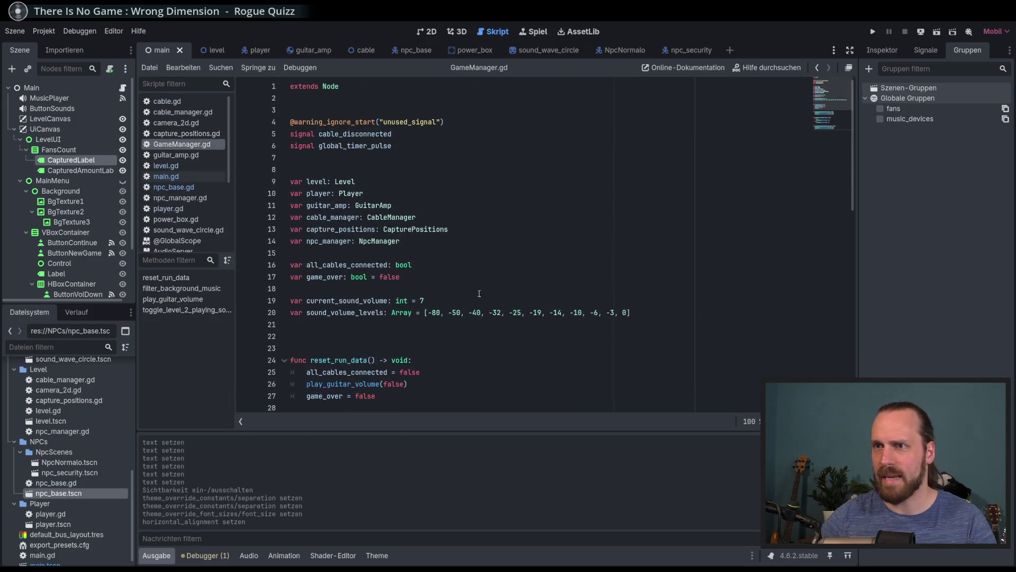
click(440, 269)
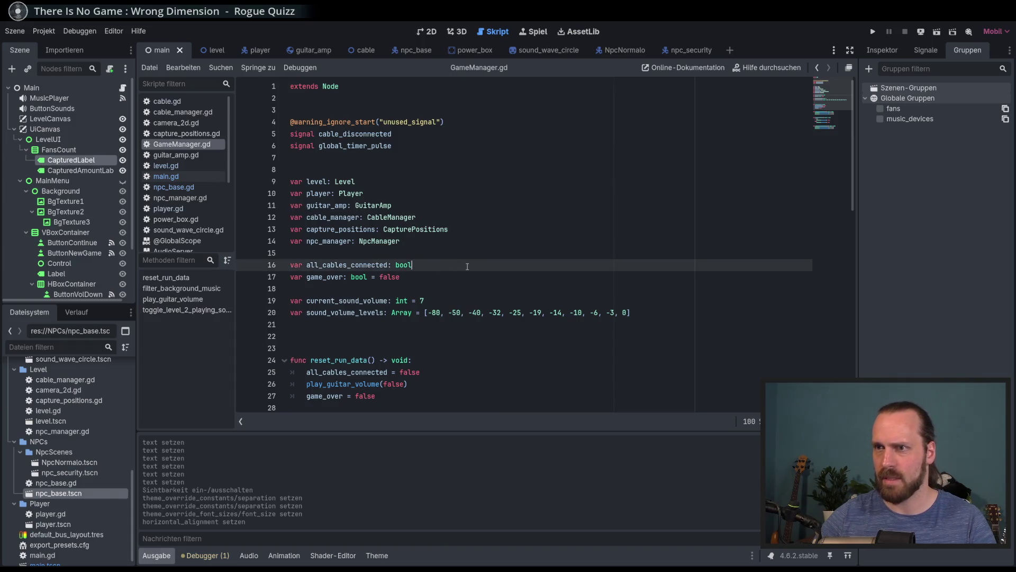
key(Return)
text(var)
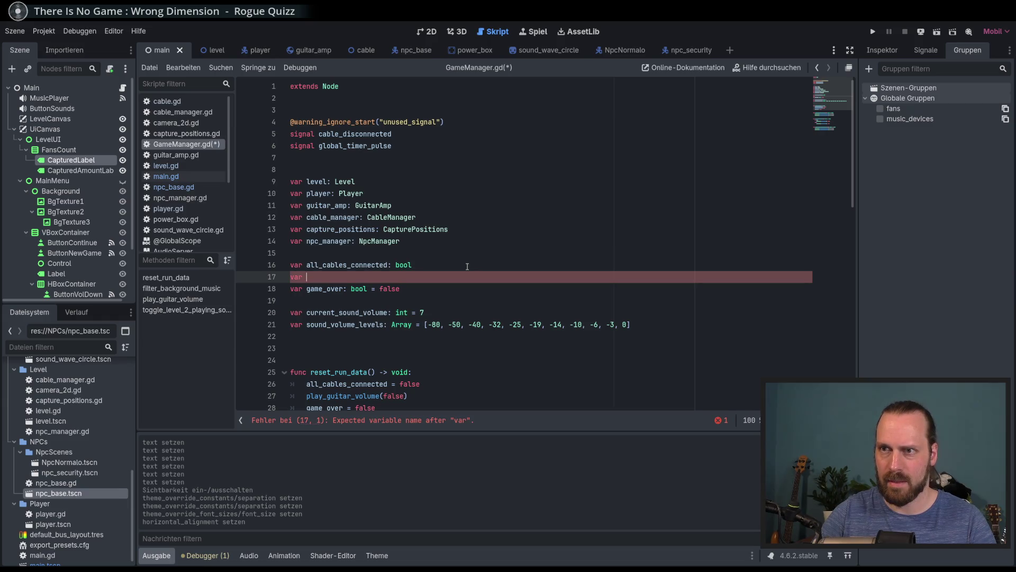
key(BackSpace)
key(BackSpace)
key(BackSpace)
key(ctrl+s)
- Switch to the level.gd script
scroll(458, 278, down, 5)
scroll(459, 278, up, 4)
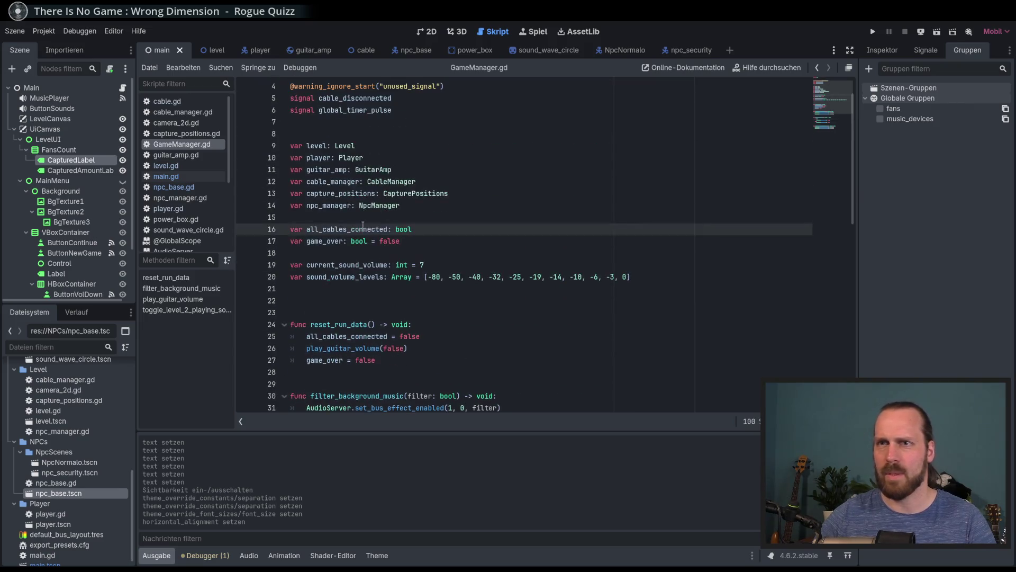
click(171, 166)
scroll(434, 220, up, 10)
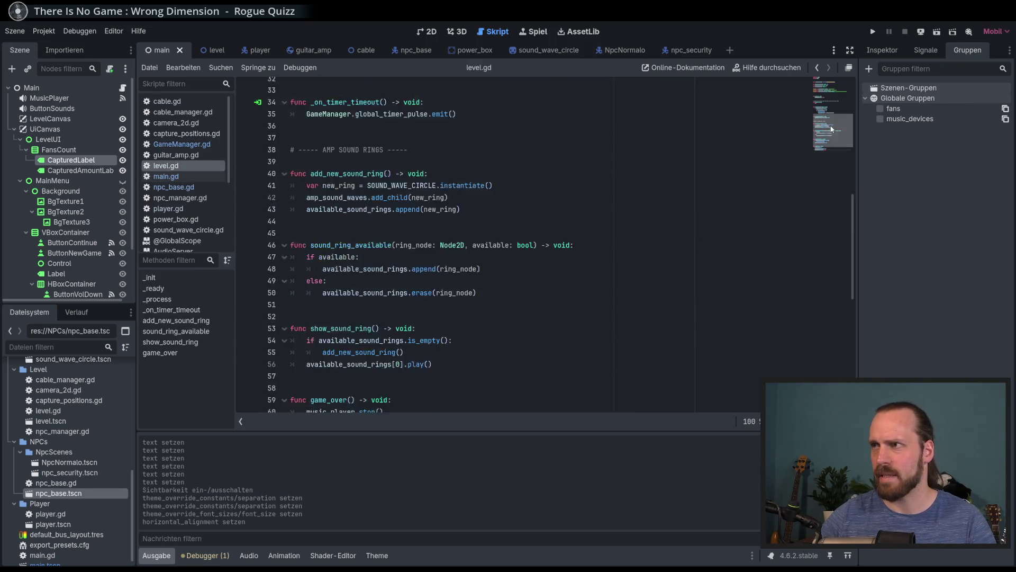
- Declare var fans_collected: int = 0 below ring_time_cooldown and save level.gd
click(452, 183)
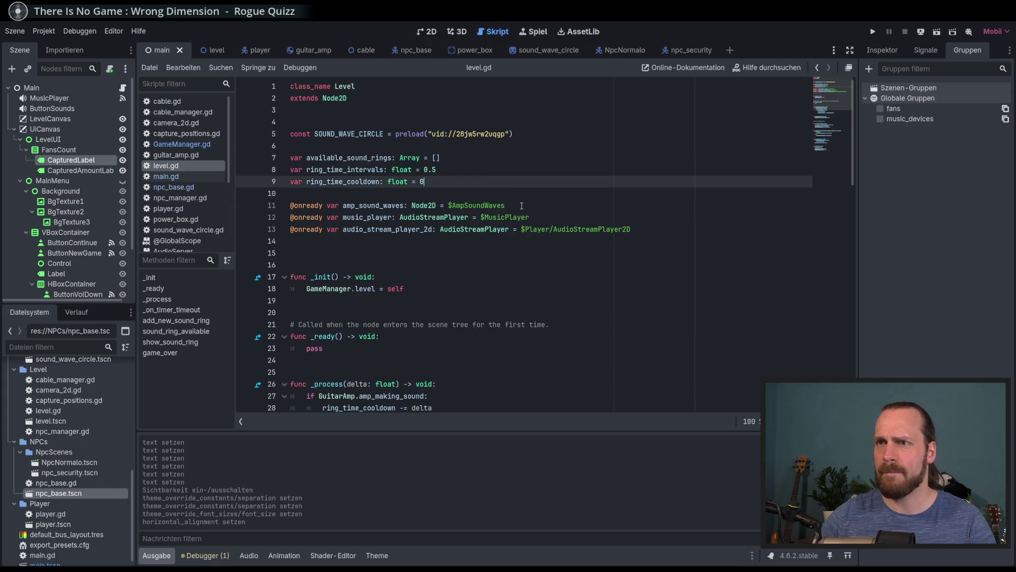
key(Return)
key(Return)
text(var )
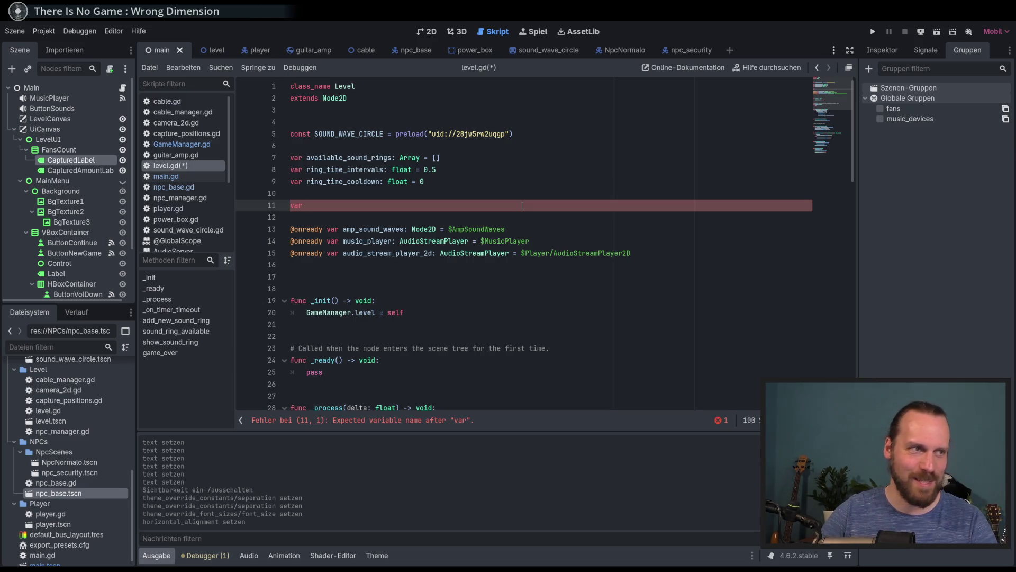
text(game)
key(BackSpace)
key(BackSpace)
key(BackSpace)
text(fans_collec)
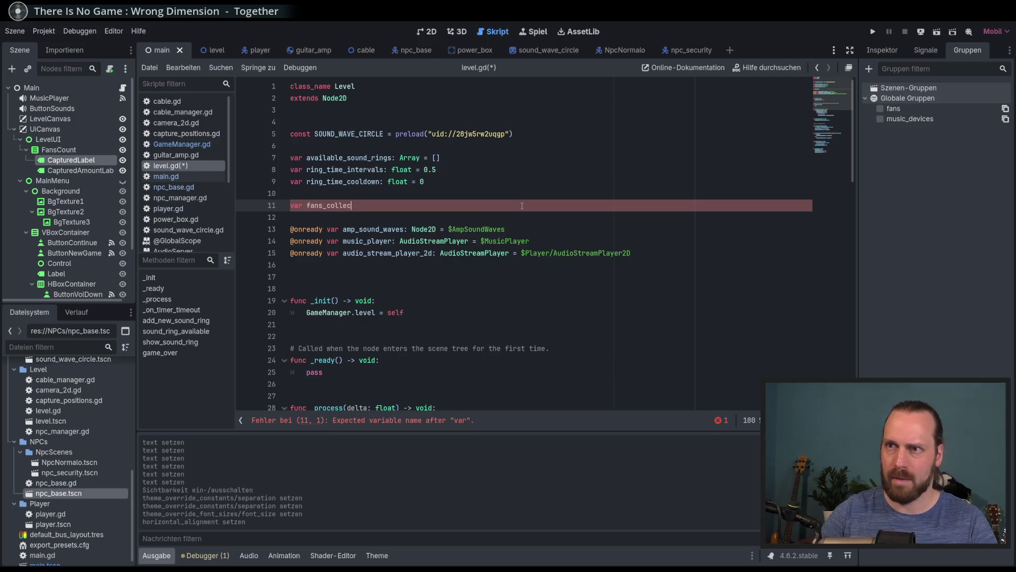
text(ted: int)
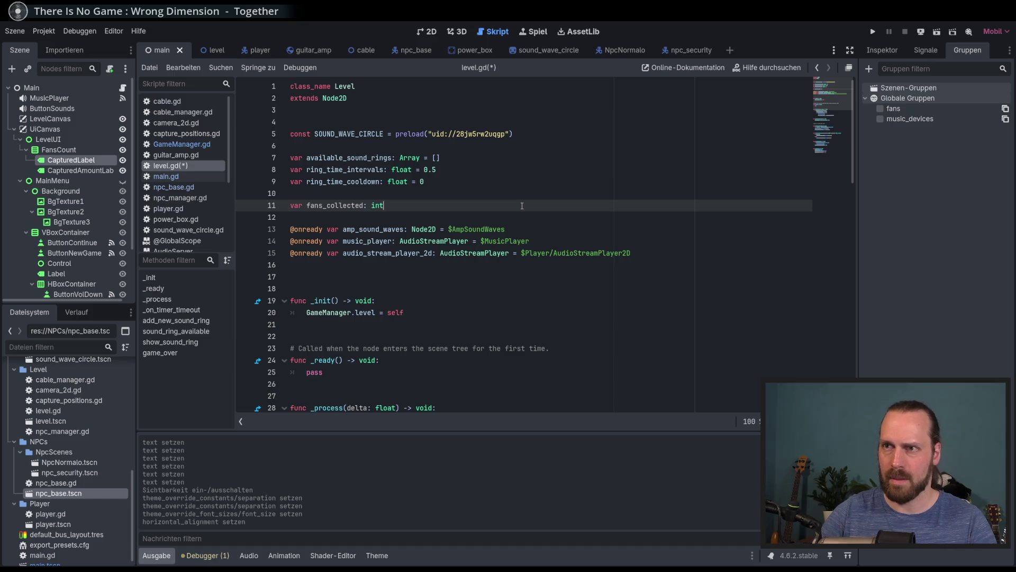
text( = 0)
key(ctrl+s)
- Delete the fans_collected declaration and save, then undo to restore it
scroll(427, 240, down, 15)
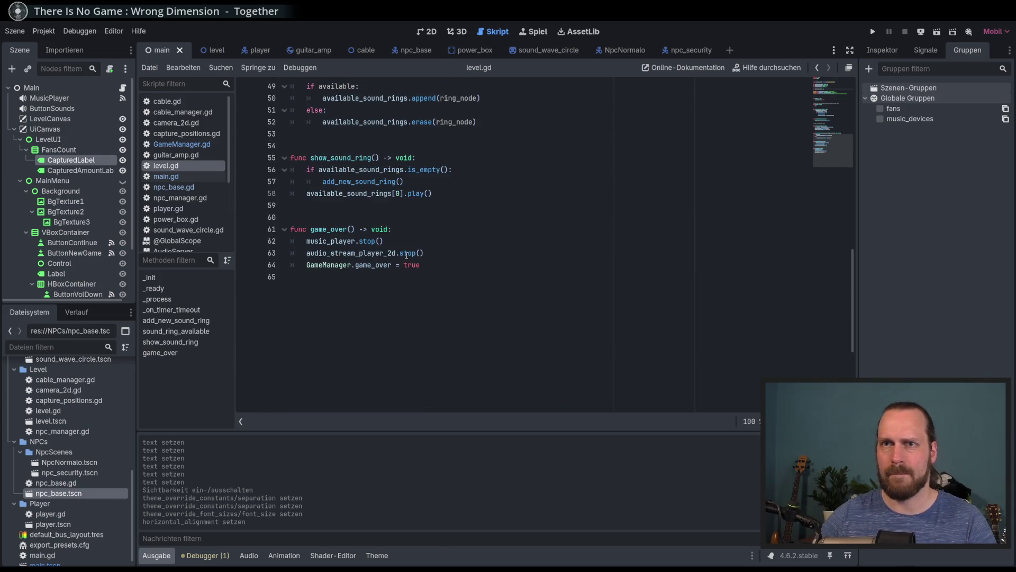
scroll(407, 255, up, 6)
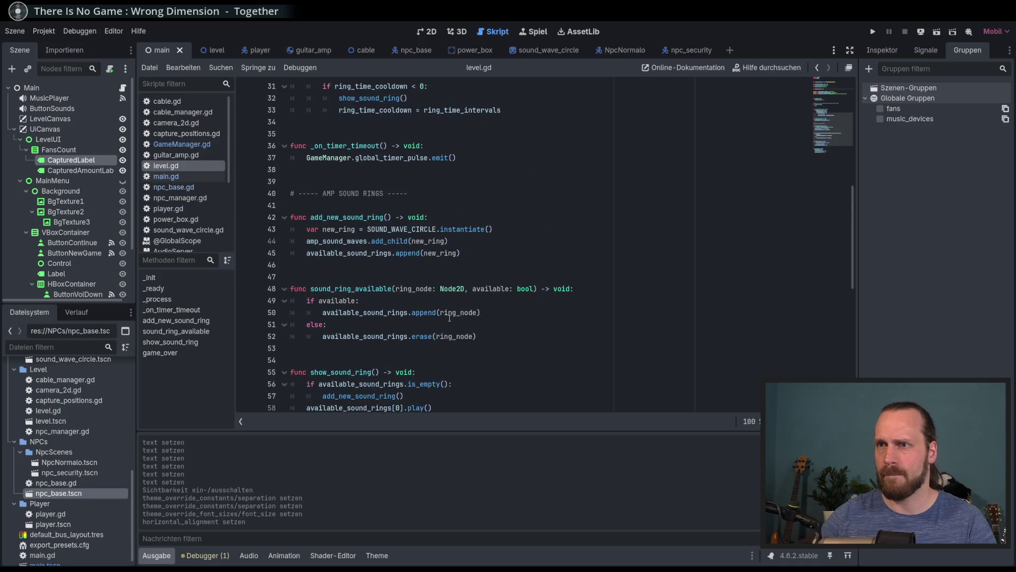
scroll(435, 291, up, 8)
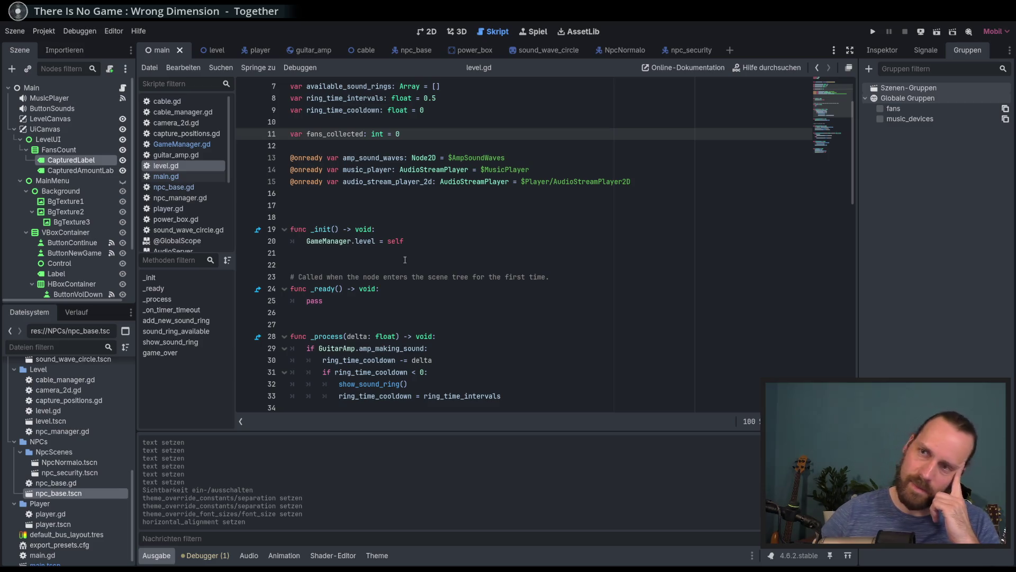
scroll(439, 248, up, 2)
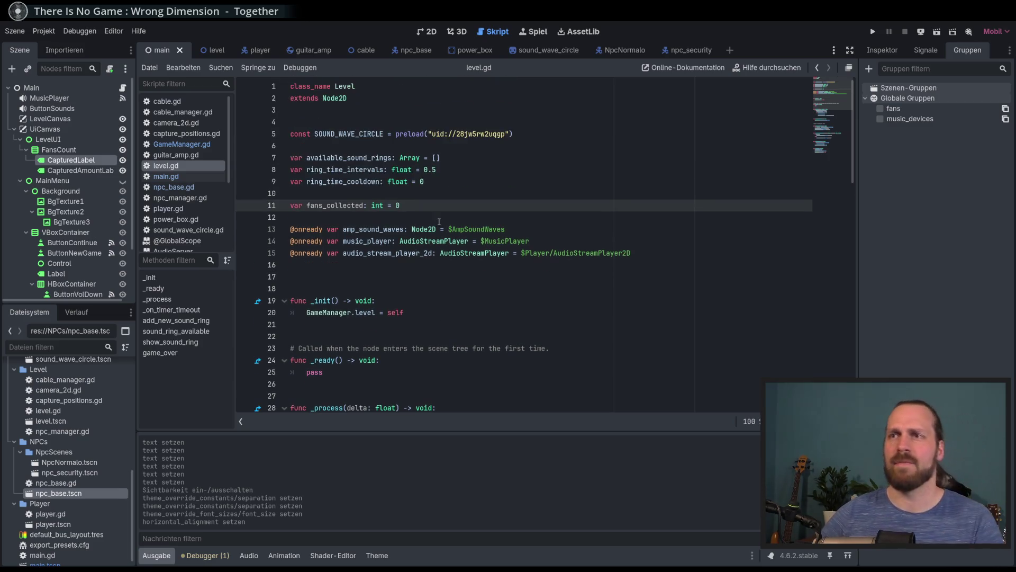
drag(400, 206, 292, 205)
key(BackSpace)
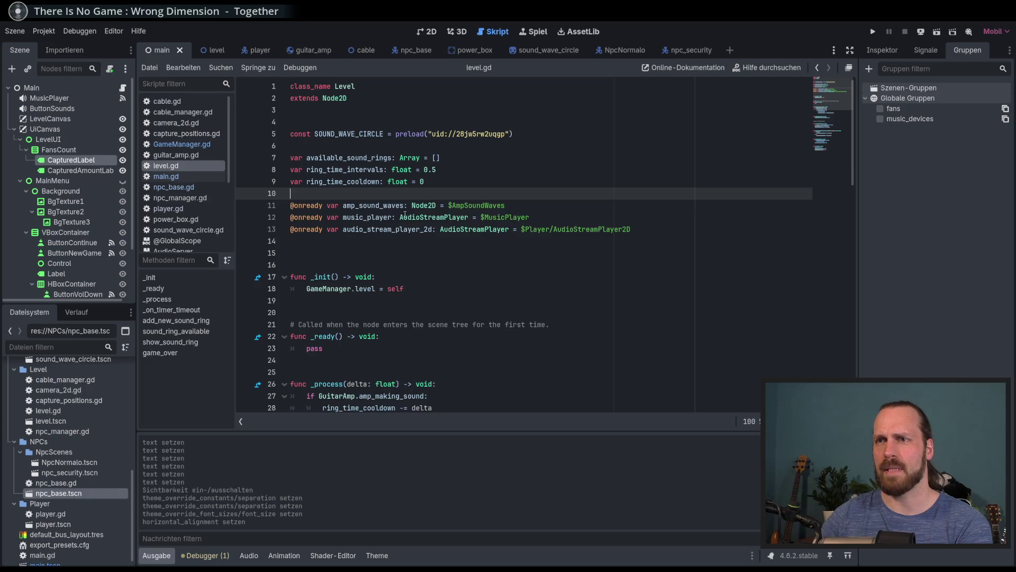
key(Delete)
key(Delete)
key(ctrl+s)
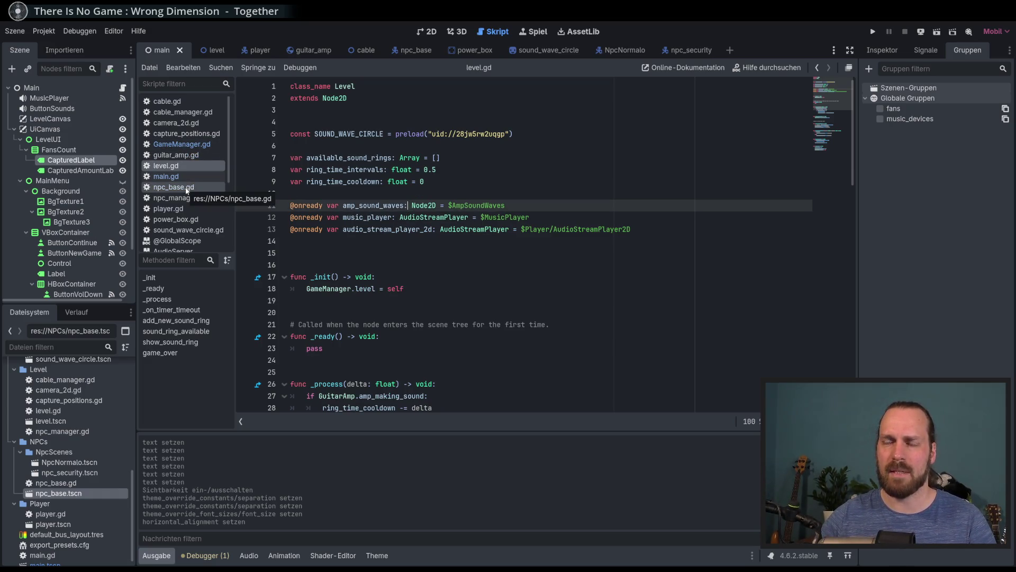
key(ctrl+z)
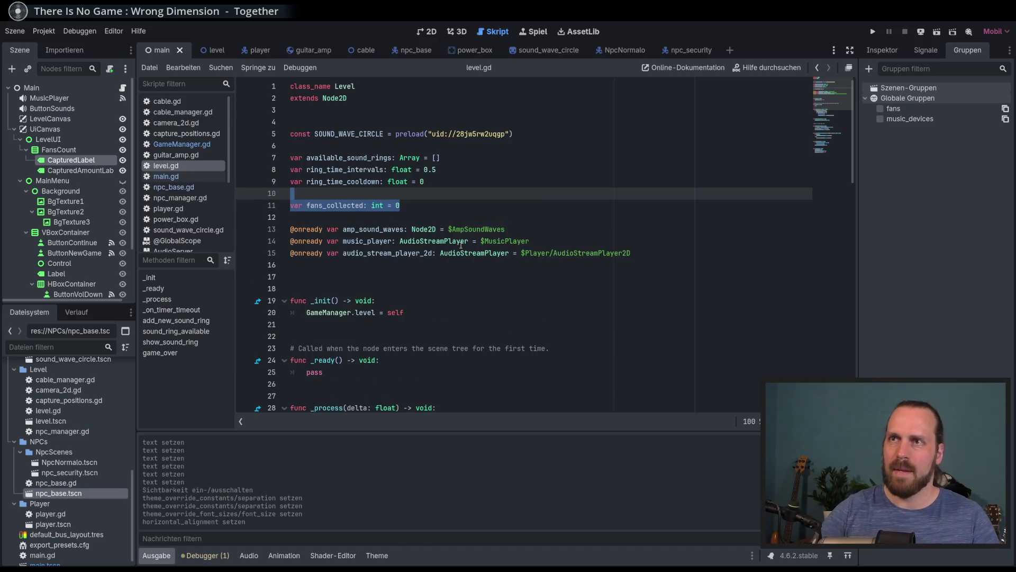
click(489, 244)
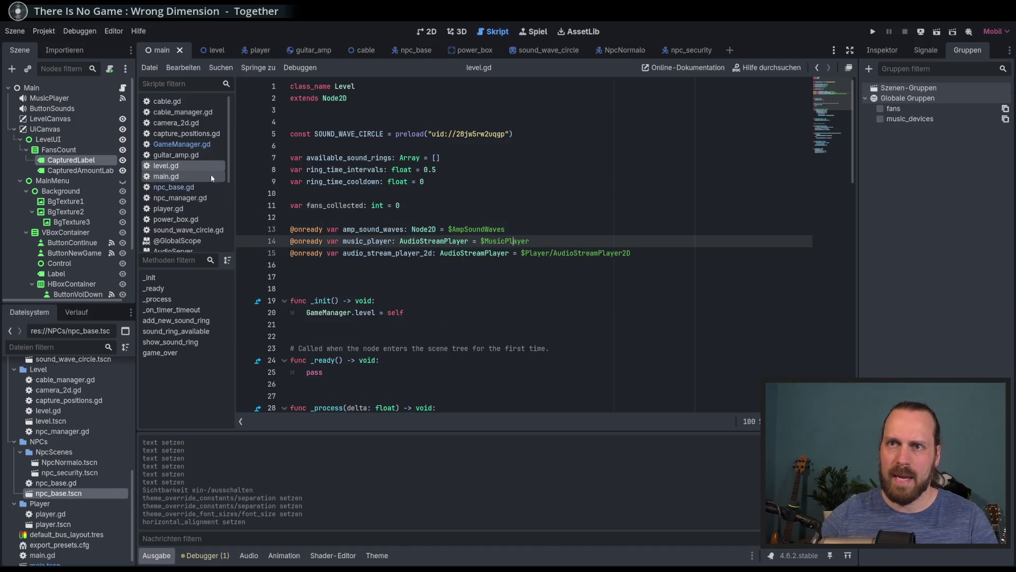
- In npc_base.gd, replace add_to_group("fans") on line 136 with GameManager.level.fans_collected
click(174, 188)
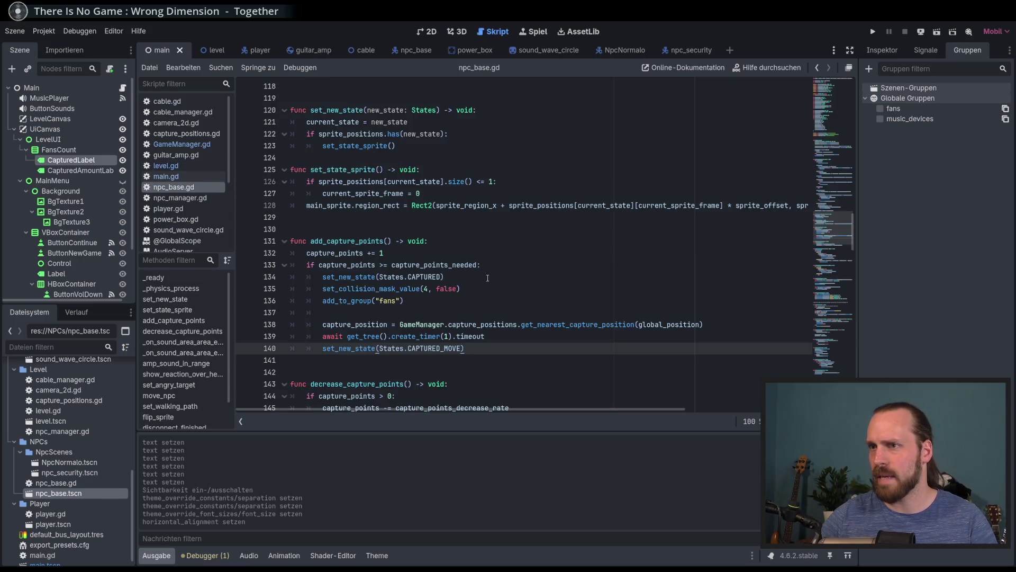
click(444, 301)
key(shift+Home)
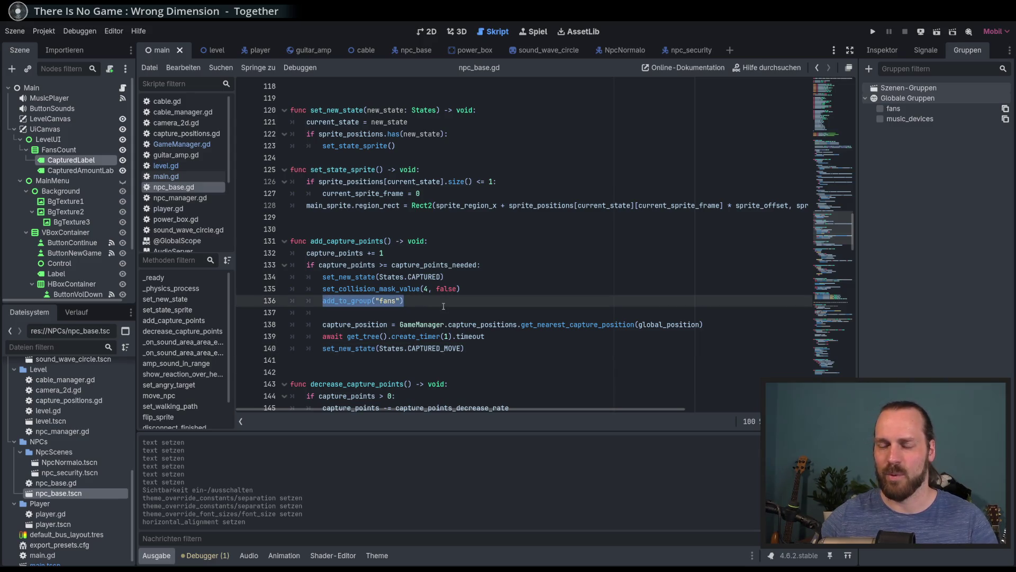
text(Game)
key(Return)
text(.l)
key(Return)
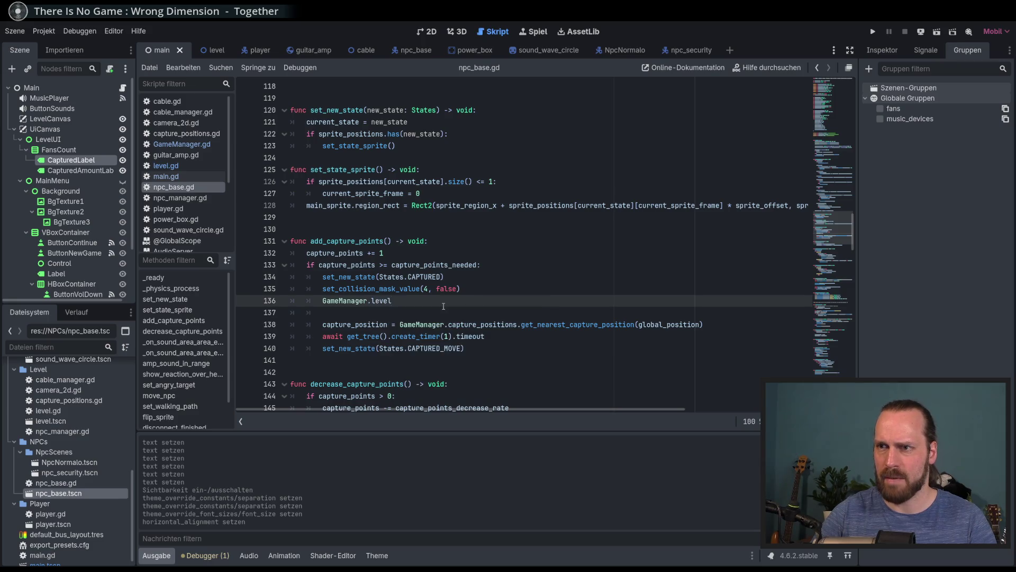
text(.)
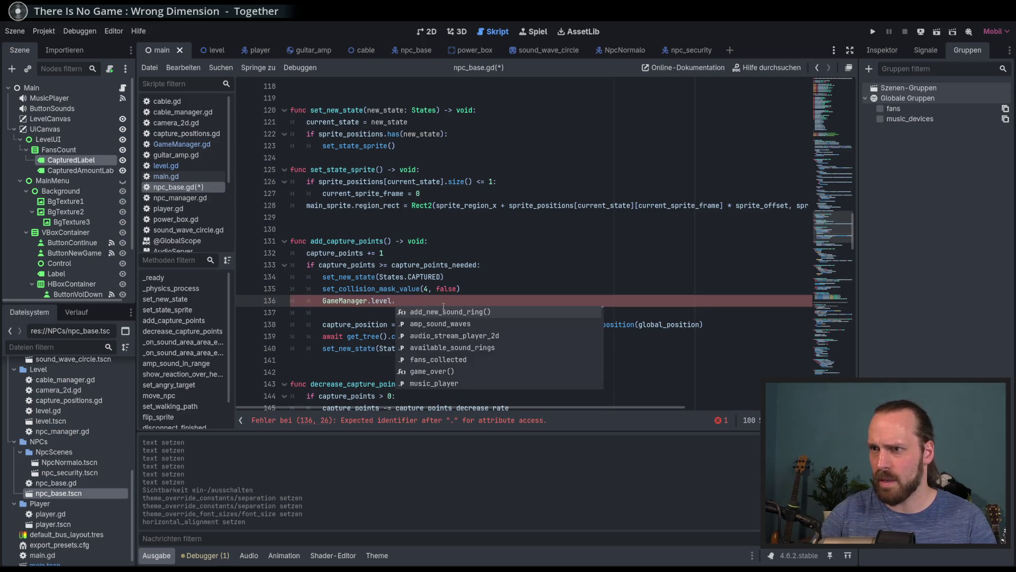
double_click(448, 362)
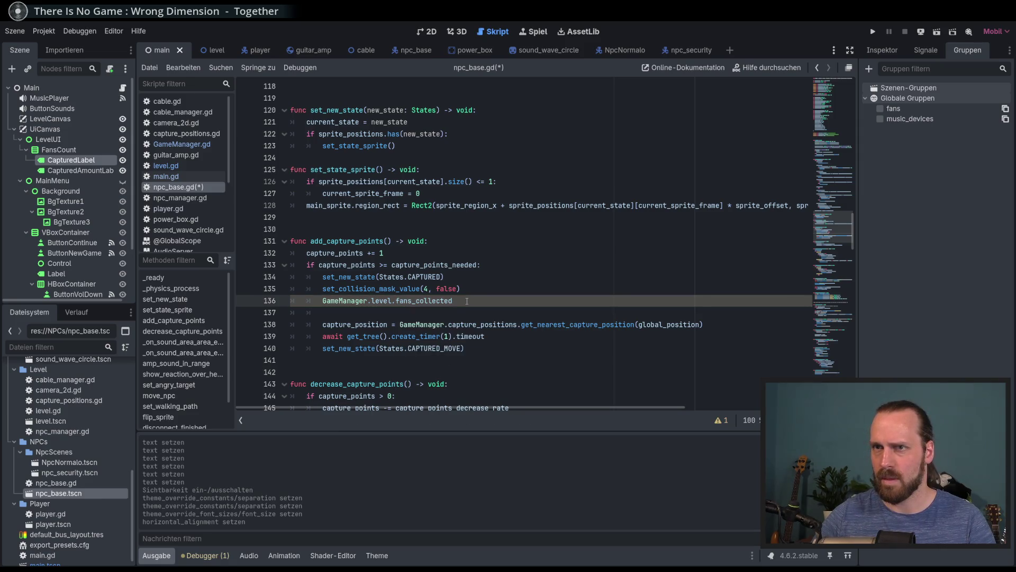
- Append add_new_fan() -> void with fans_collected += 1 to level.gd and save
click(165, 165)
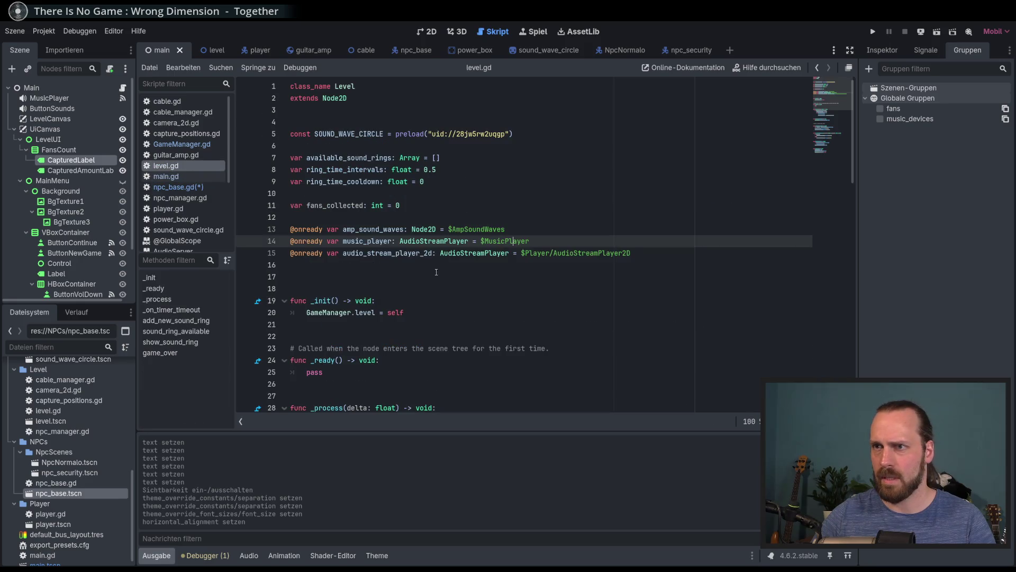
scroll(390, 284, down, 15)
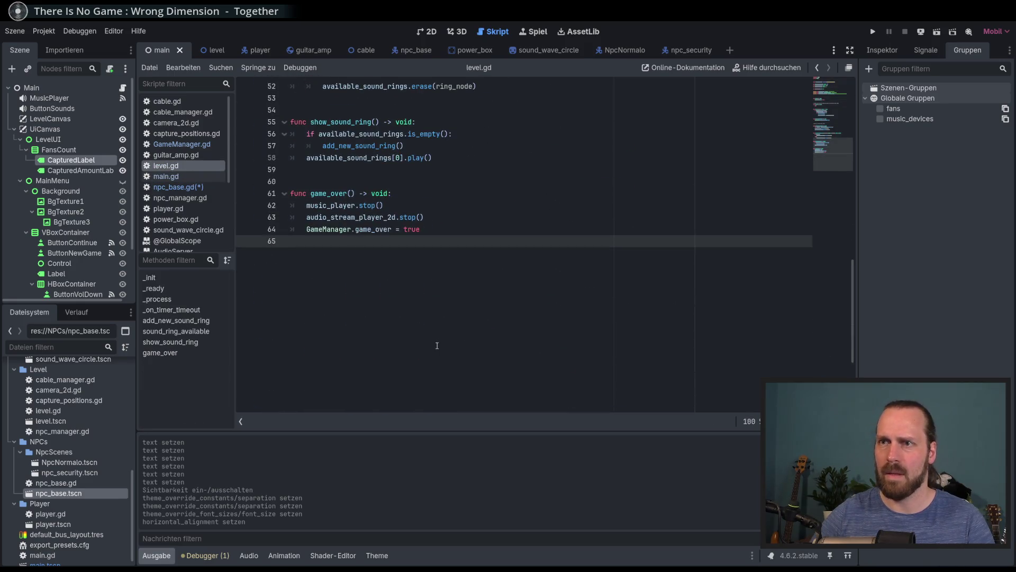
click(437, 346)
text(func an)
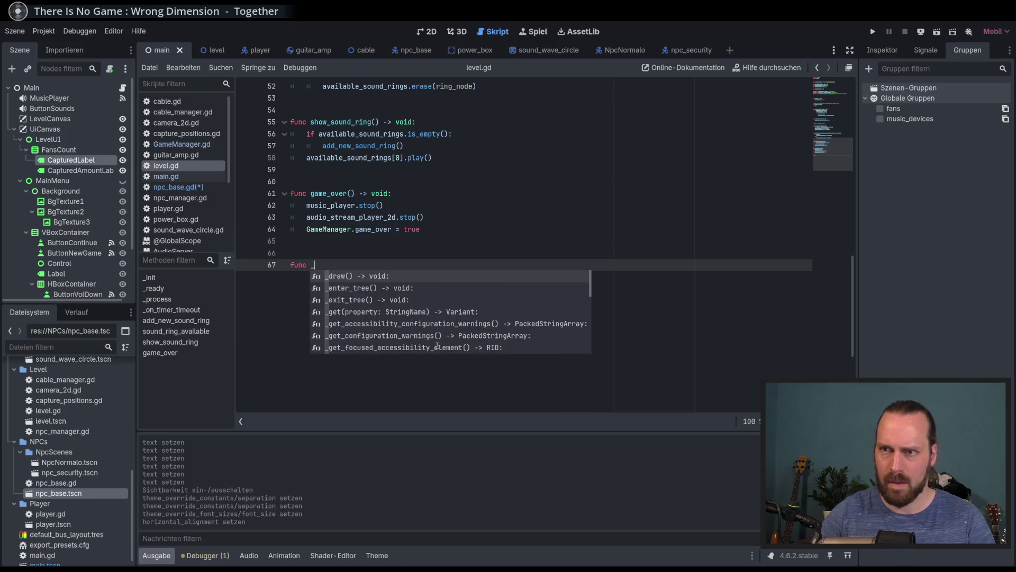
key(BackSpace)
text(dd_new_an)
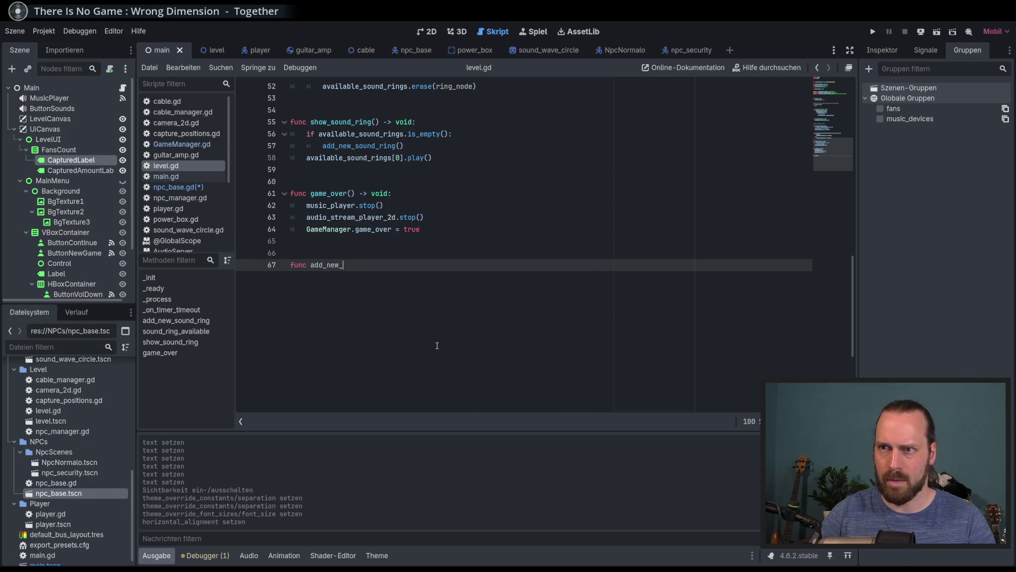
key(BackSpace)
key(BackSpace)
text(fan() ->)
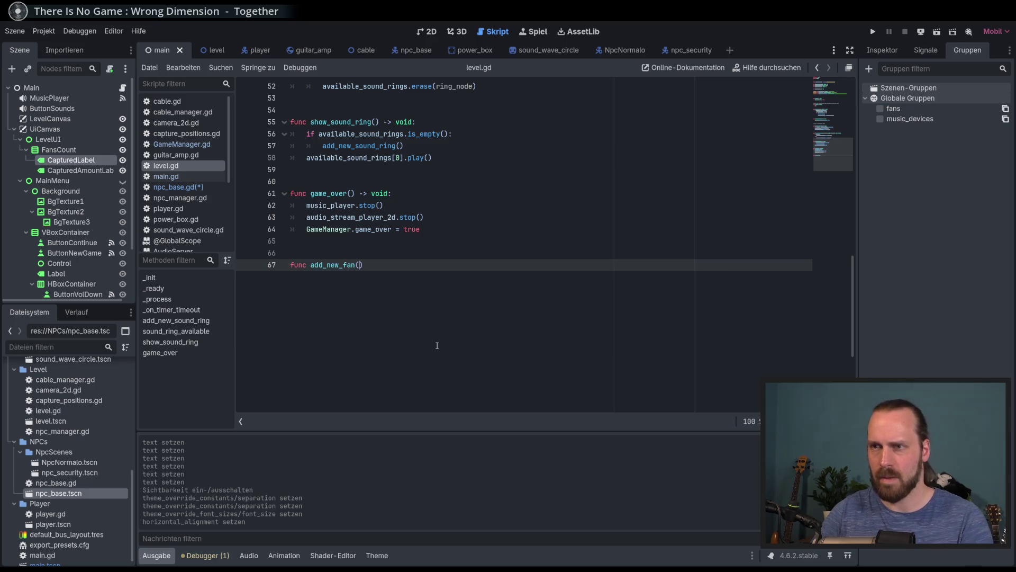
text( void:)
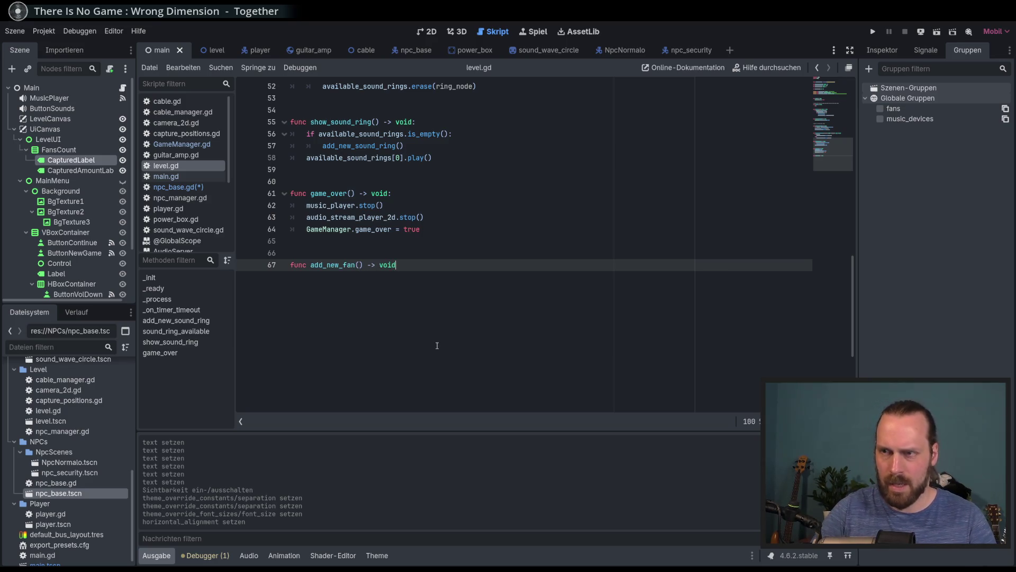
key(Return)
text(fans_c)
key(Return)
text(+= 1)
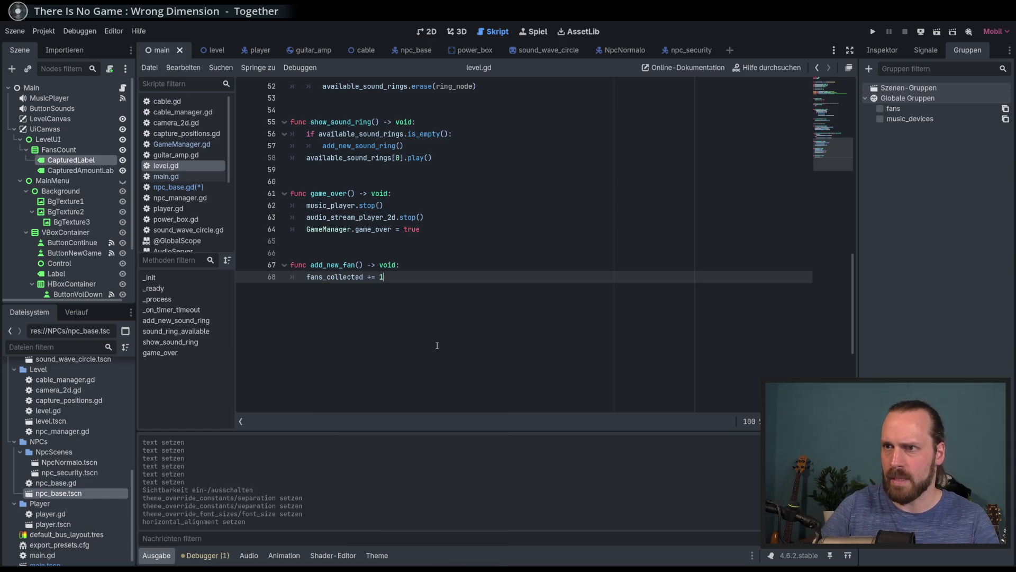
key(ctrl+s)
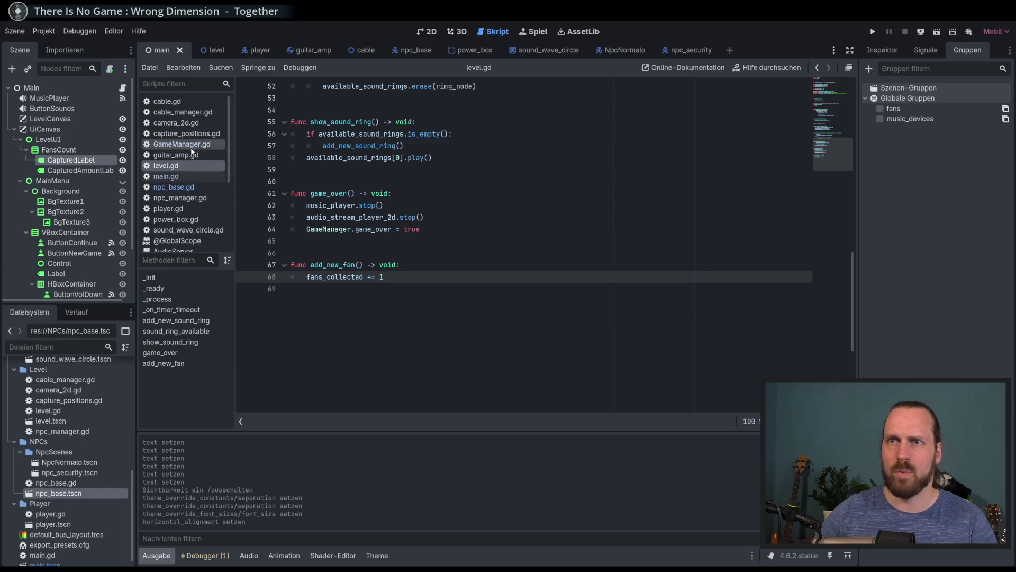
- Change line 136 of npc_base.gd to call GameManager.level.add_new_fan()
click(173, 187)
drag(453, 300, 403, 300)
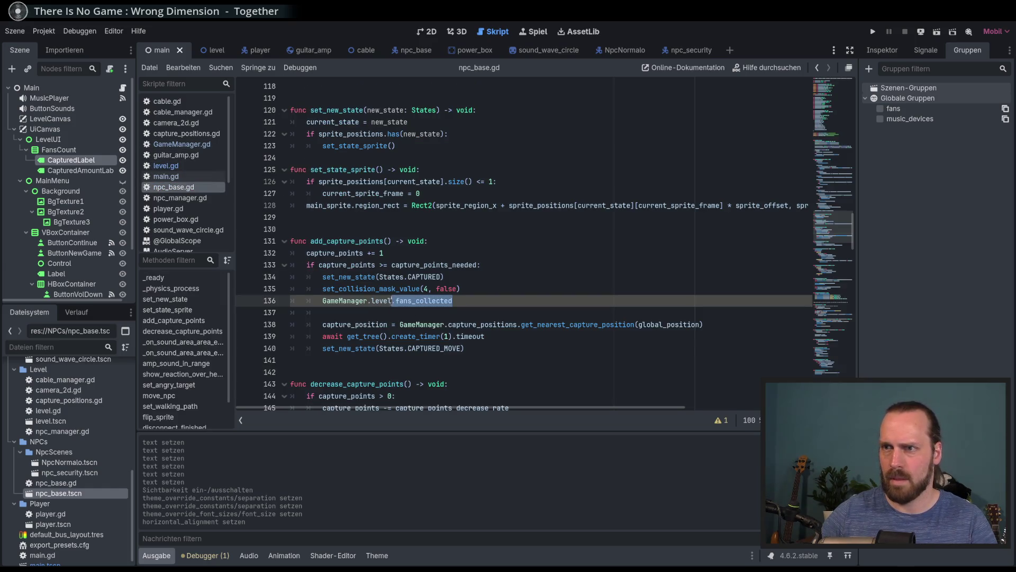
text(ns)
key(Return)
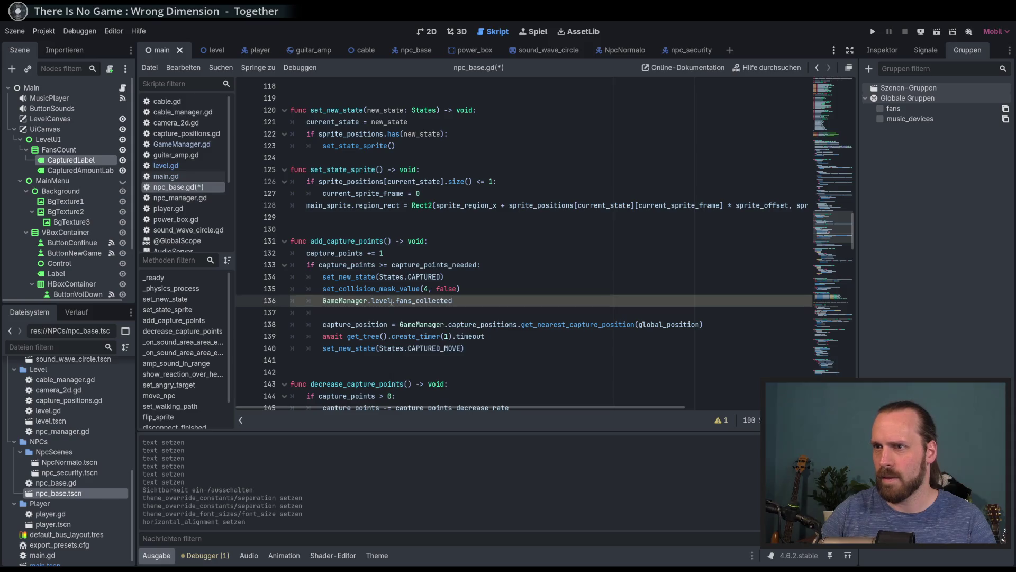
key(BackSpace)
key(BackSpace)
key(BackSpace)
text(add)
key(Return)
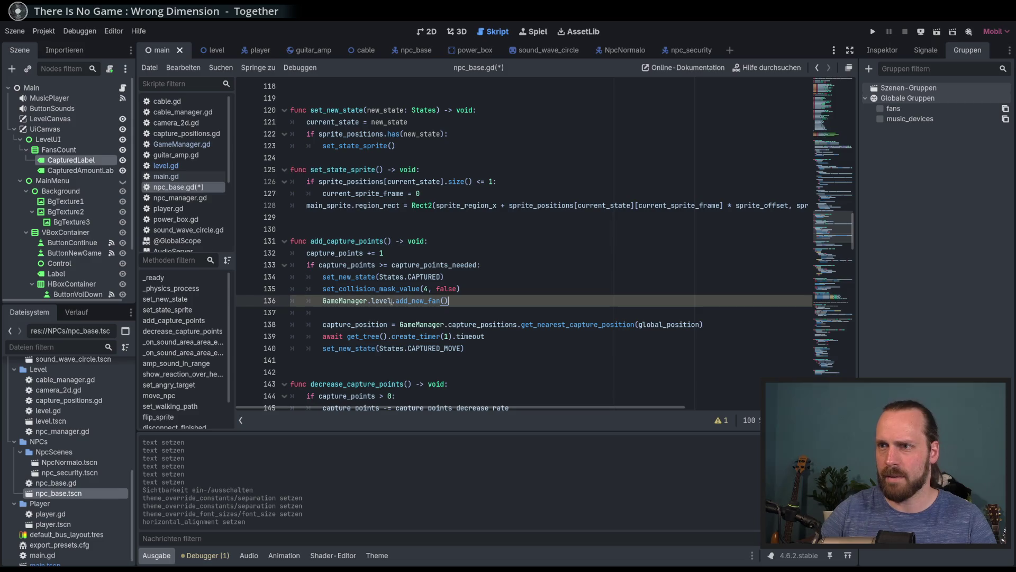
ctrl+click(415, 301)
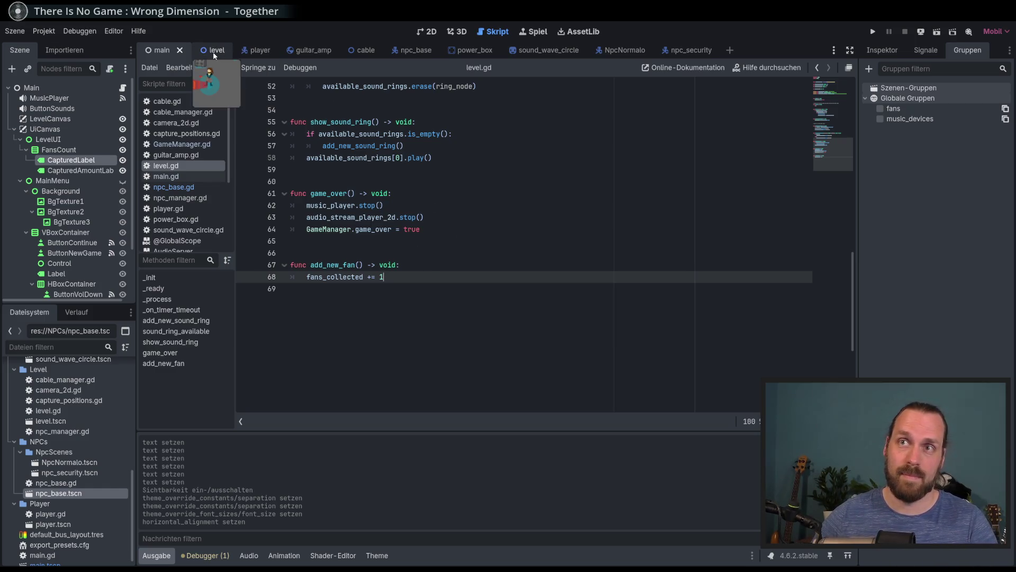
- Add class_name MainScene at the top of main.gd and save
click(113, 88)
click(123, 88)
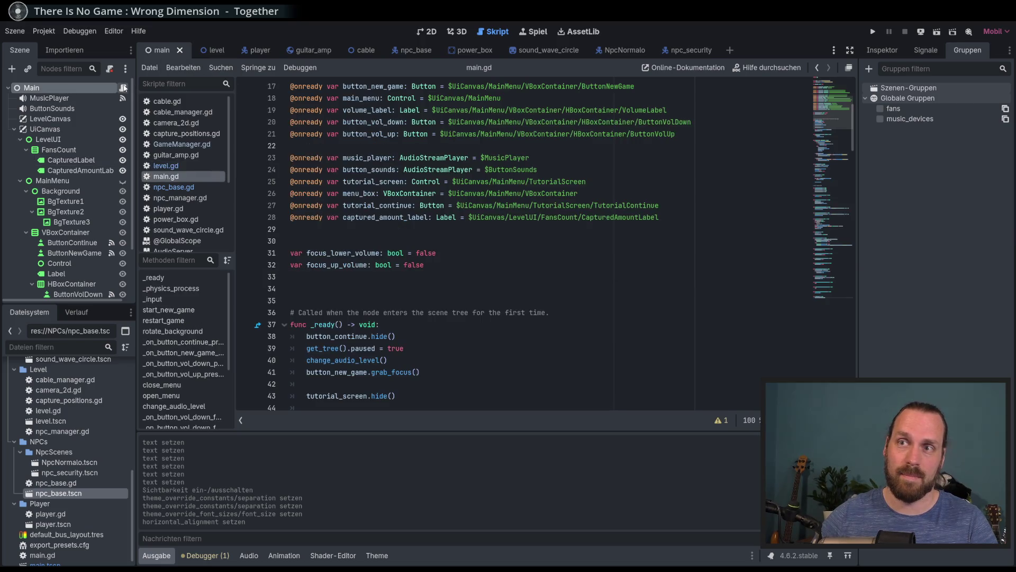
scroll(474, 256, up, 5)
scroll(474, 256, up, 3)
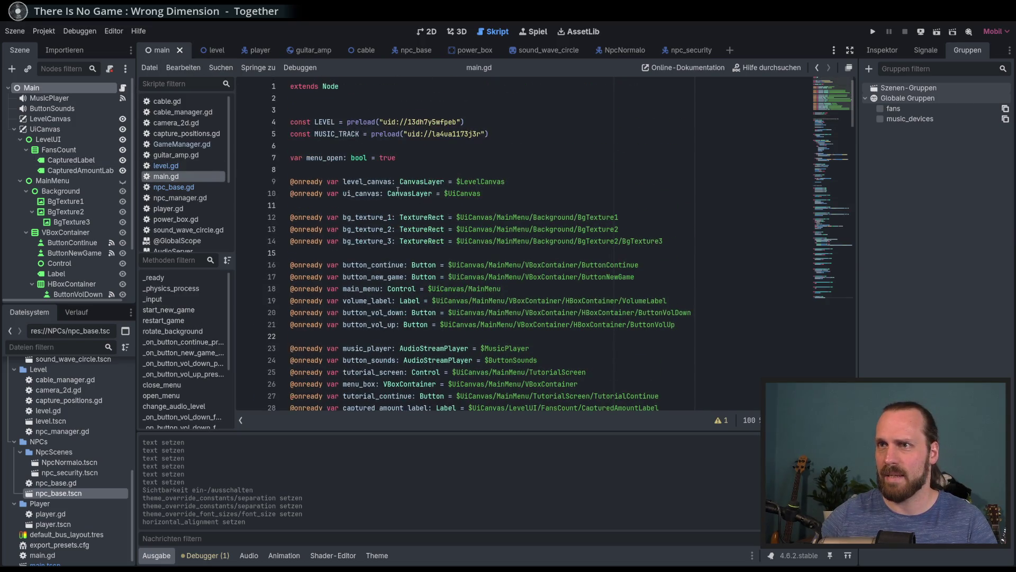
click(365, 86)
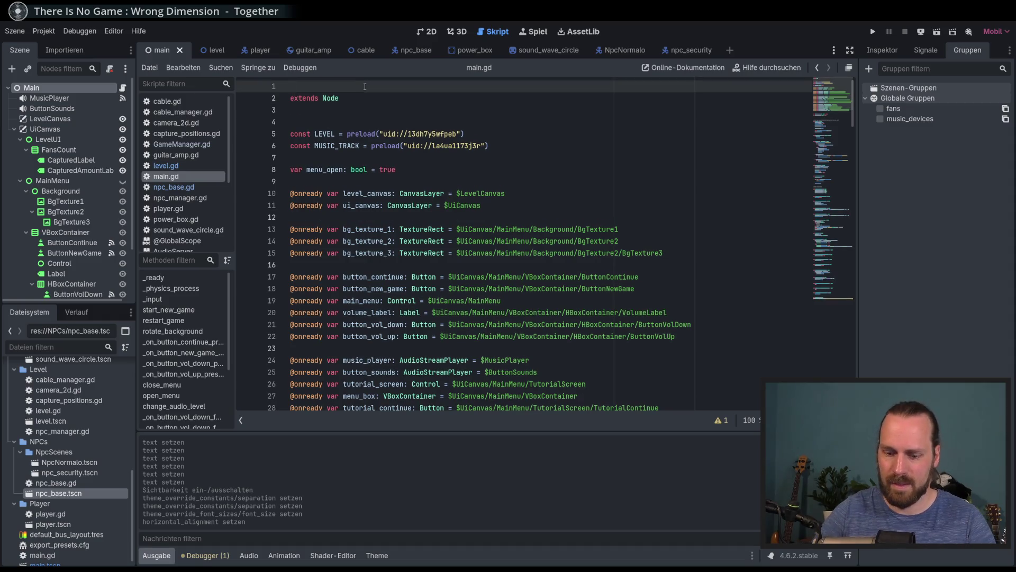
text(class)
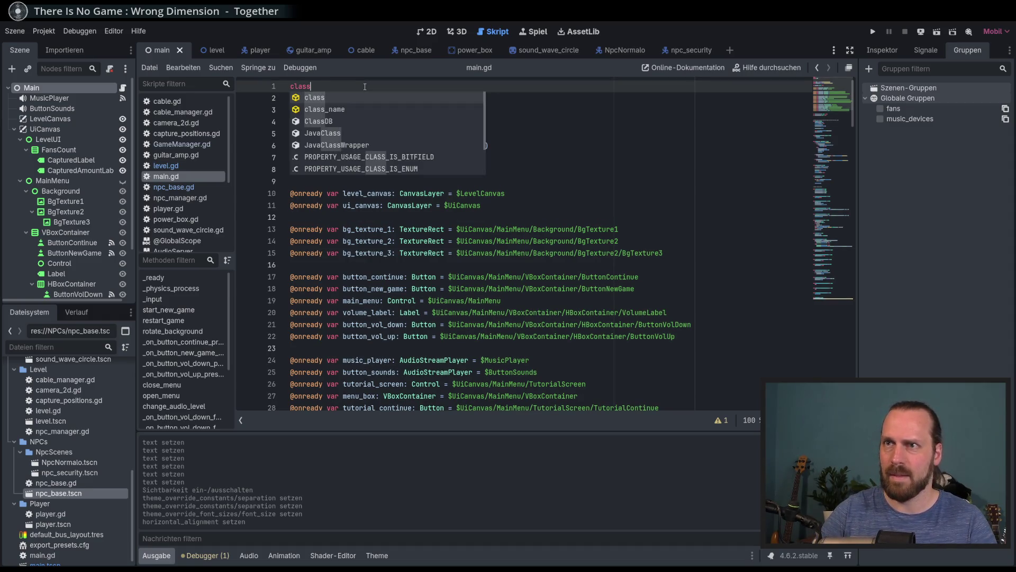
text(_name)
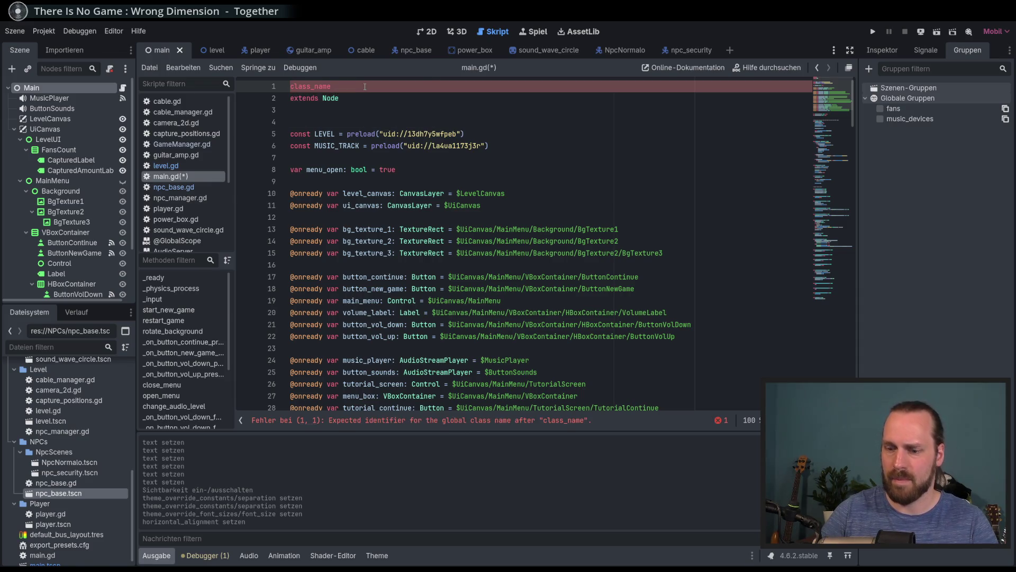
text( MainScene)
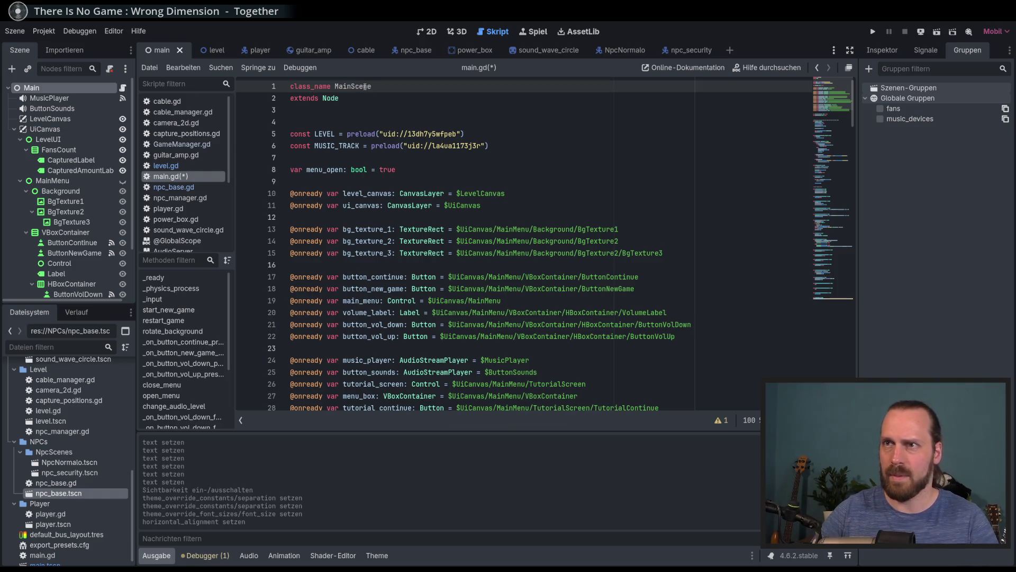
key(ctrl+s)
- Insert func _init() -> void: above _ready, starting its body with GameManager, and open GameManager.gd
scroll(409, 216, down, 10)
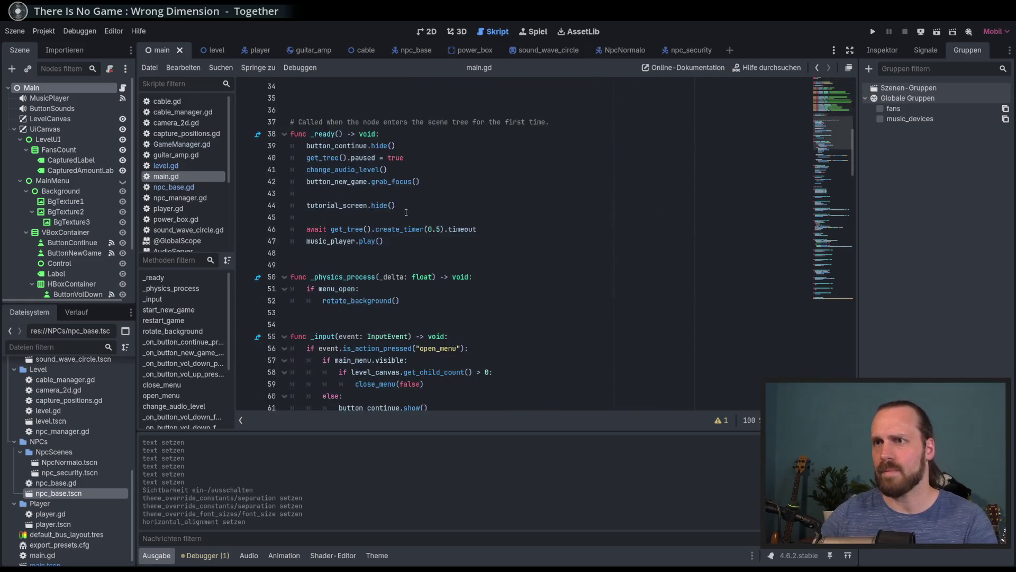
scroll(408, 216, up, 4)
click(365, 241)
key(Return)
key(Return)
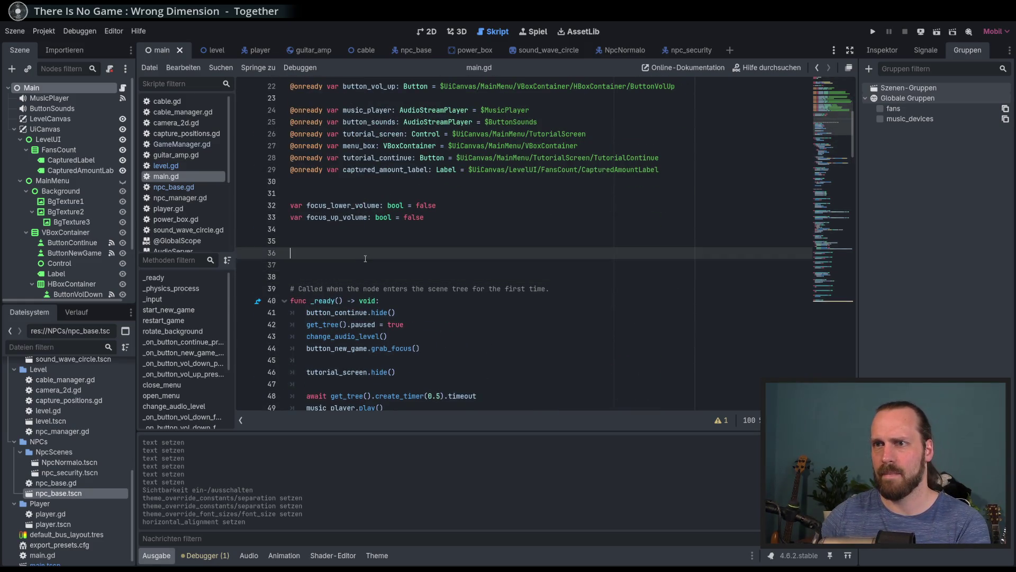
text(func)
key(BackSpace)
key(Return)
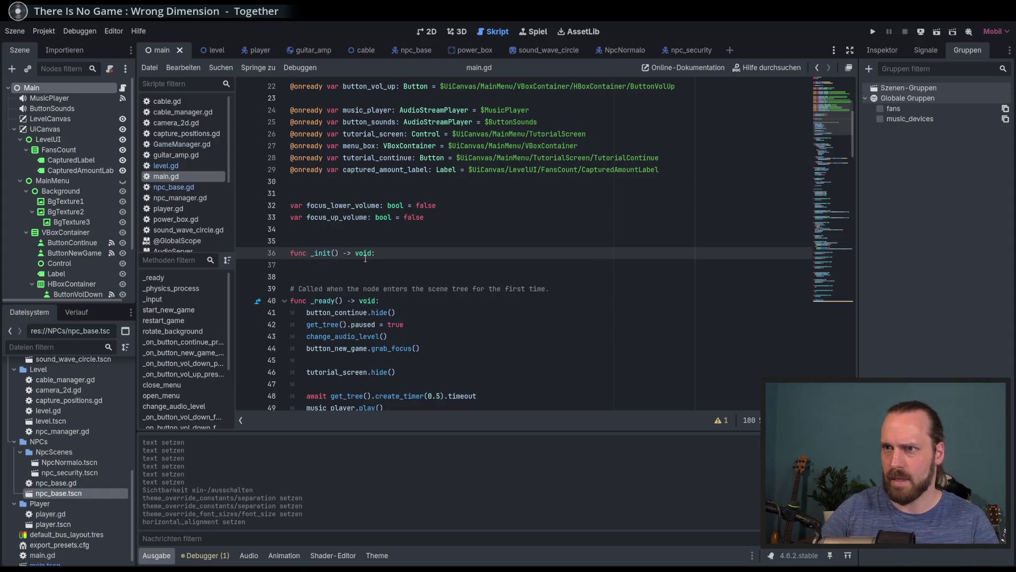
key(Return)
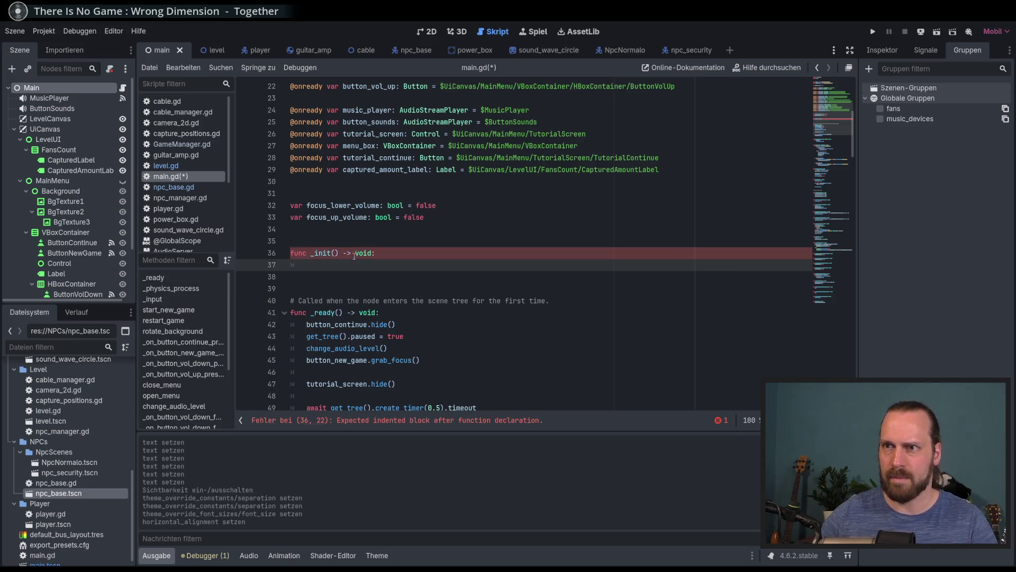
text(Game)
key(Return)
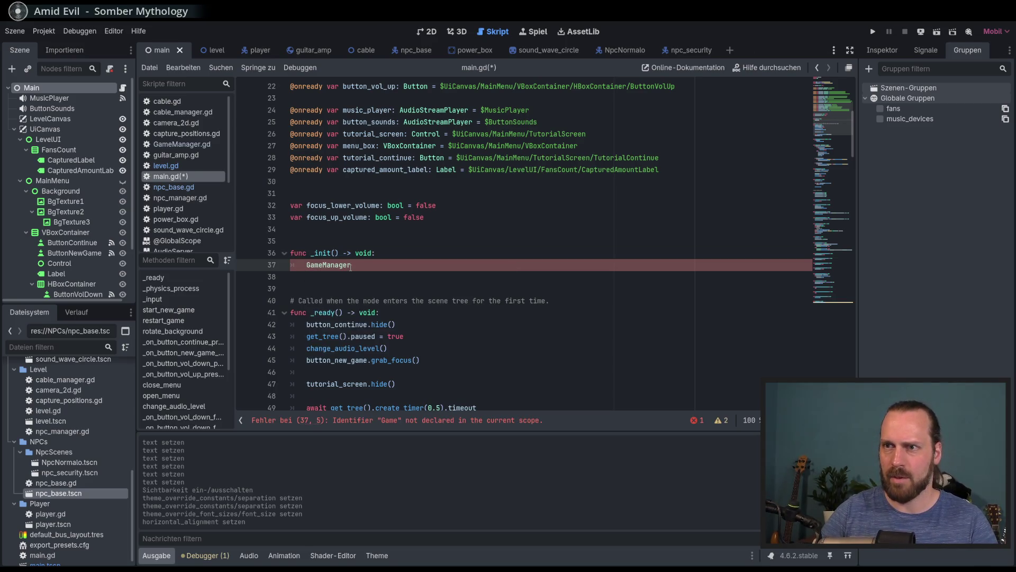
ctrl+click(343, 265)
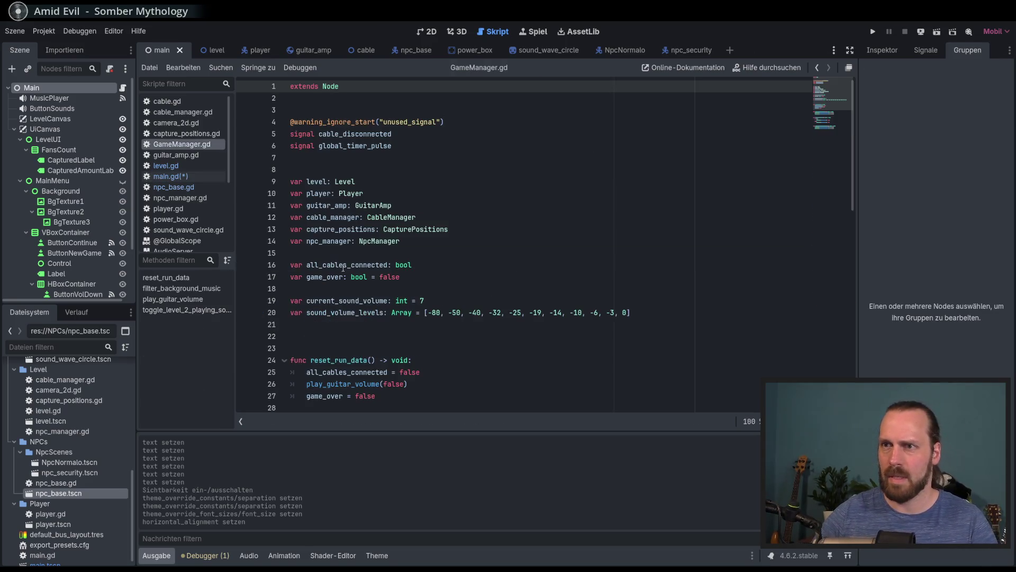
- Declare var main_scene: MainScene in GameManager.gd and save
click(368, 173)
text(var main_Scen)
key(BackSpace)
key(BackSpace)
key(BackSpace)
text(scene: M;)
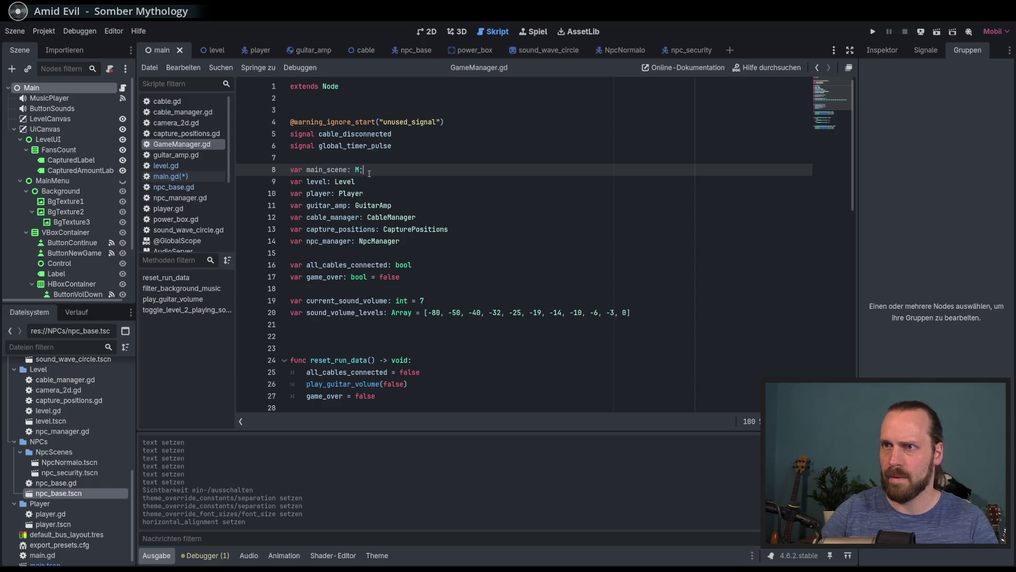
key(BackSpace)
text(ain)
key(Return)
key(ctrl+s)
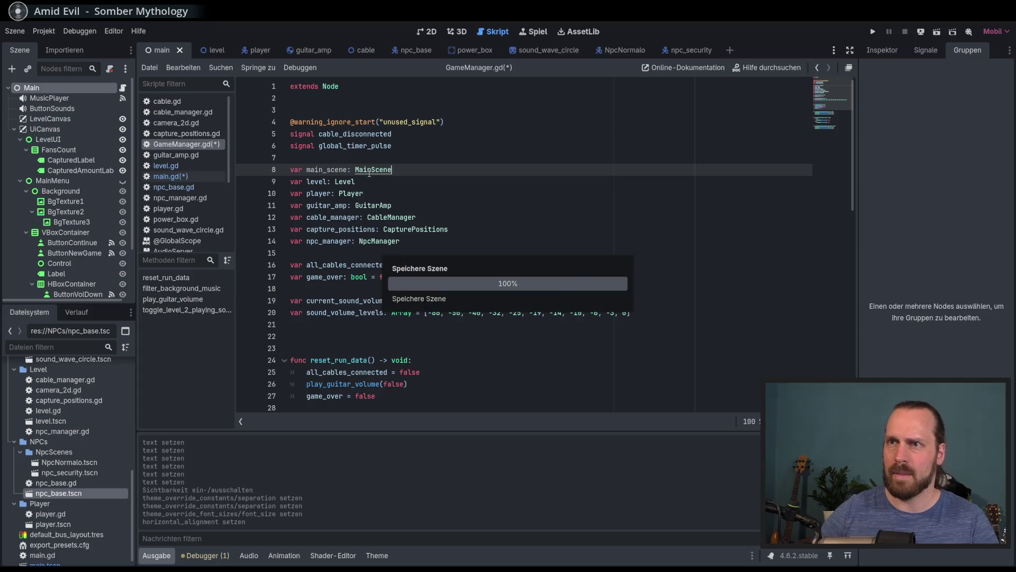
- Complete main.gd's _init line as GameManager.main_scene = self and save
click(176, 167)
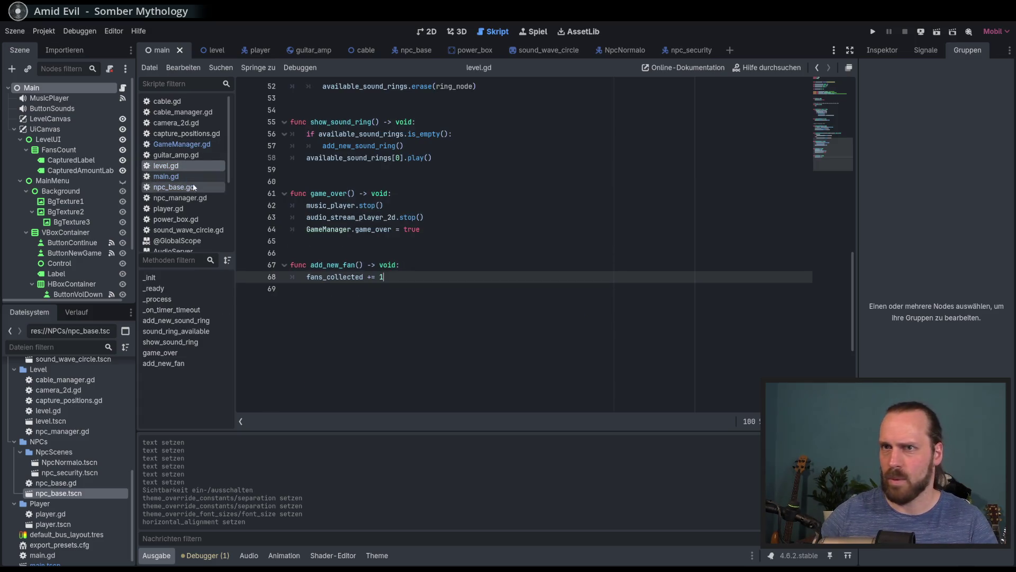
click(183, 175)
text(.ma)
key(Return)
text(= self)
key(ctrl+s)
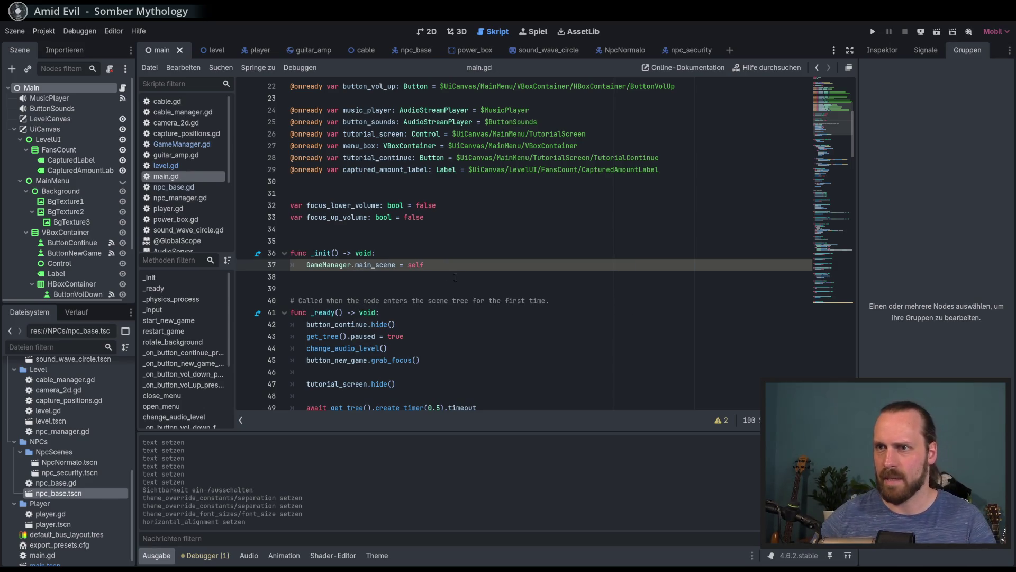
scroll(465, 275, down, 3)
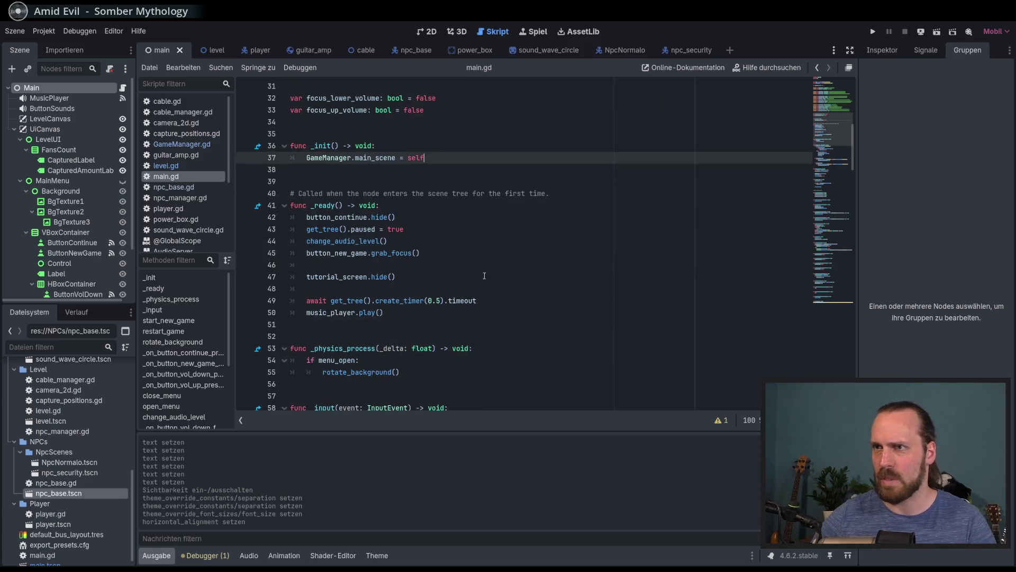
- Set line 190 to captured_amount_label.text = str(GameManager.level.fans_collected) and save
click(828, 302)
click(444, 264)
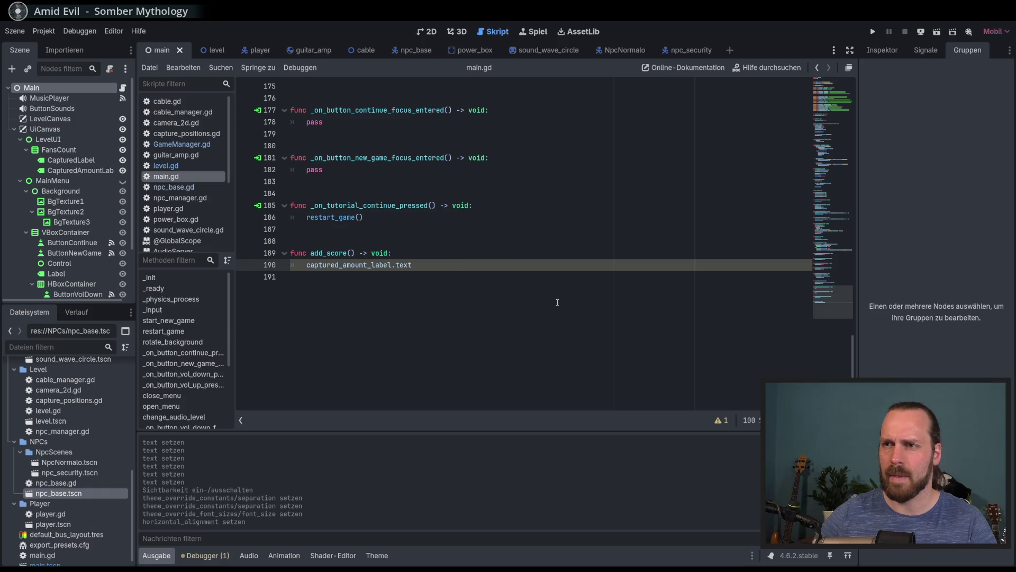
text(= GameManager.level.)
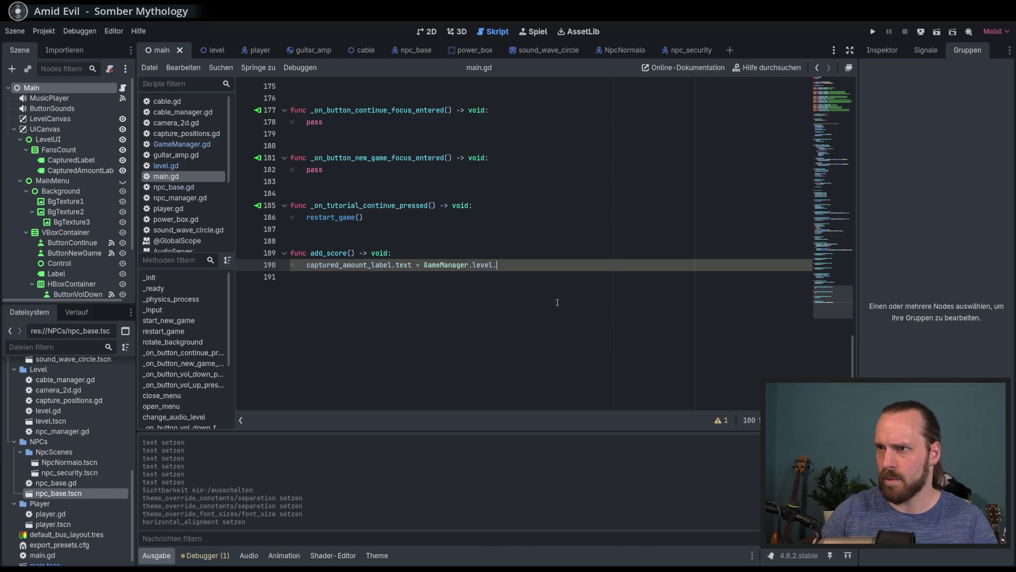
text(fan)
key(Return)
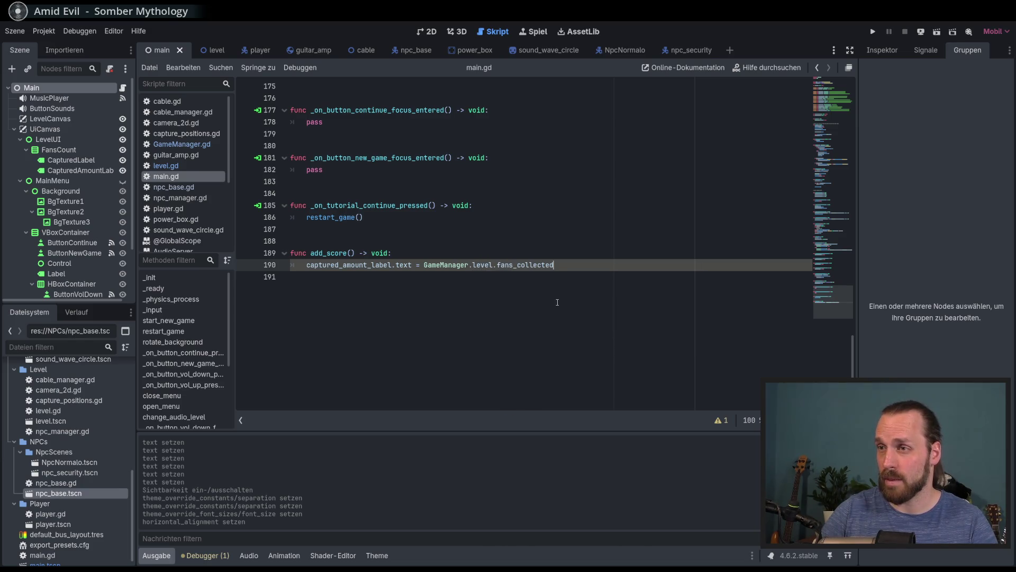
click(424, 265)
text(str()
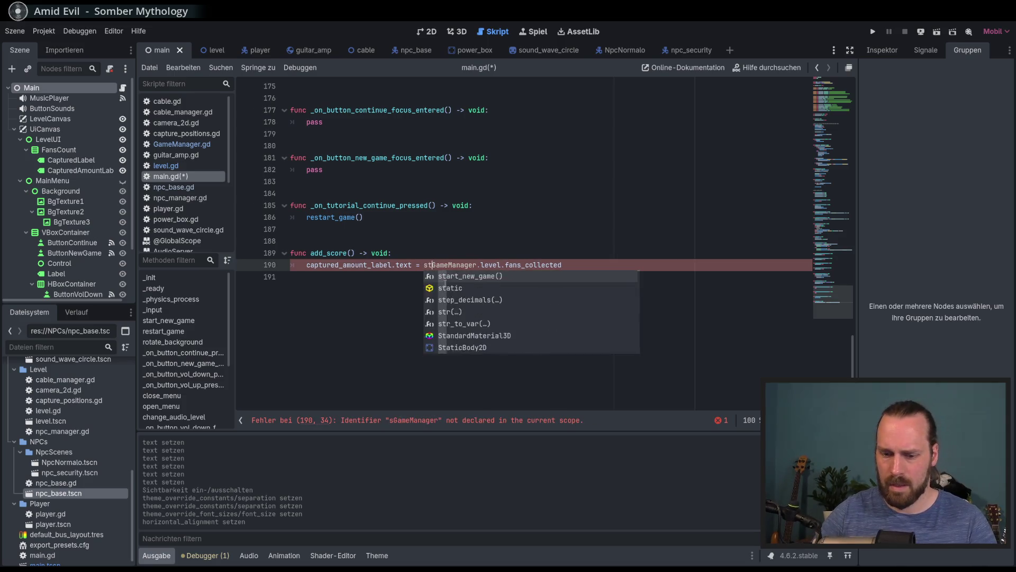
key(End)
key(ctrl+s)
- Rename add_score to refresh_score, save main.gd, and open npc_base.gd
ctrl+click(349, 265)
scroll(392, 168, up, 3)
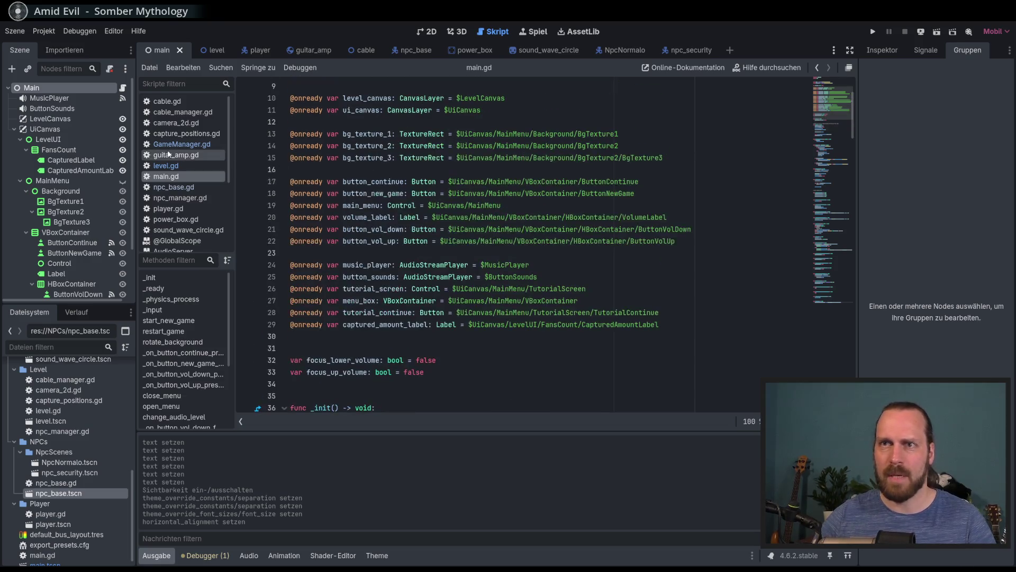
click(836, 276)
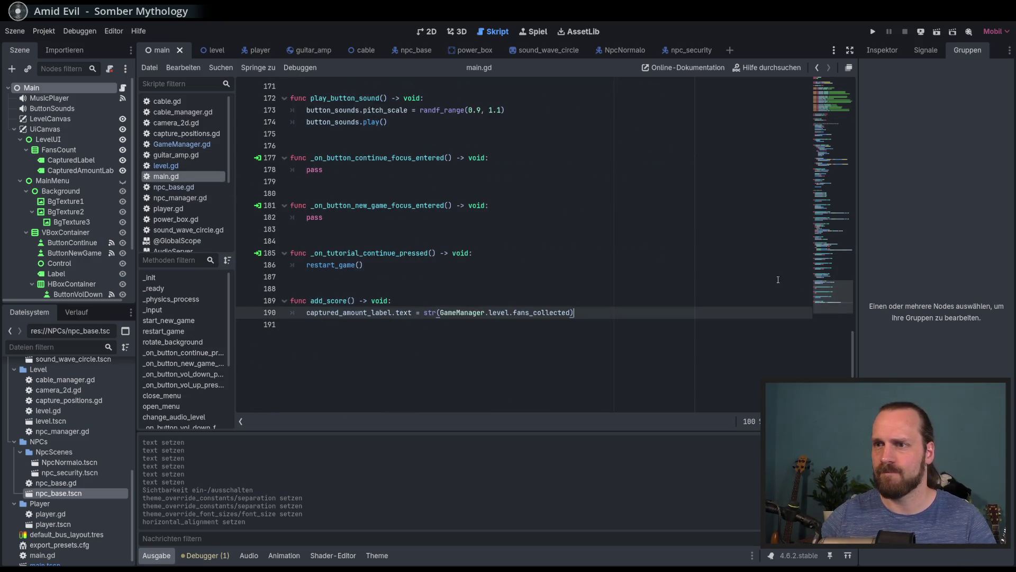
double_click(348, 300)
key(Left)
key(Delete)
key(Delete)
key(Delete)
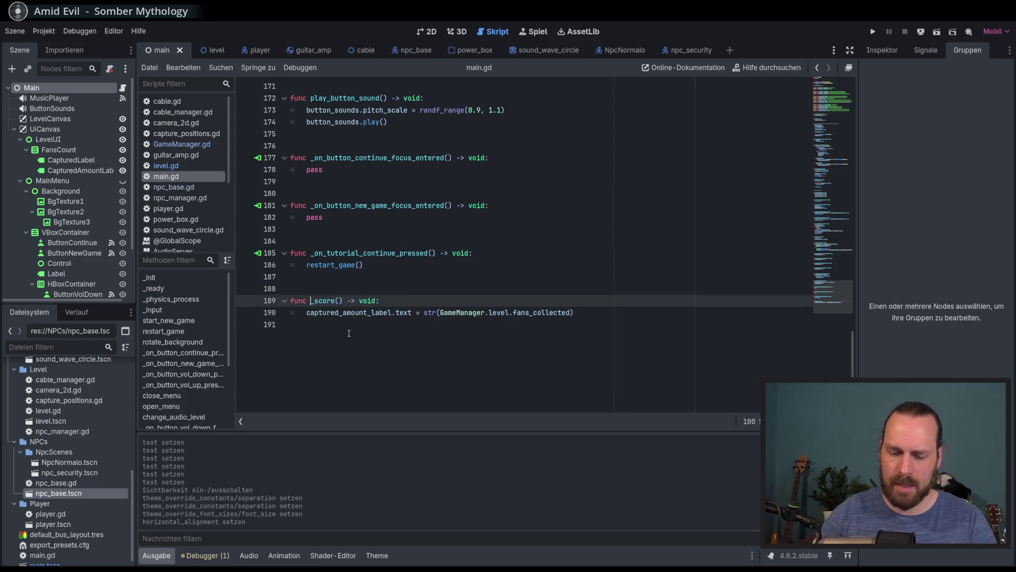
text(refresh)
key(ctrl+s)
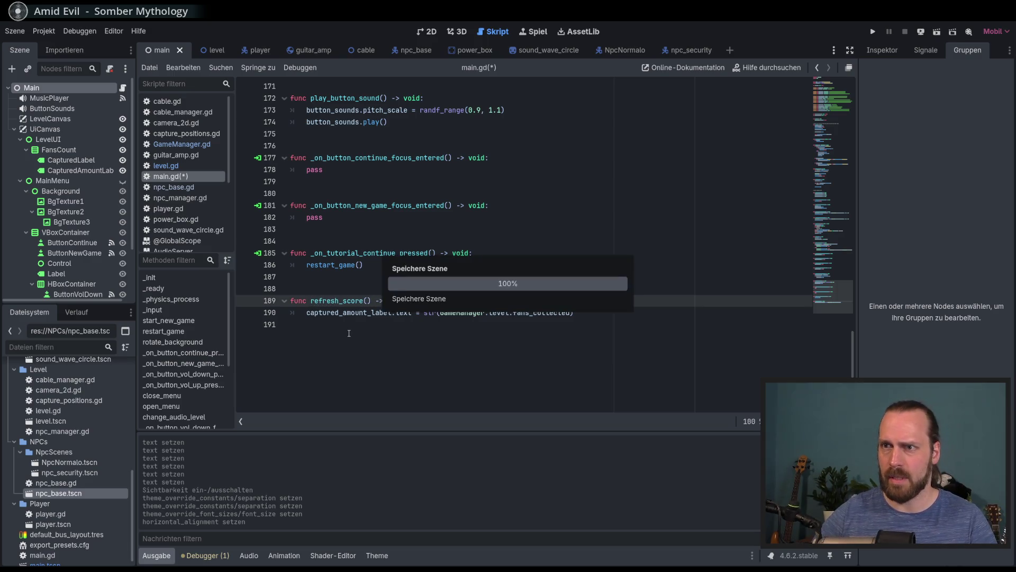
double_click(339, 301)
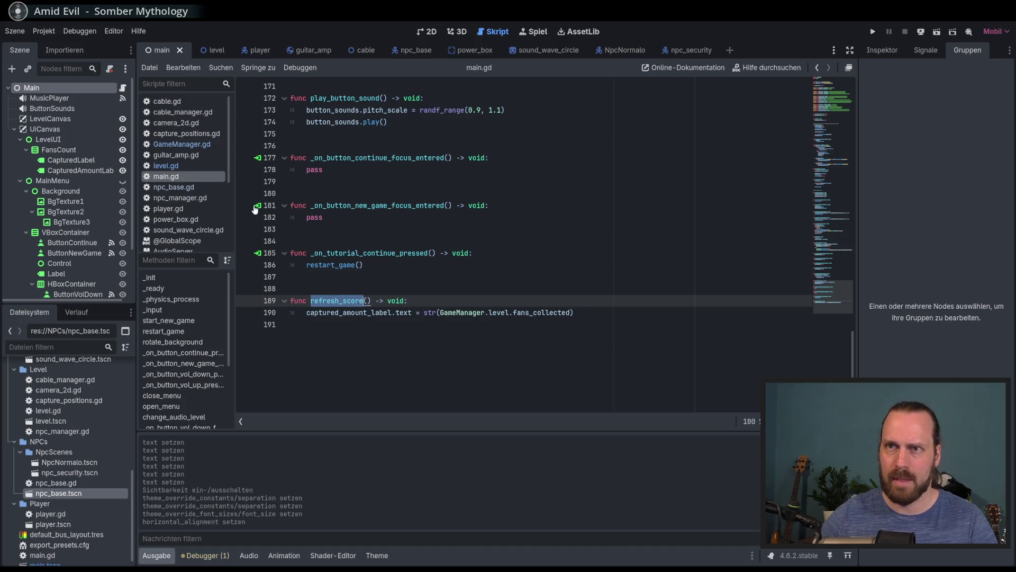
click(174, 187)
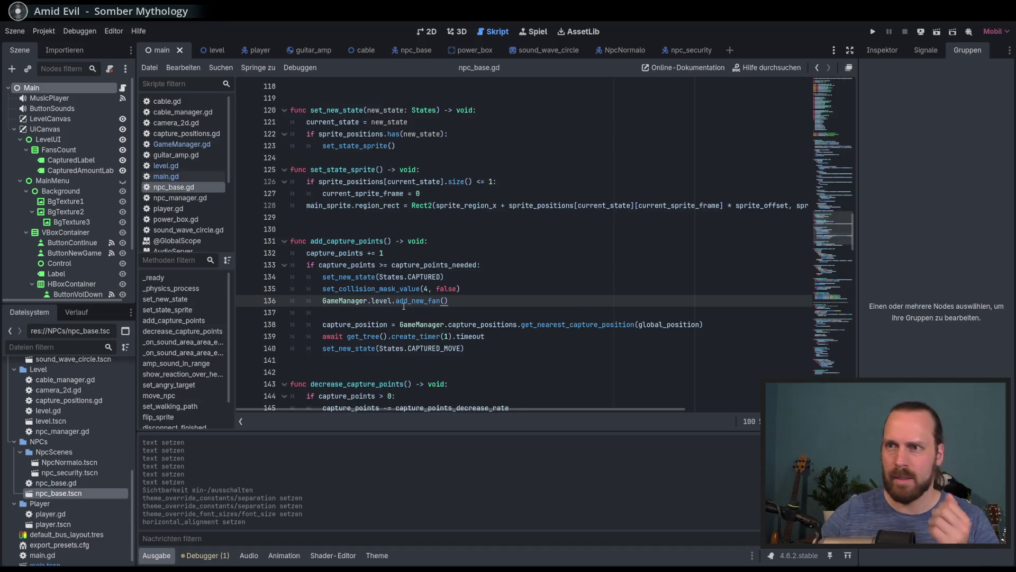
- Open level.gd from the script list
click(200, 145)
scroll(413, 257, down, 10)
scroll(414, 256, up, 4)
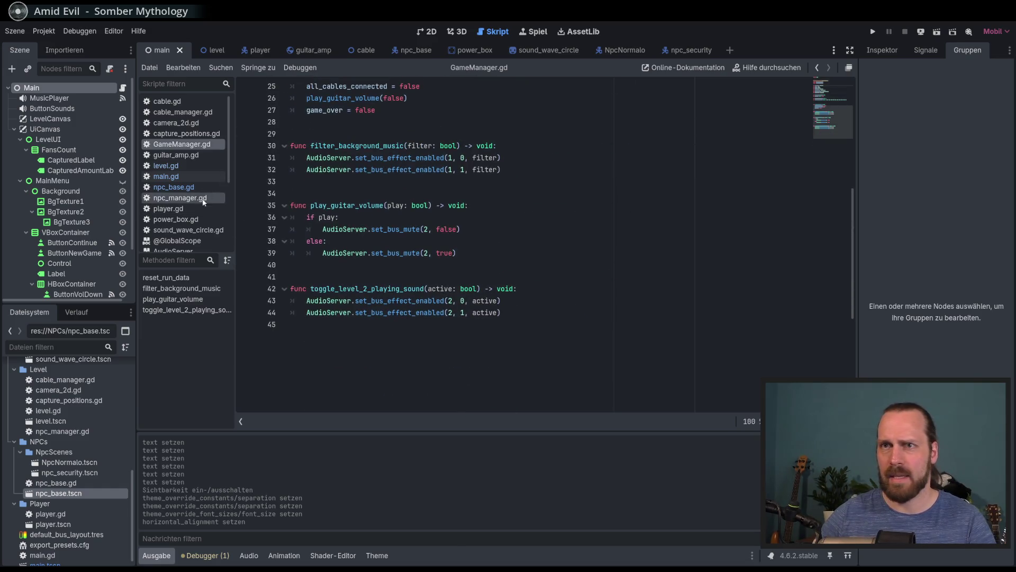
click(171, 167)
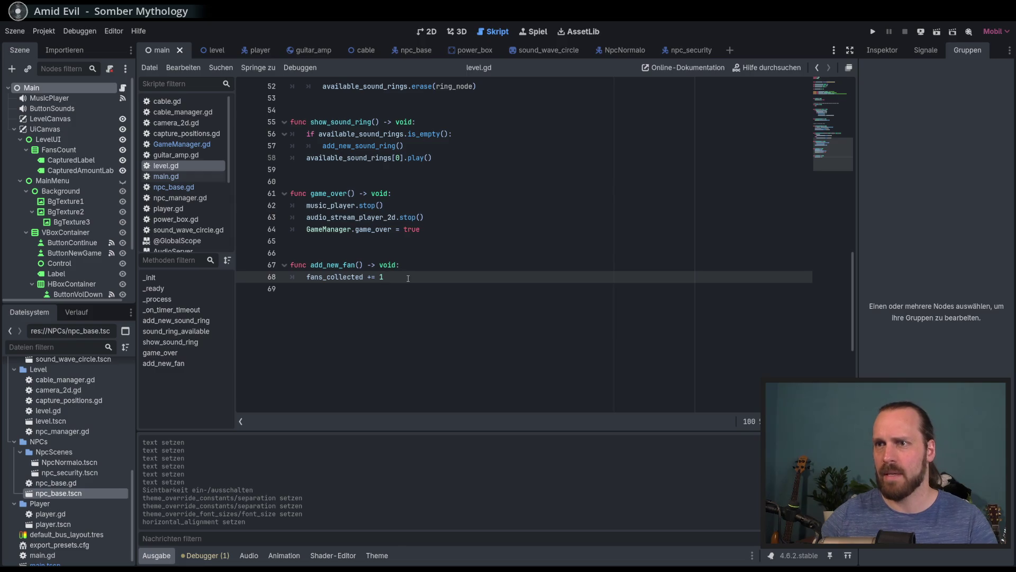
- Add 'GameManager.main_scene.refresh_score()' below 'fans_collected += 1' in add_new_fan
key(Return)
text(Gam)
key(Return)
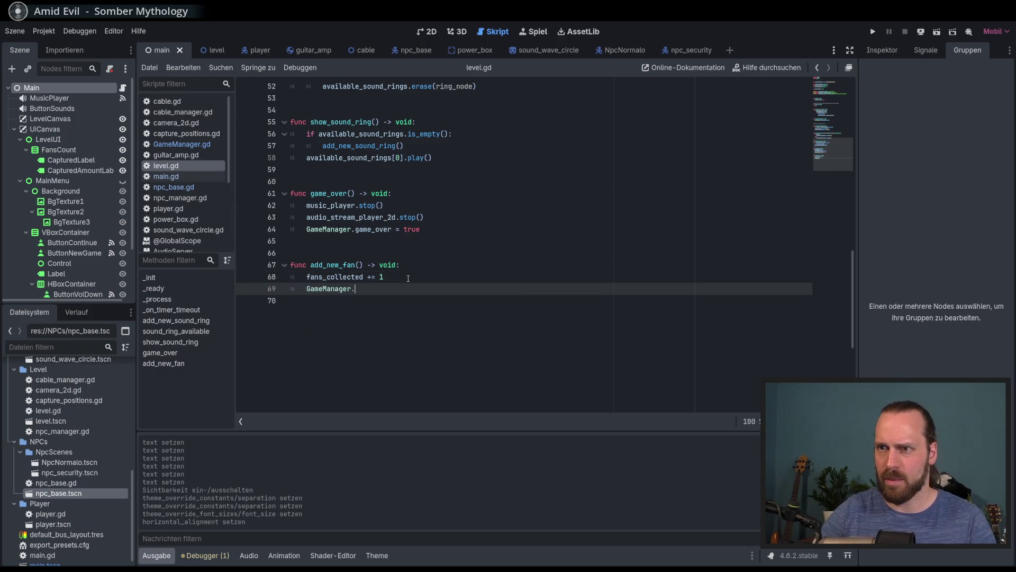
text(.l)
key(BackSpace)
text(ma)
key(Return)
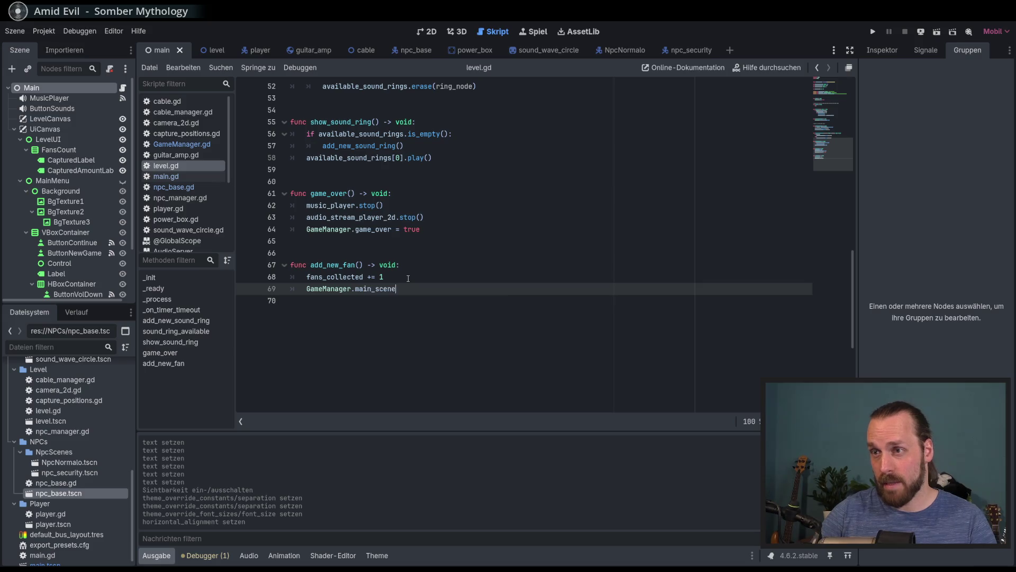
text(.re)
key(Return)
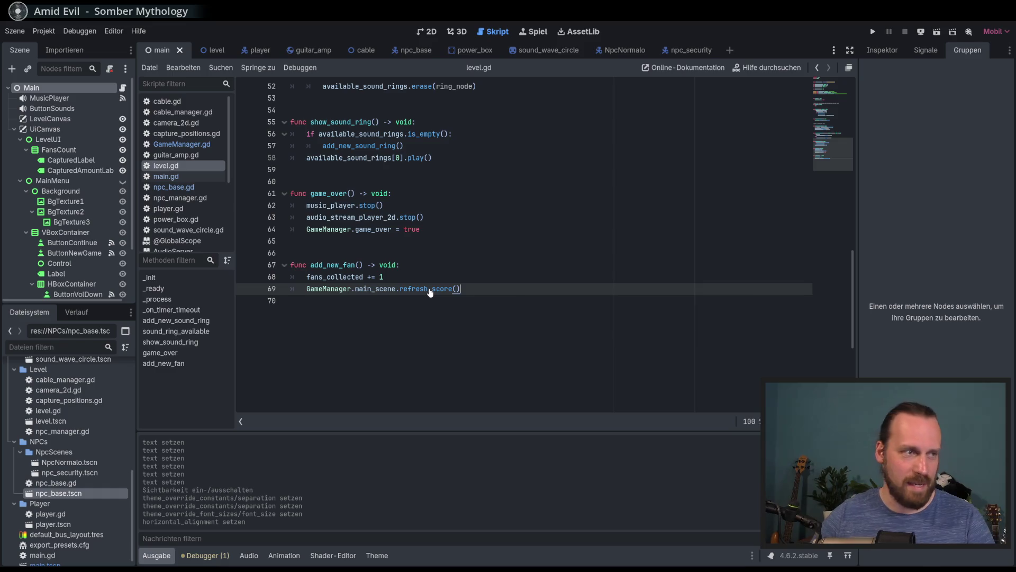
ctrl+click(430, 289)
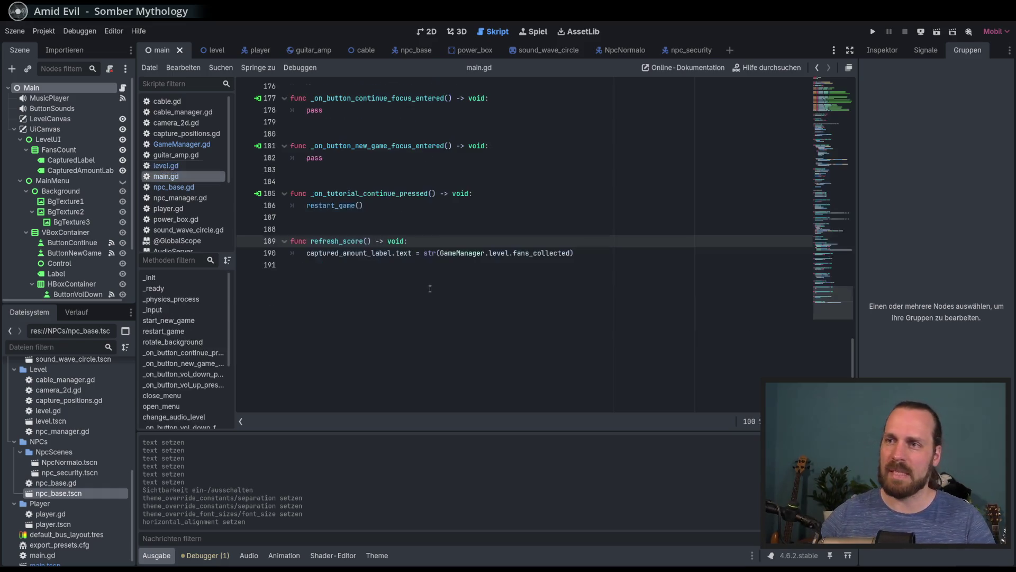
- Locate the captured_amount_label node reference near the top of main.gd
click(473, 317)
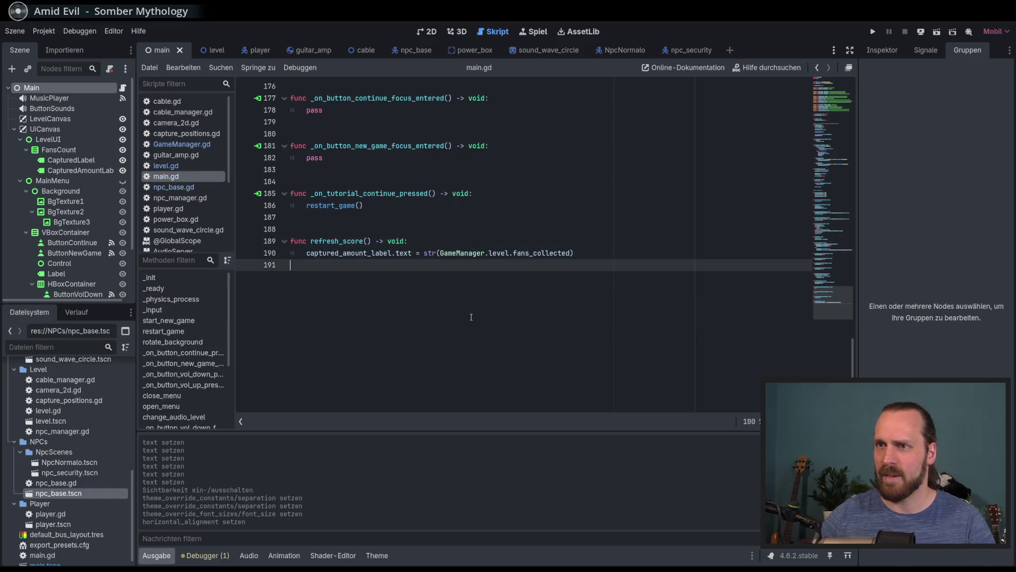
click(580, 258)
scroll(582, 286, up, 1)
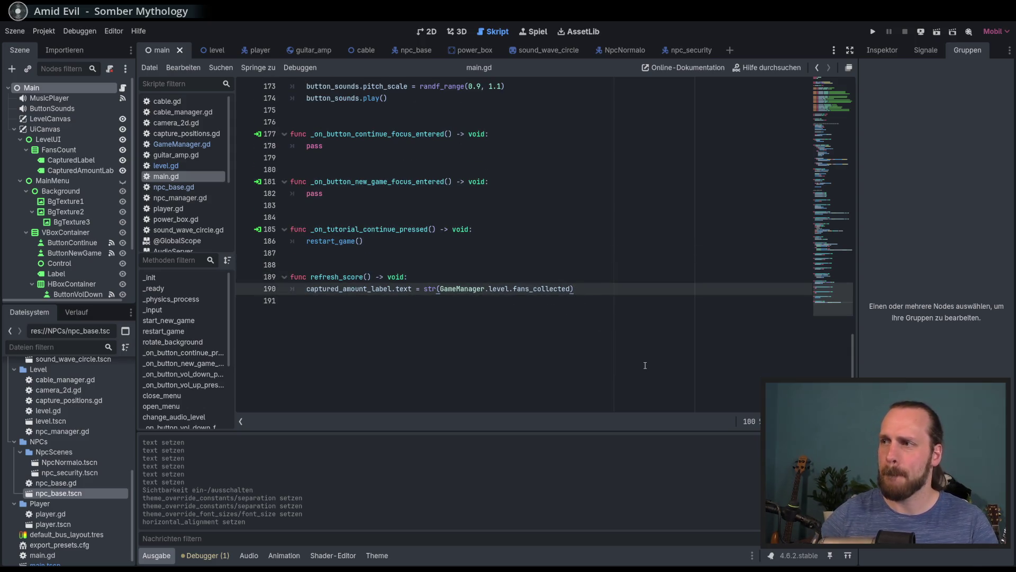
click(831, 121)
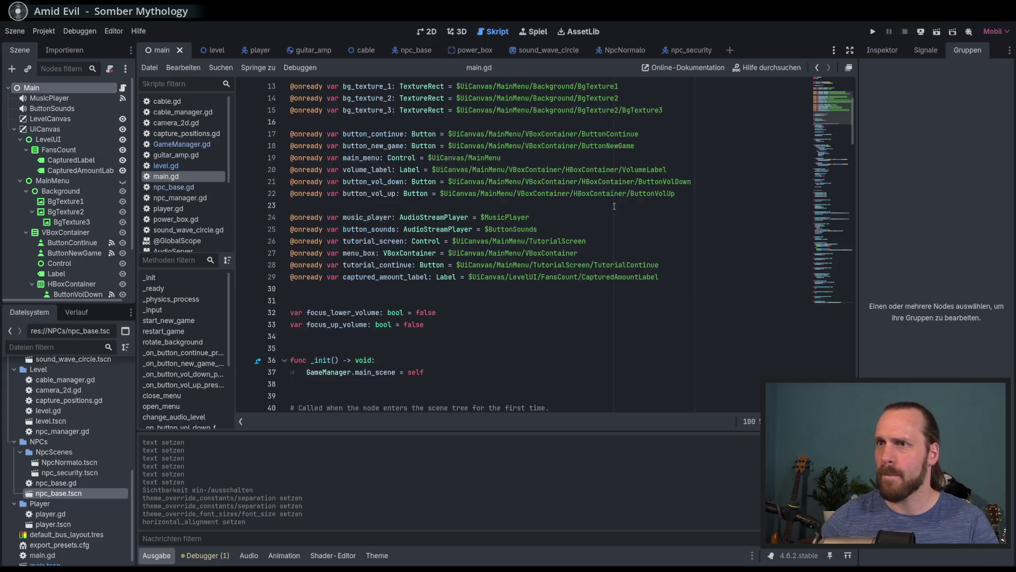
scroll(497, 187, up, 5)
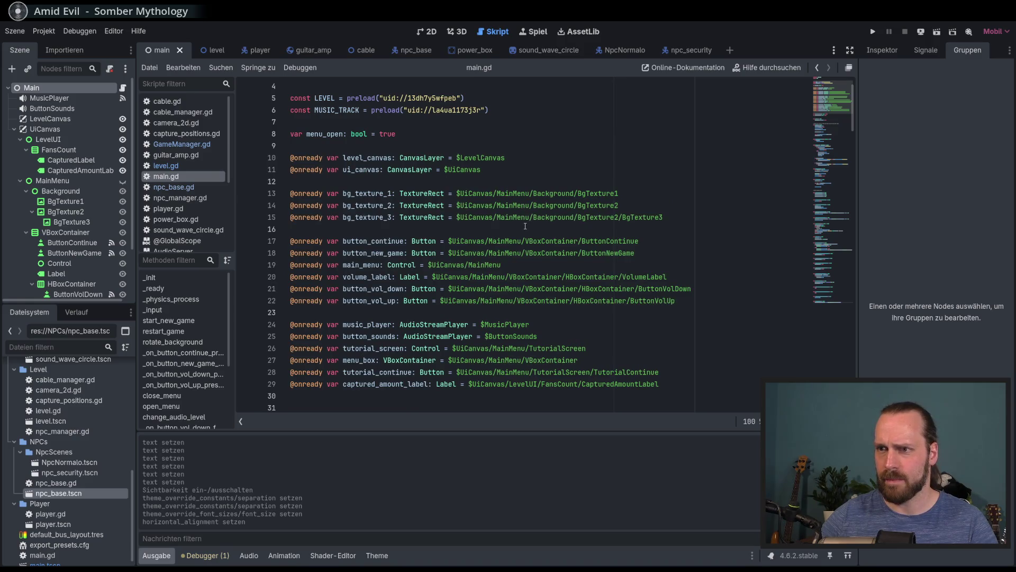
scroll(525, 226, down, 3)
double_click(386, 277)
scroll(450, 267, down, 3)
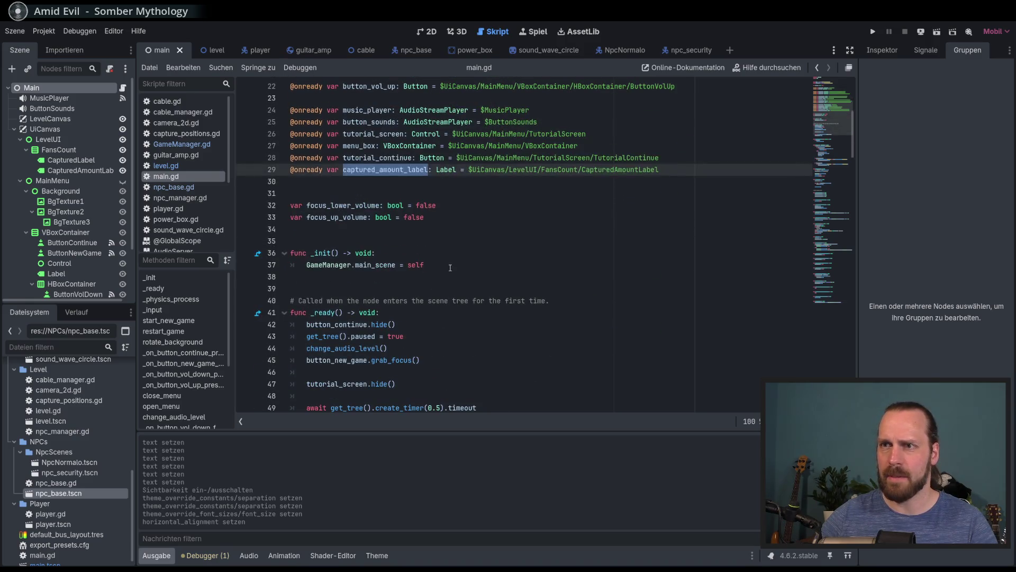
click(450, 267)
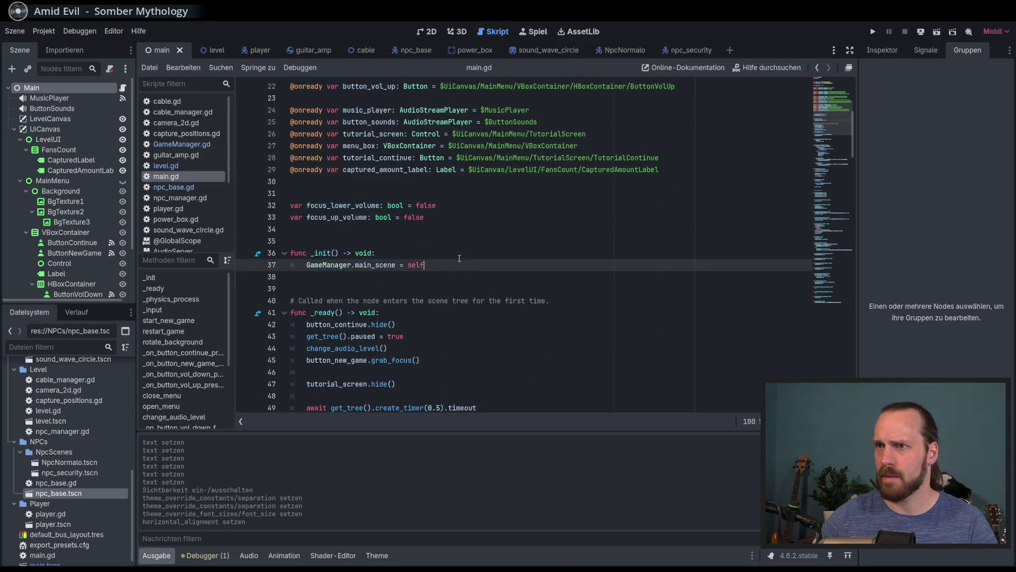
click(679, 174)
- Remove the stray half-written 'var sc' line below captured_amount_label
key(Return)
text(var sc)
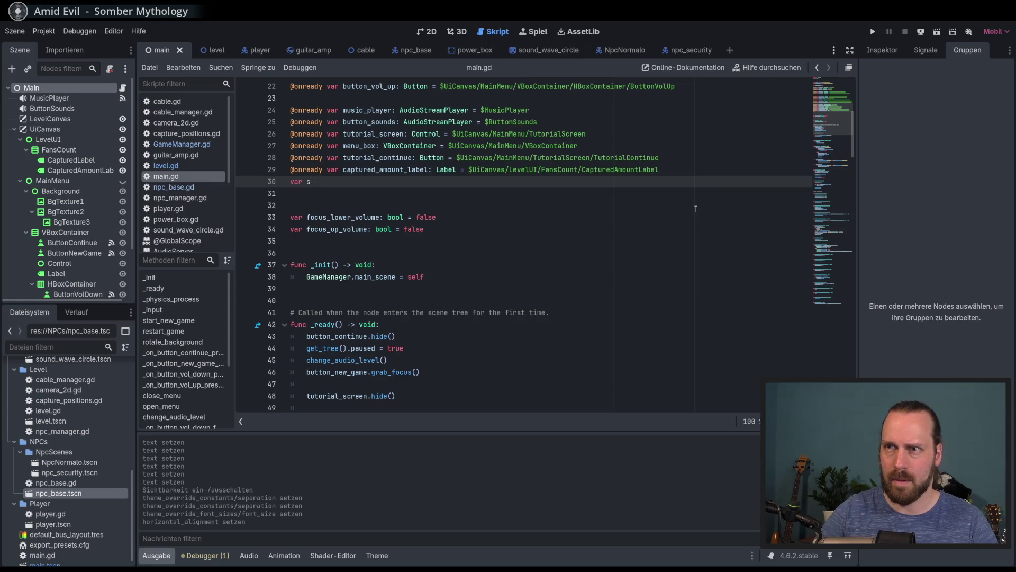
key(BackSpace)
key(BackSpace)
key(BackSpace)
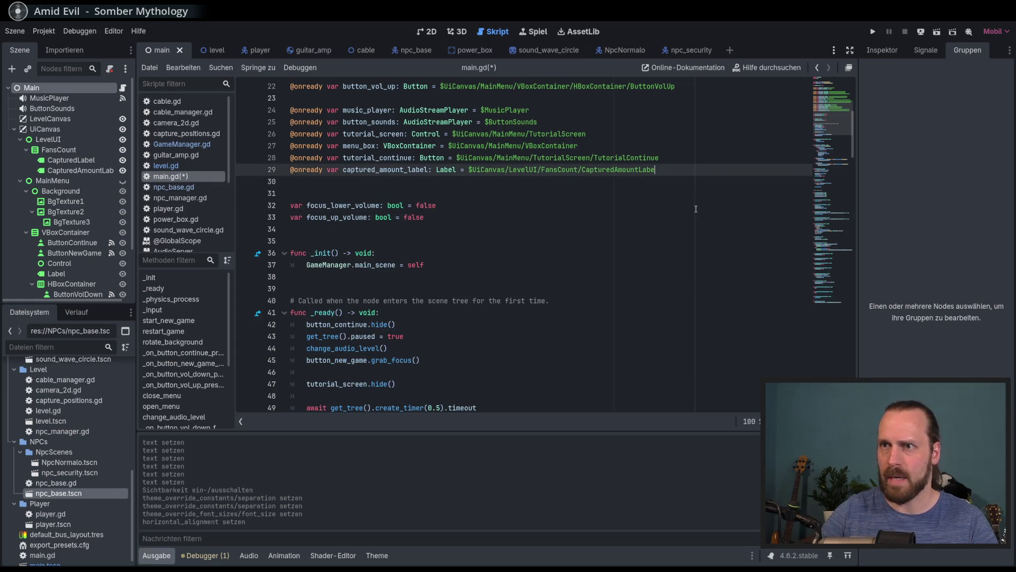
key(ctrl+z)
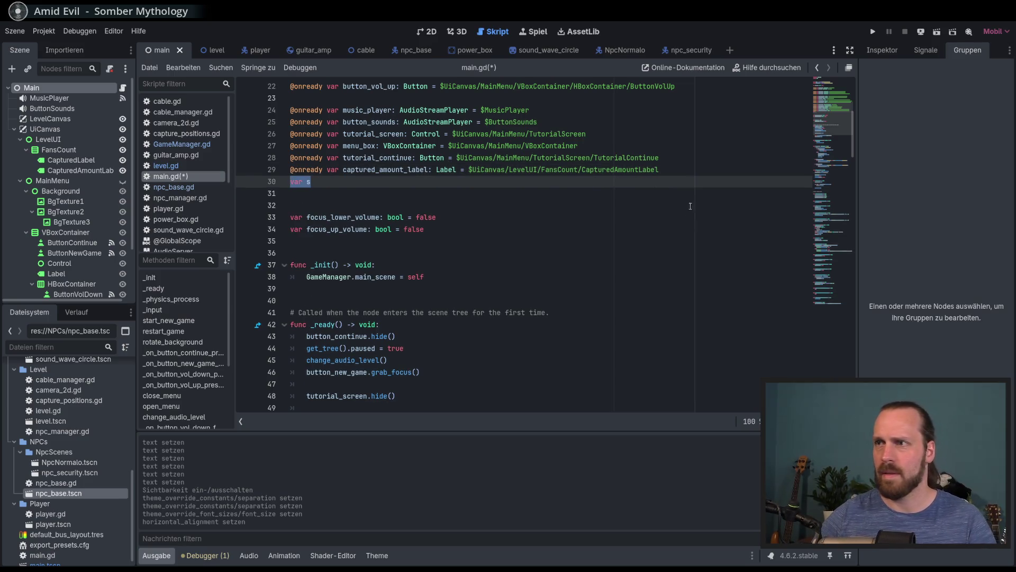
click(383, 181)
key(BackSpace)
key(BackSpace)
key(BackSpace)
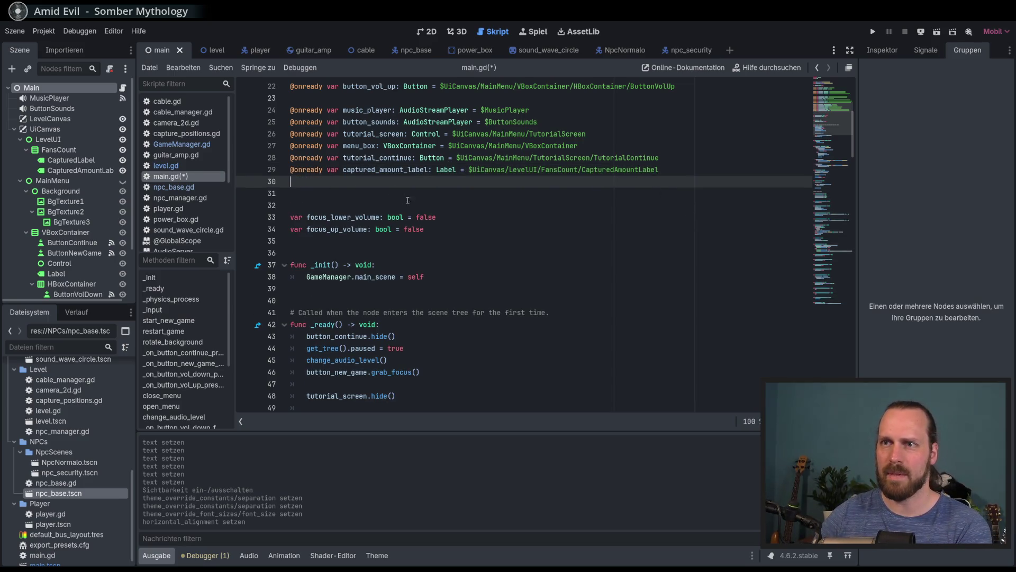
key(Delete)
key(Delete)
- Begin a 'var tween = get_tr' line at the end of refresh_score()
click(840, 282)
click(603, 333)
key(Return)
key(Return)
text(var tween = get_tre)
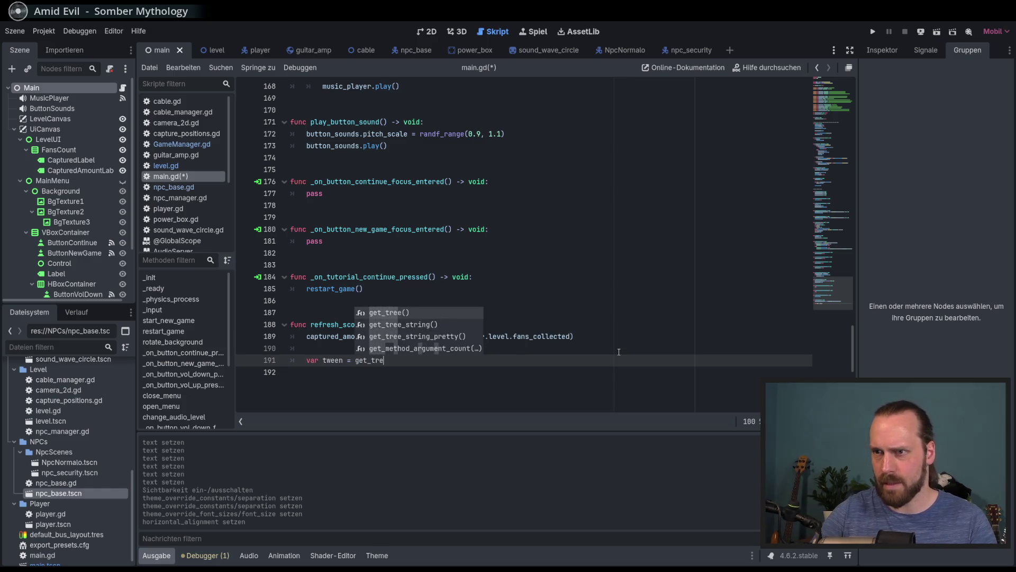
- Finish the declaration as var tween = get_tree().create_tween()
key(Return)
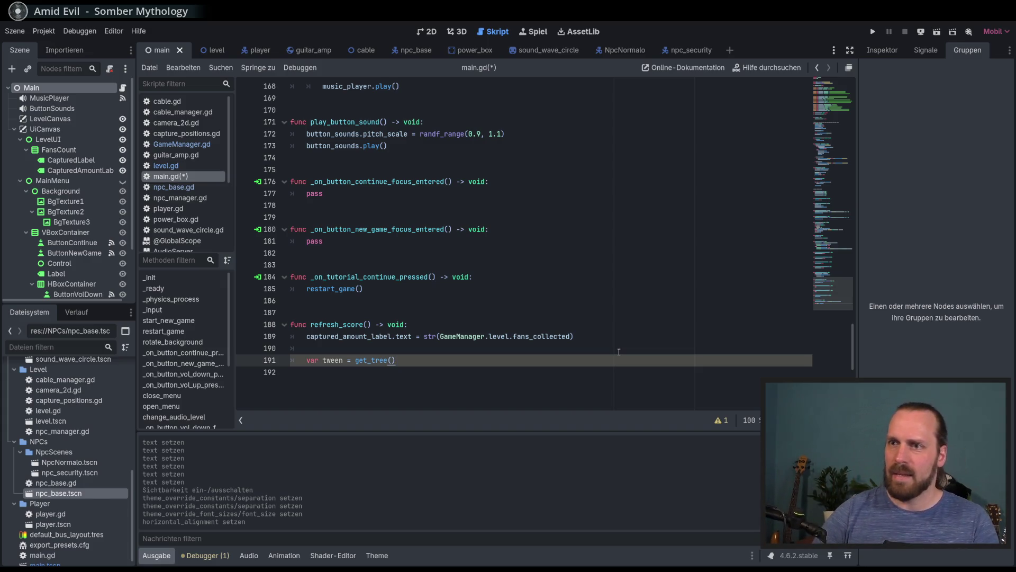
text(.crea)
key(Return)
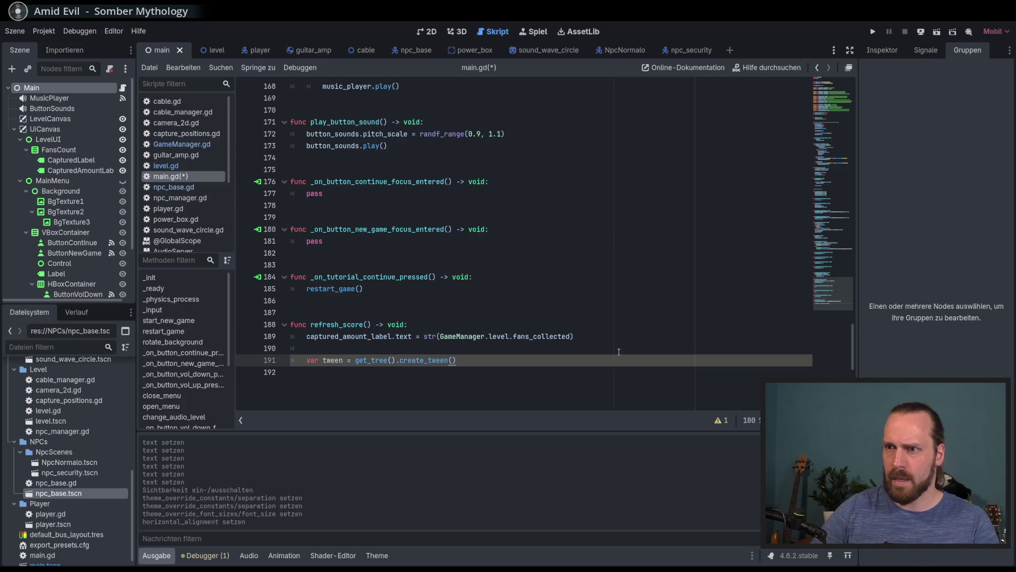
key(Return)
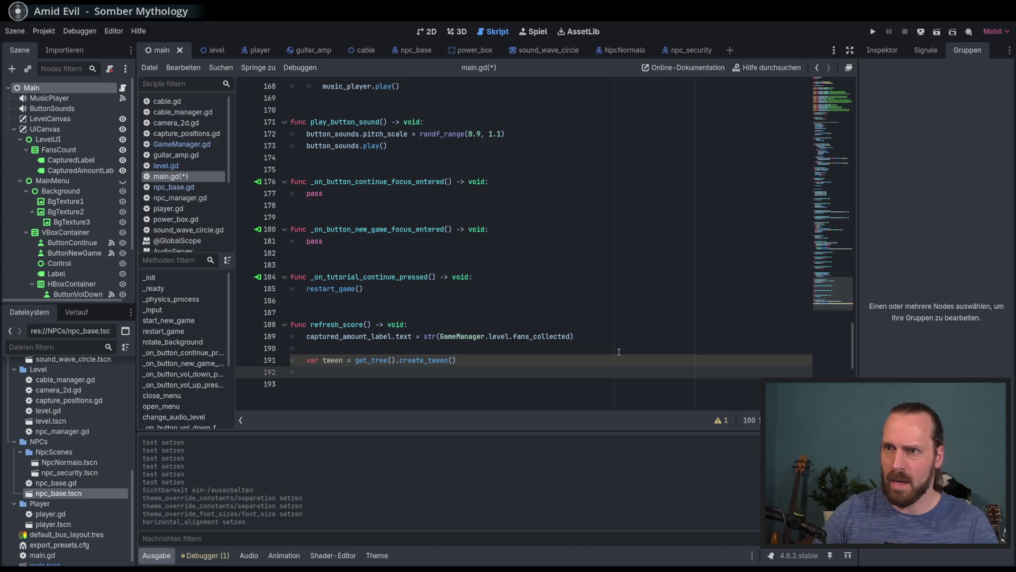
- Add a tween_property scaling captured_amount_label to Vector2(1.8, 1.8) over 0.3 seconds
text(tween)
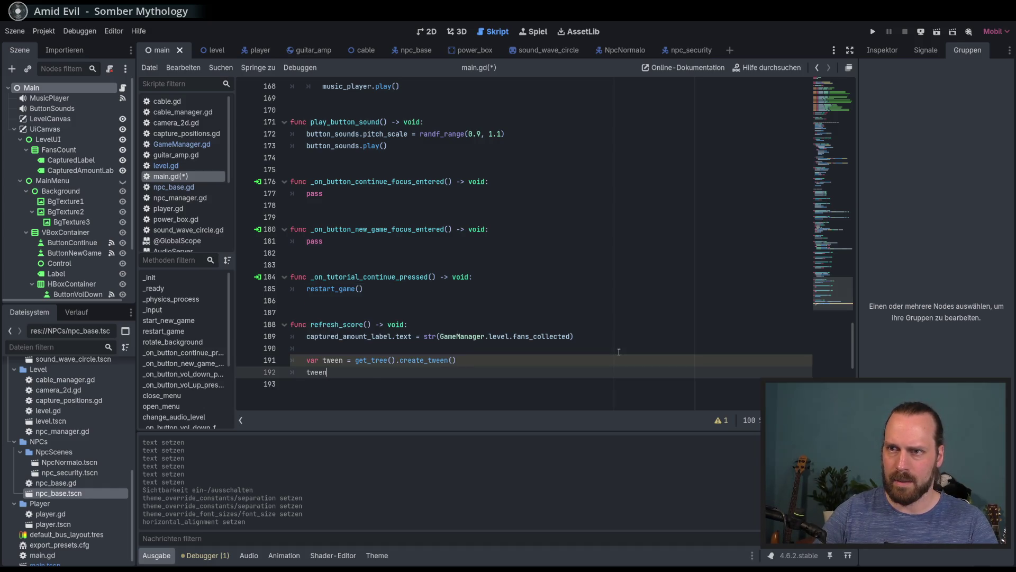
text(.twe)
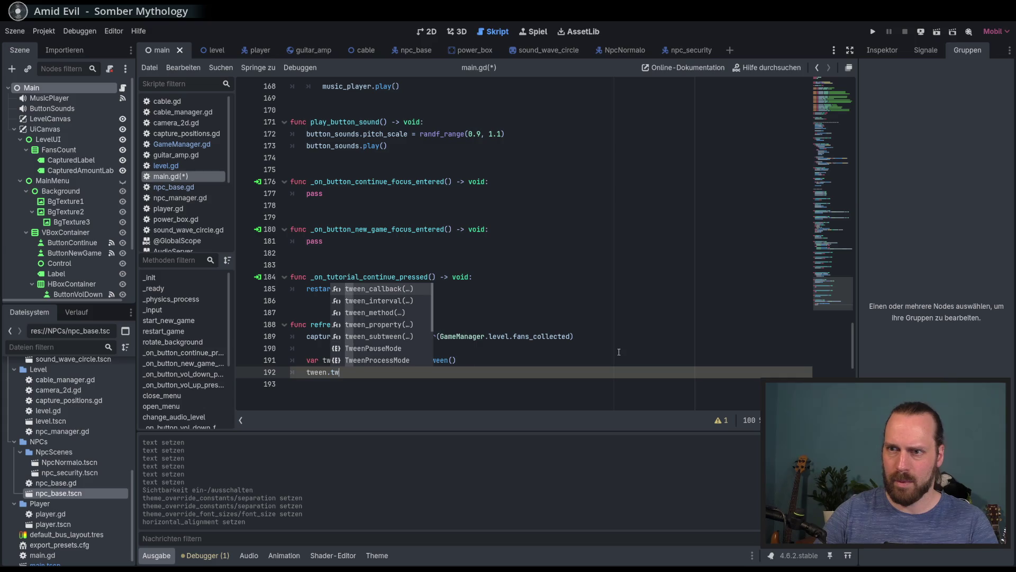
key(BackSpace)
key(BackSpace)
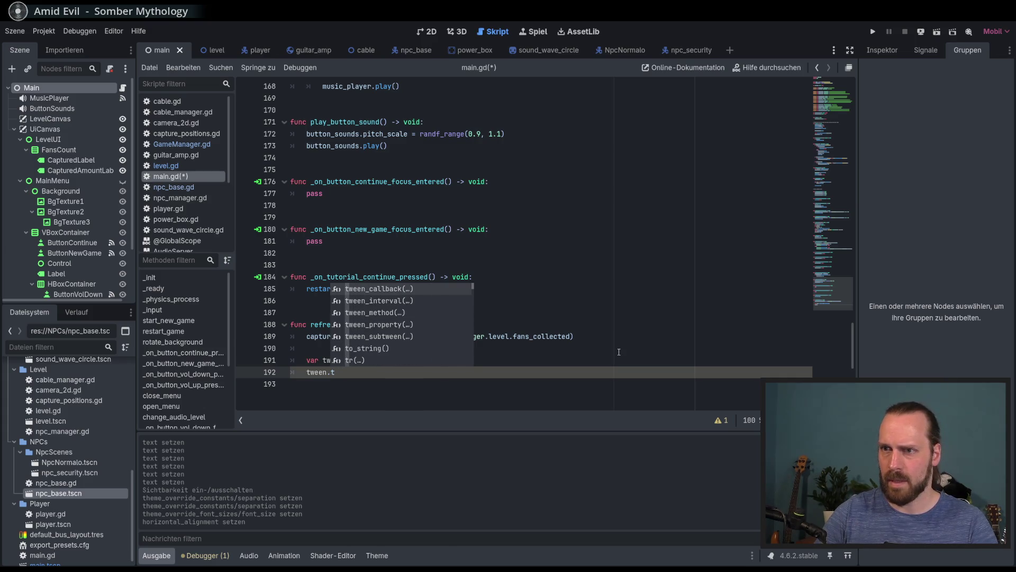
text(ween)
key(Down)
key(Down)
key(Down)
key(Return)
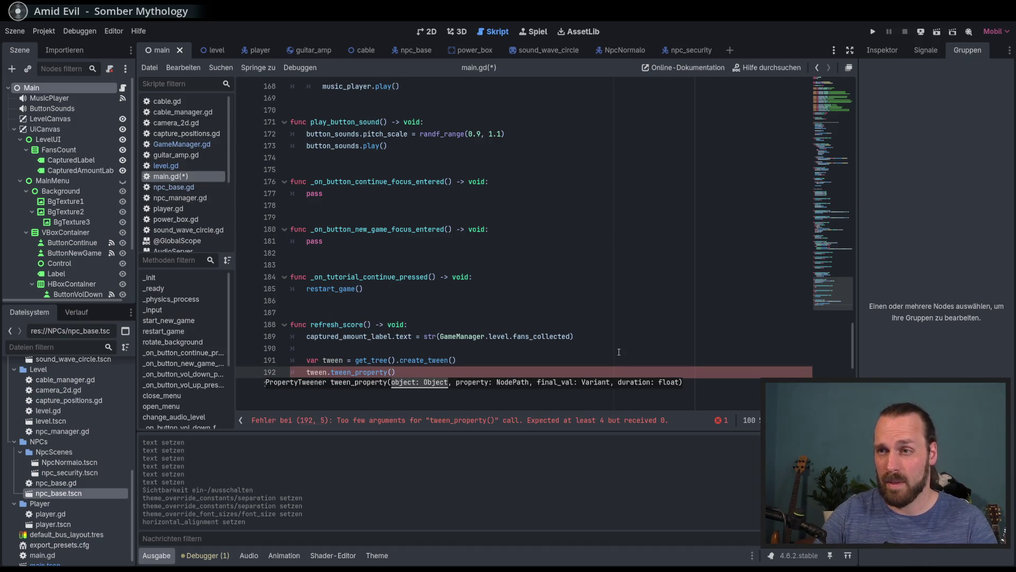
key(Return)
text(.)
key(BackSpace)
text(, )
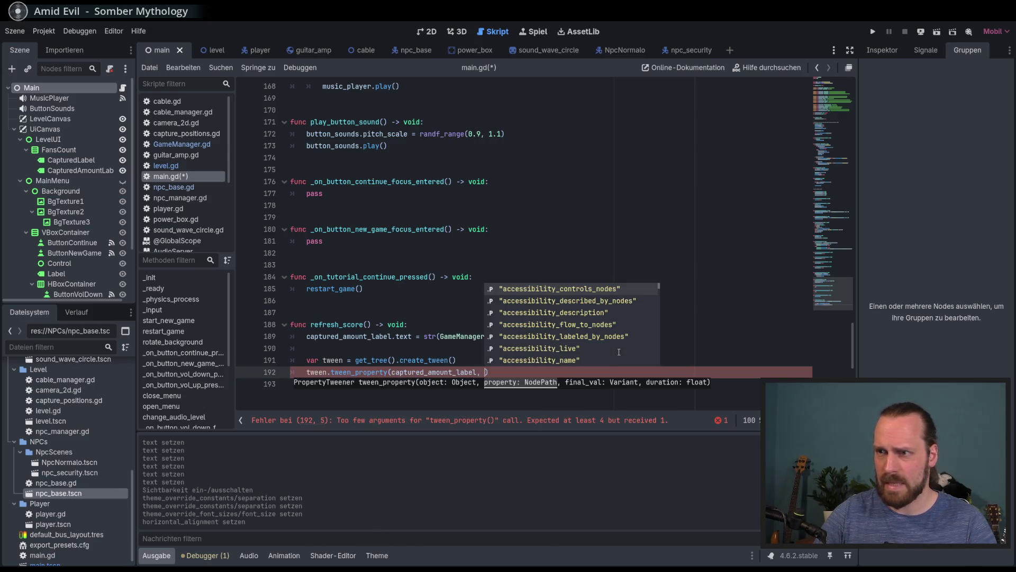
text("sca)
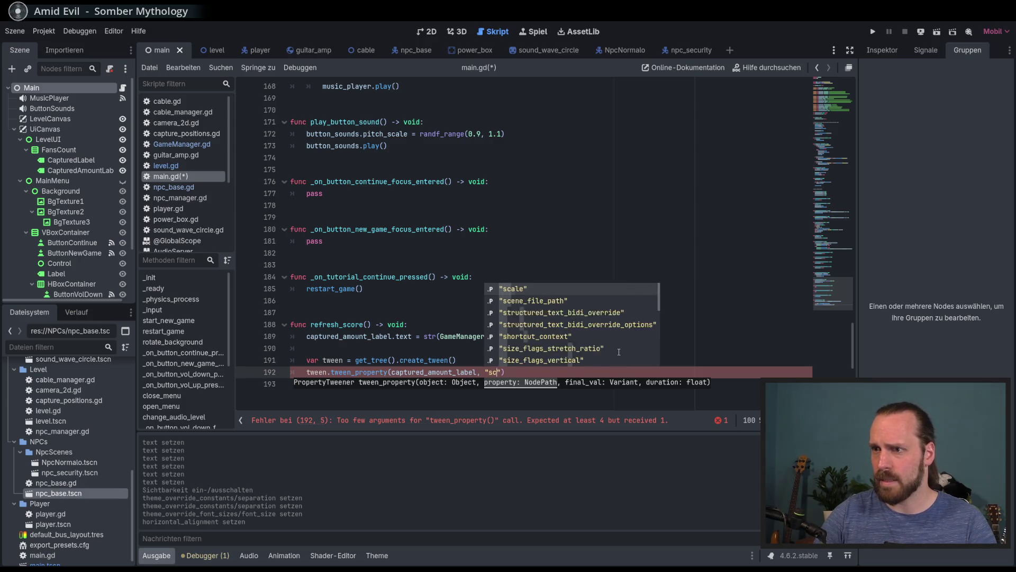
key(Return)
text(Vec)
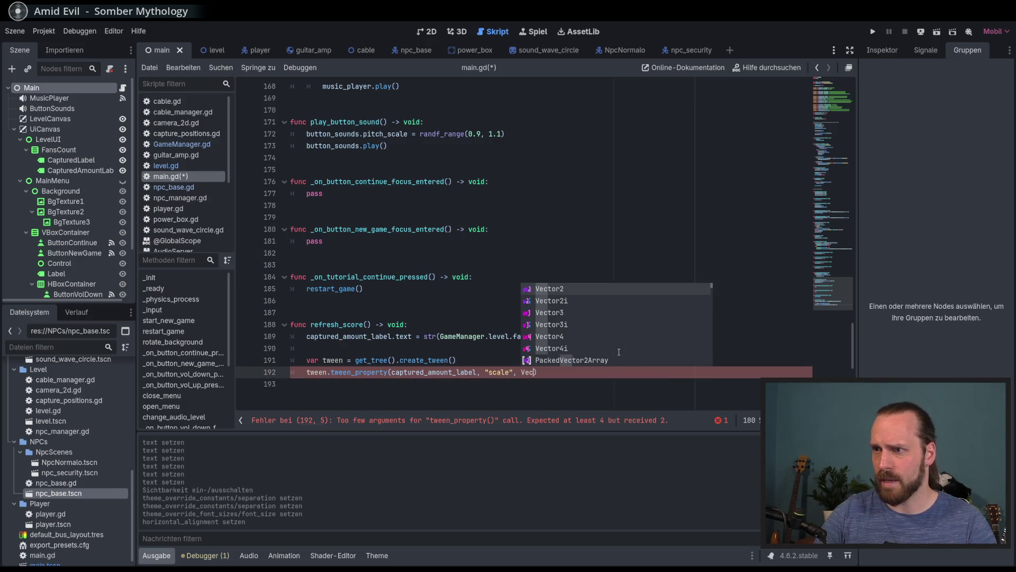
key(Return)
text((1.5, )
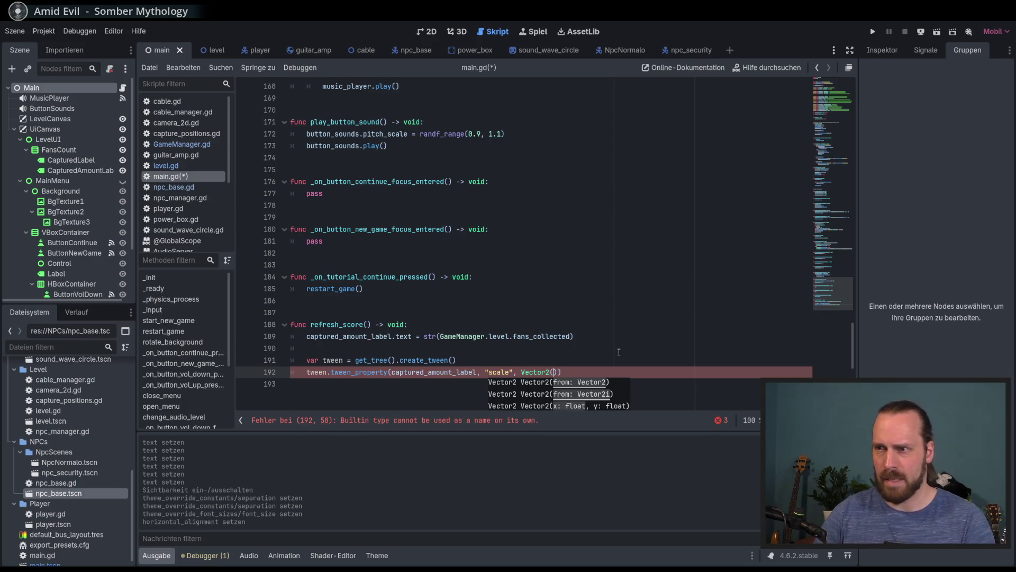
text(1.)
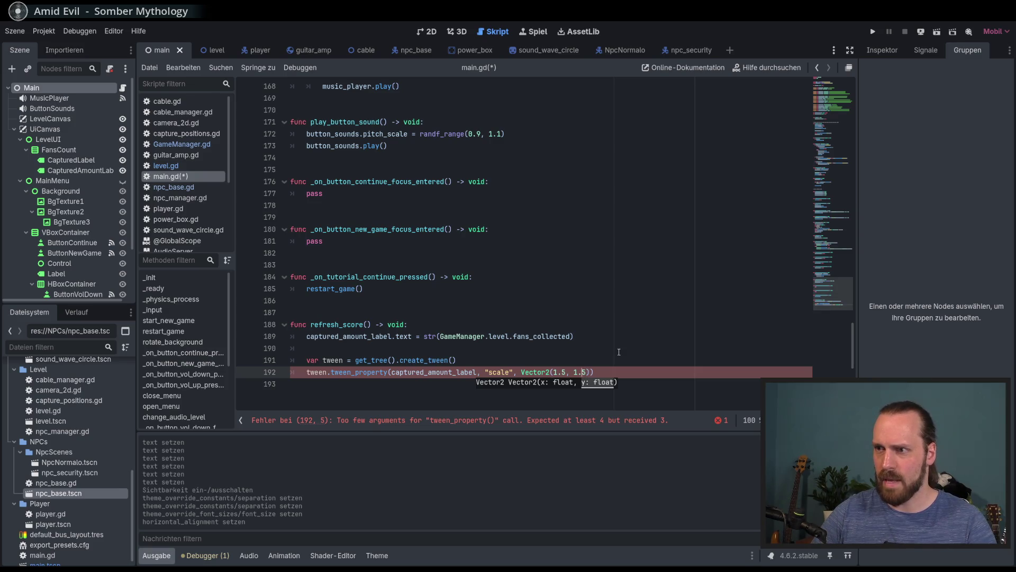
key(BackSpace)
key(BackSpace)
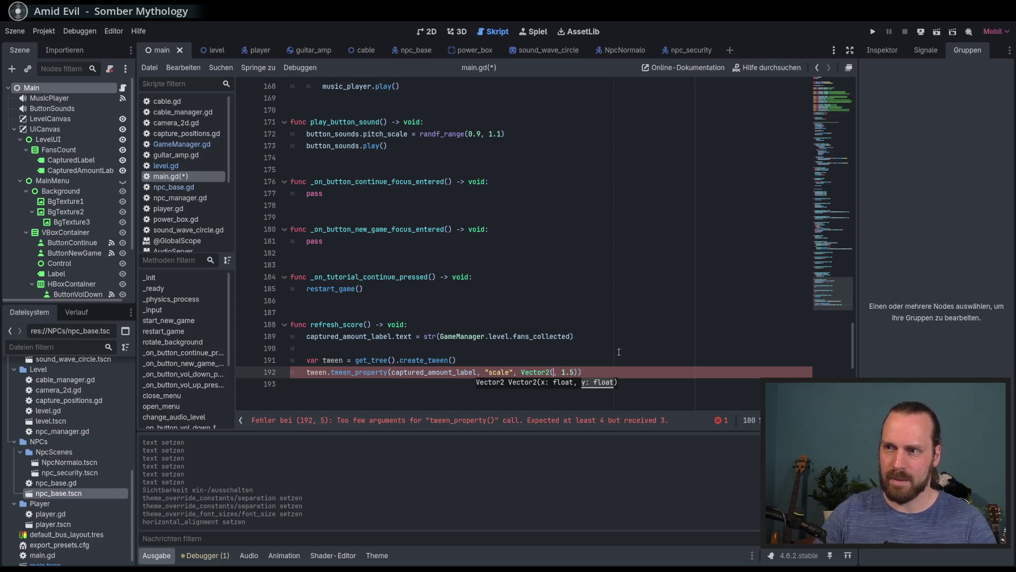
text(1.8)
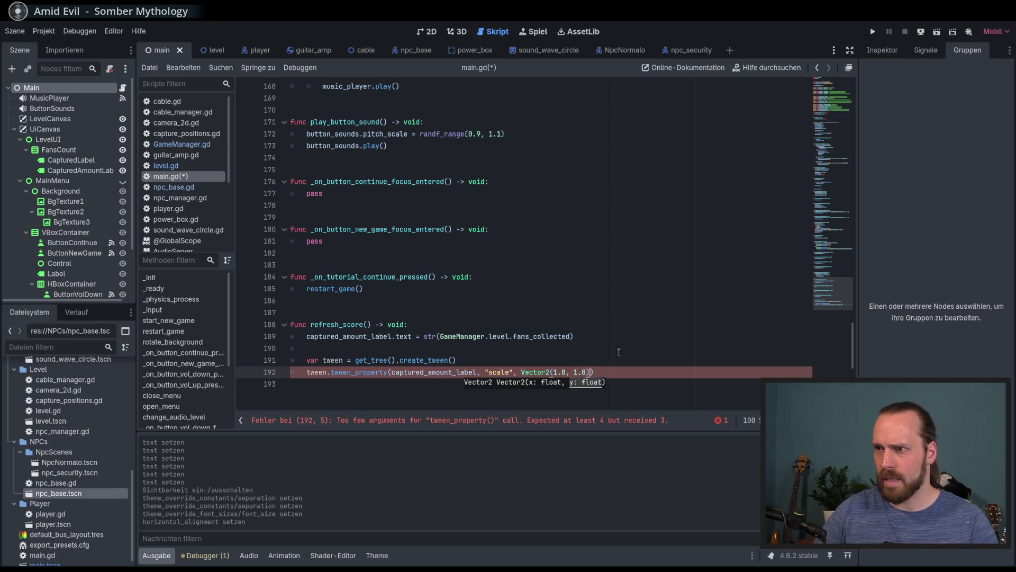
key(Right)
text(,)
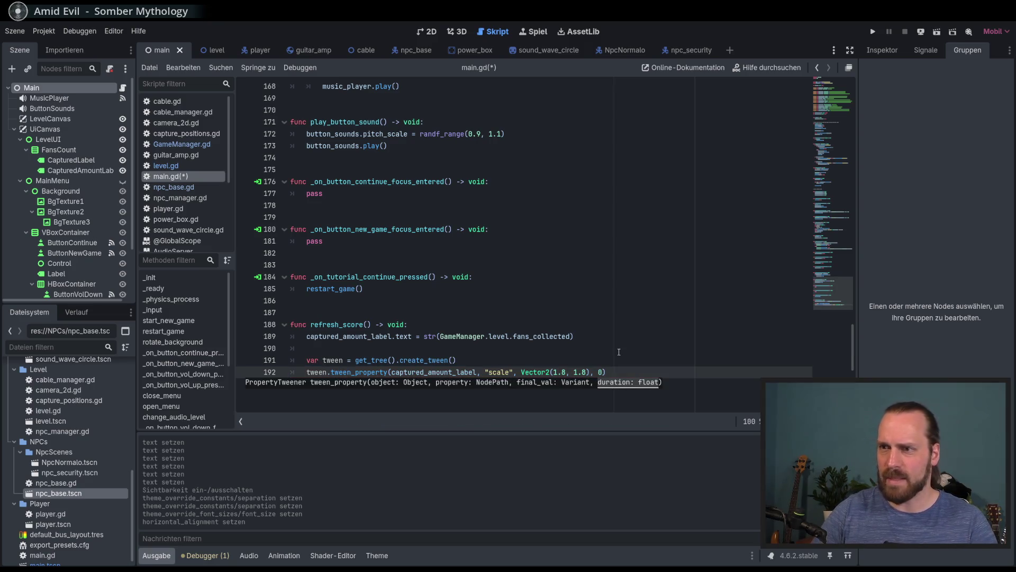
key(End)
- Add a second tween_property returning the label's scale to Vector2(1, 1), then save and run
key(Return)
text(tween.tween_property(captured_amount_label, "scale", Vector2(1.8, 1.8), 0))
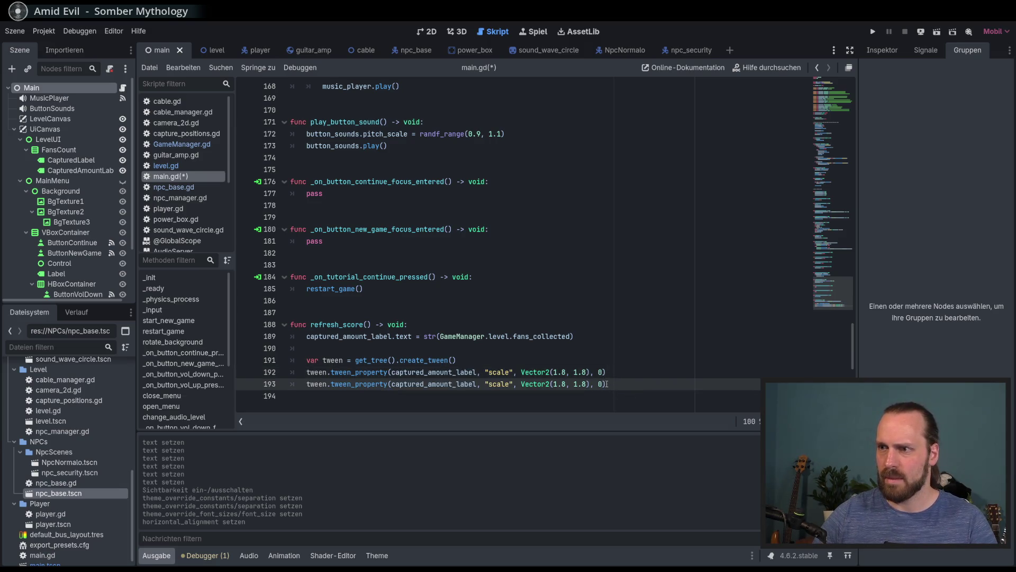
key(Delete)
key(BackSpace)
key(Right)
key(Right)
key(Right)
key(Delete)
key(Delete)
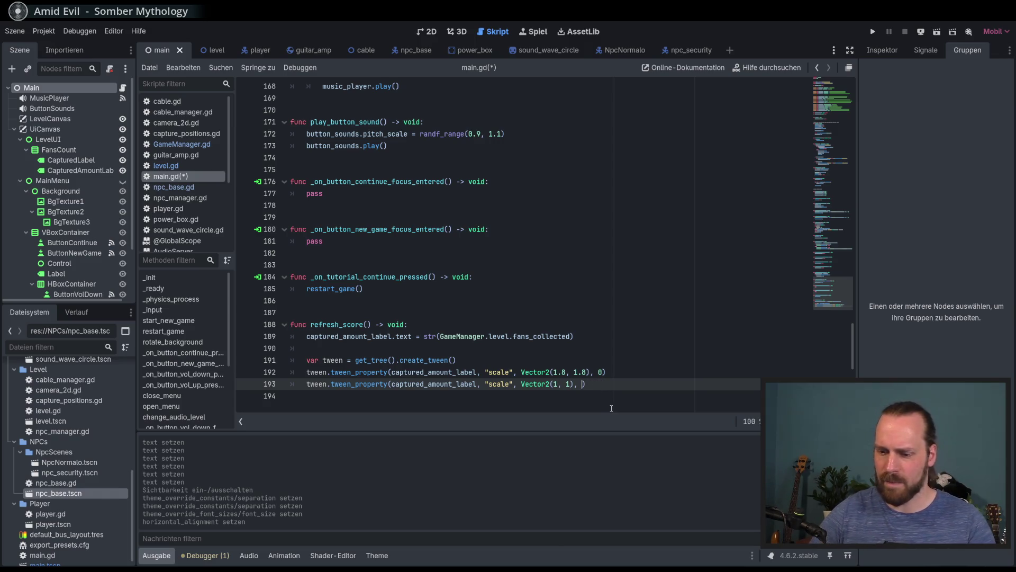
text(0.3)
key(End)
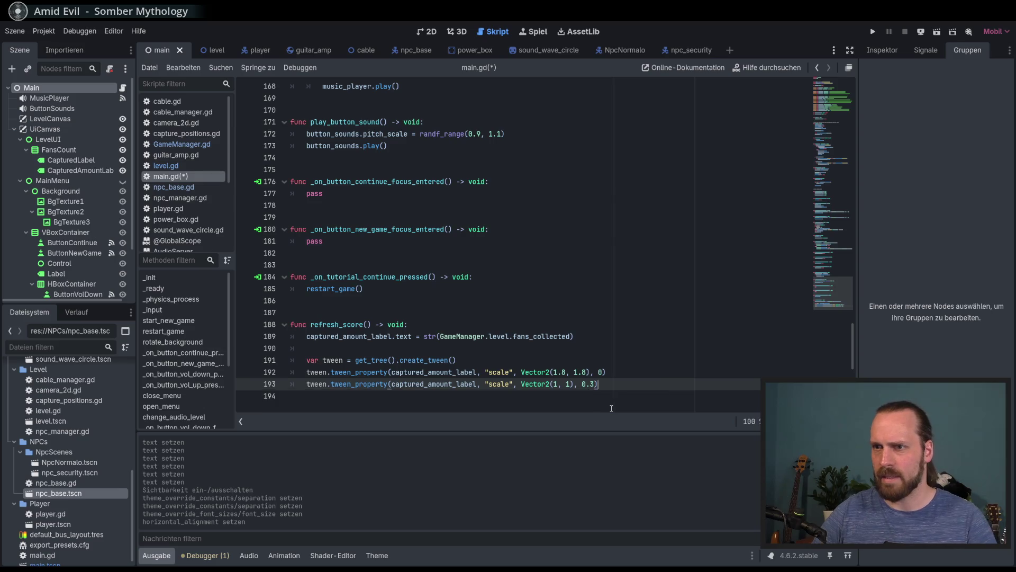
key(F5)
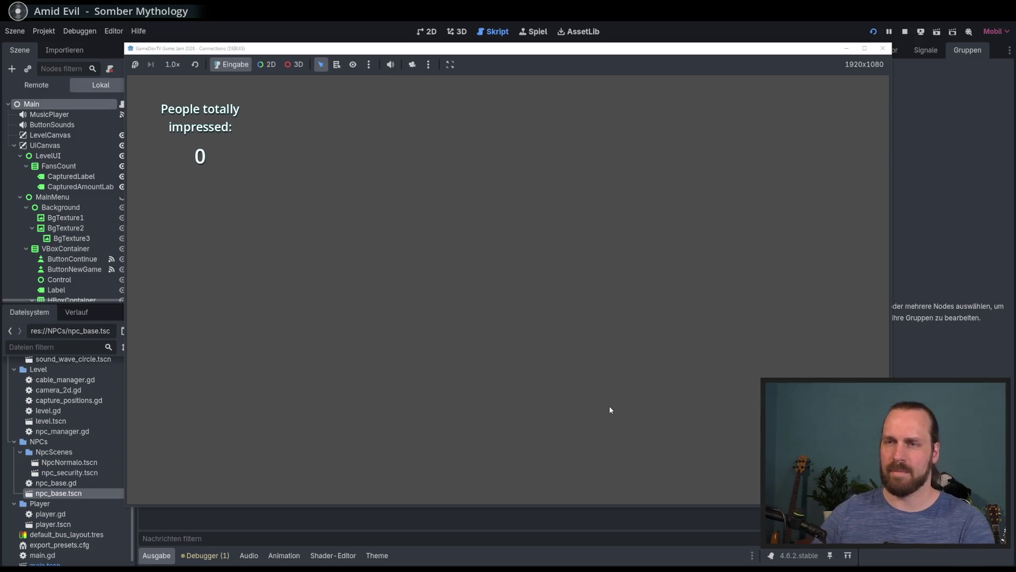
- Restart the game, enter the level, and win fans with sound waves until the score reads 2
key(F8)
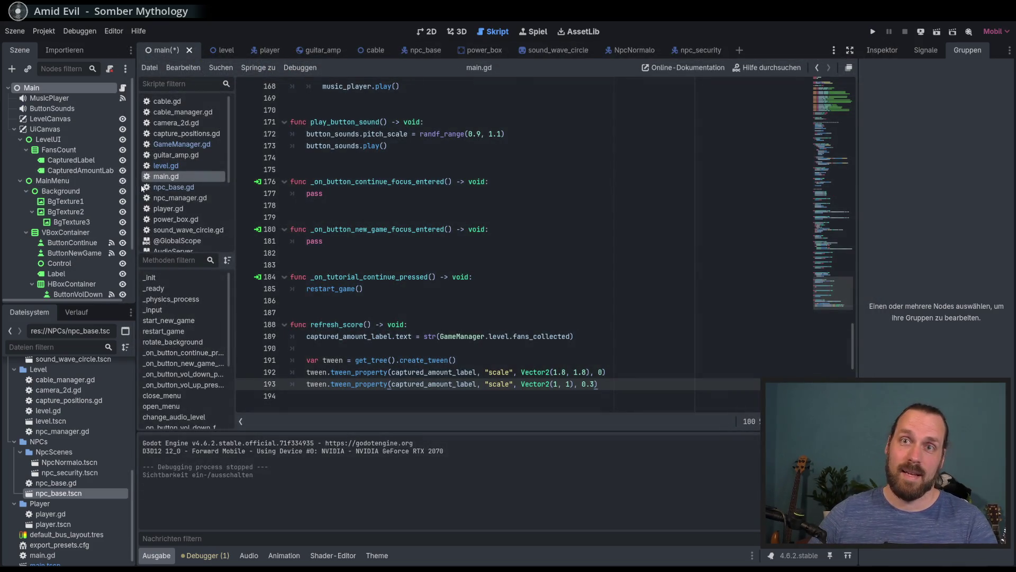
key(F5)
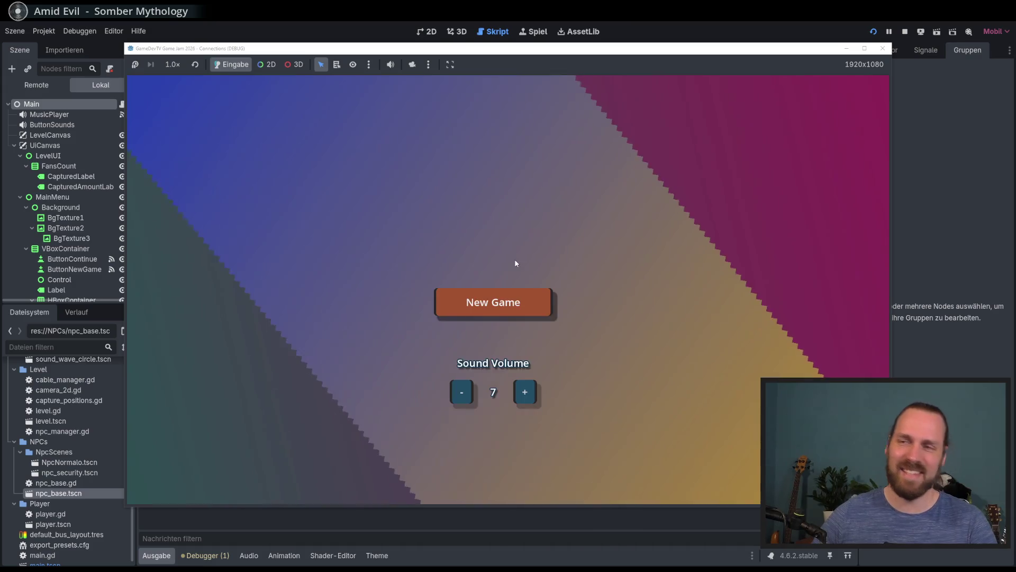
key(Return)
key(Return)
key(Left)
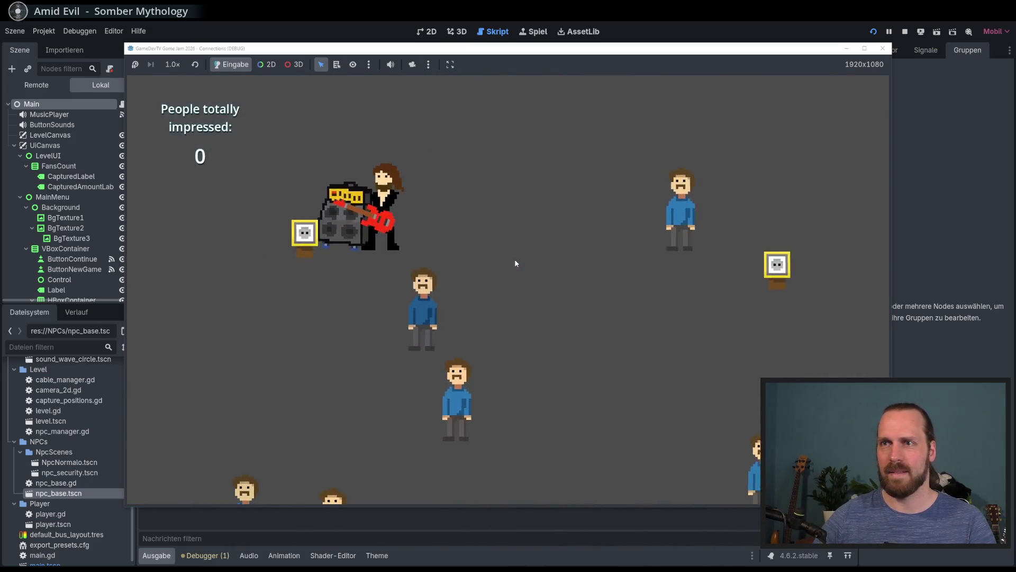
key(Right)
key(Up)
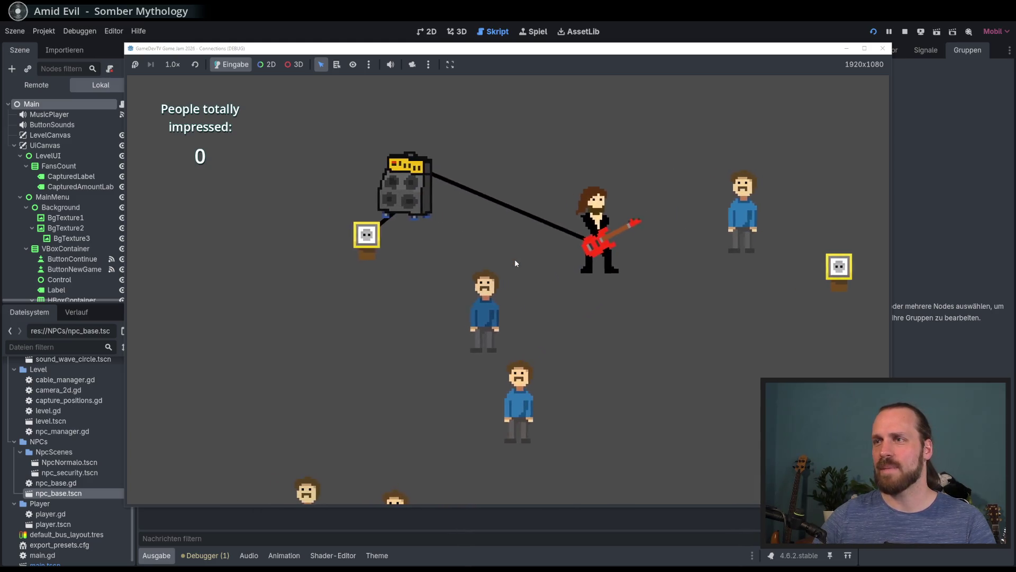
key(space)
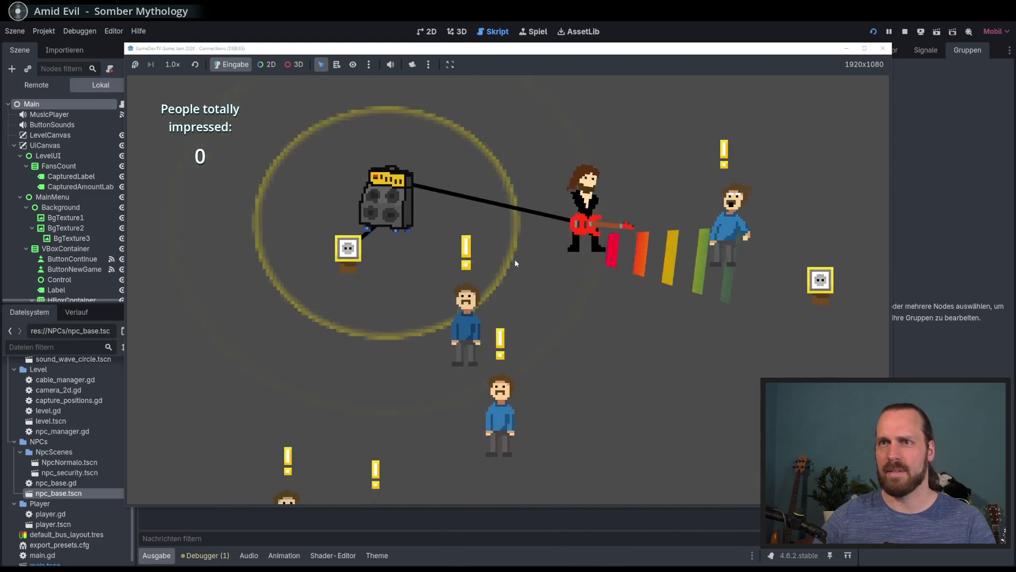
key(Left)
key(space)
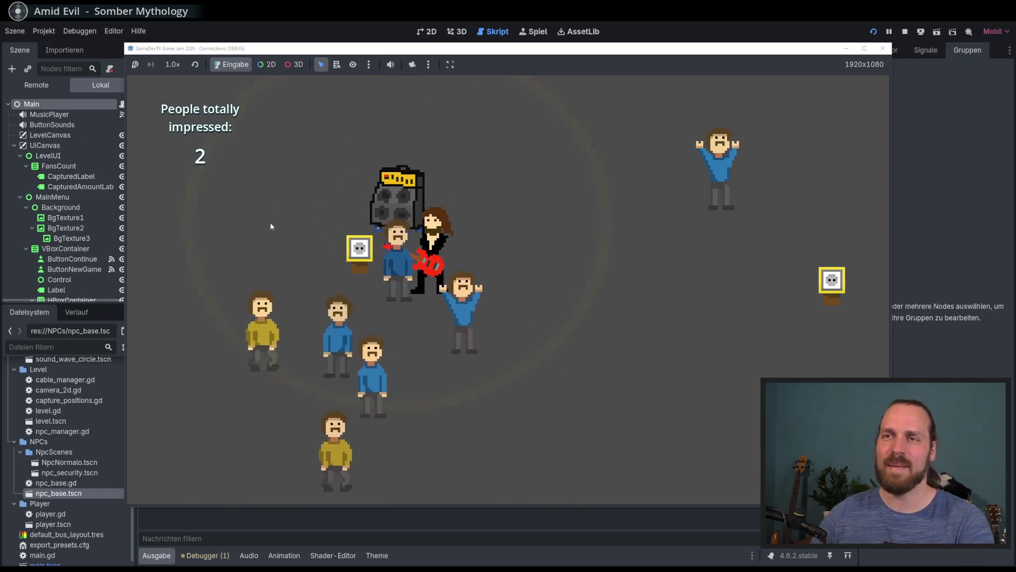
key(F8)
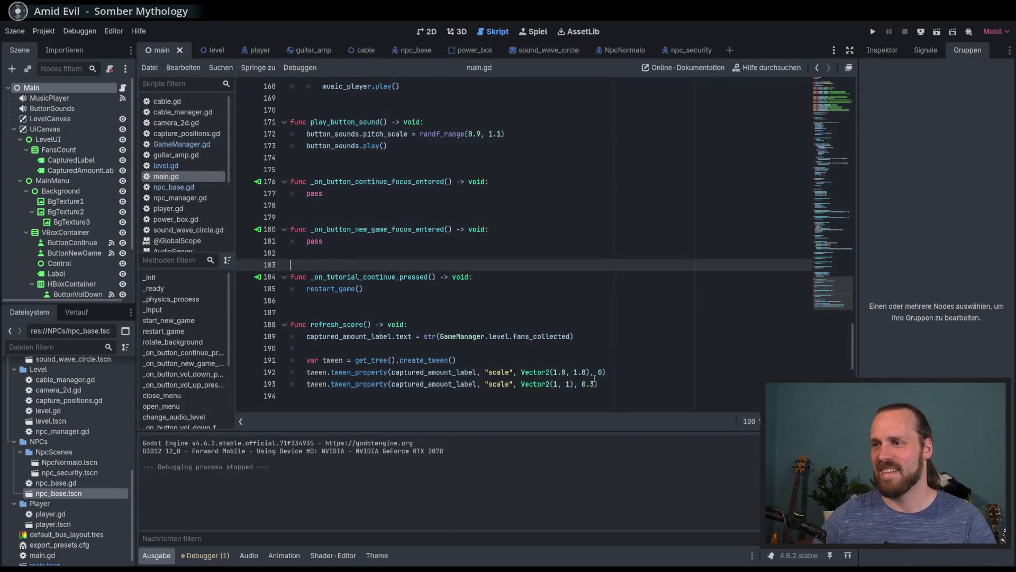
- Change the shrink-back tween duration from 0.3 to 0.2, save, and show the Main scene's 2D view
click(597, 382)
key(ctrl+s)
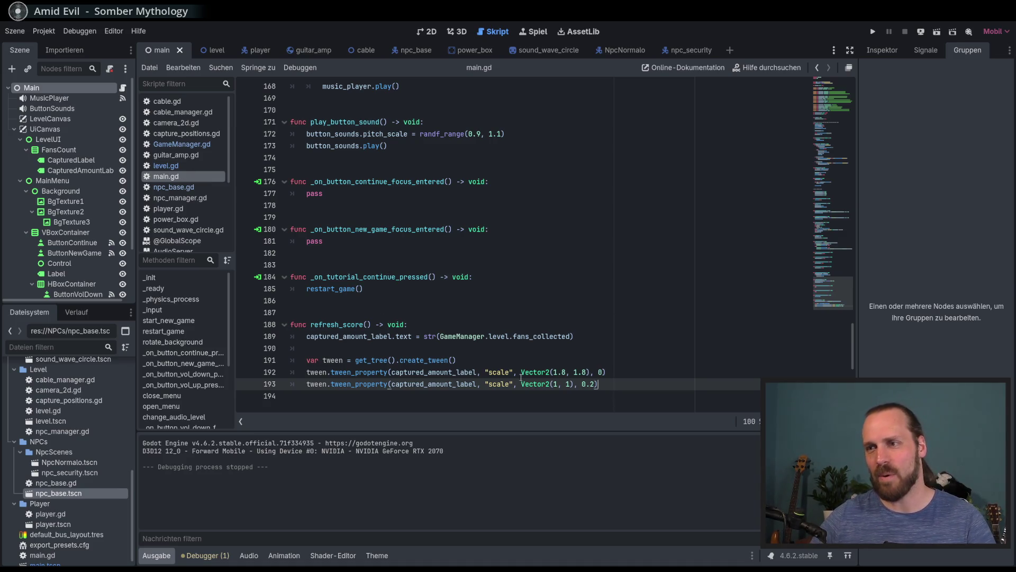
click(495, 362)
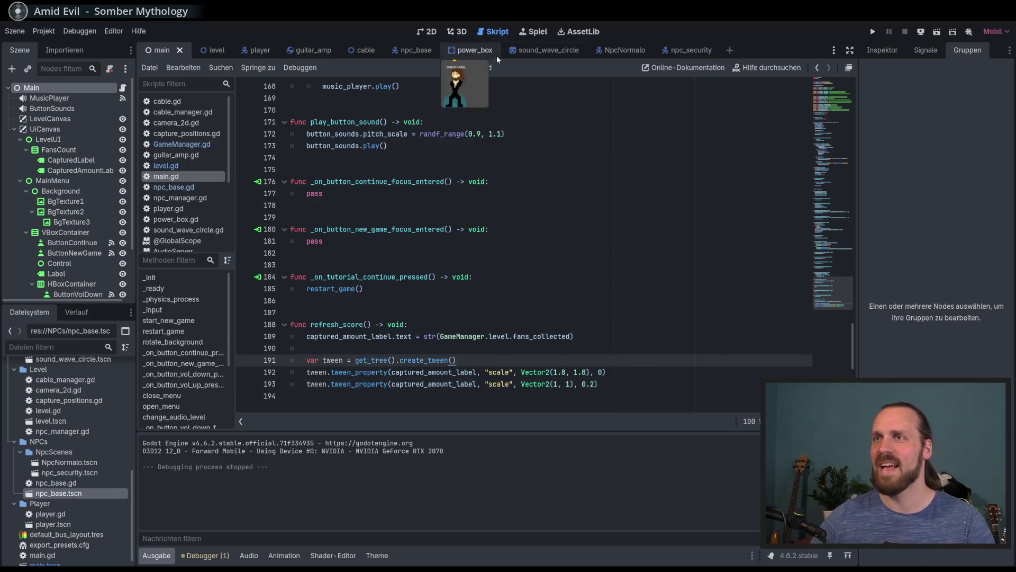
click(429, 32)
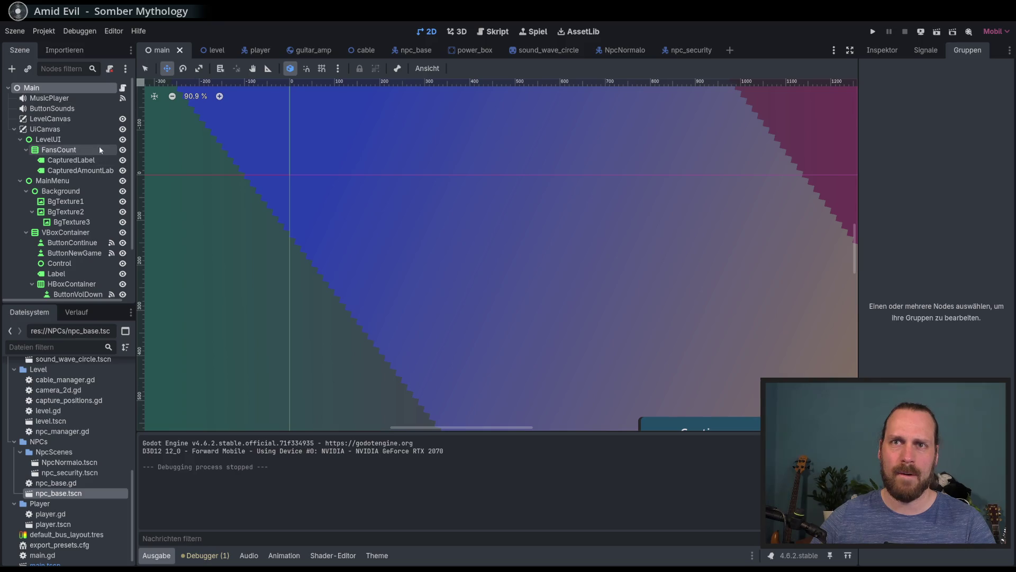
- Hide MainMenu, set CapturedAmountLabel's pivot offset to (109, 36), and launch the game
click(123, 181)
click(80, 161)
click(80, 170)
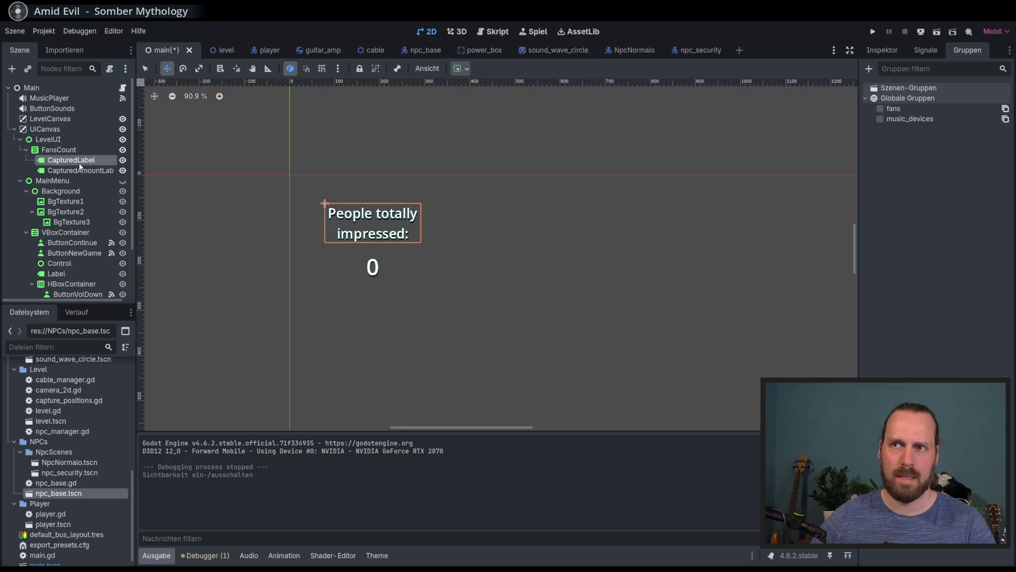
click(236, 69)
click(373, 267)
key(F5)
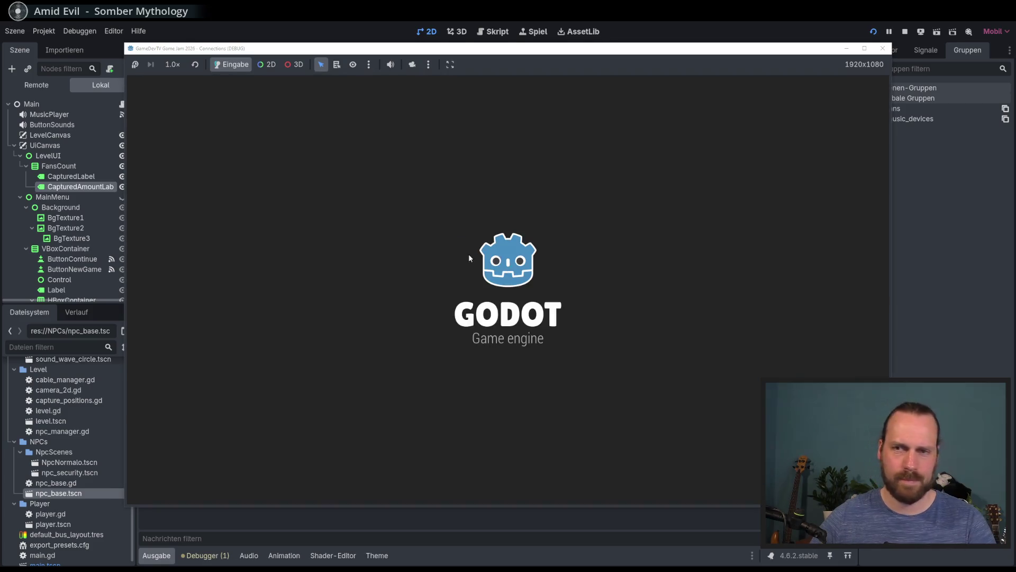
- Make MainMenu visible again and playtest until the score pops to 1
key(F8)
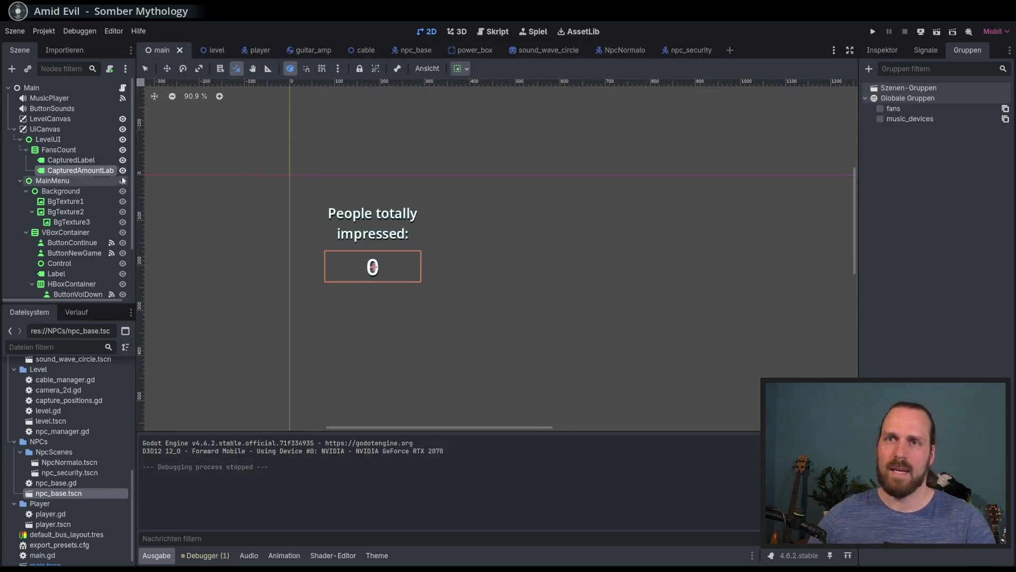
click(122, 181)
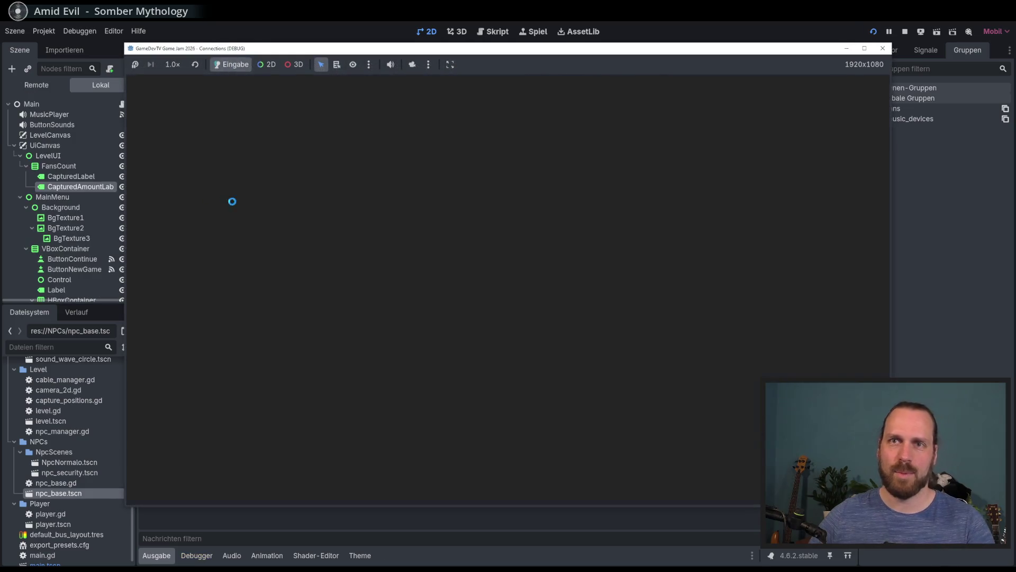
key(Return)
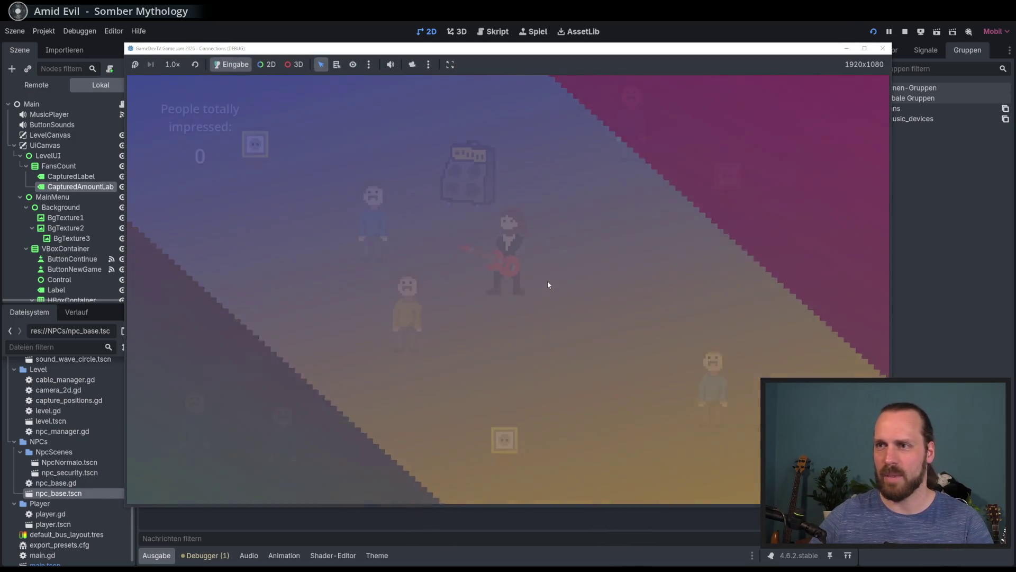
key(d)
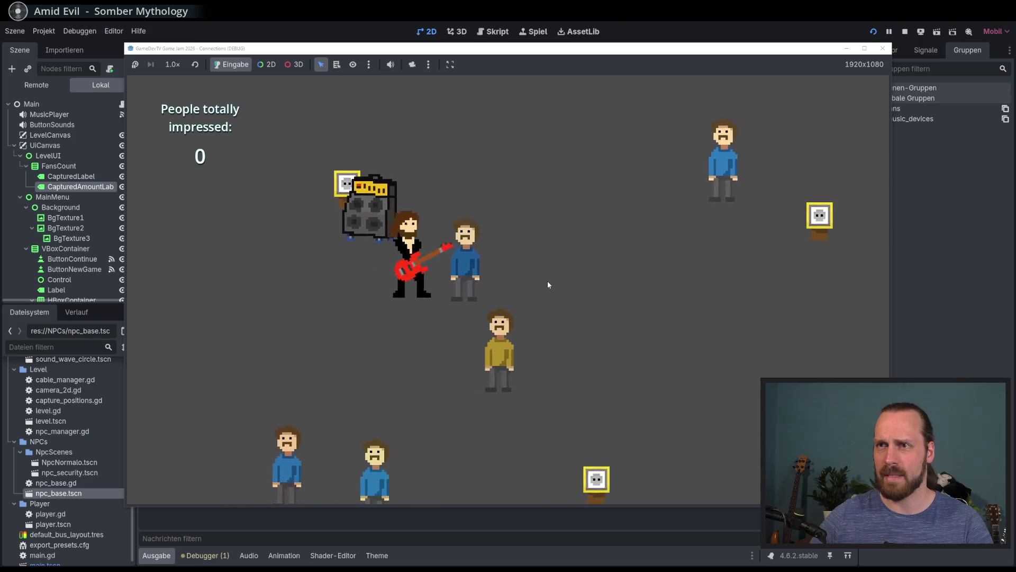
key(space)
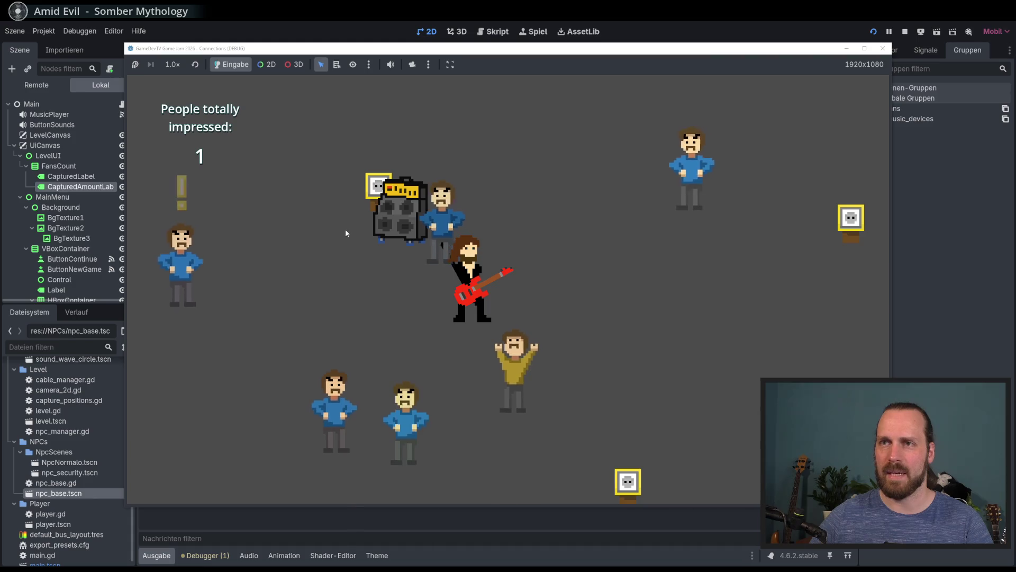
key(w)
key(d)
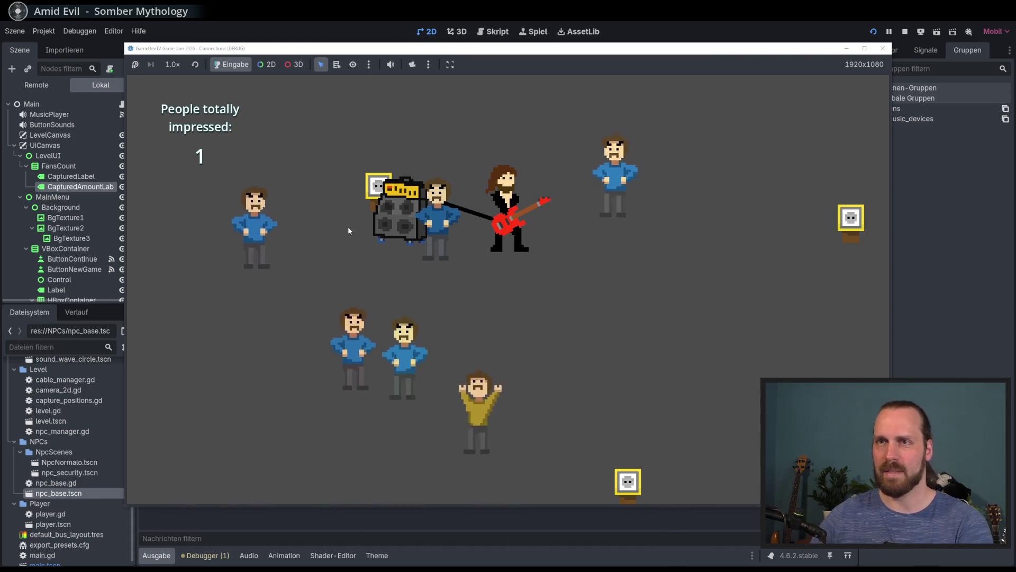
key(Escape)
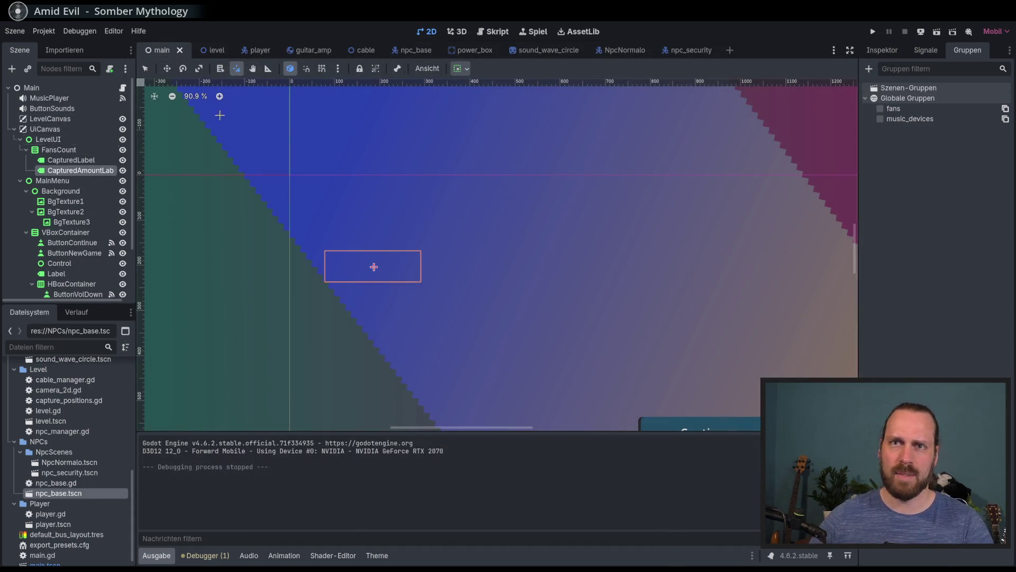
- Hide MainMenu and change the FansCount node's type to Control
click(122, 181)
scroll(273, 210, up, 3)
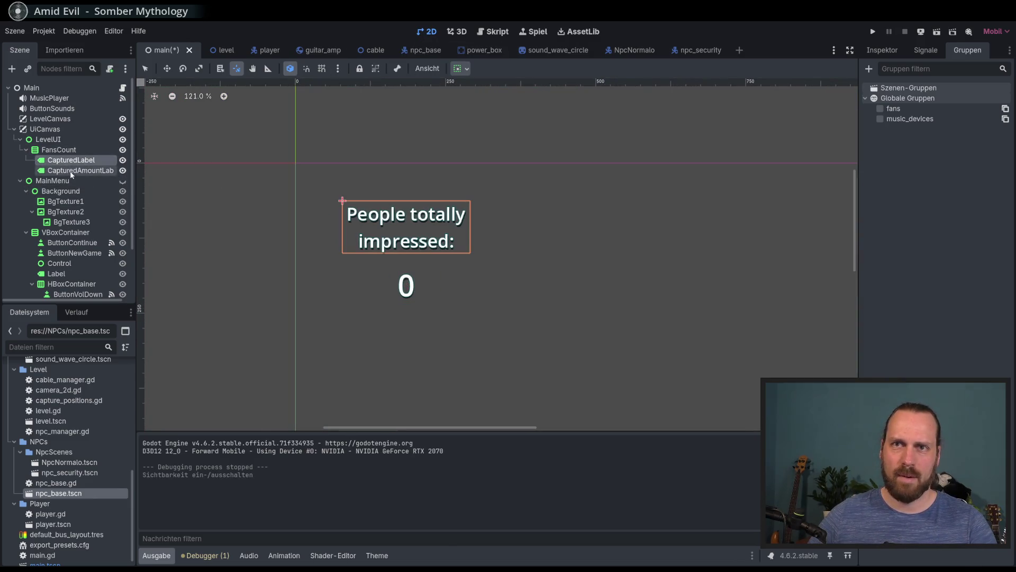
right_click(56, 152)
click(85, 267)
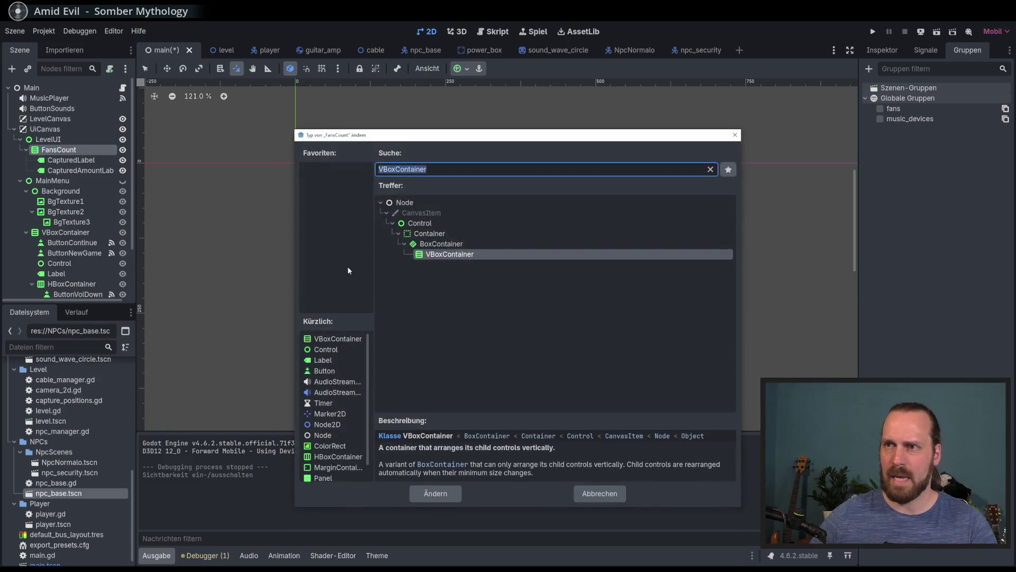
text(control)
key(Return)
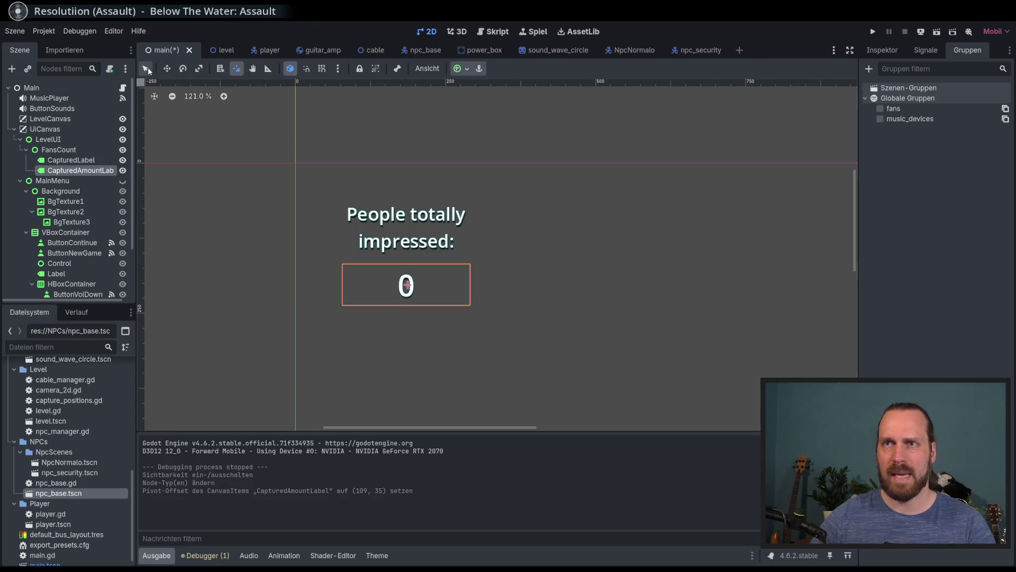
- Adjust the score label's transform scale in the Inspector's layout properties
click(878, 54)
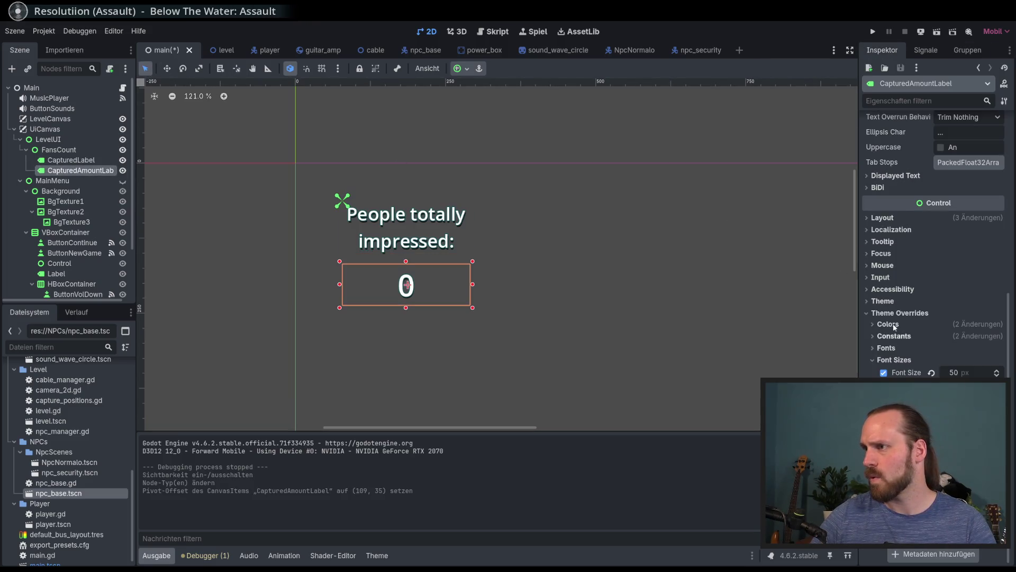
click(884, 221)
click(884, 220)
click(884, 221)
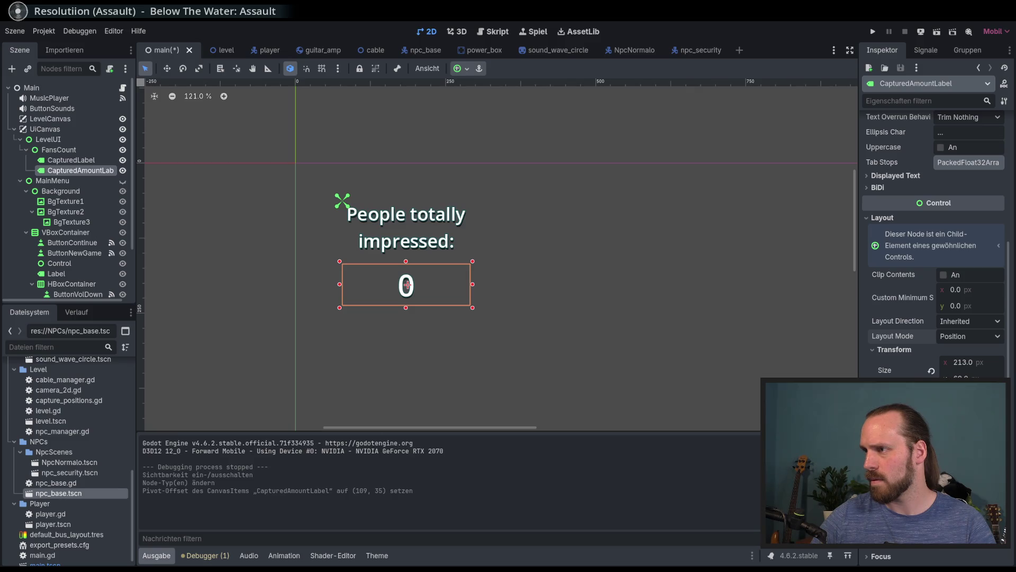
key(Return)
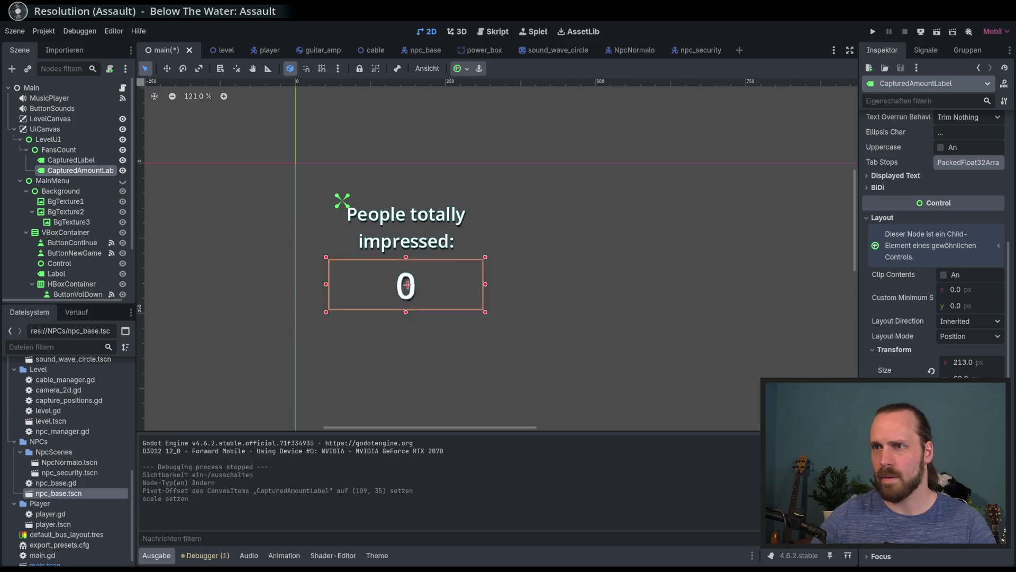
- Undo the scale change on the fan count label and run the project
key(ctrl+z)
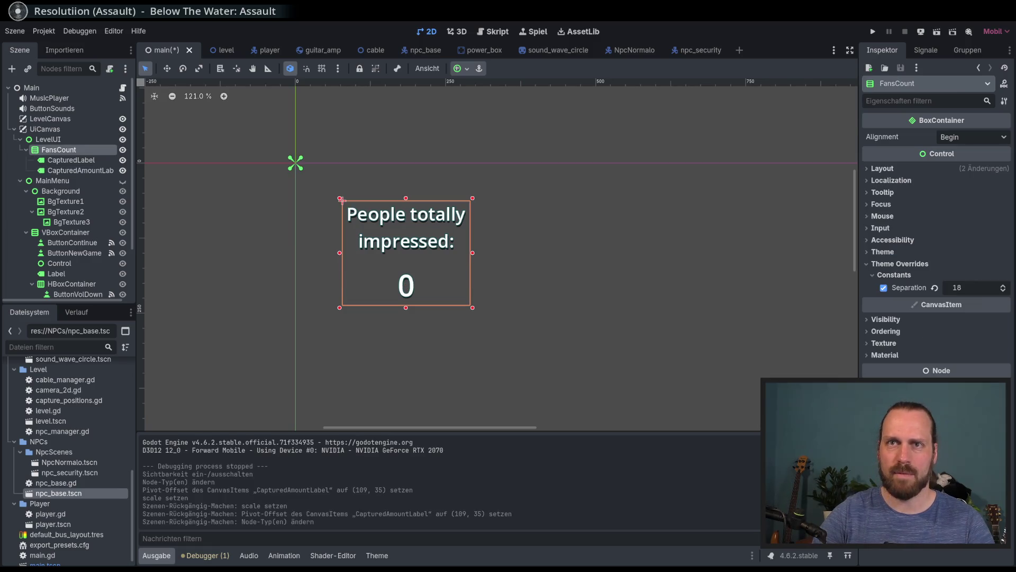
click(88, 169)
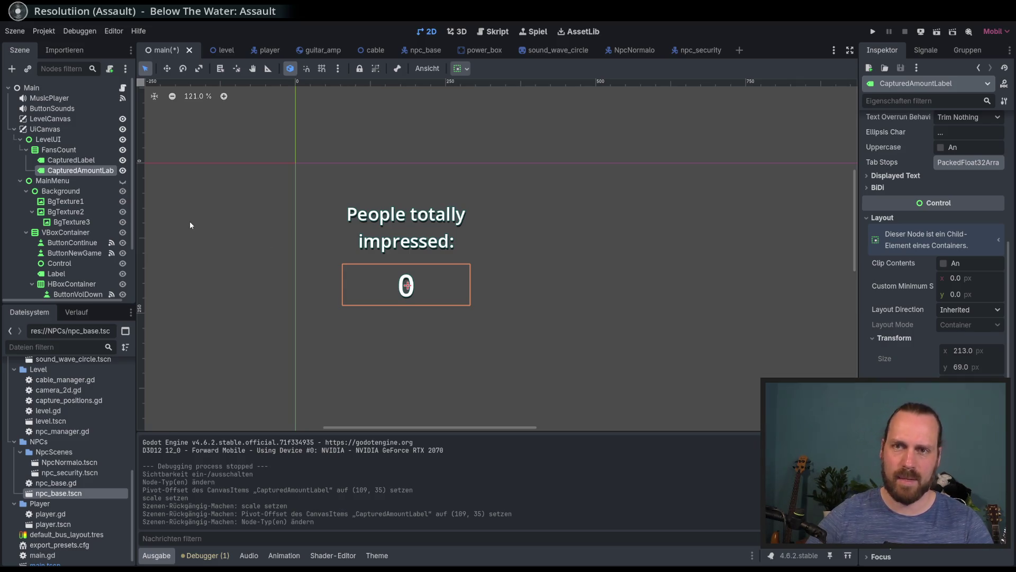
key(ctrl+shift+z)
key(ctrl+shift+z)
key(ctrl+shift+z)
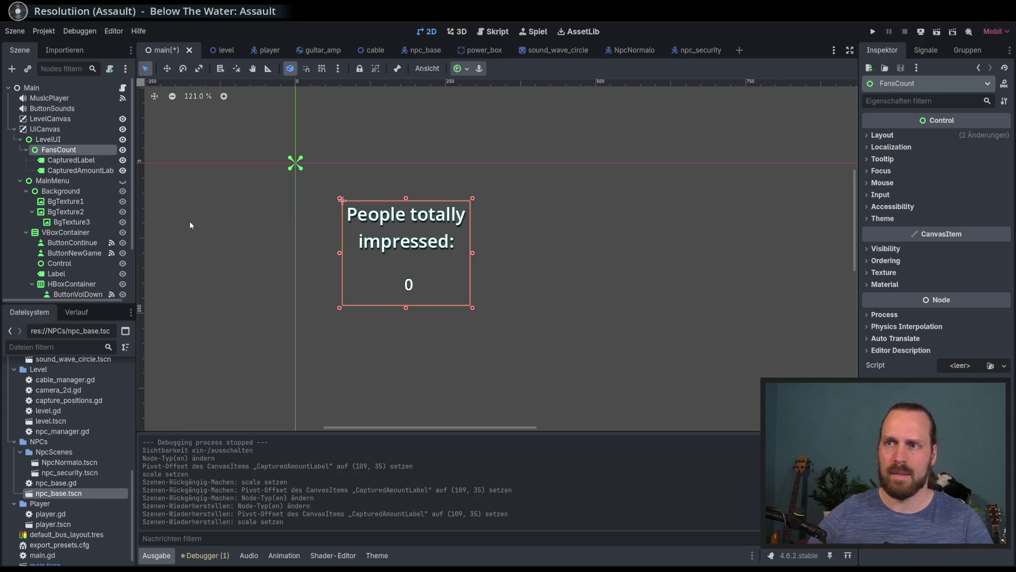
key(ctrl+z)
key(F5)
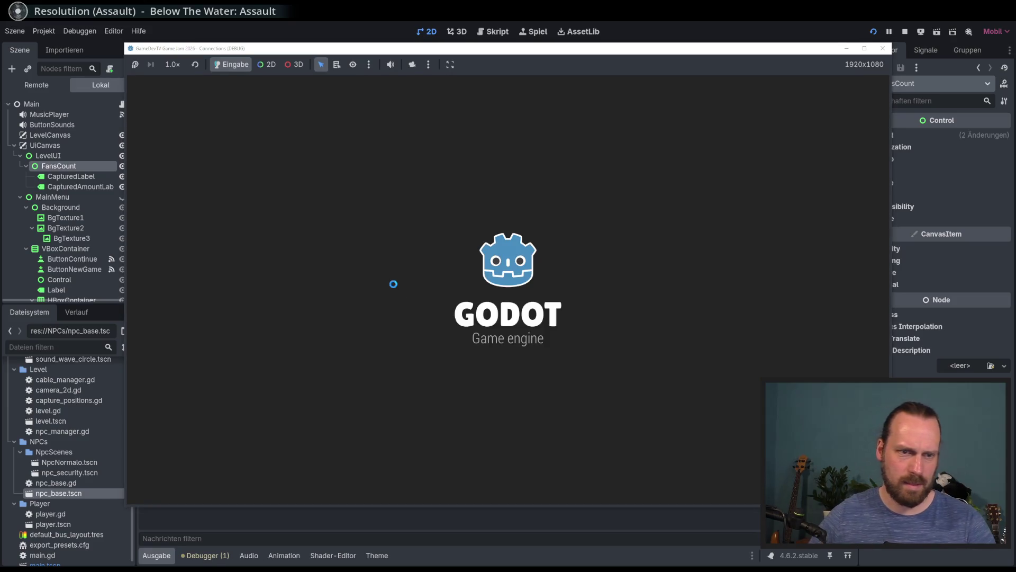
- Add main_menu.show() on a new line in main.gd's _ready function and run the game
key(F8)
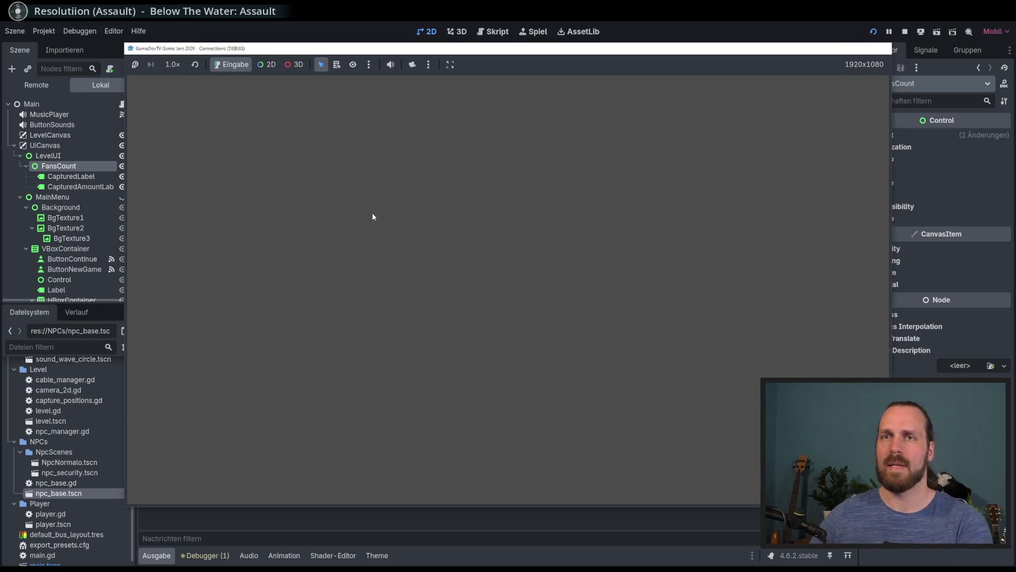
click(122, 88)
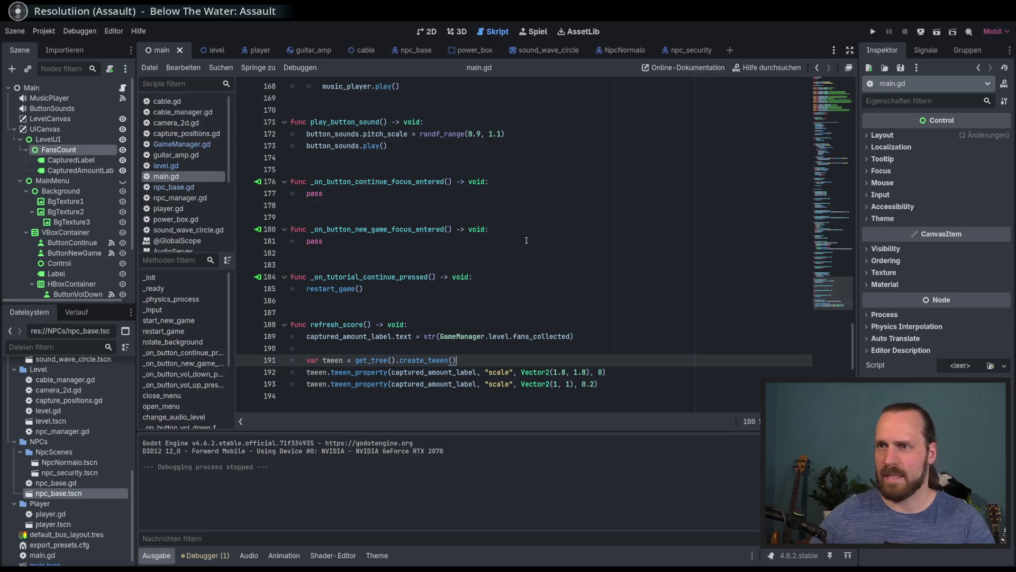
click(833, 142)
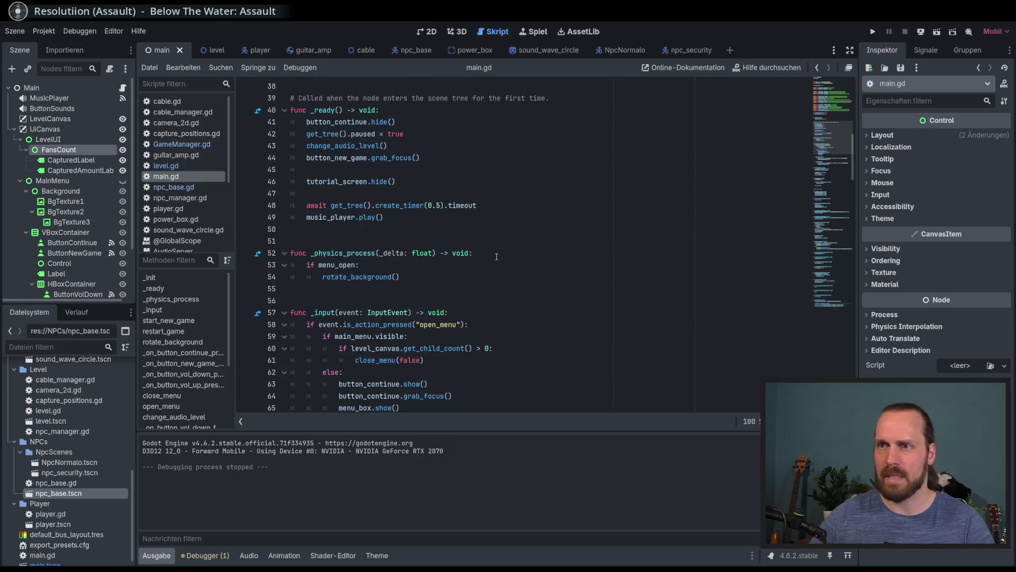
scroll(457, 262, down, 4)
scroll(434, 254, up, 6)
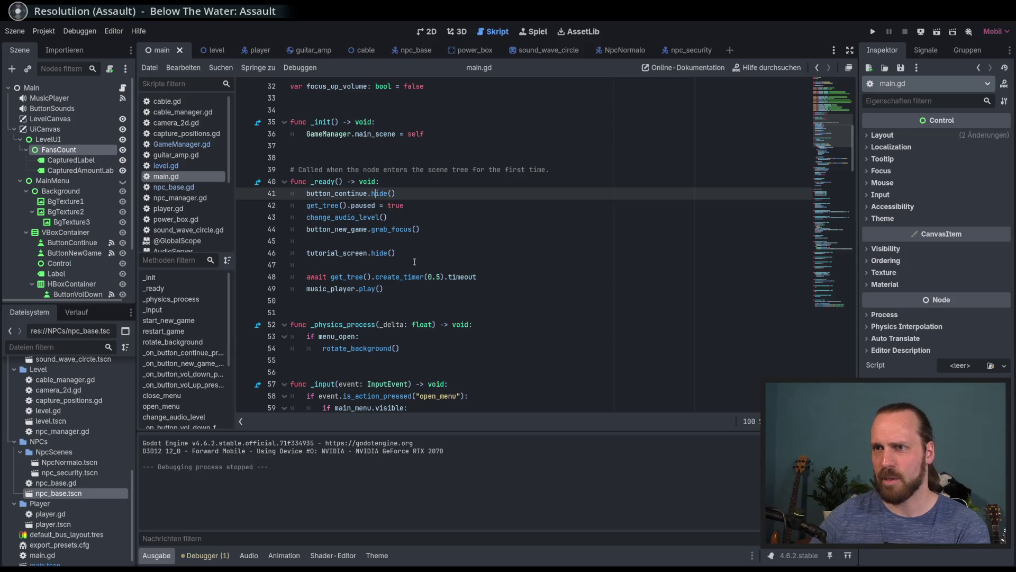
click(419, 243)
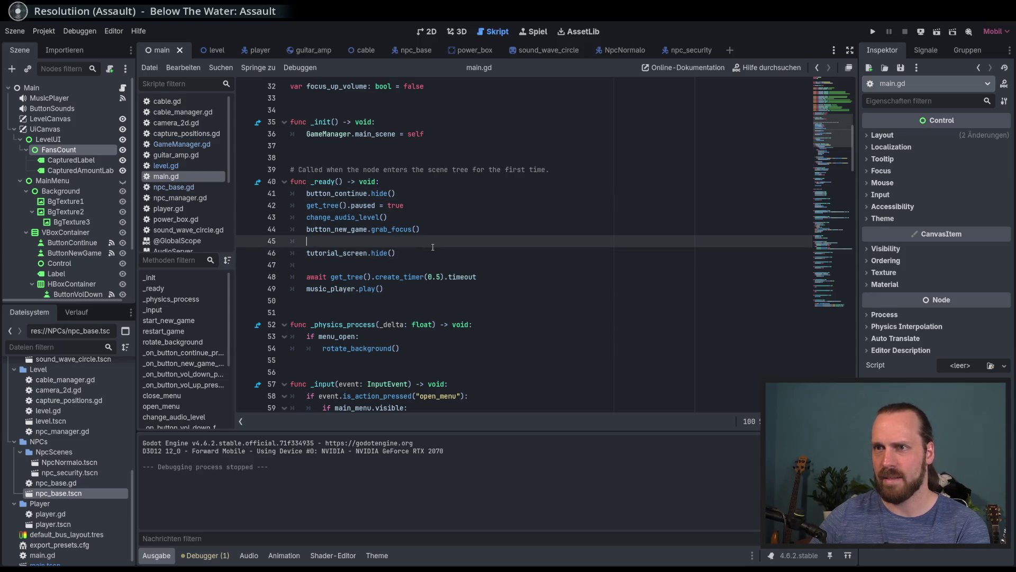
key(Return)
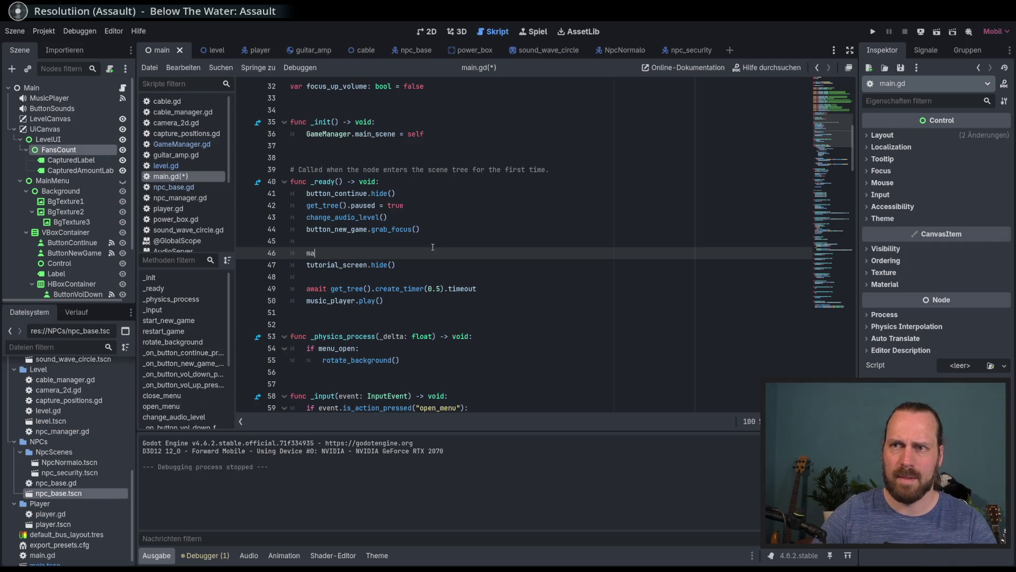
text(ain)
key(Return)
text(.sh)
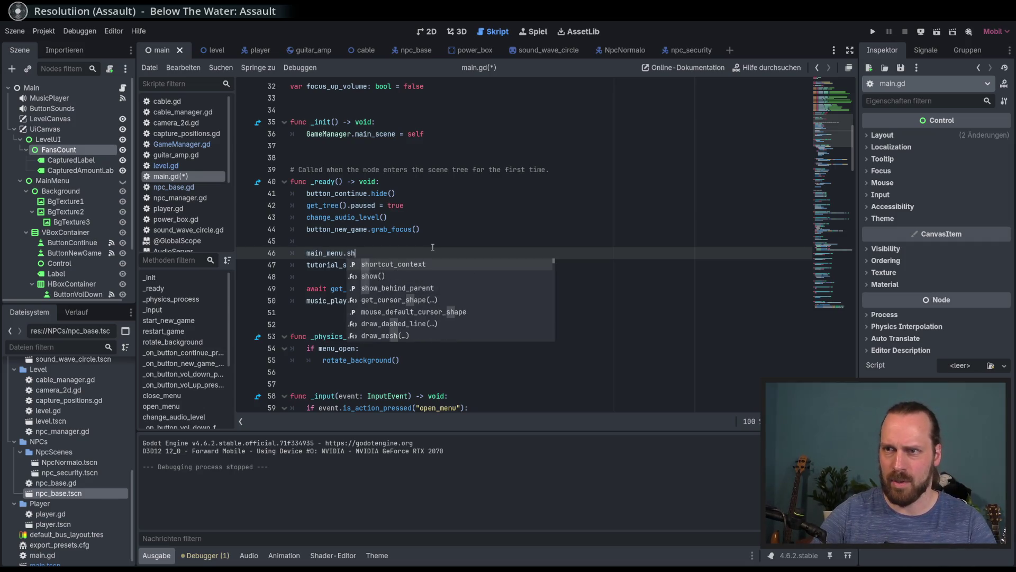
text(o)
key(Return)
key(F5)
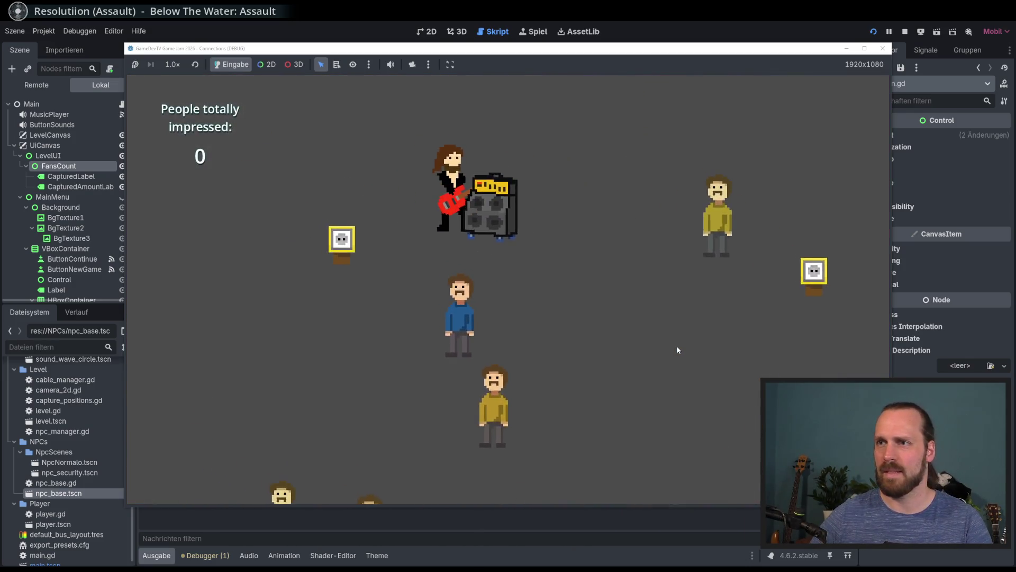
- Move the guitarist and blast sound waves until four people are impressed, then stop the game
key(d)
key(w)
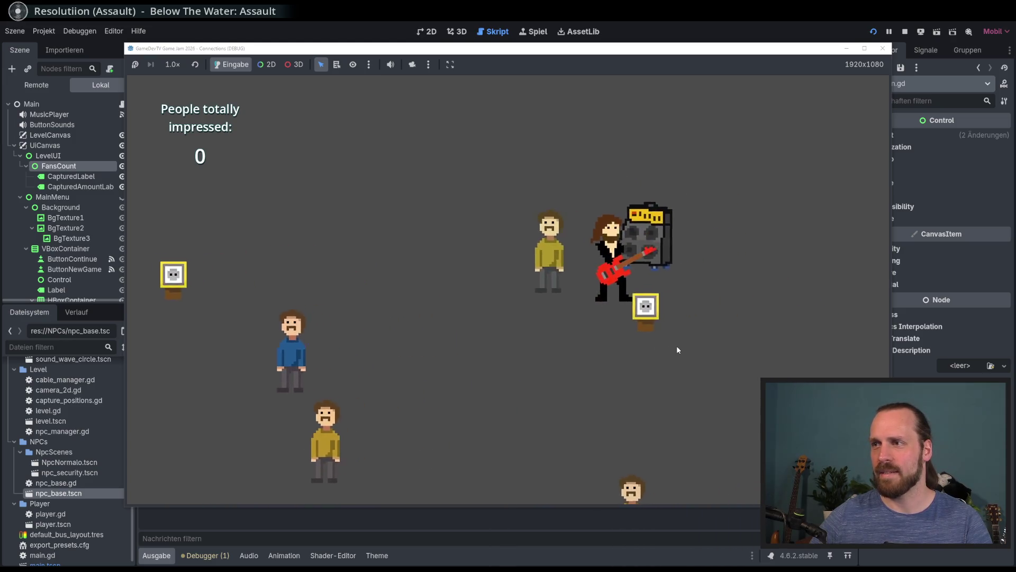
key(s)
key(a)
key(space)
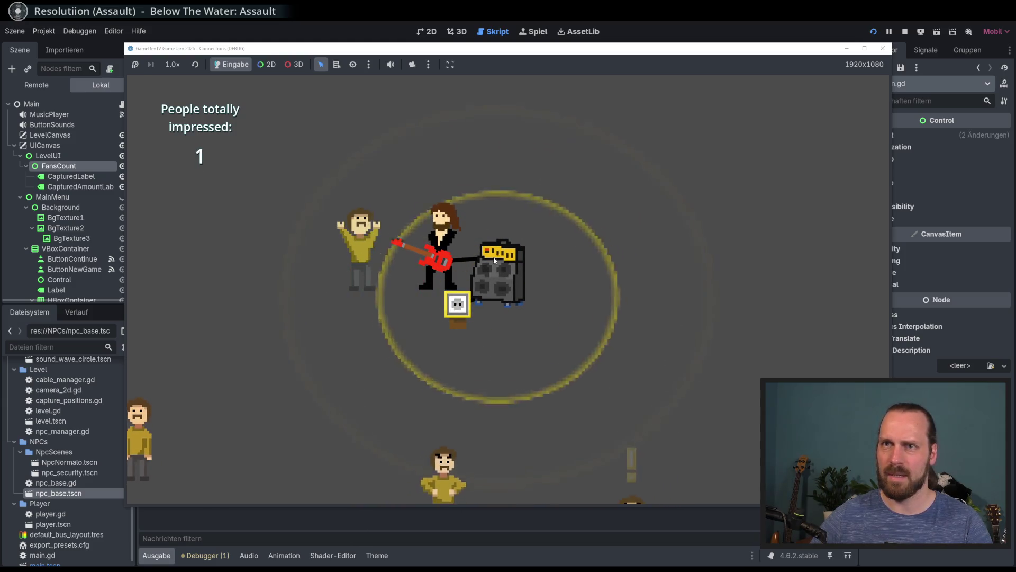
key(s)
key(space)
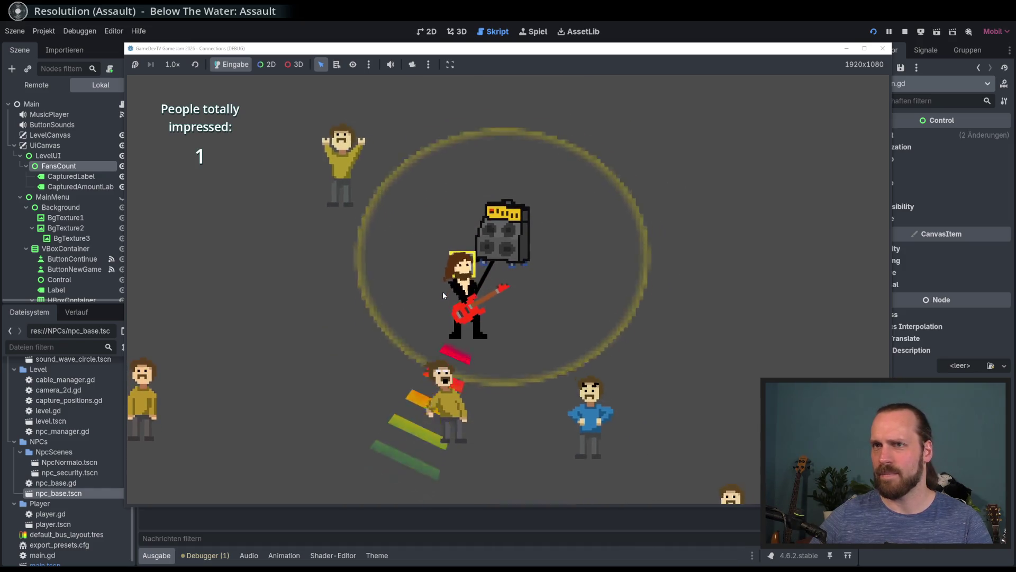
key(d)
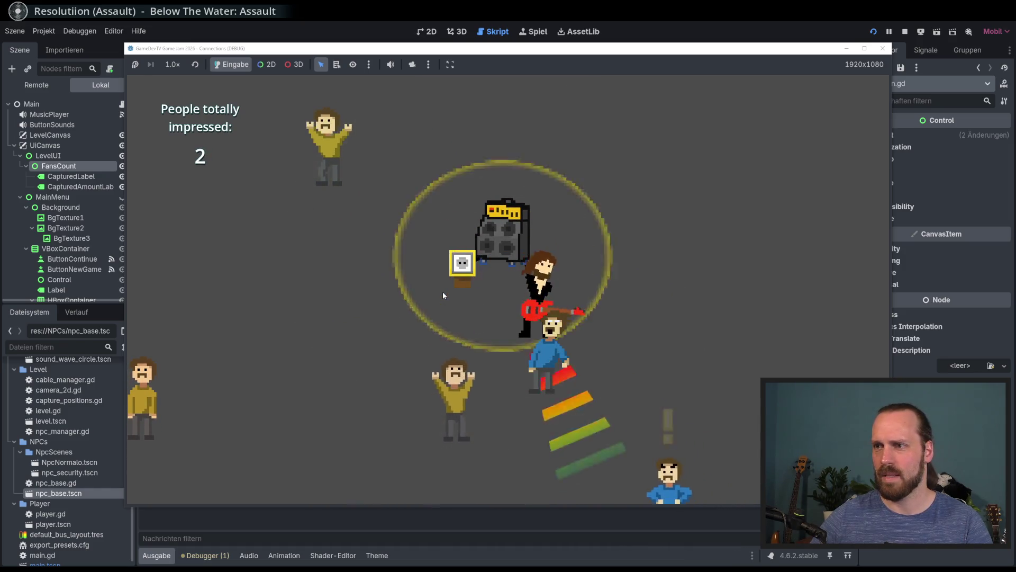
key(d)
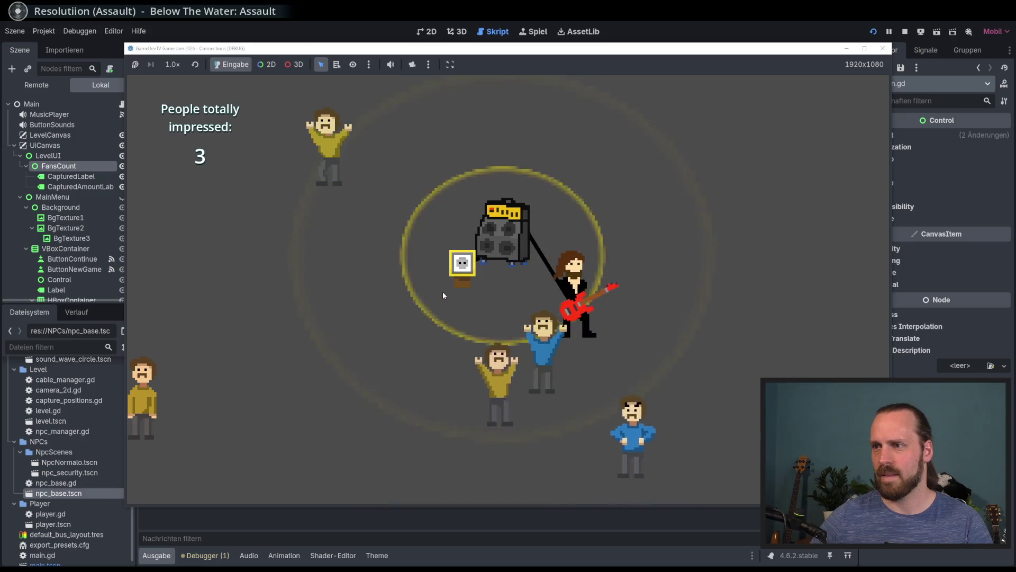
key(a)
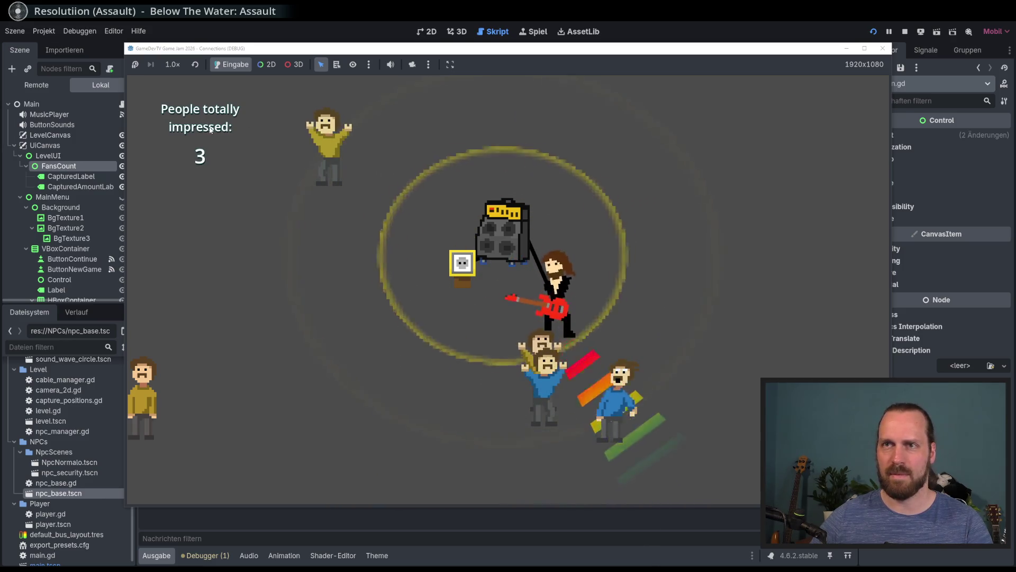
key(w)
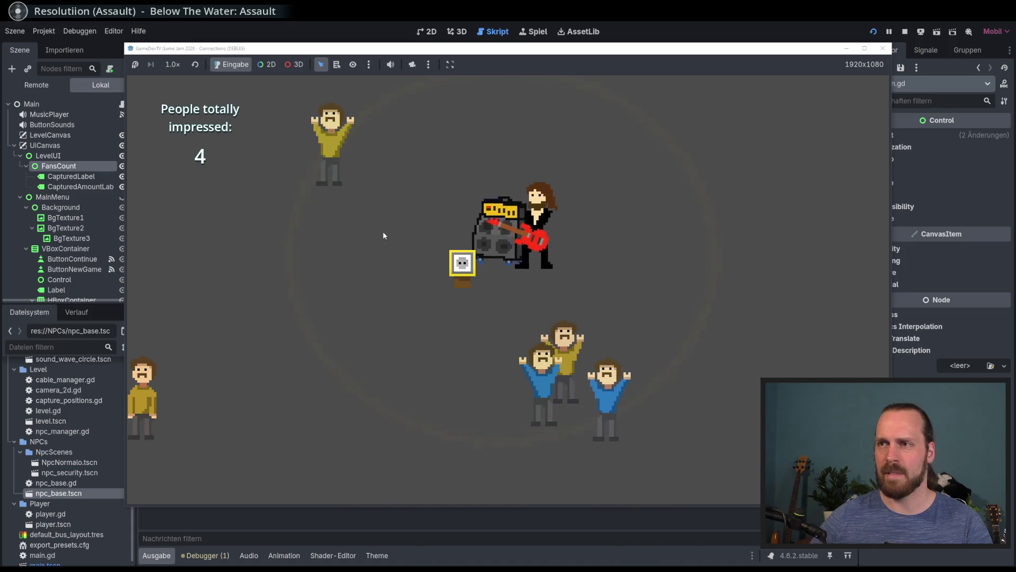
key(a)
key(F8)
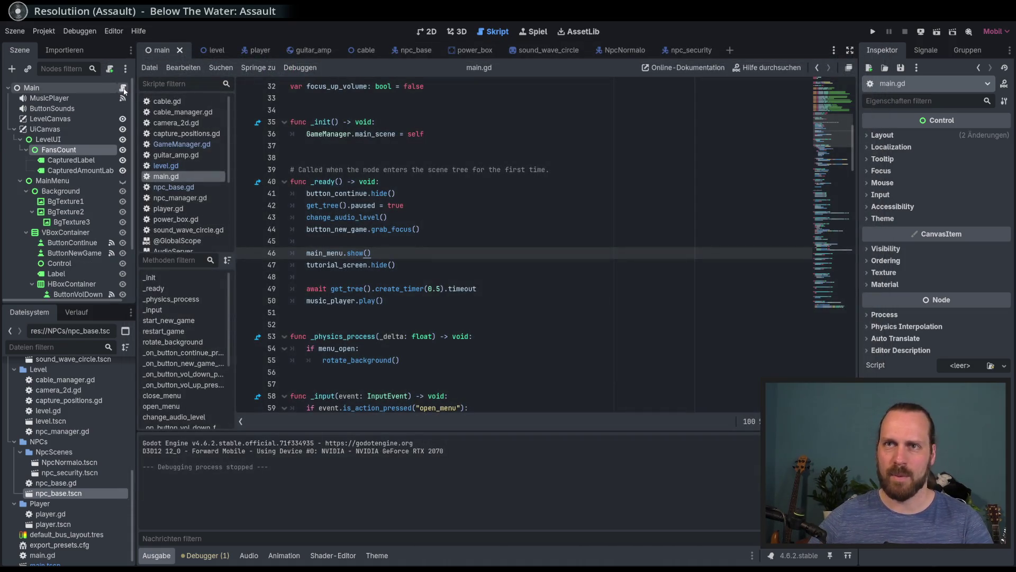
- Add tween.set_trans(Tween.TRANS_SINE) after the create_tween() line in refresh_score
click(845, 283)
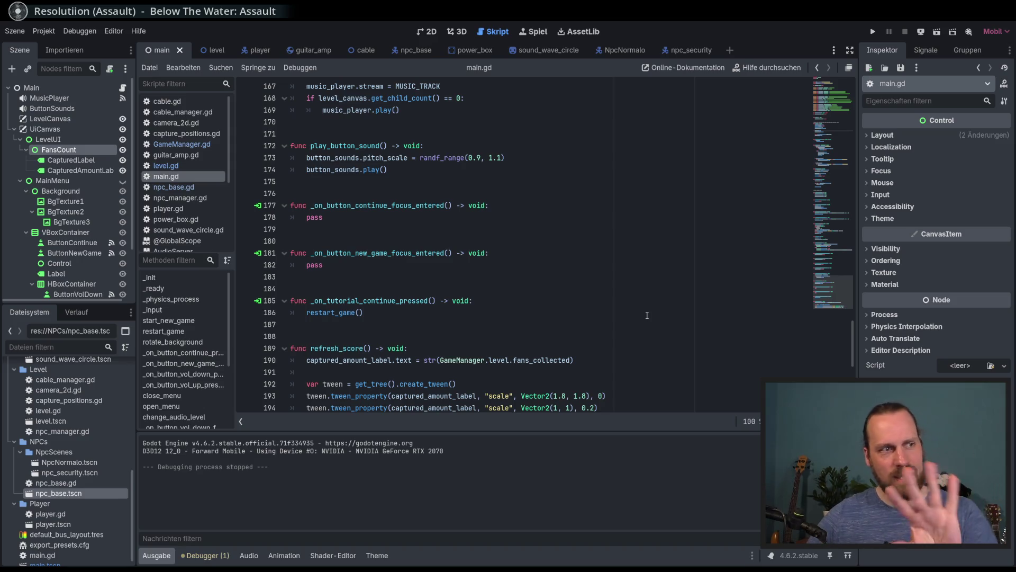
scroll(639, 316, down, 3)
click(628, 301)
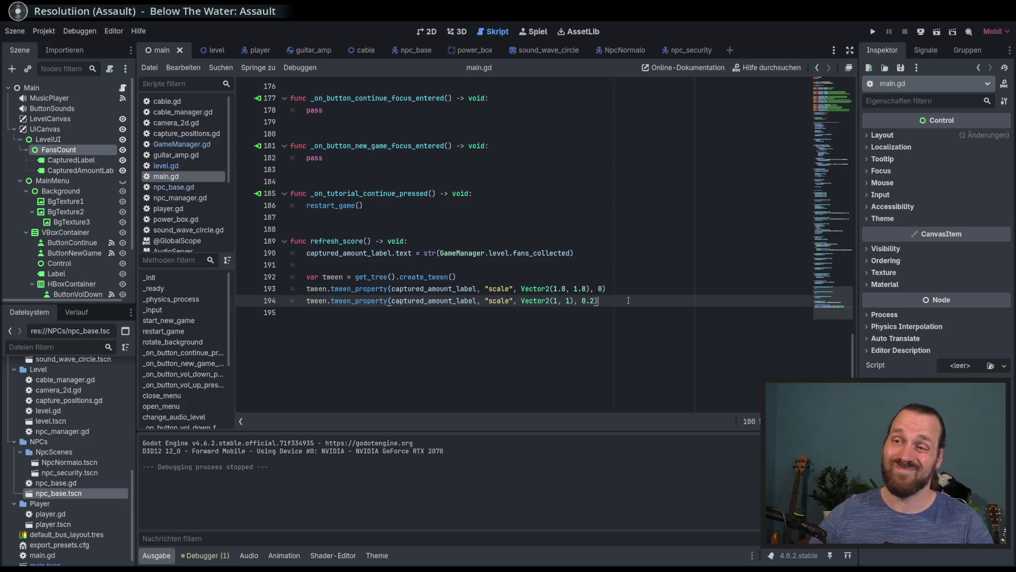
click(586, 288)
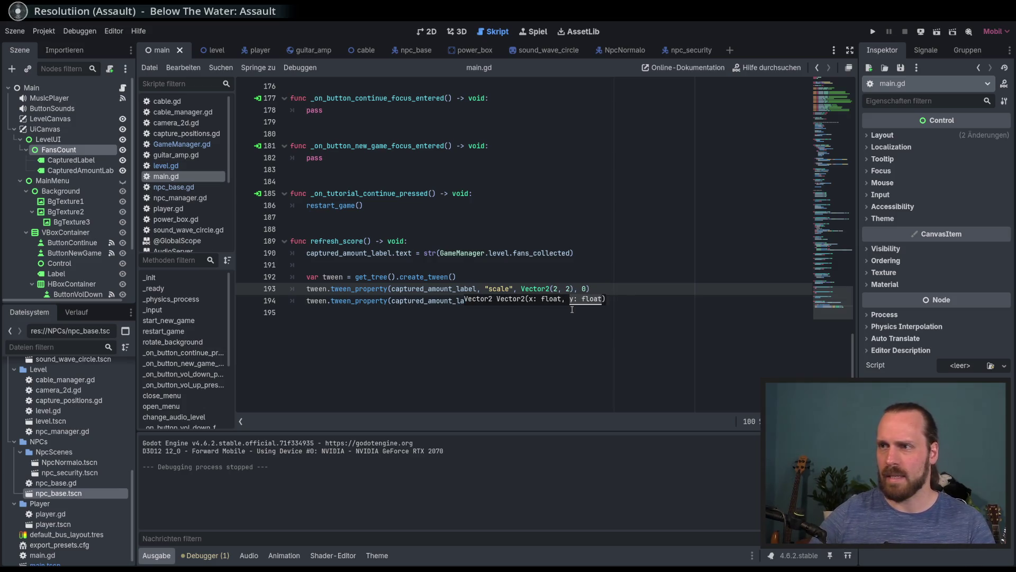
click(594, 300)
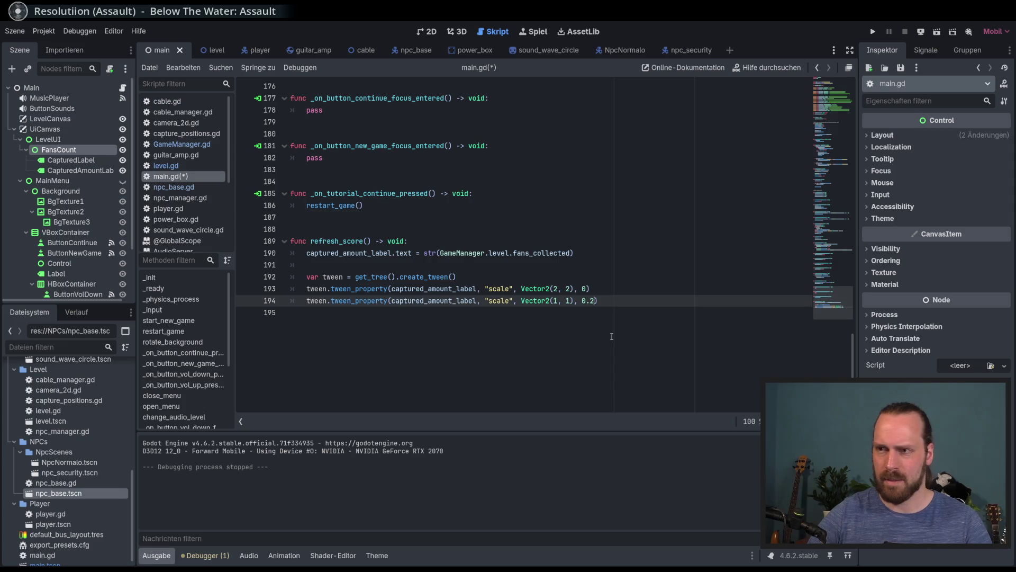
text(3)
click(534, 279)
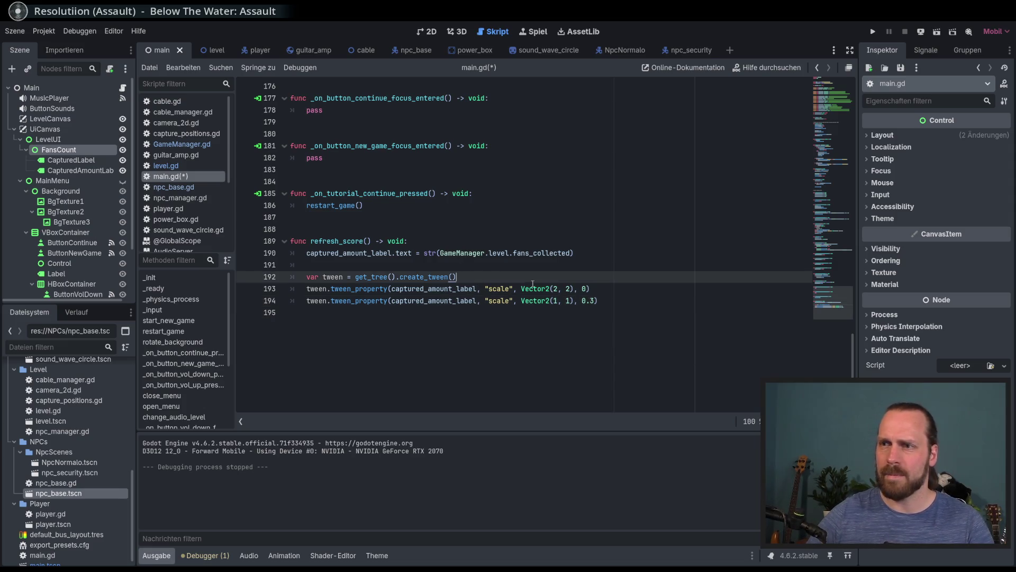
key(Return)
text(tween.)
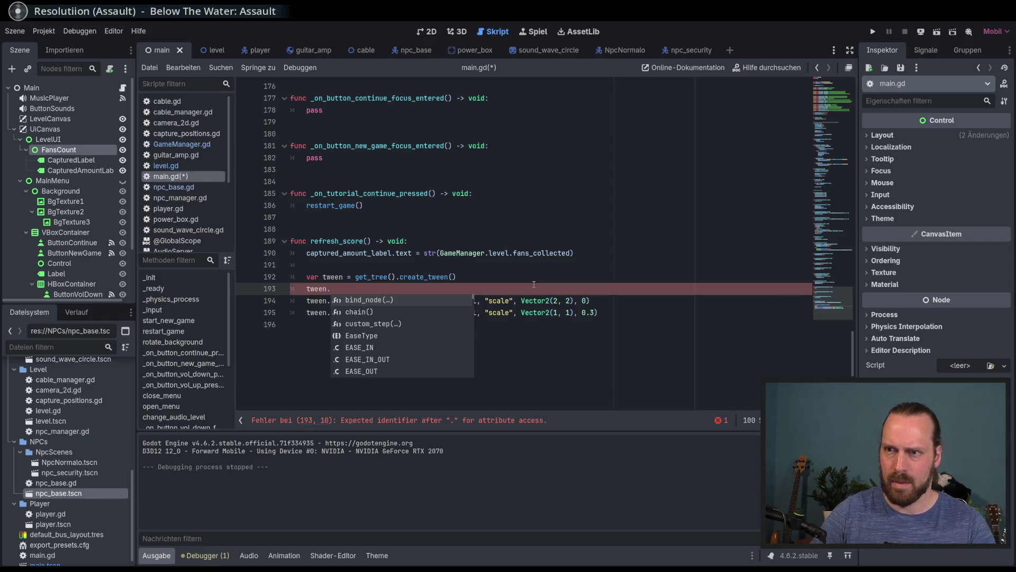
text(set_tra)
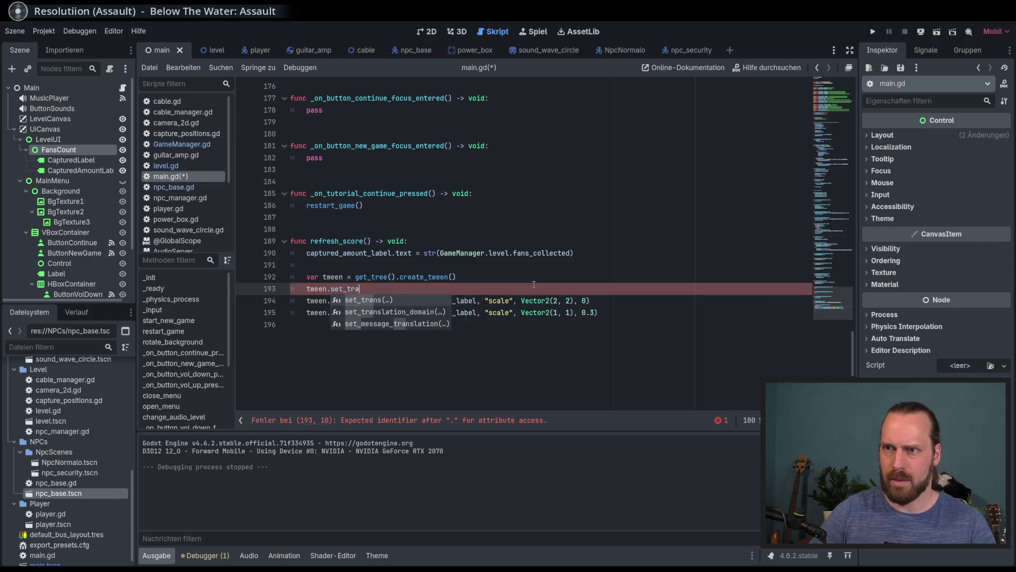
key(Return)
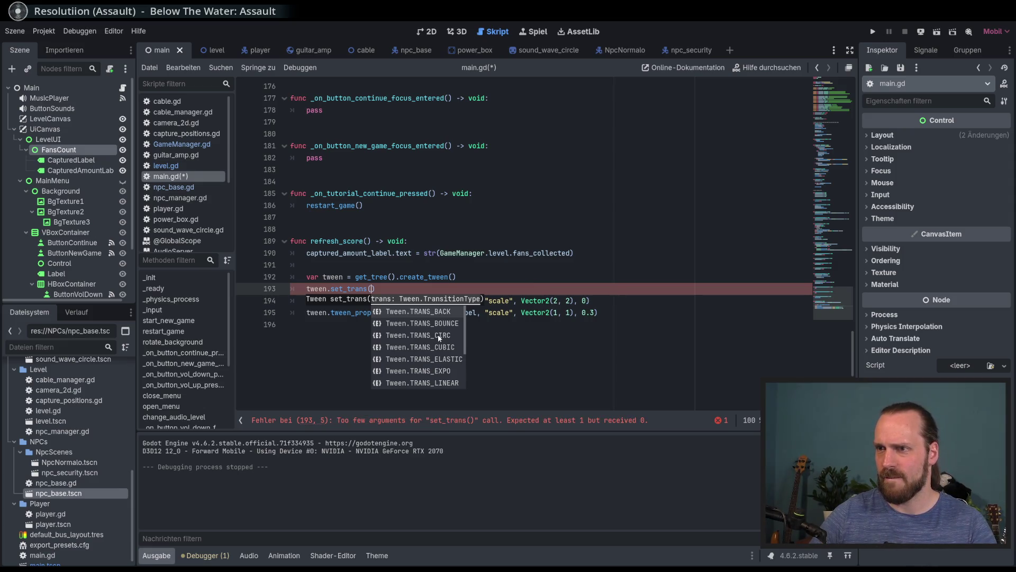
scroll(432, 341, down, 2)
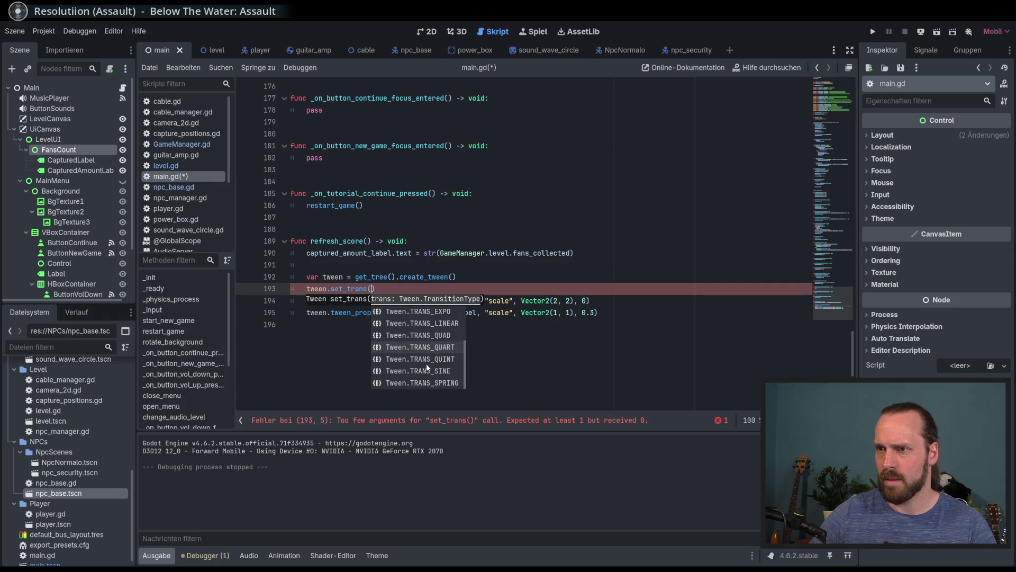
click(426, 370)
click(459, 287)
- Add tween.set_ease(Tween.EASE_OUT) on the next line and run the project with F5
key(Return)
text(n.eas)
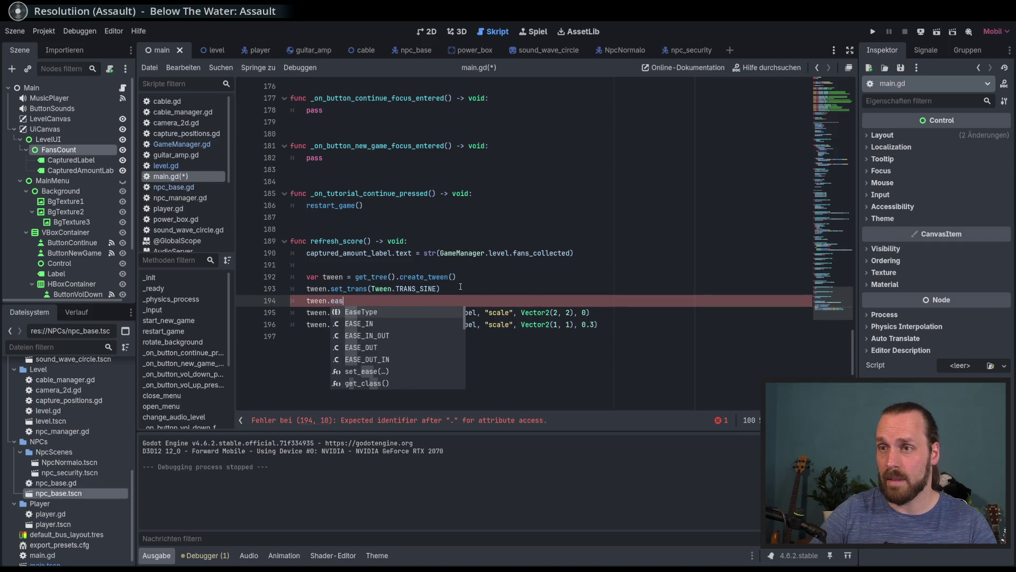
key(Up)
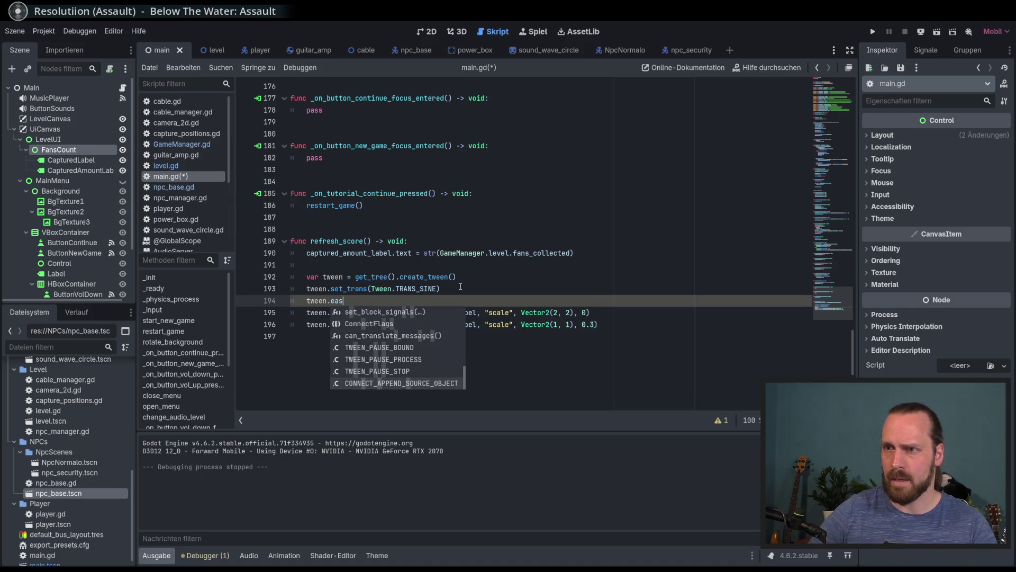
key(BackSpace)
key(BackSpace)
key(BackSpace)
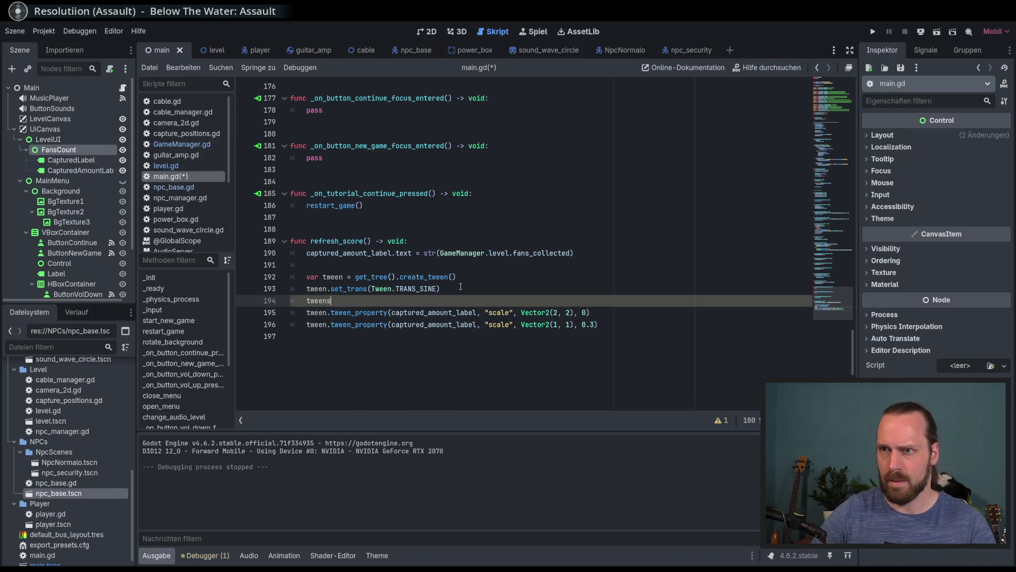
text(.set)
key(Return)
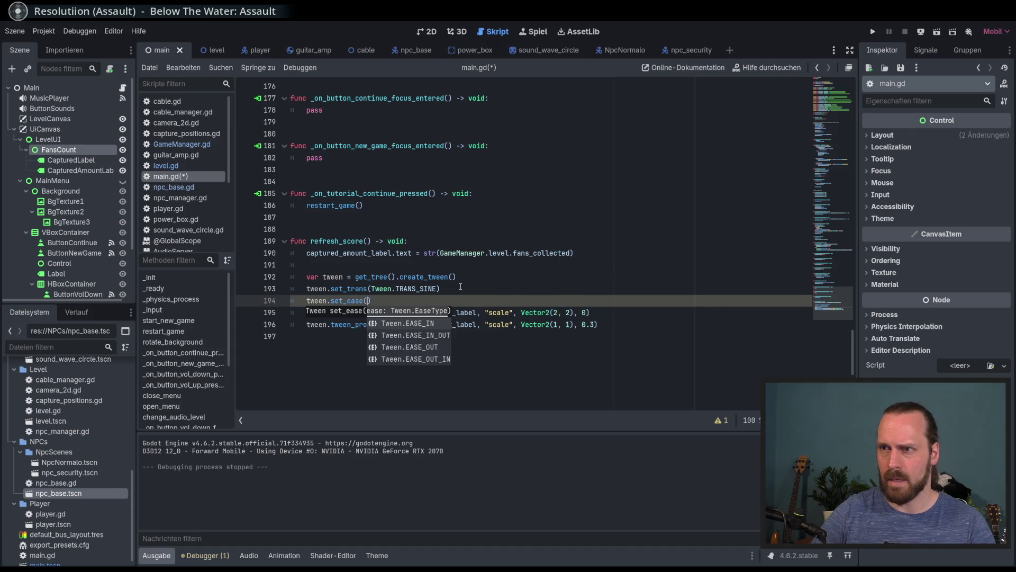
key(F5)
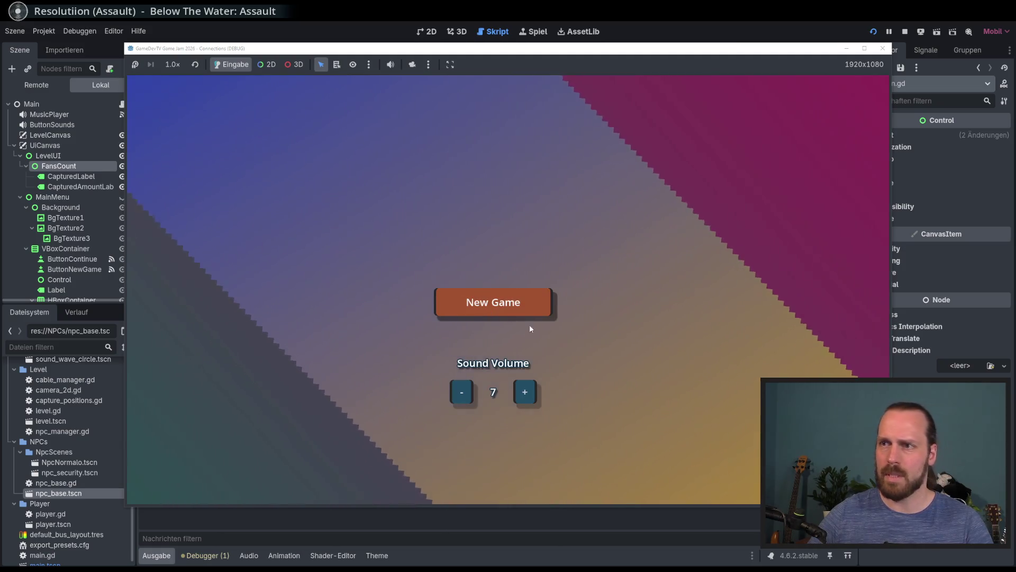
- Start a New Game and move the guitarist around the amp, playing to attract fans
click(518, 316)
key(w)
key(d)
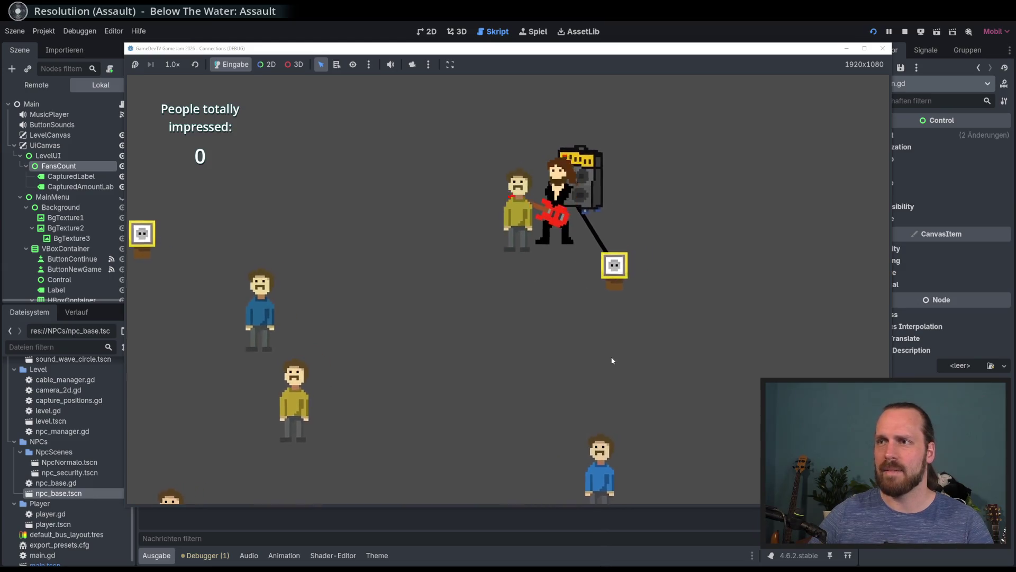
key(space)
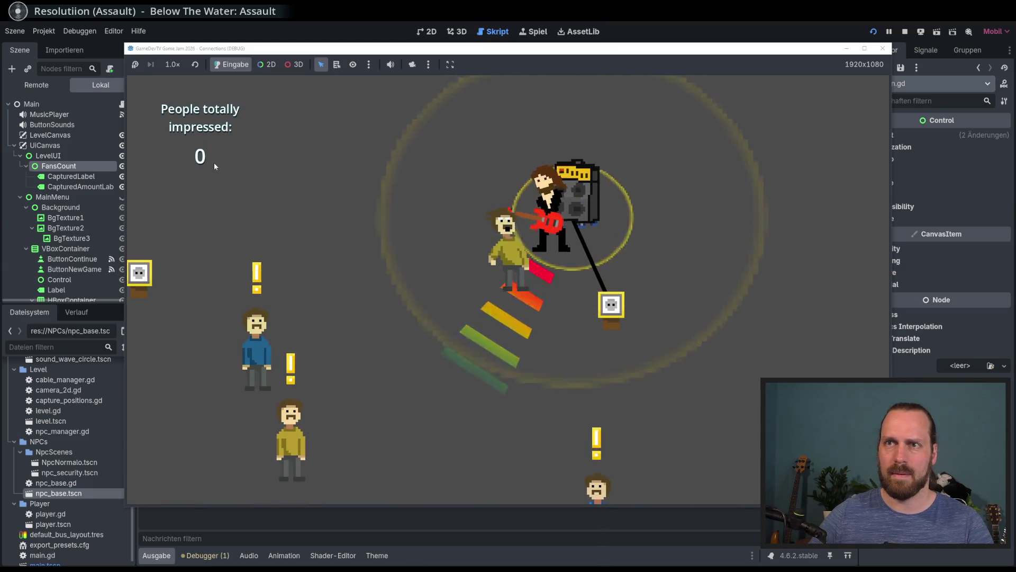
key(s)
key(a)
key(s)
key(space)
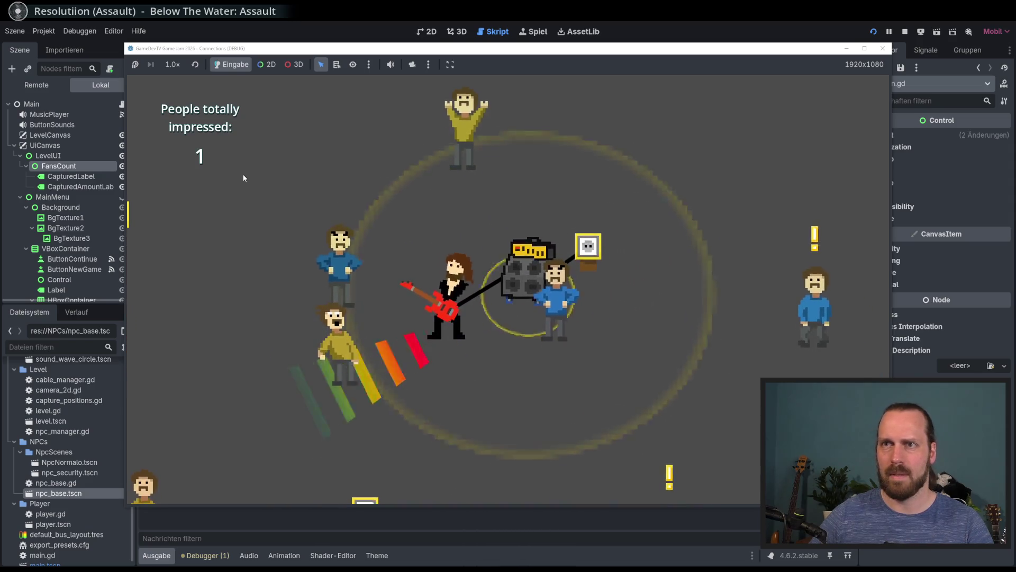
key(w)
key(d)
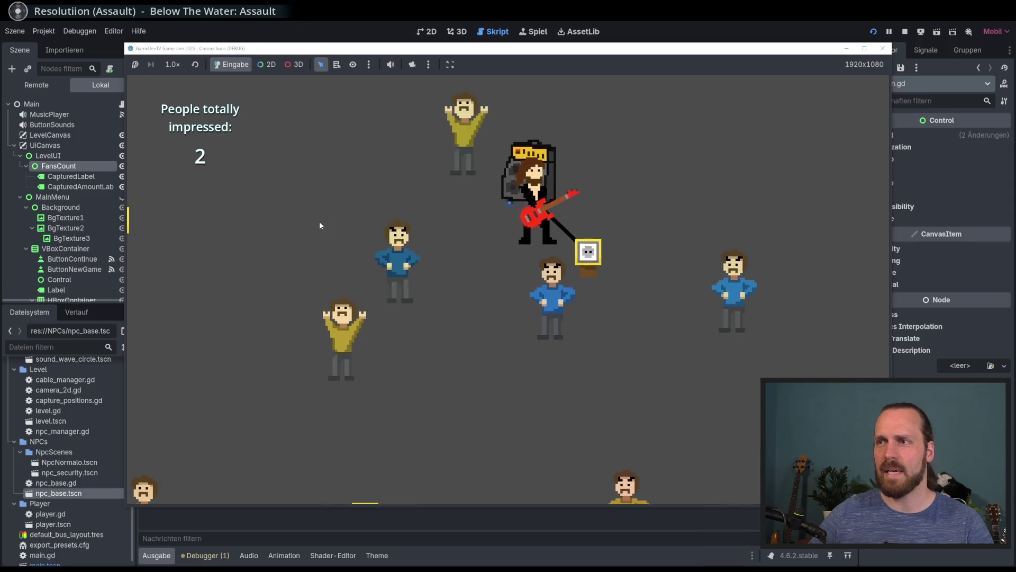
key(a)
key(space)
key(w)
key(d)
key(w)
key(d)
key(space)
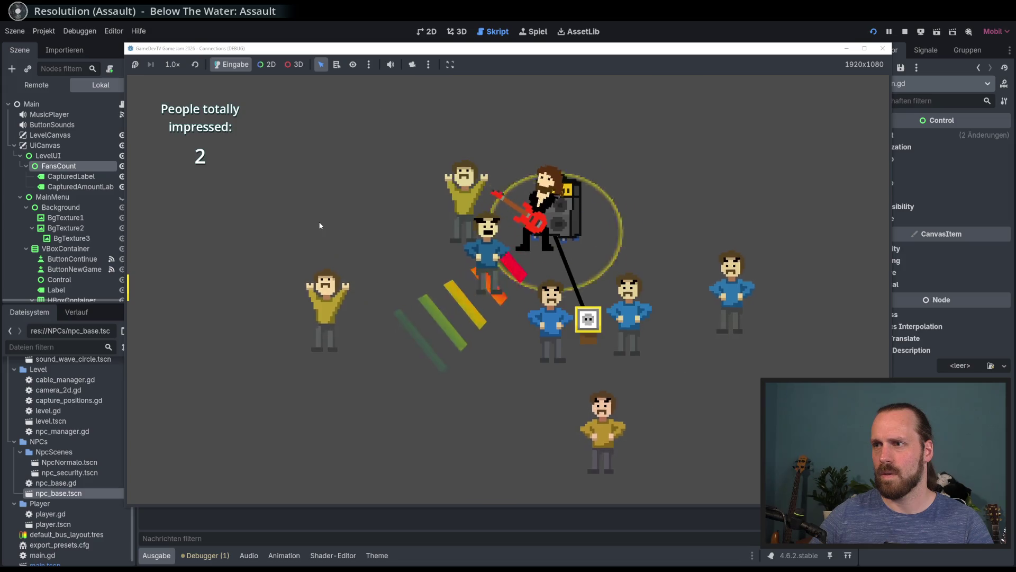
key(d)
key(w)
- Keep circling the amp, connect the cable to the socket and play for the NPCs
key(s)
key(a)
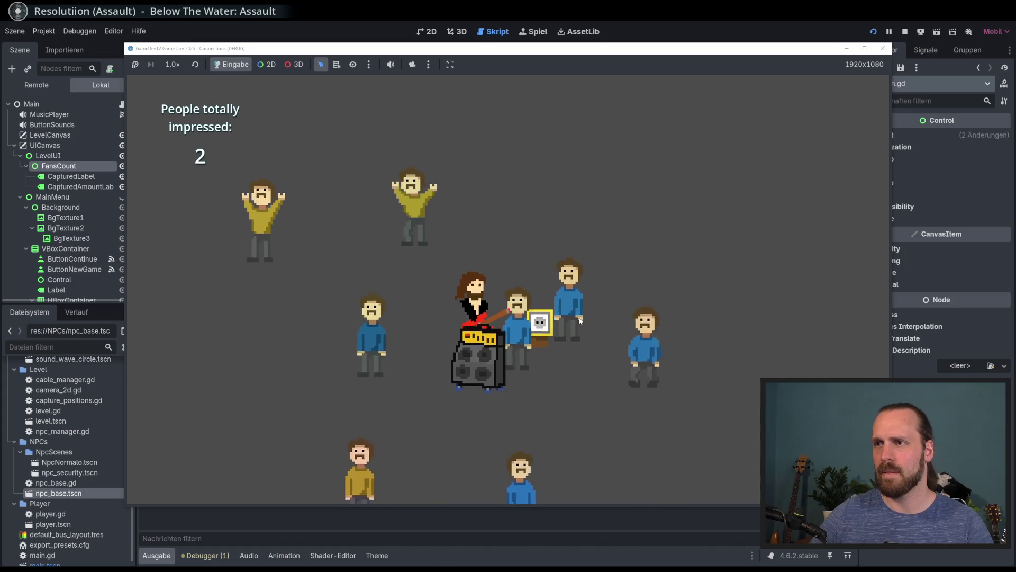
key(s)
key(d)
key(a)
key(w)
key(a)
key(s)
key(w)
key(d)
key(w)
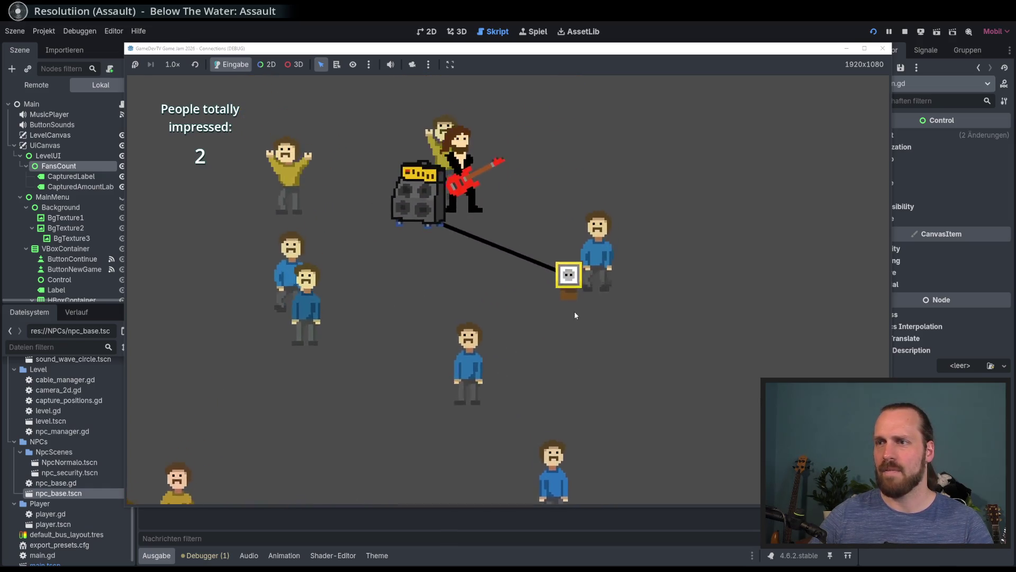
key(a)
key(s)
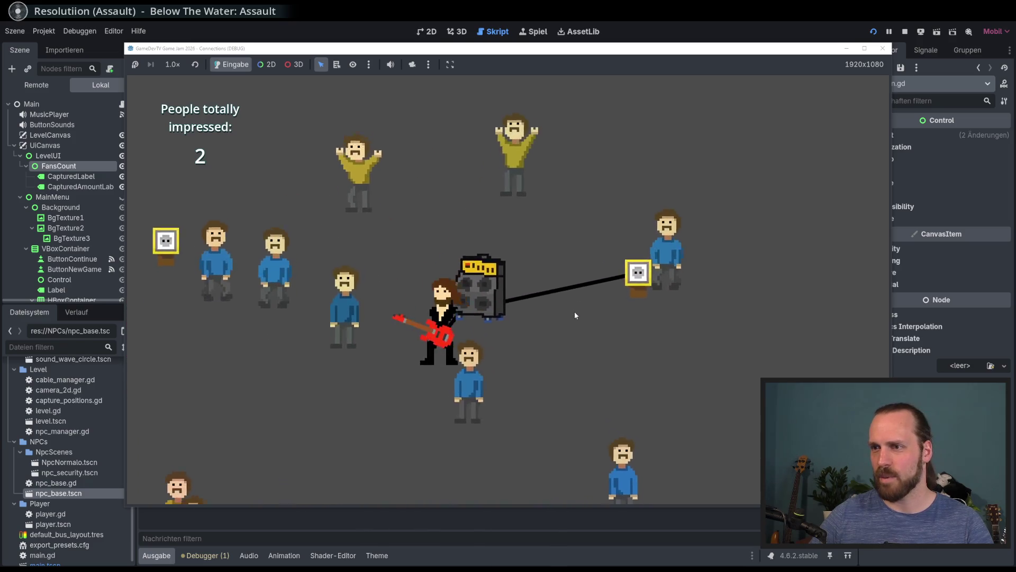
key(space)
key(w)
key(d)
- Play beside the amp and lead fans until 9 are impressed, then stop the game
key(a)
key(w)
key(space)
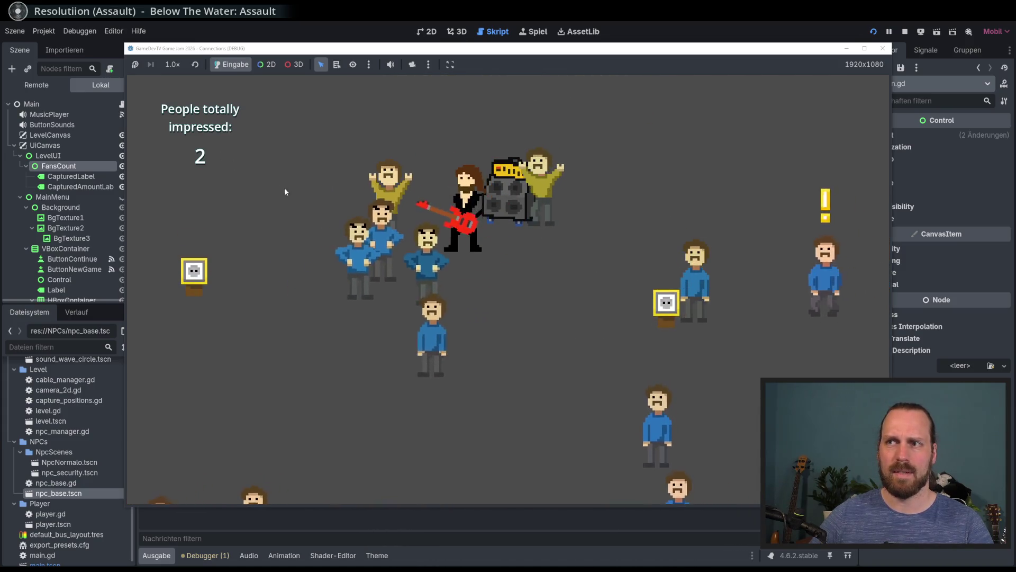
key(d)
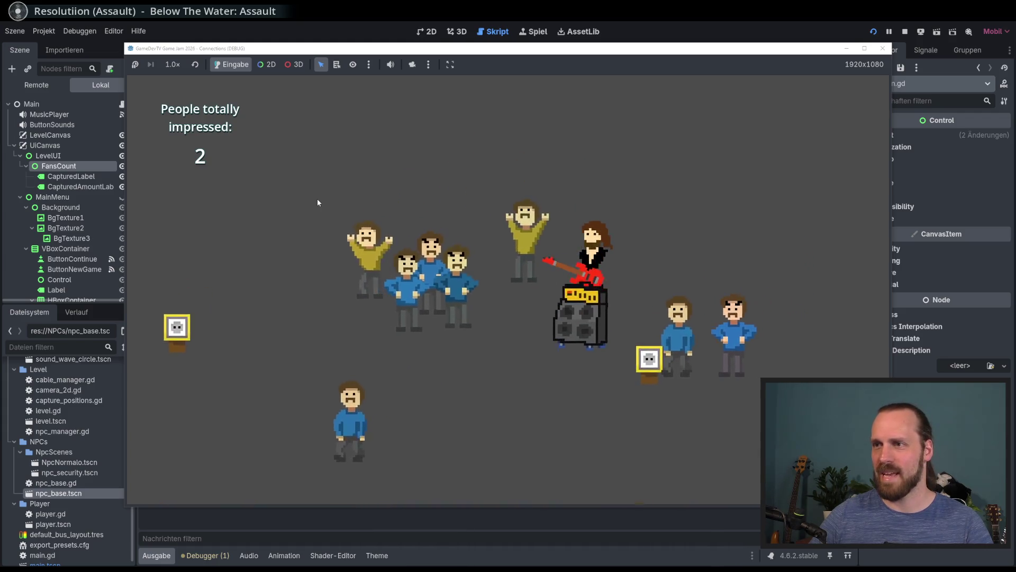
key(a)
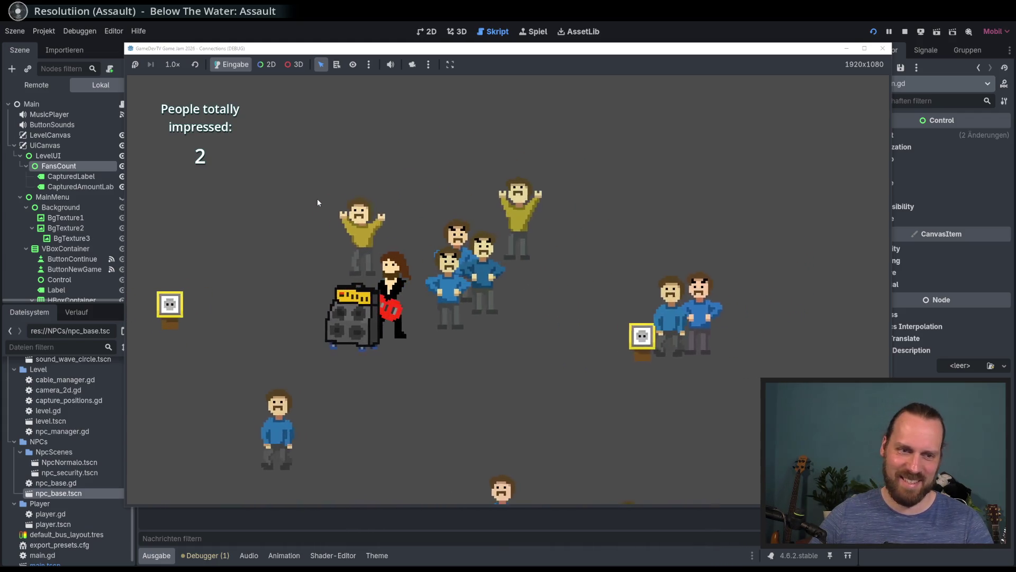
key(a)
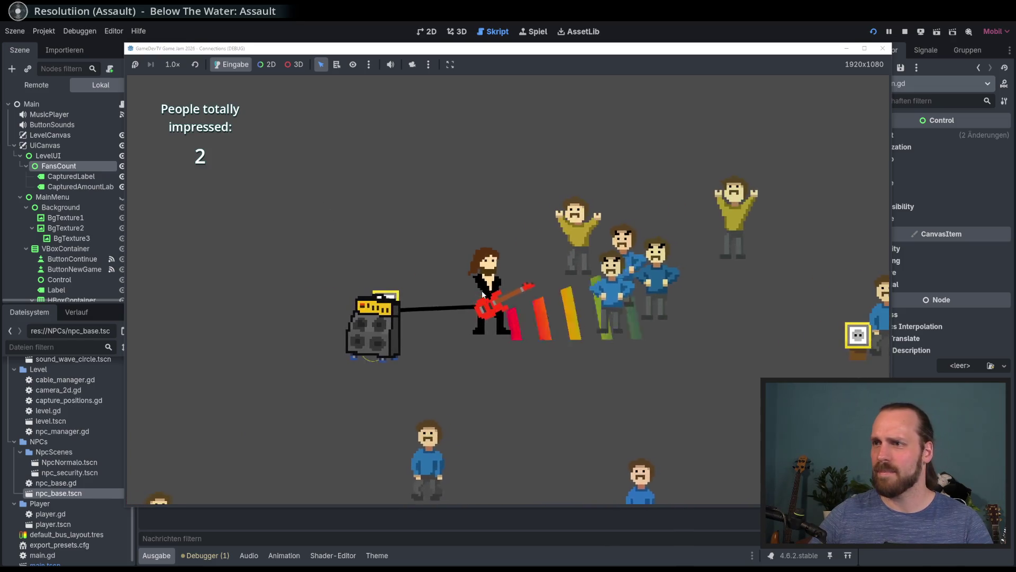
key(space)
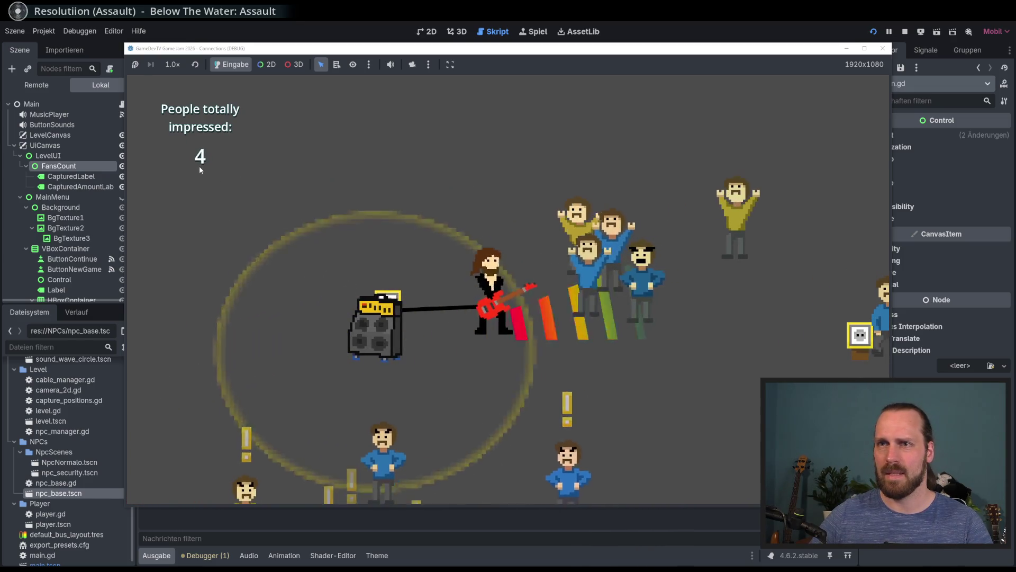
key(s)
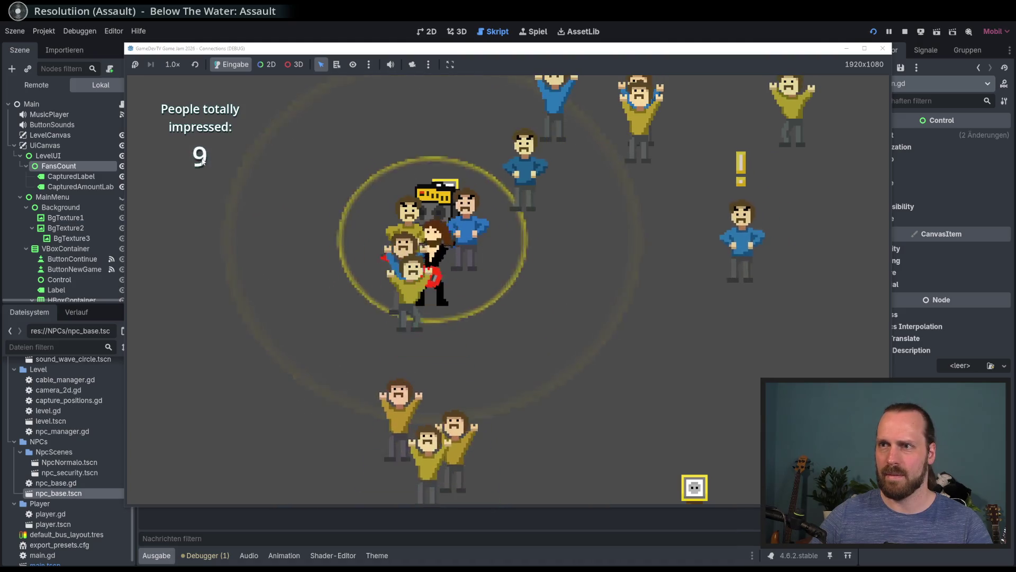
key(w)
key(a)
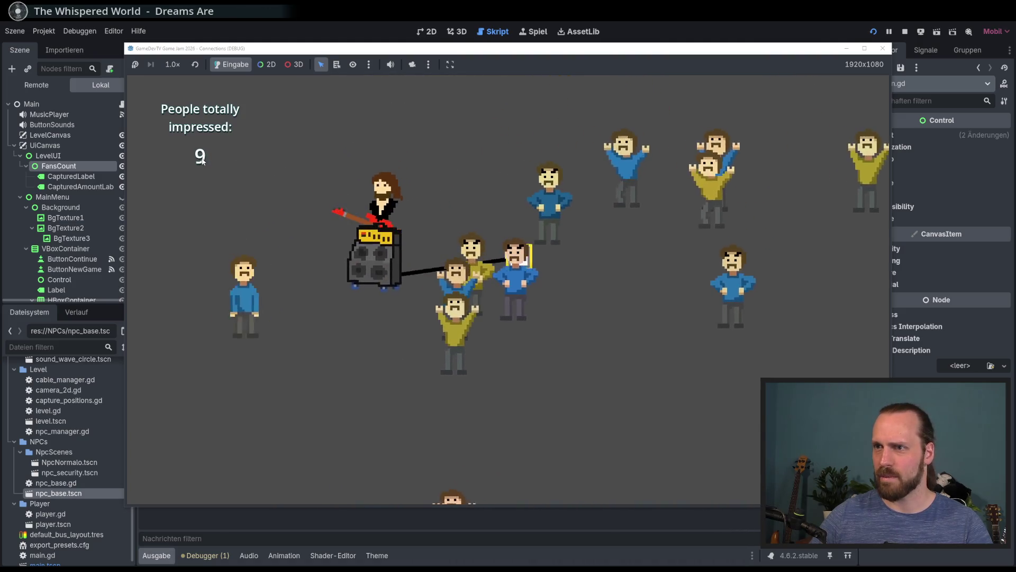
key(s)
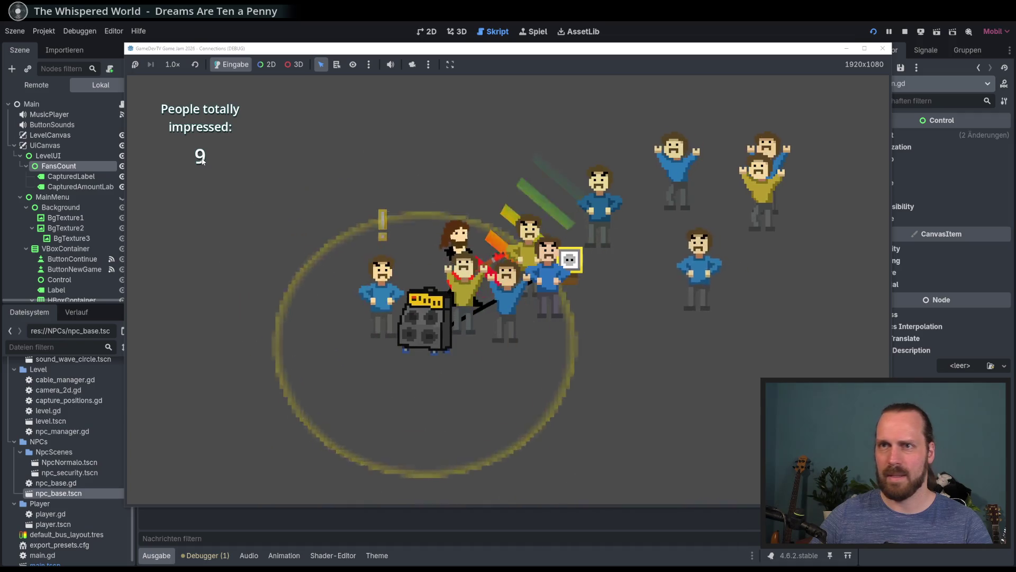
key(F8)
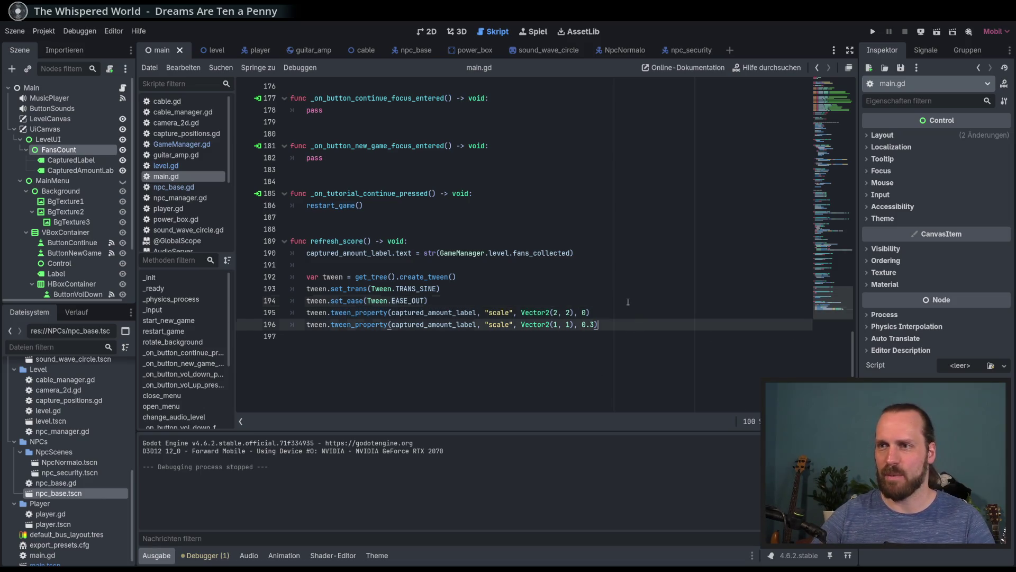
- Append .5 to both pop scale values on line 195
click(569, 312)
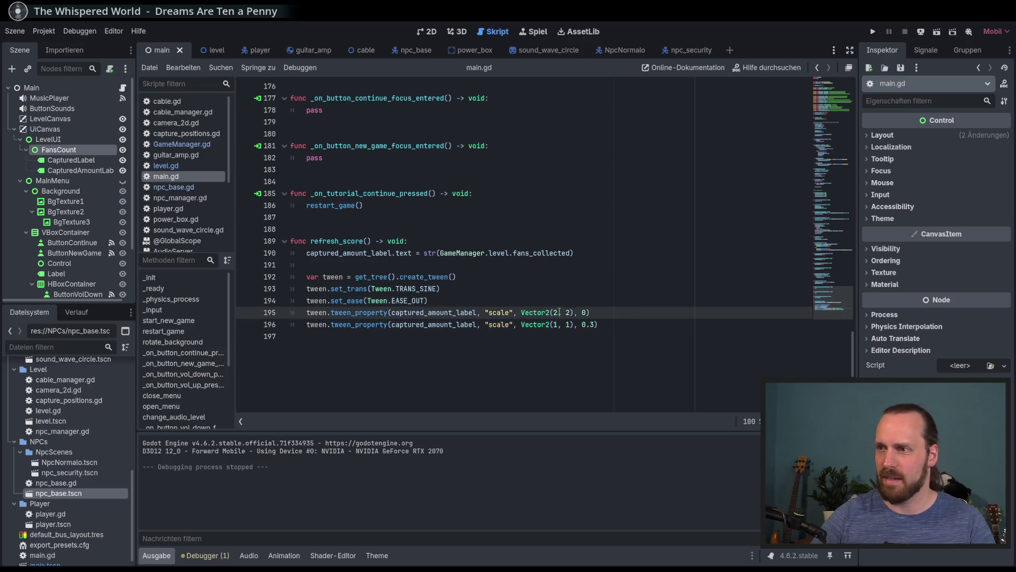
text(.5)
key(Up)
key(Up)
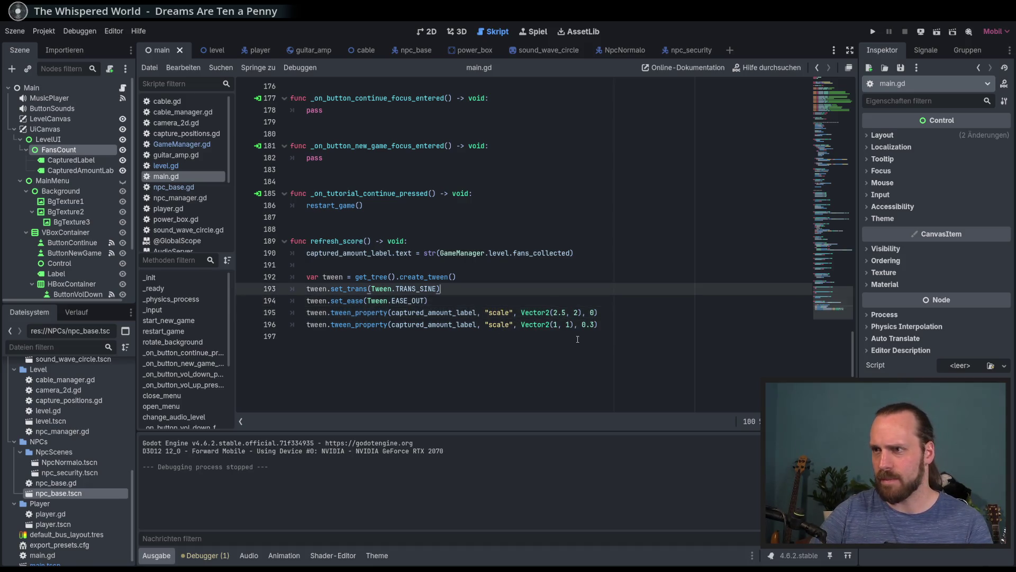
key(Down)
key(Down)
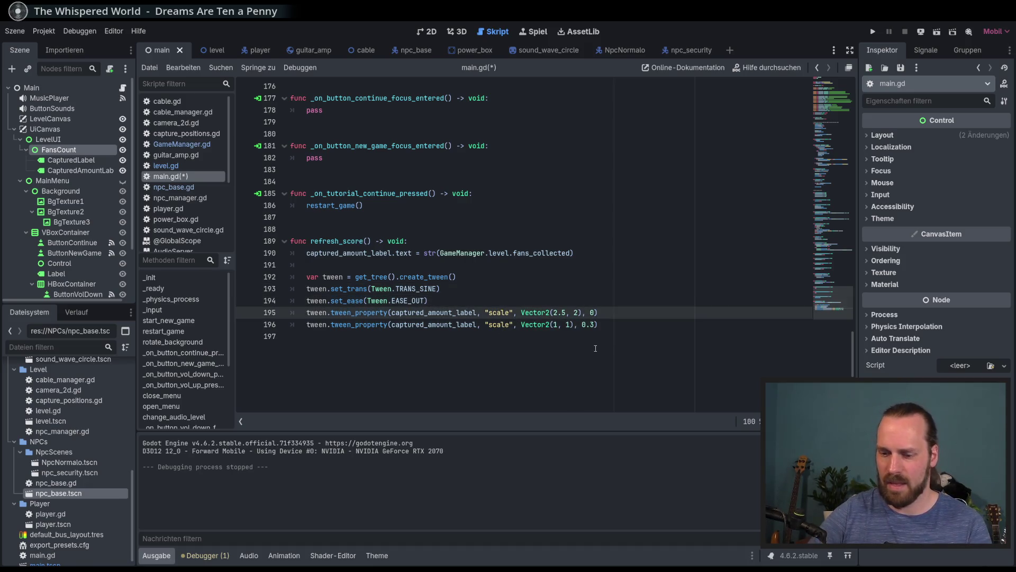
text(.5)
key(End)
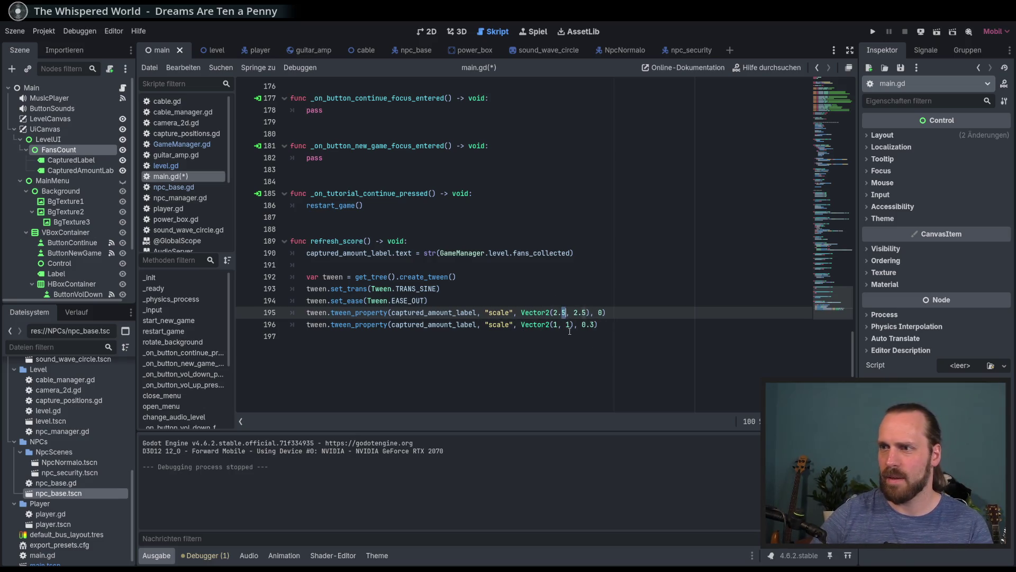
- Change the shrink duration from 0.3 to 0.5 and restore the pop scale to Vector2(2, 2)
click(592, 329)
key(BackSpace)
text(5)
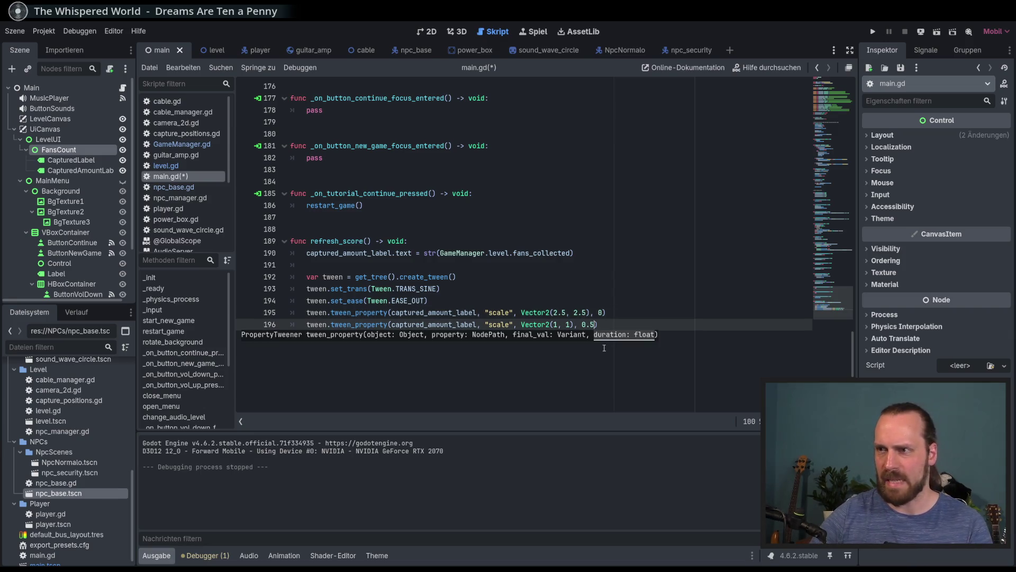
click(559, 312)
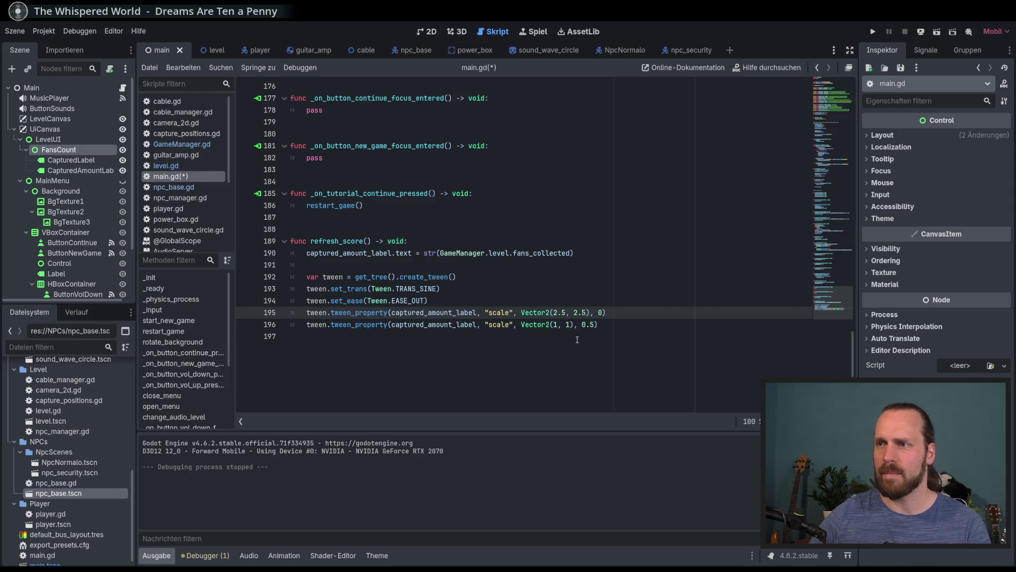
key(Delete)
key(Delete)
key(Delete)
key(Right)
key(Right)
key(Right)
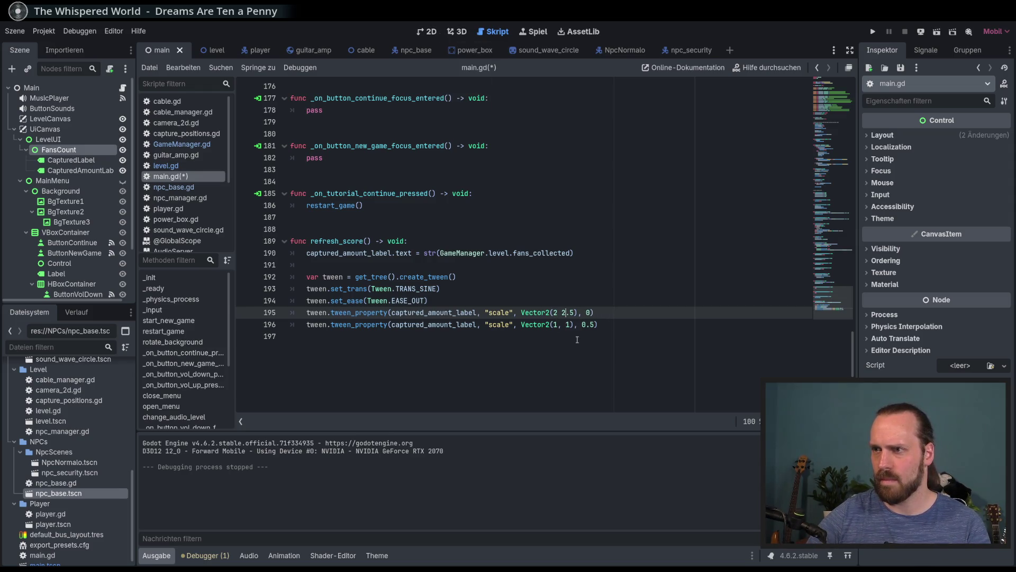
key(Return)
key(ctrl+z)
key(ctrl+z)
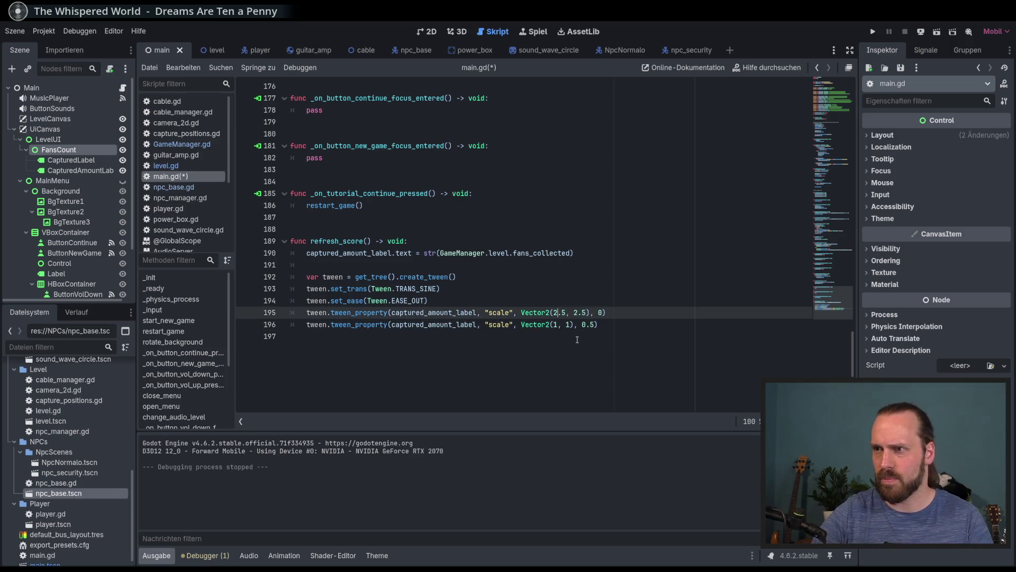
key(Delete)
key(Delete)
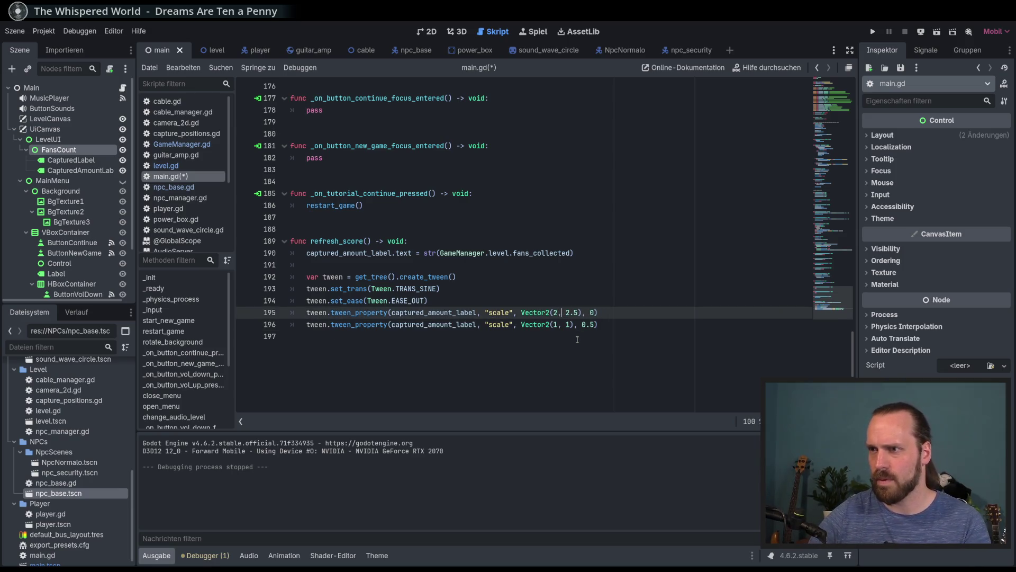
key(Delete)
key(Delete)
- Save main.gd and select CapturedAmountLabel in the 2D editor
key(ctrl+s)
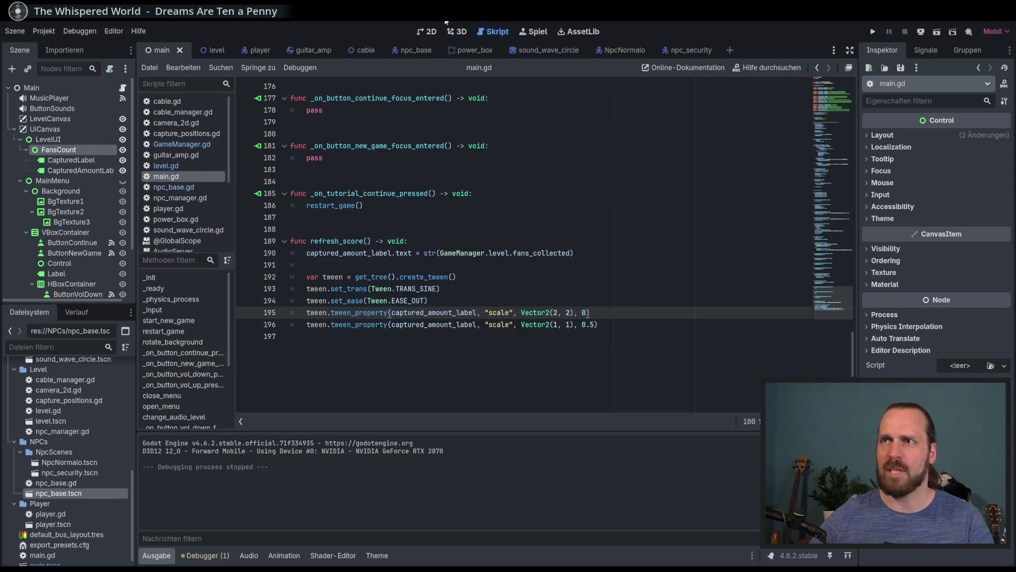
click(424, 33)
click(79, 170)
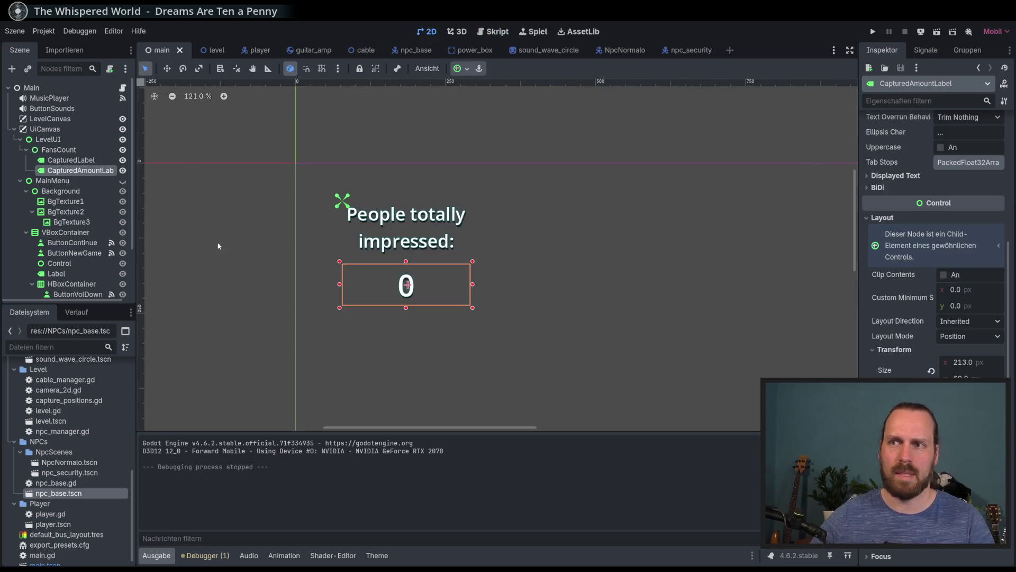
- Set the score number's font size to 60 and save the main scene
scroll(905, 349, down, 5)
click(959, 373)
text(60)
key(Return)
key(ctrl+s)
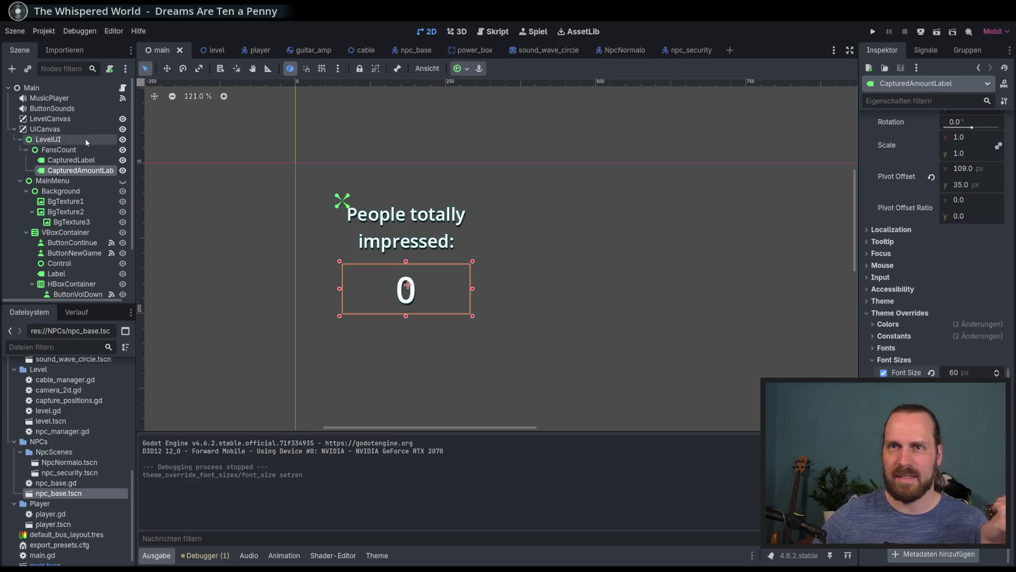
- Give the CapturedLabel caption a shadow offset of 5 and an outline size of 12
click(343, 201)
scroll(978, 331, down, 15)
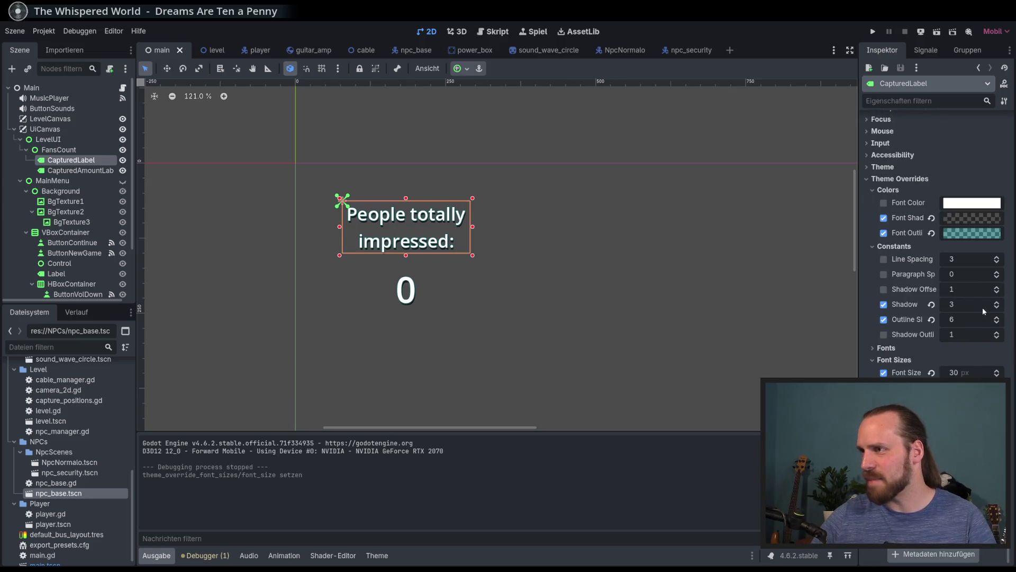
click(997, 304)
drag(997, 308, 997, 304)
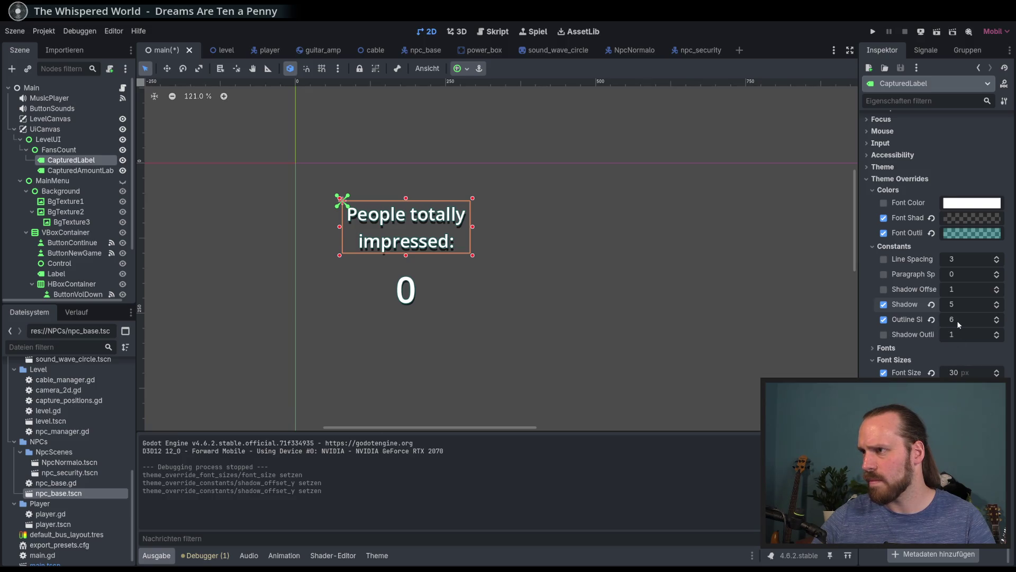
click(998, 318)
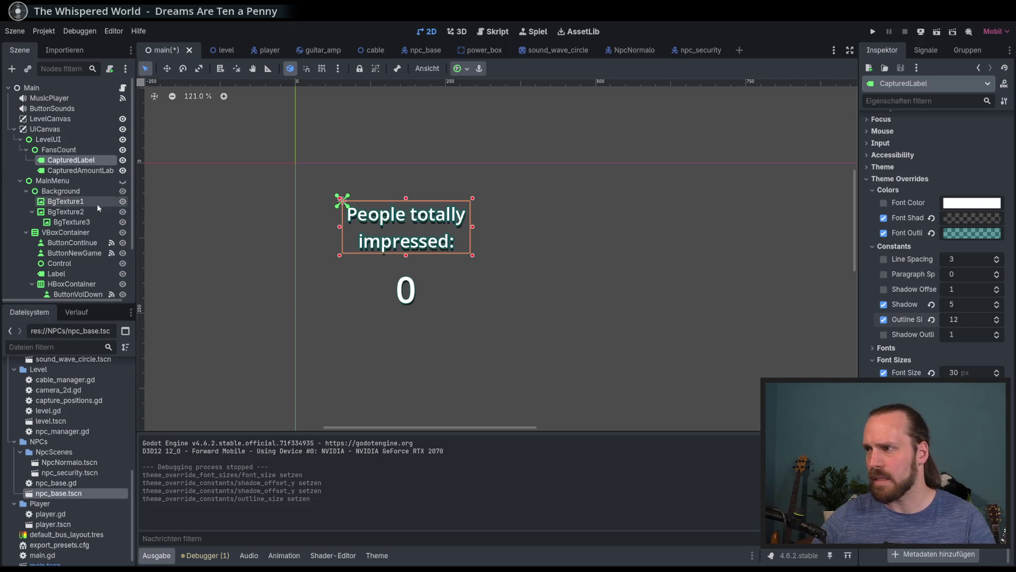
click(79, 169)
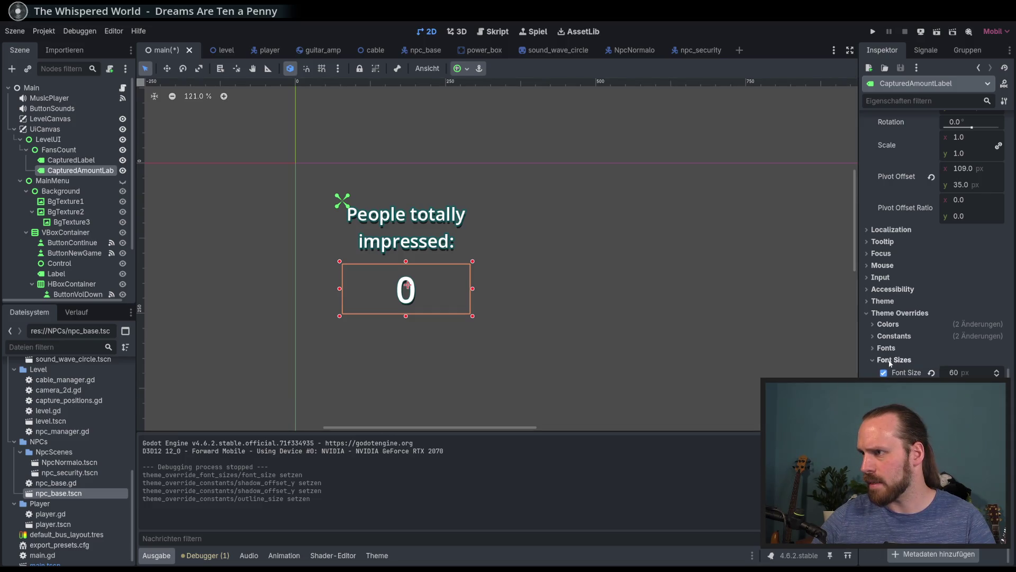
- Expand CapturedAmountLabel's font, colour and constant theme overrides, then save the scene
click(888, 348)
click(891, 349)
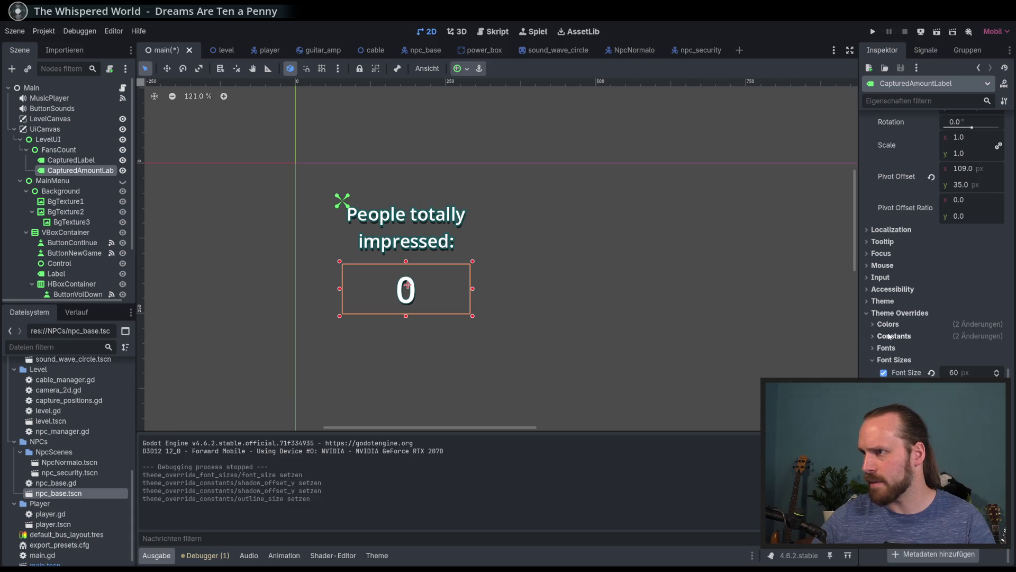
click(892, 325)
click(892, 325)
click(893, 336)
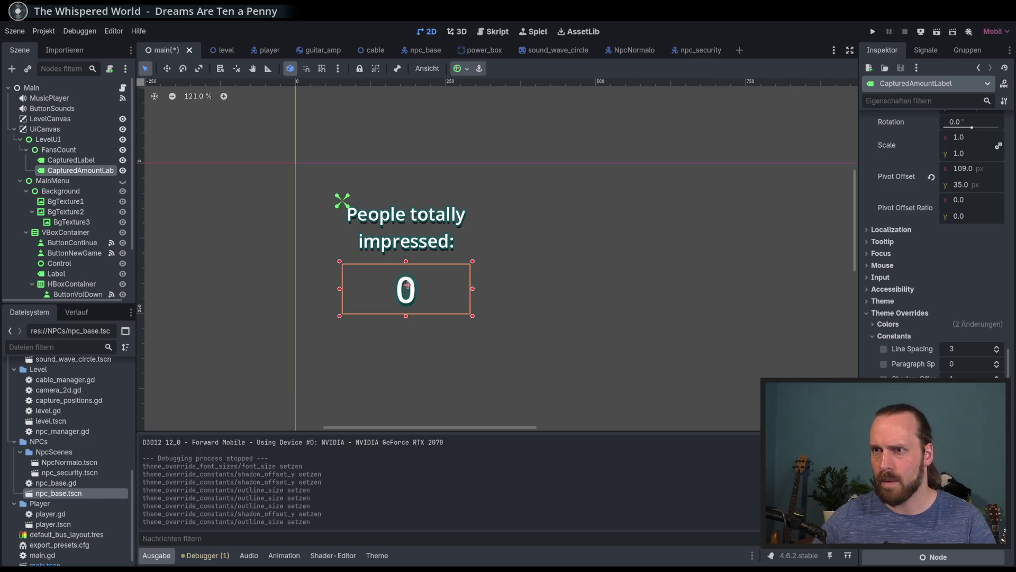
scroll(397, 299, up, 8)
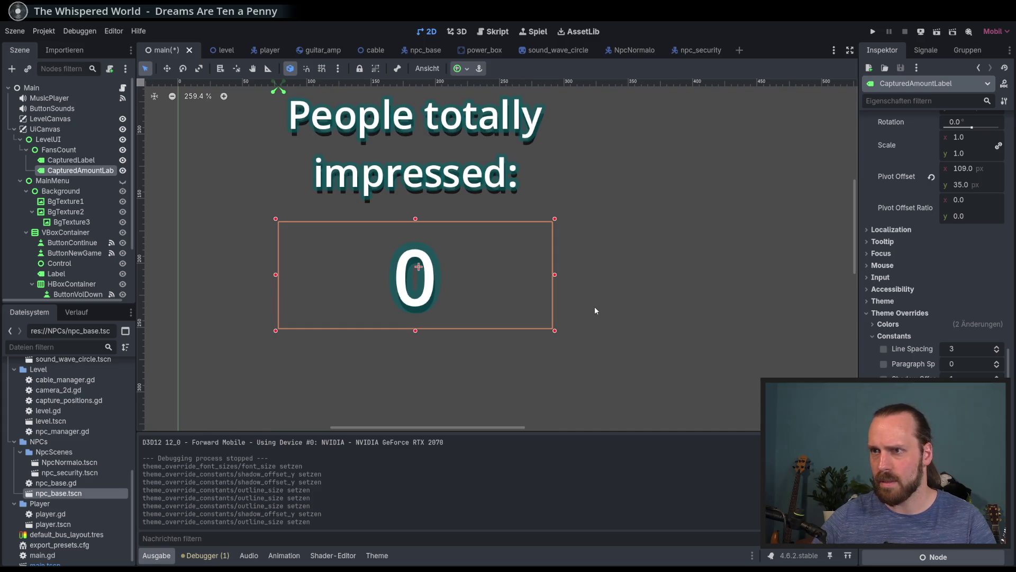
scroll(548, 298, down, 6)
key(ctrl+s)
- Increase the 0 counter's shadow offset to push its shadow lower, and save again
scroll(487, 264, up, 4)
scroll(418, 313, up, 4)
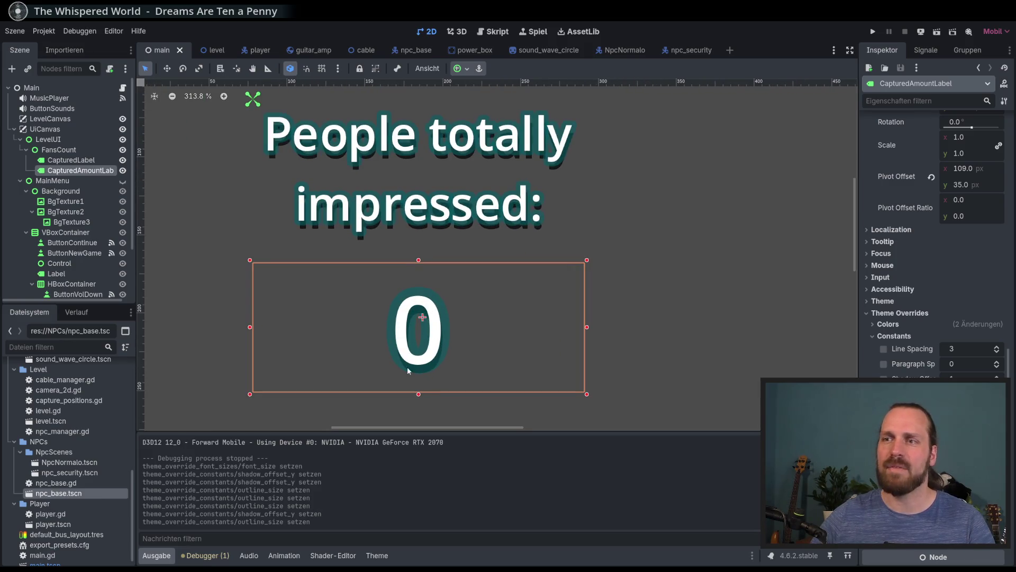
mouse_move(969, 395)
mouse_down()
mouse_move(990, 394)
mouse_move(974, 394)
mouse_up()
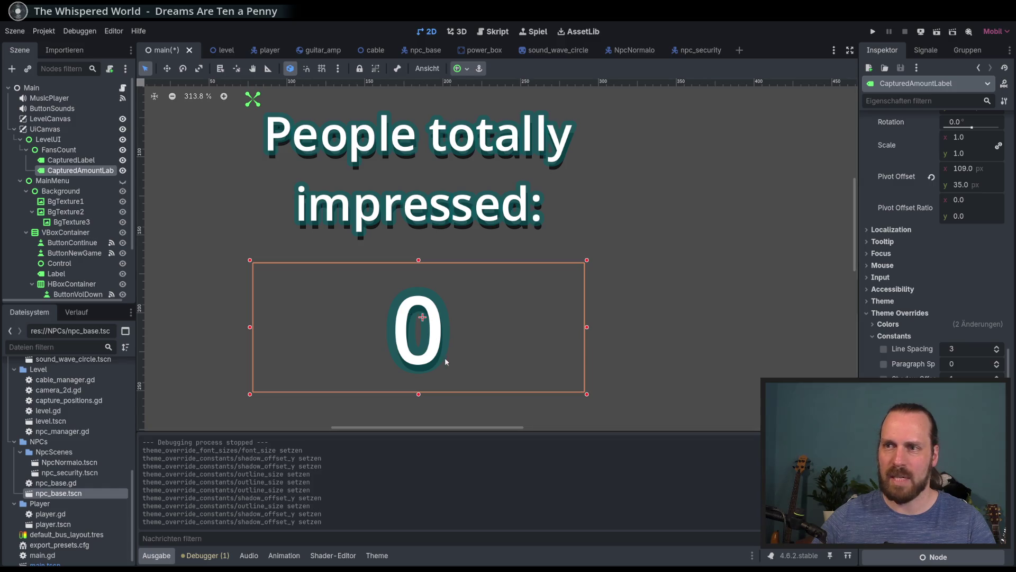
scroll(507, 314, down, 5)
key(ctrl+s)
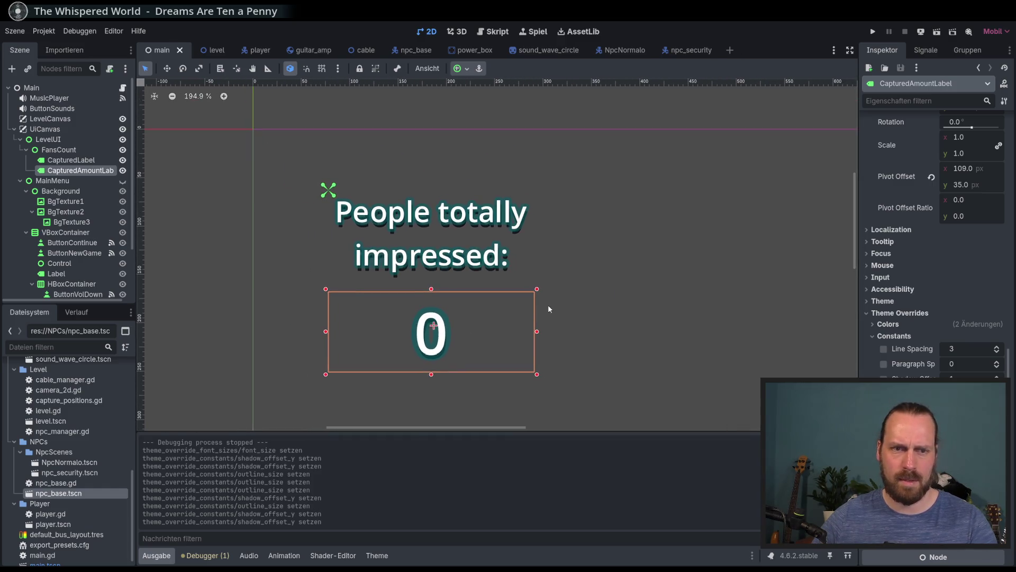
key(F5)
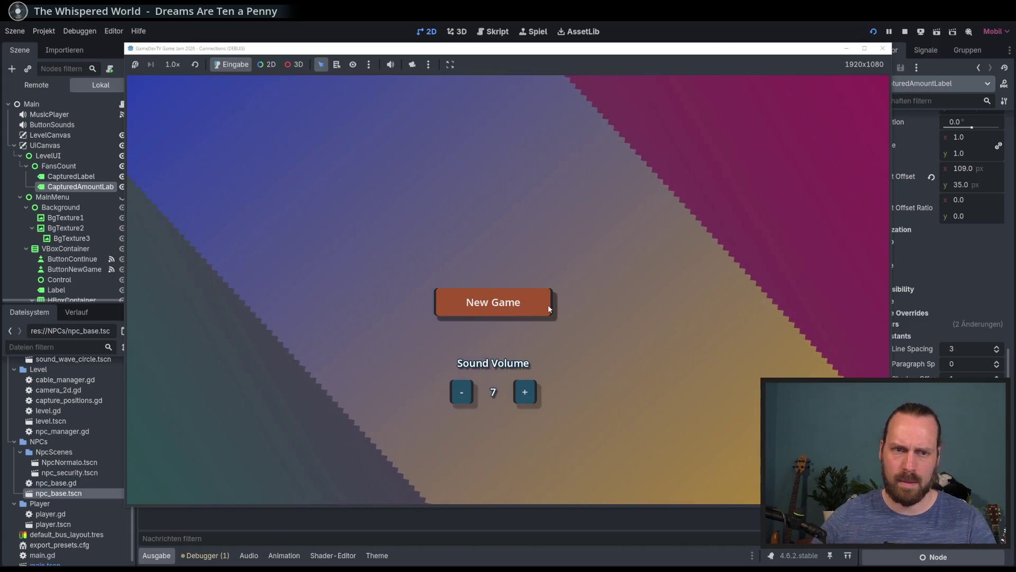
click(549, 309)
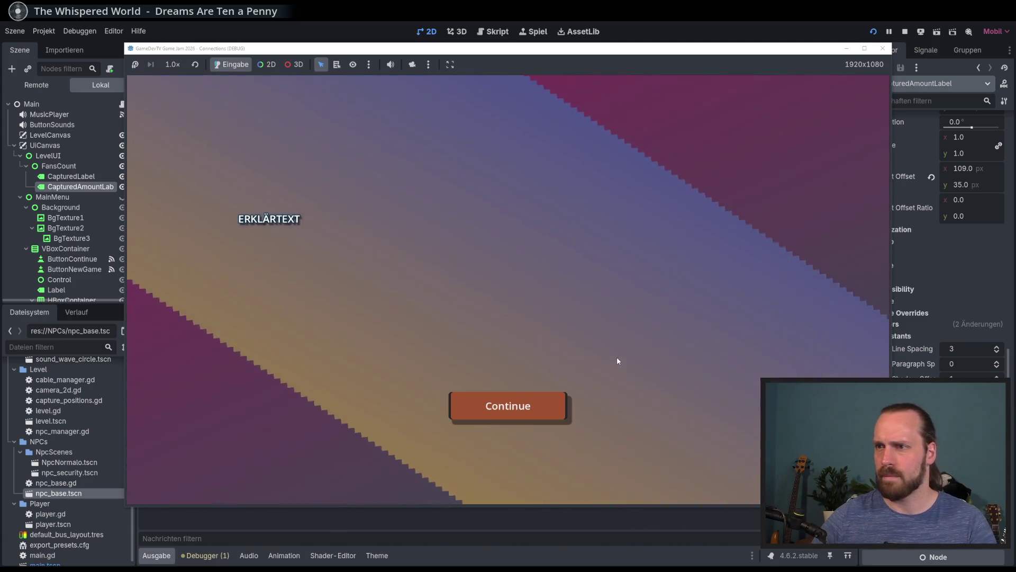
key(Return)
key(Left)
key(Down)
key(Down)
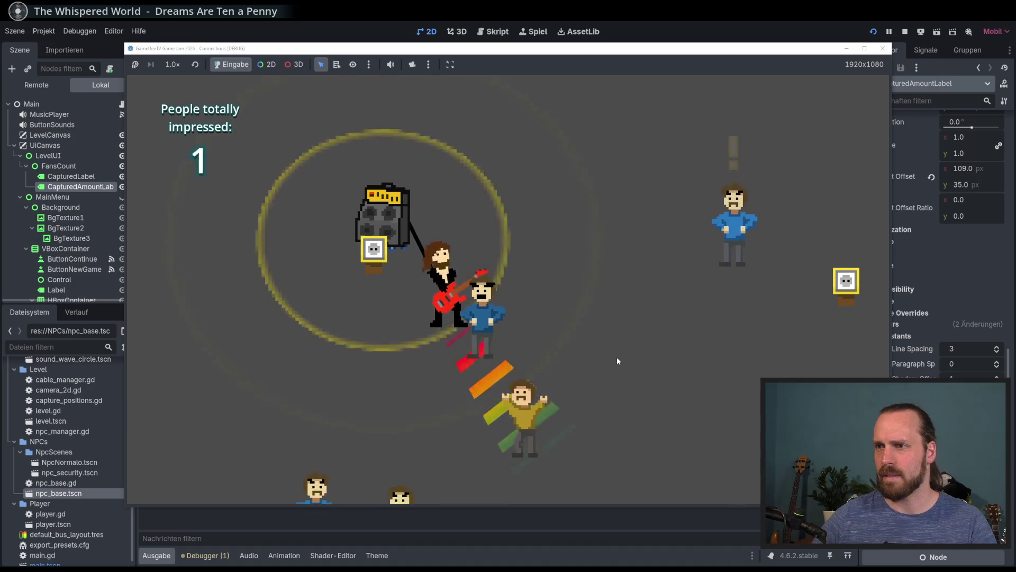
key(Right)
key(Up)
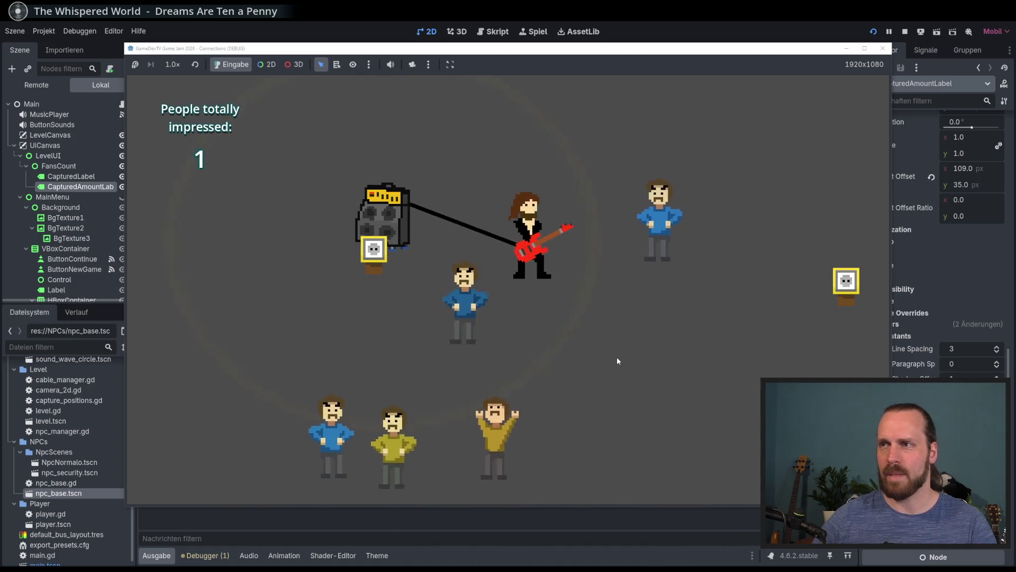
key(Right)
key(Up)
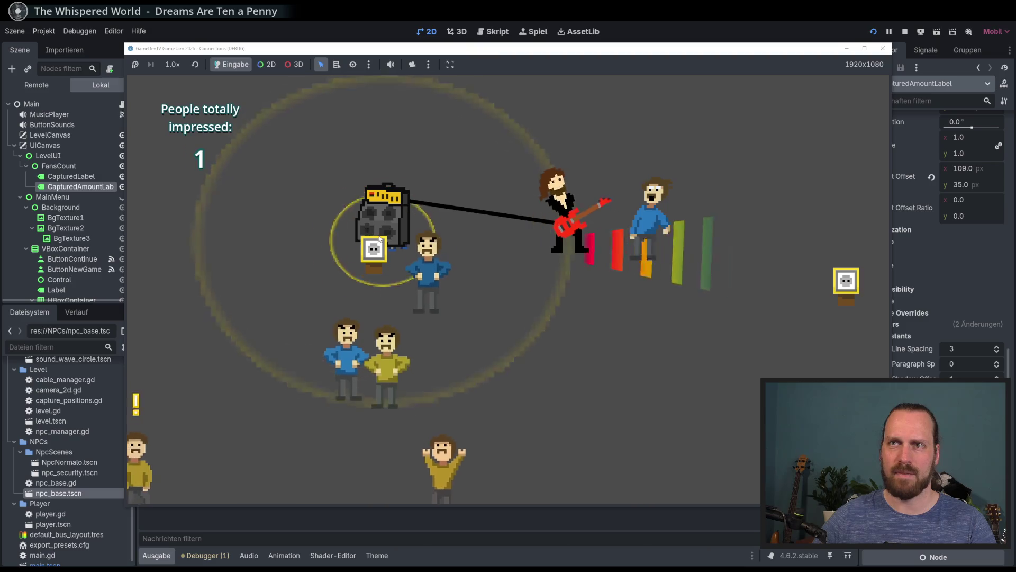
key(Left)
key(Down)
key(Left)
key(Down)
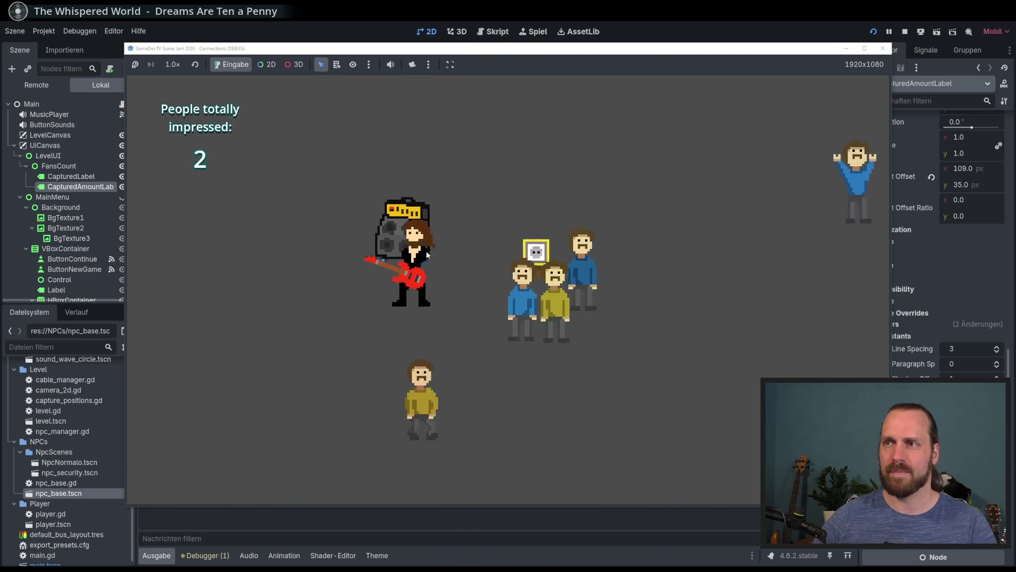
key(F8)
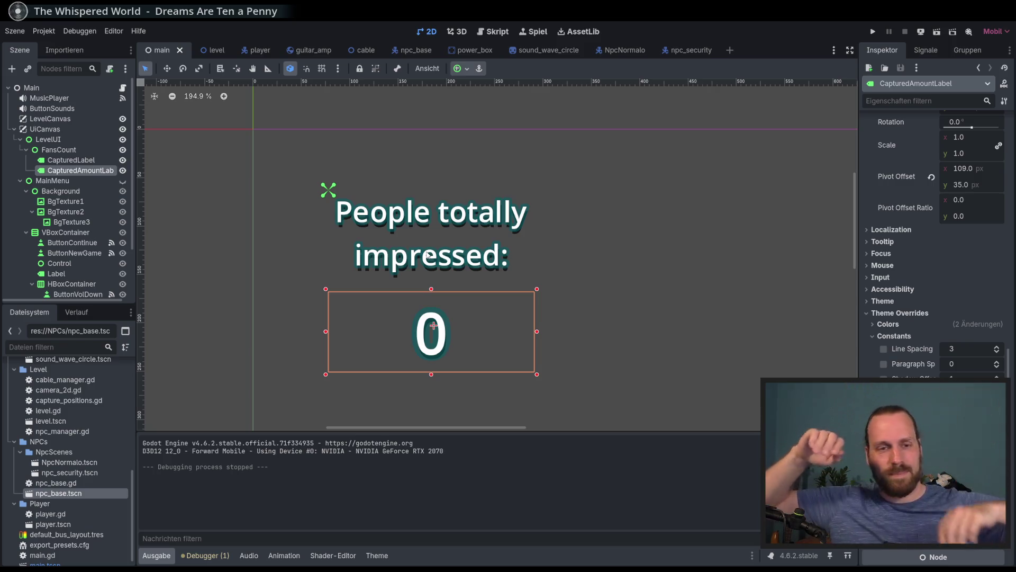
- Save the Main scene and select LevelUI in the Scene dock
scroll(577, 284, down, 5)
key(ctrl+s)
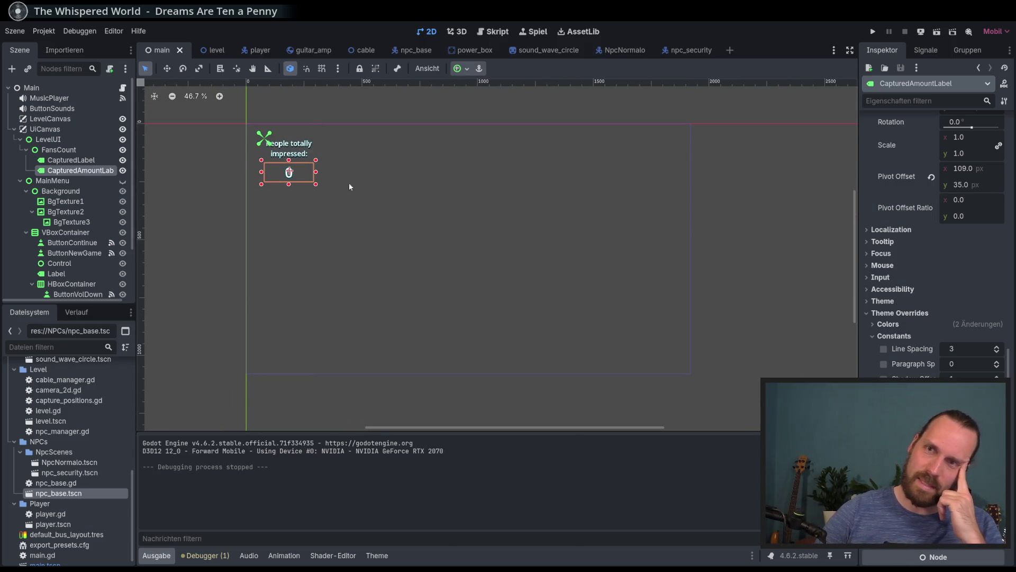
click(57, 150)
click(54, 140)
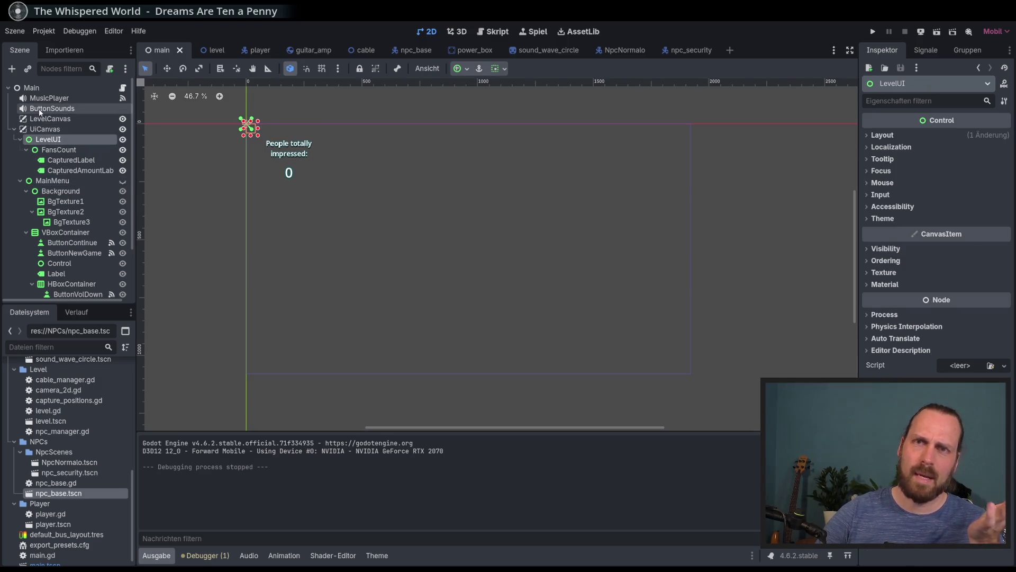
- Add a new Label node as a child of LevelUI
click(11, 69)
text(label)
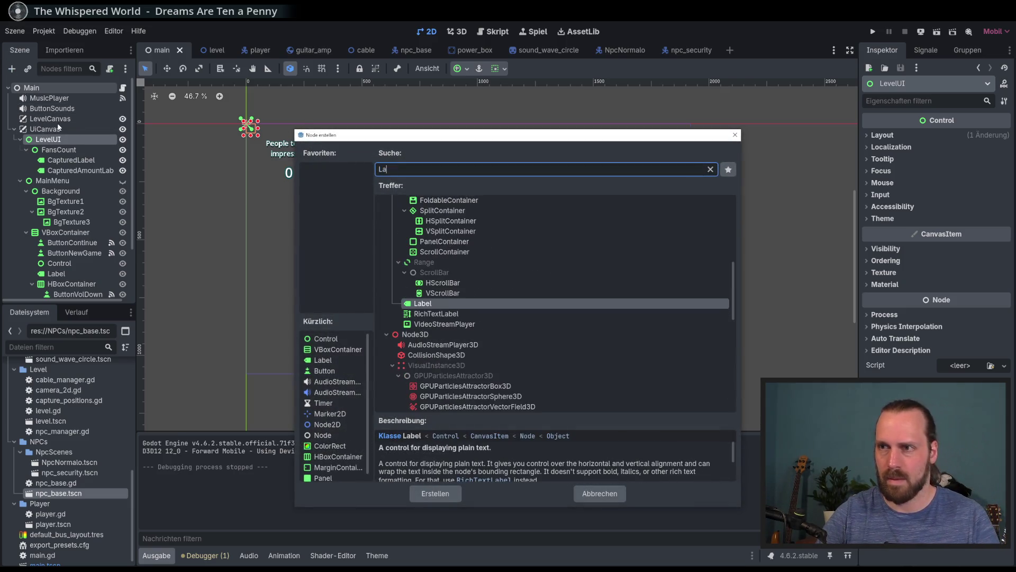
key(Return)
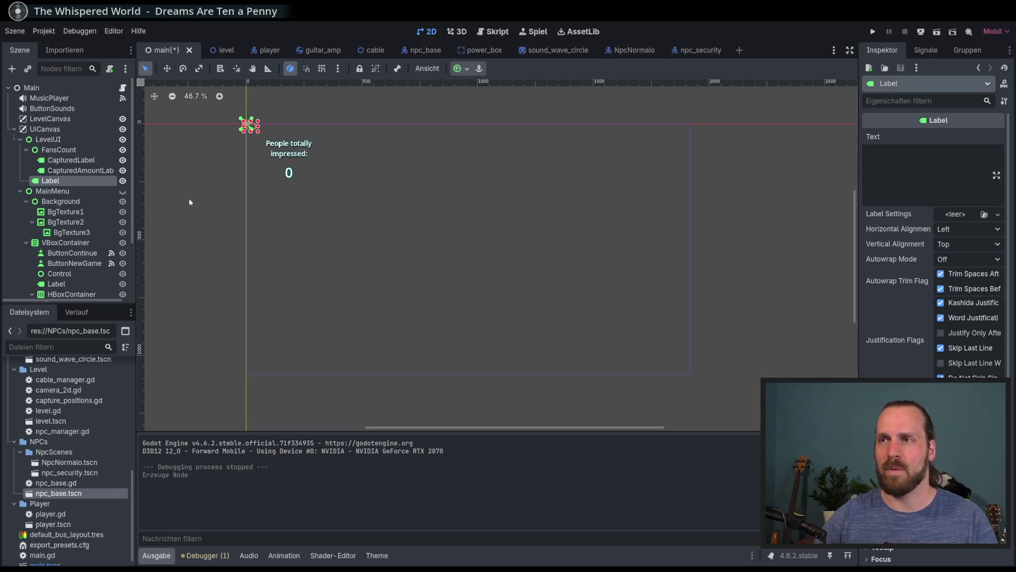
- Set the label's text to 'Game Over' with 'Well played?' on a second line
click(894, 183)
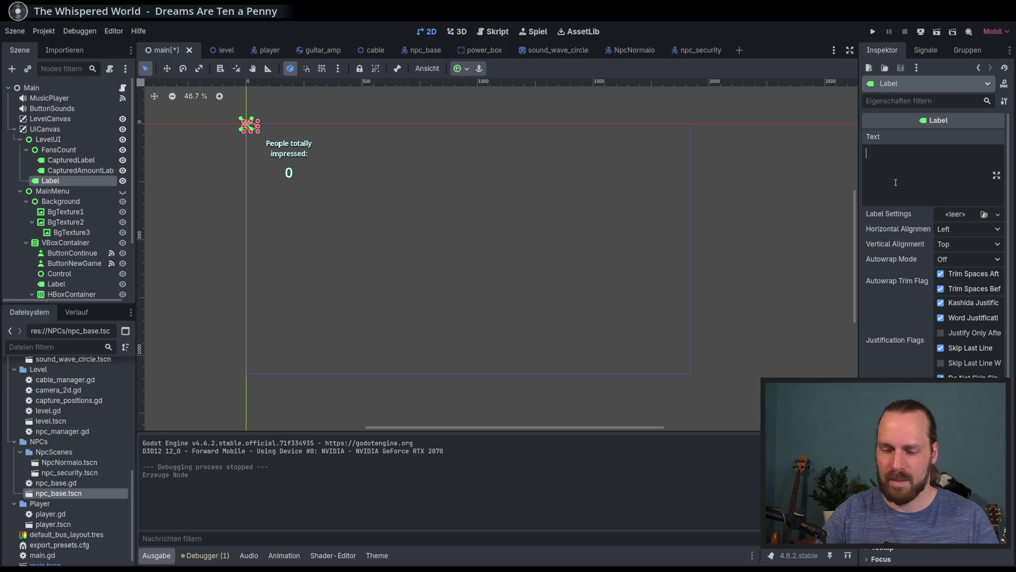
text(Well, enough)
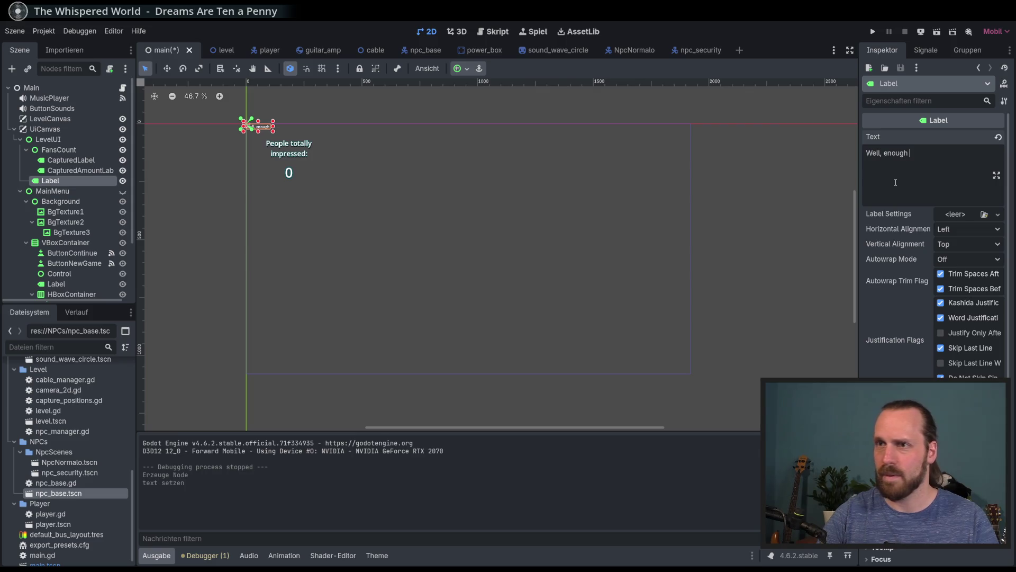
key(BackSpace)
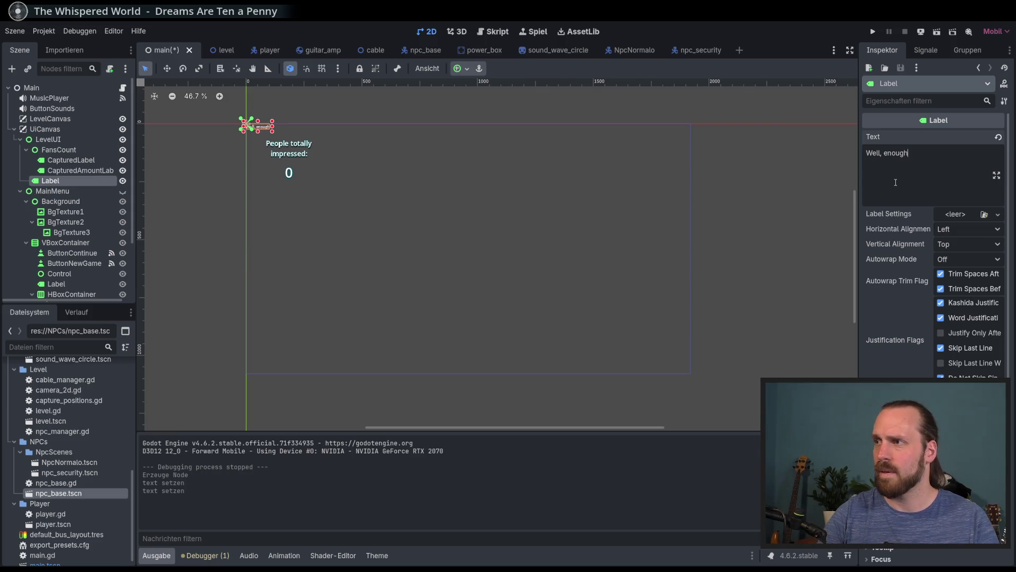
key(BackSpace)
key(BackSpace)
key(BackSpace)
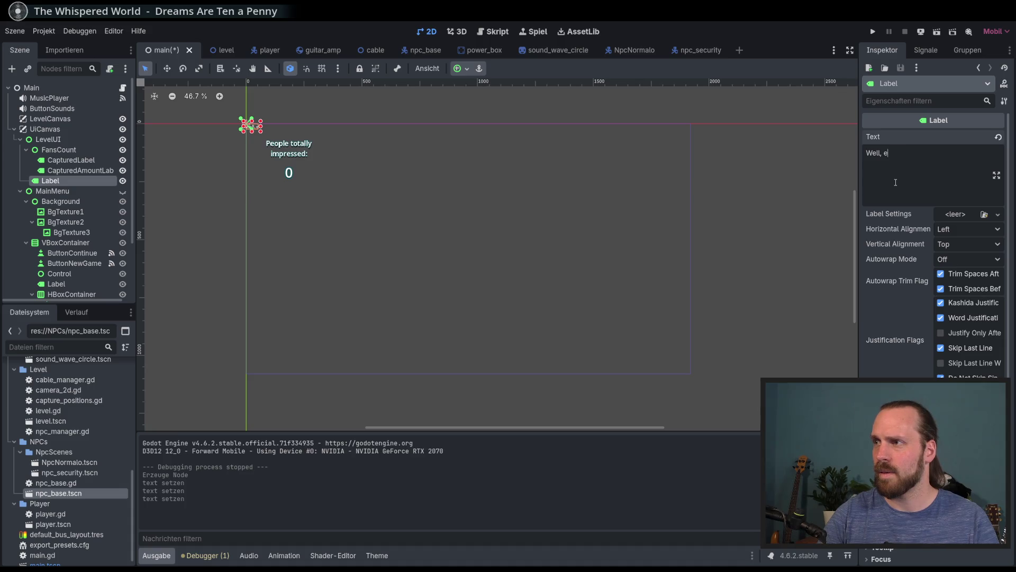
text(nough o)
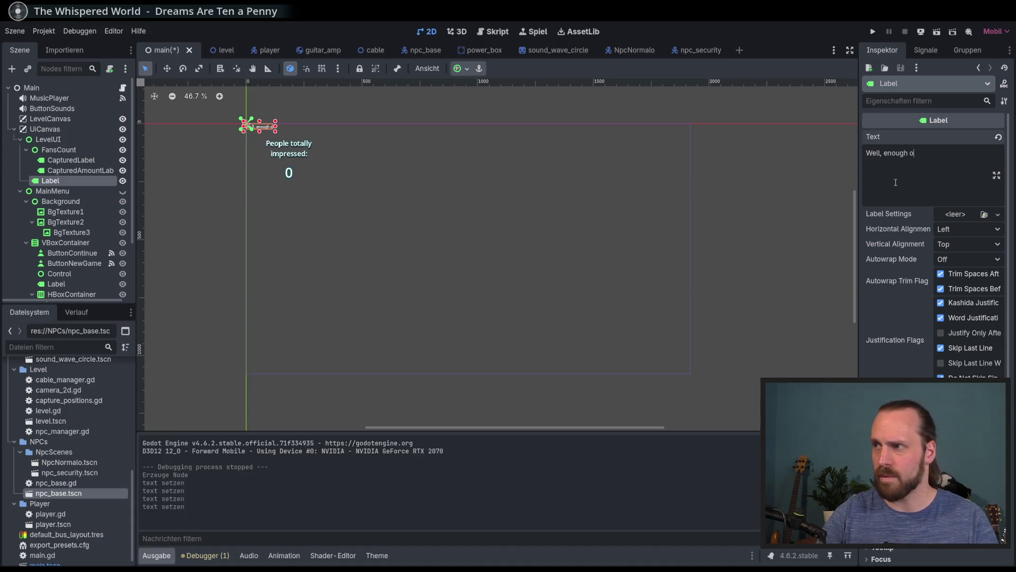
text(f that. We)
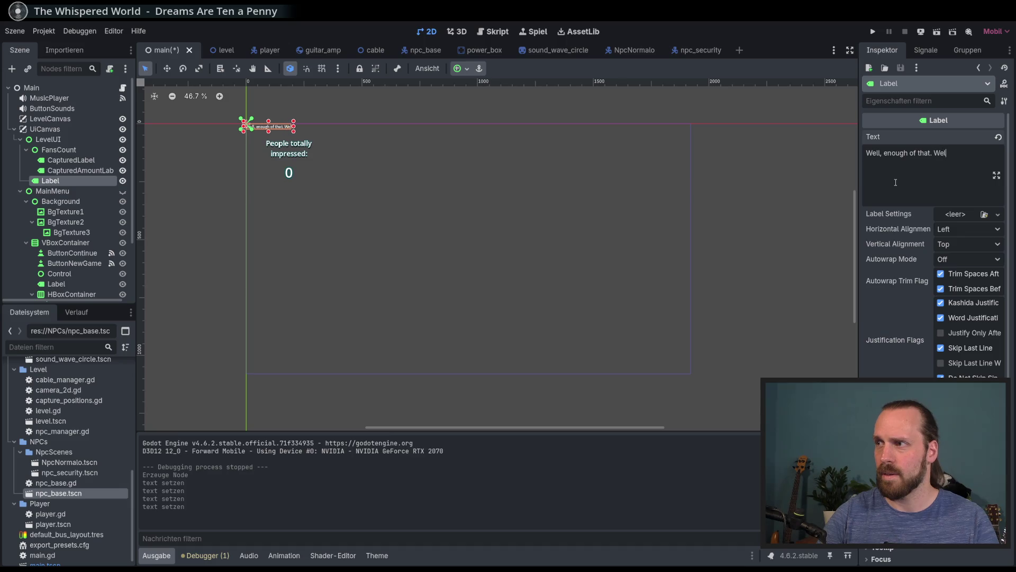
key(ctrl+a)
key(BackSpace)
text(gh)
key(ctrl+a)
key(BackSpace)
text(Game )
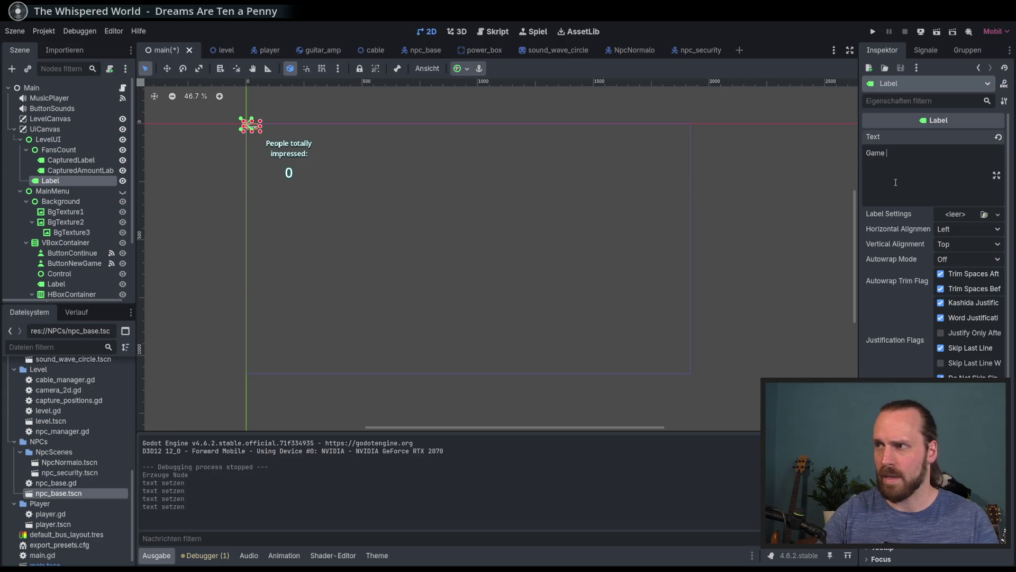
text(Over)
key(Return)
text(WellPlay)
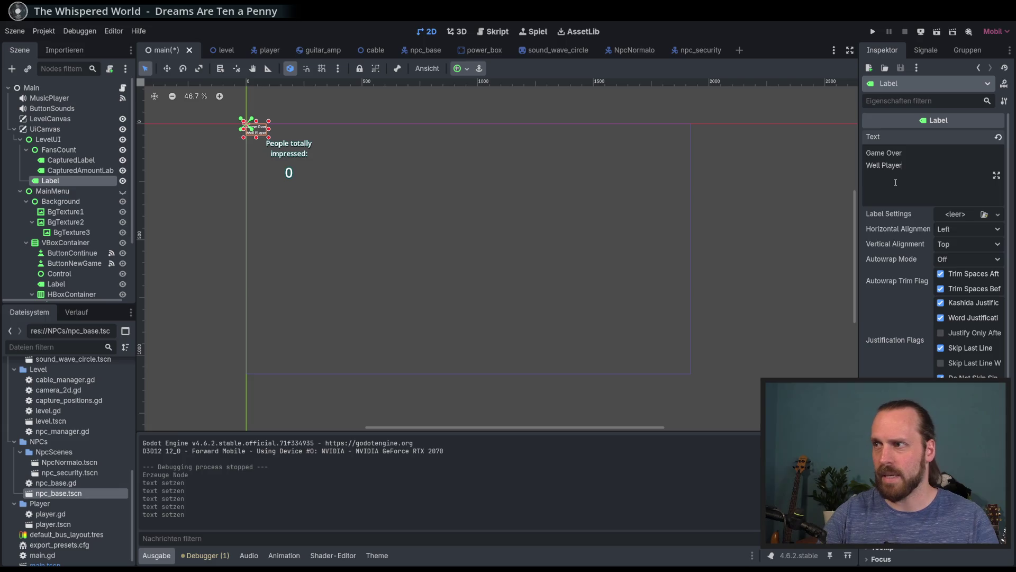
text(d)
key(BackSpace)
key(BackSpace)
key(BackSpace)
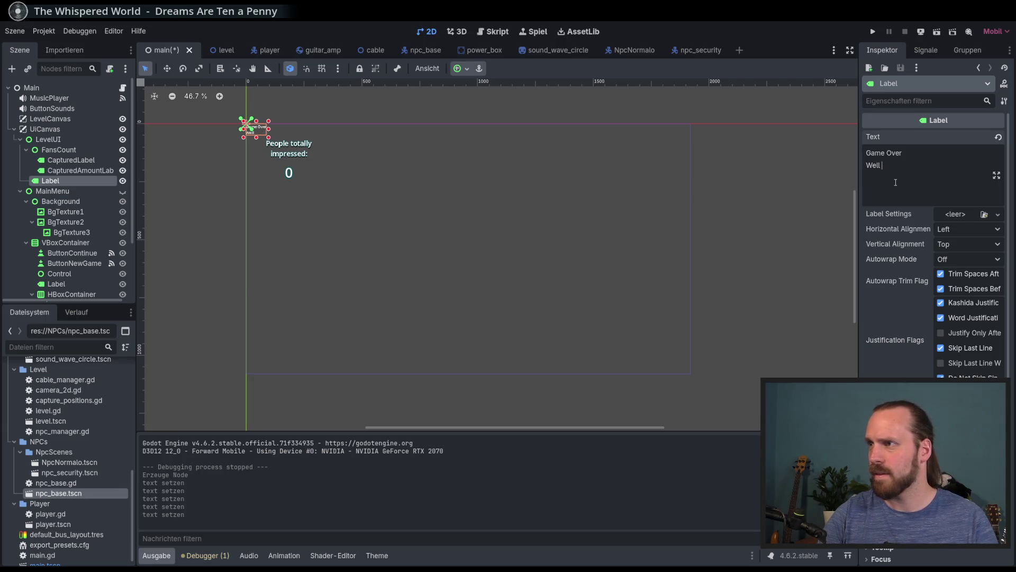
text(played?)
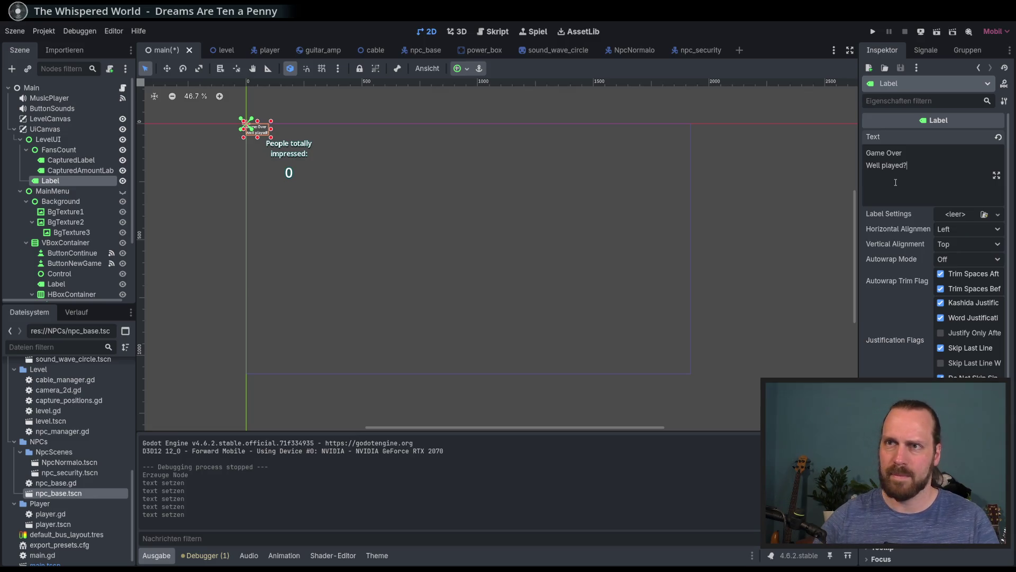
click(973, 231)
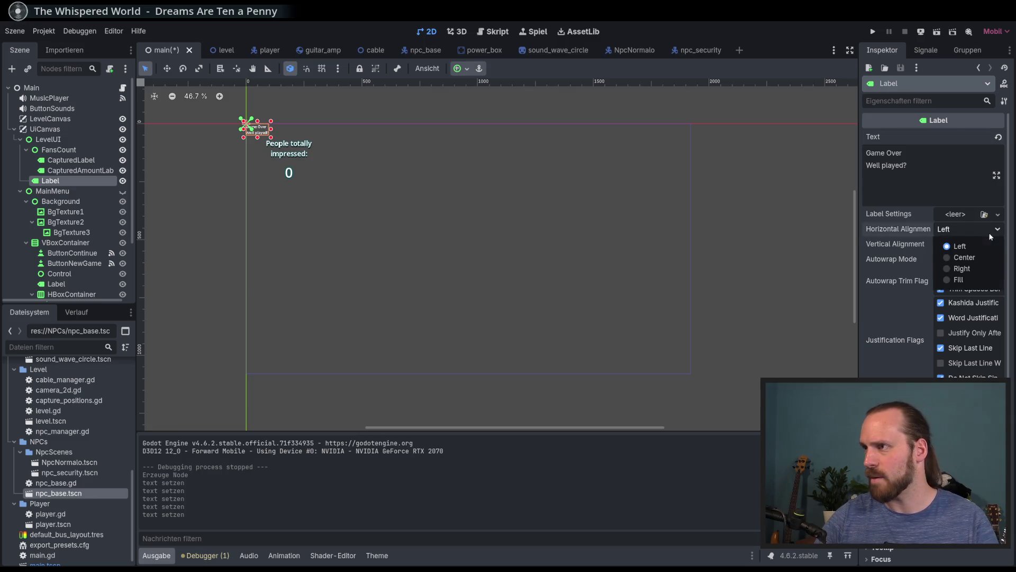
click(969, 258)
click(963, 244)
click(965, 273)
click(166, 68)
mouse_move(409, 203)
mouse_down()
mouse_move(573, 277)
mouse_move(622, 264)
mouse_up()
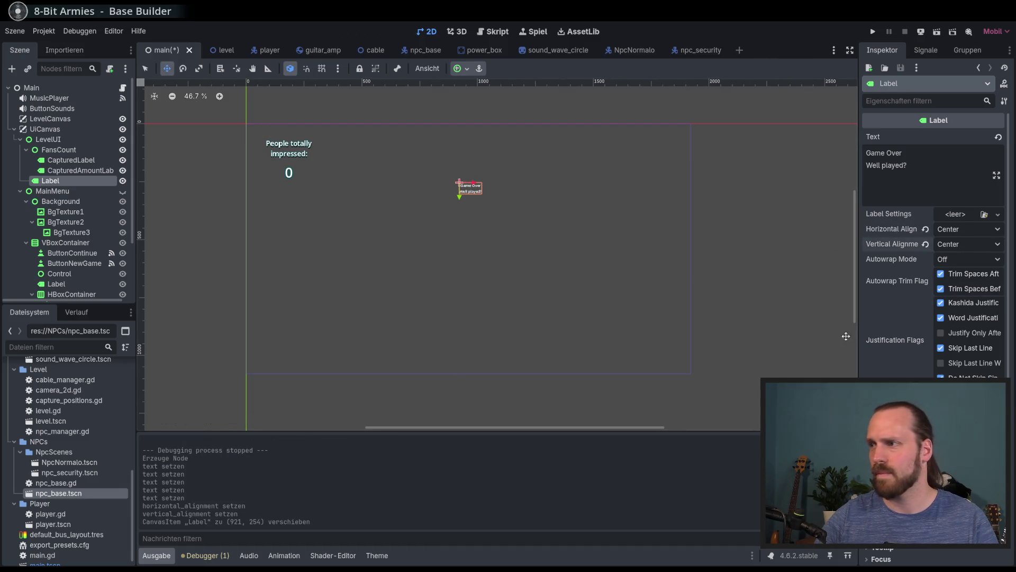
scroll(439, 186, up, 2)
scroll(934, 244, down, 5)
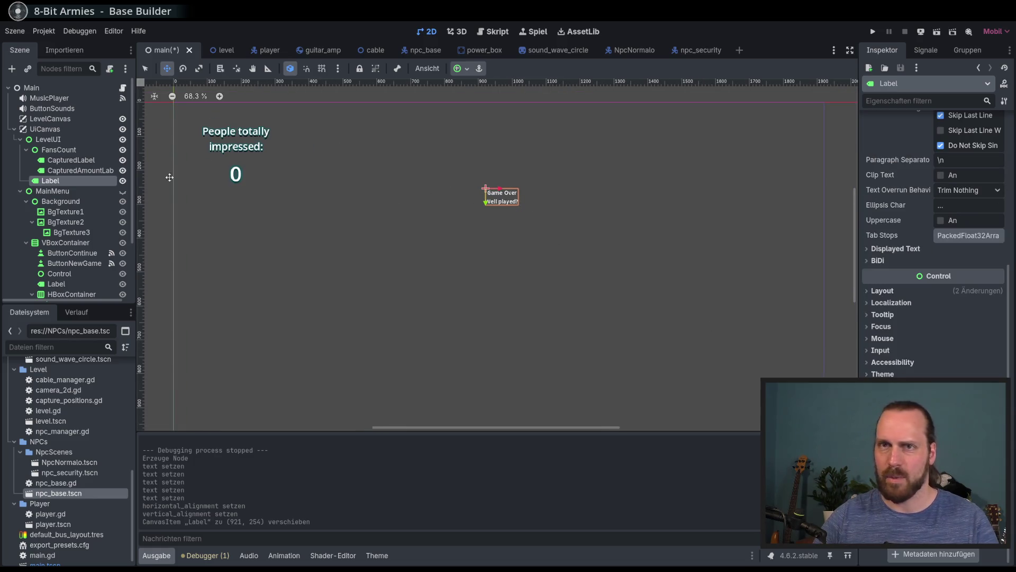
click(76, 181)
- Delete the old Label and duplicate CapturedAmountLabel, renaming the copy GameOverLabel
key(Delete)
key(Return)
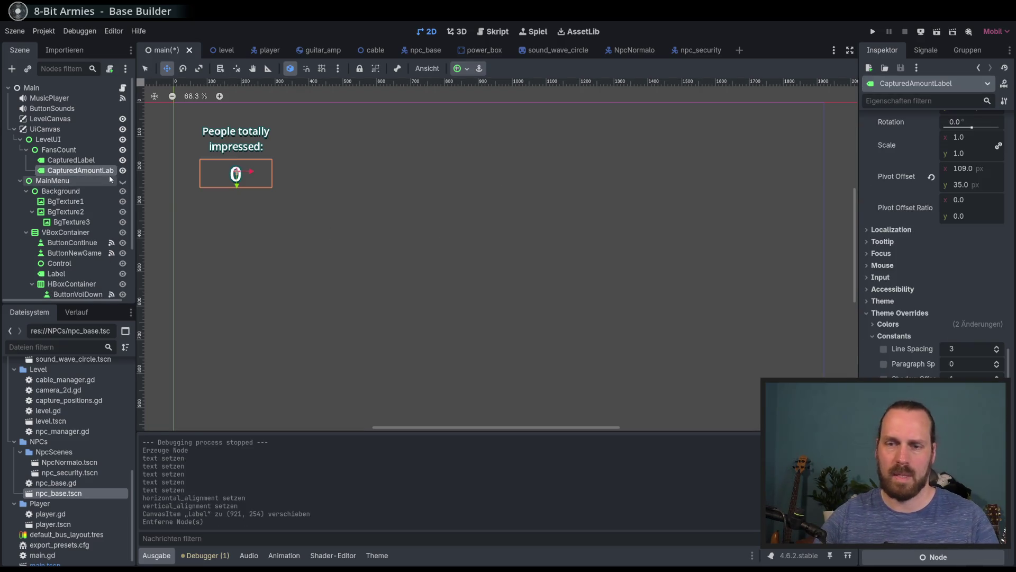
key(ctrl+d)
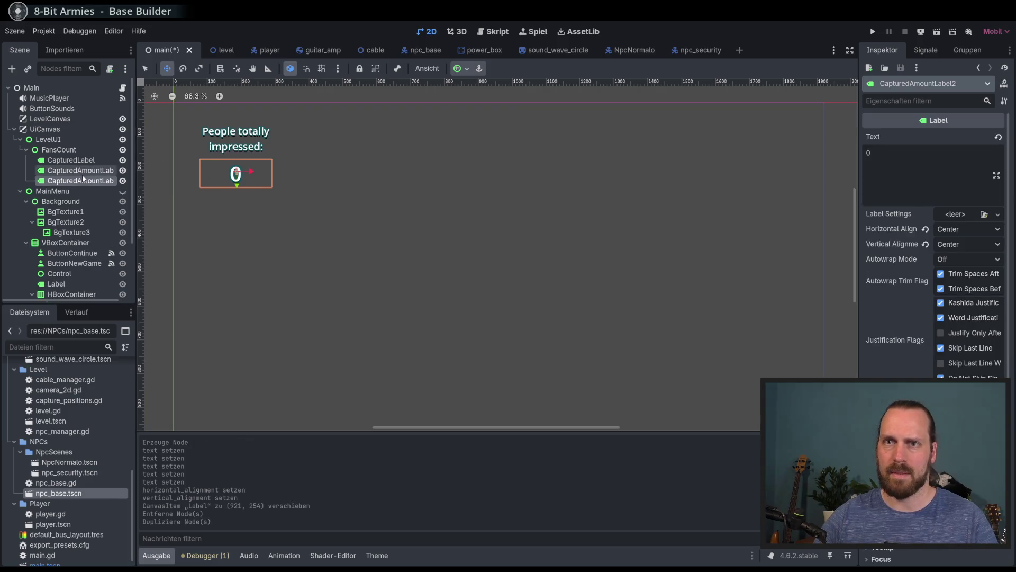
key(F2)
text(GameOverLabel)
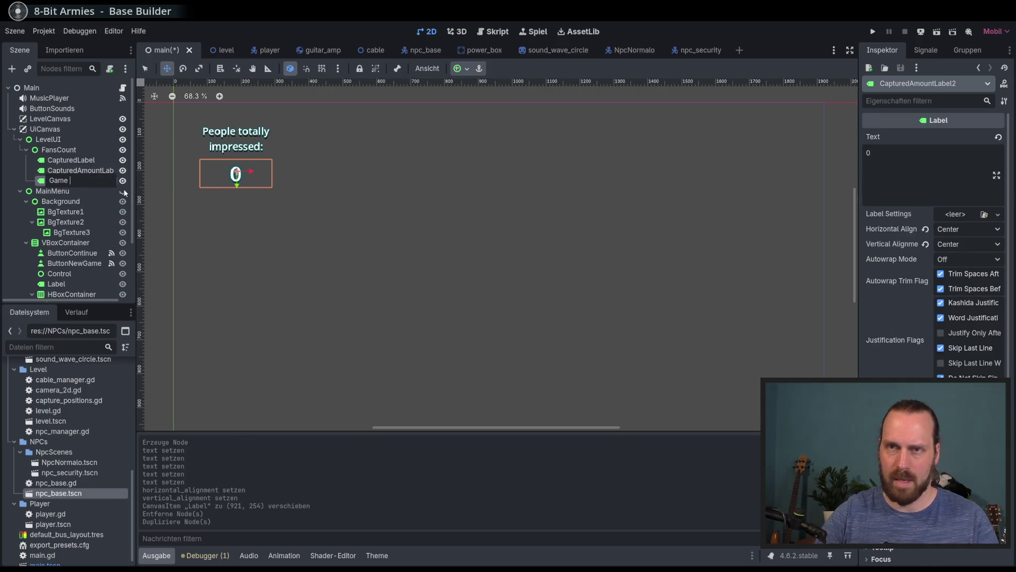
key(Return)
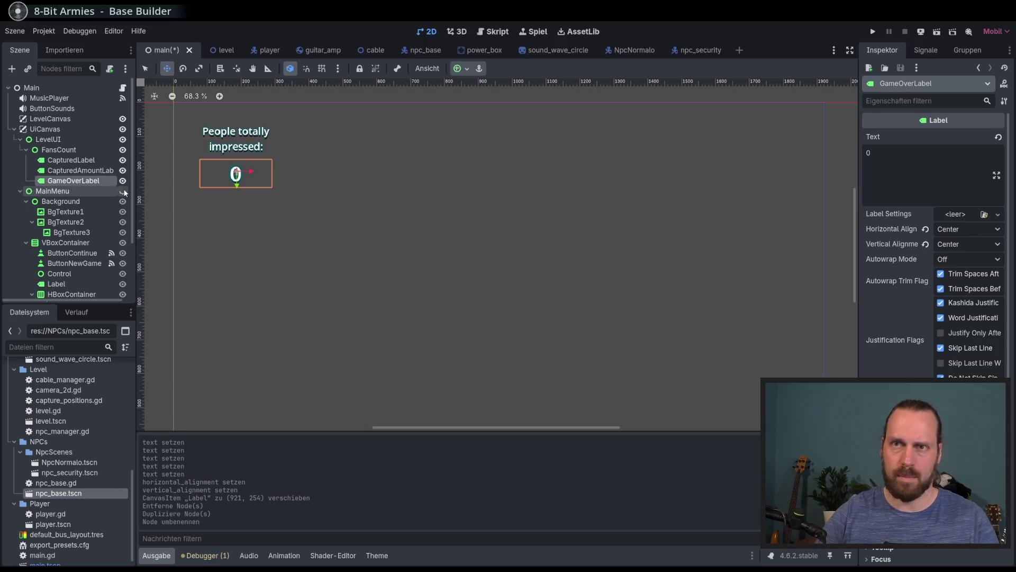
- Move GameOverLabel directly under LevelUI, above FansCount
drag(92, 180, 61, 148)
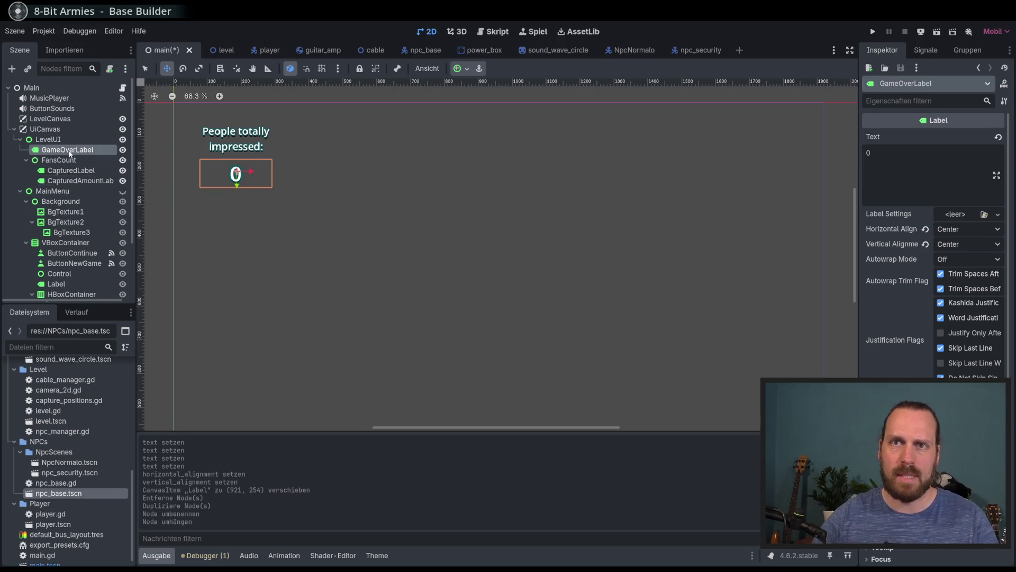
scroll(366, 200, down, 1)
scroll(212, 169, down, 3)
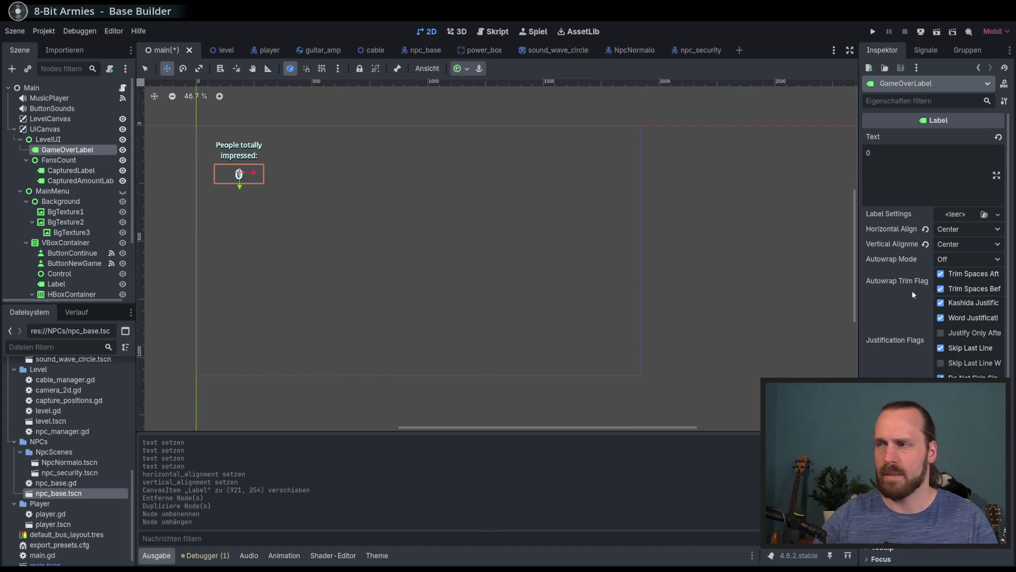
scroll(934, 265, down, 5)
scroll(934, 238, up, 5)
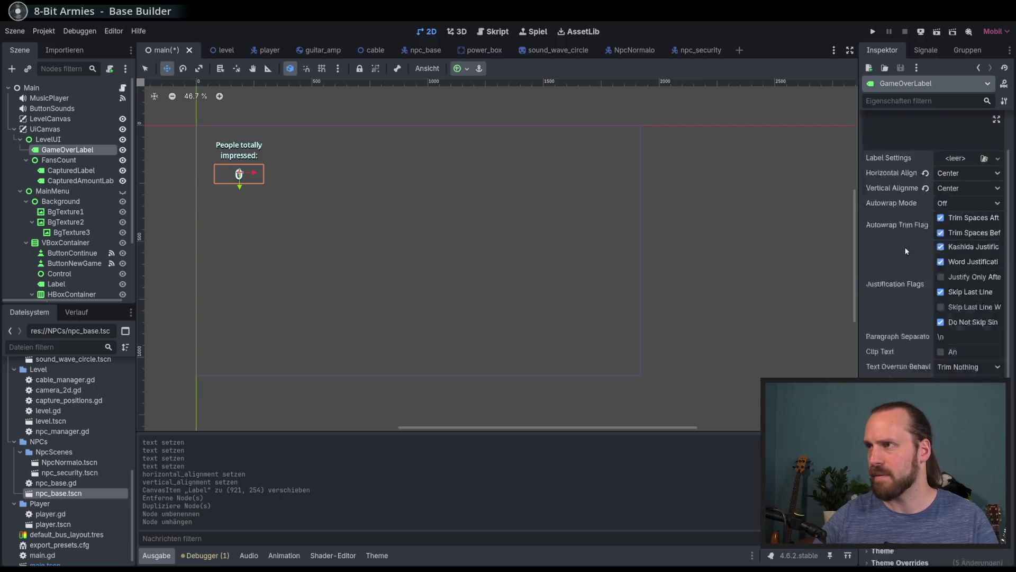
click(904, 159)
- Enter 'Game Over' as the label's text, fixing the mistyped capital V
text(Game OVer)
key(BackSpace)
key(BackSpace)
key(BackSpace)
text(ver)
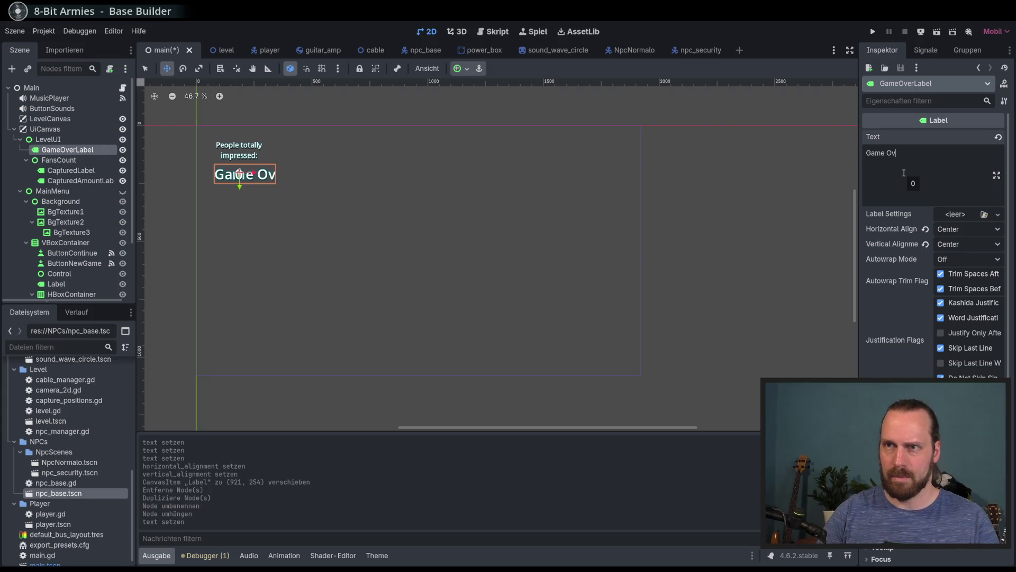
key(Return)
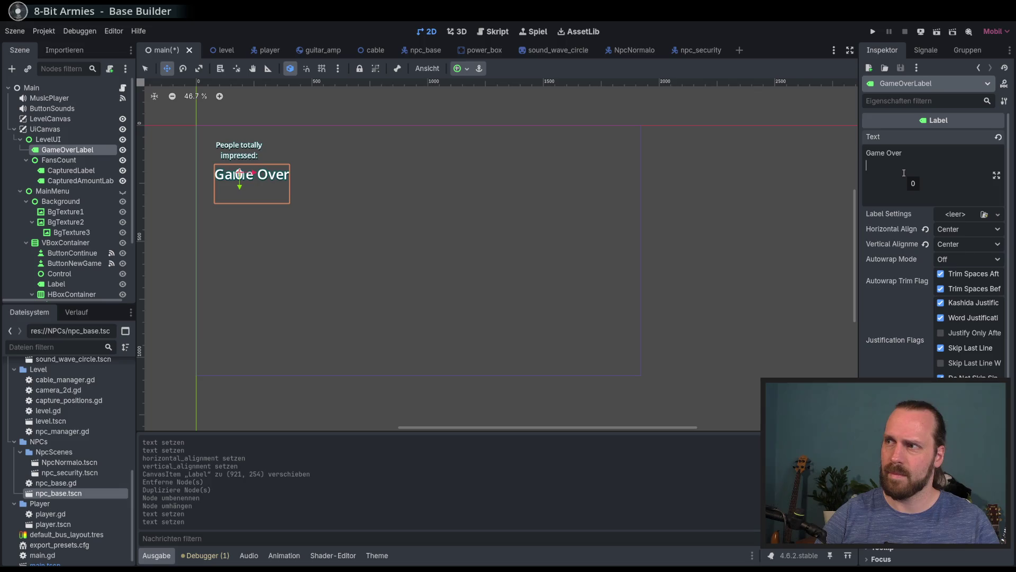
- Remove the extra empty line so 'Game Over' stays on a single line
key(BackSpace)
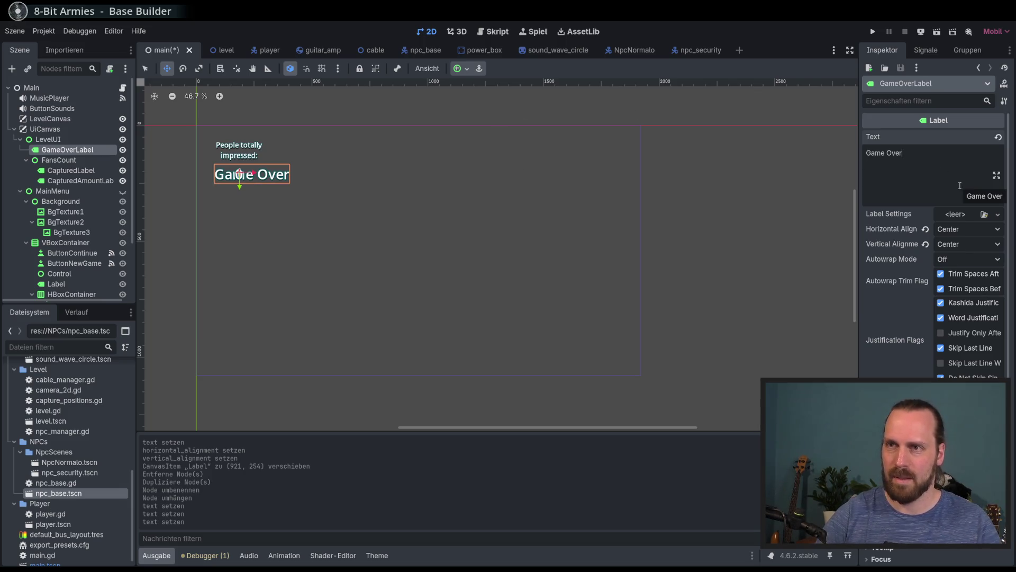
key(Return)
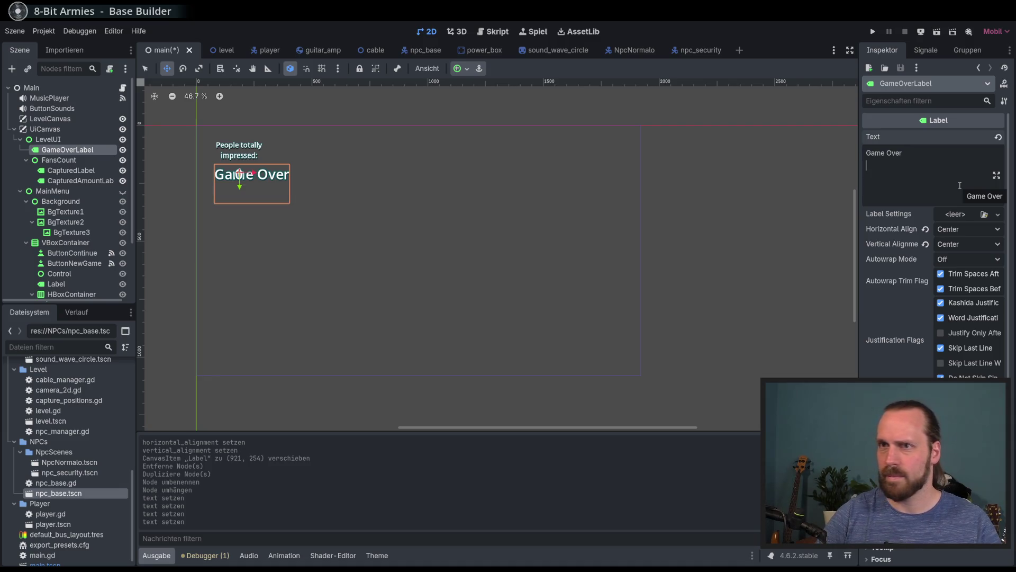
key(BackSpace)
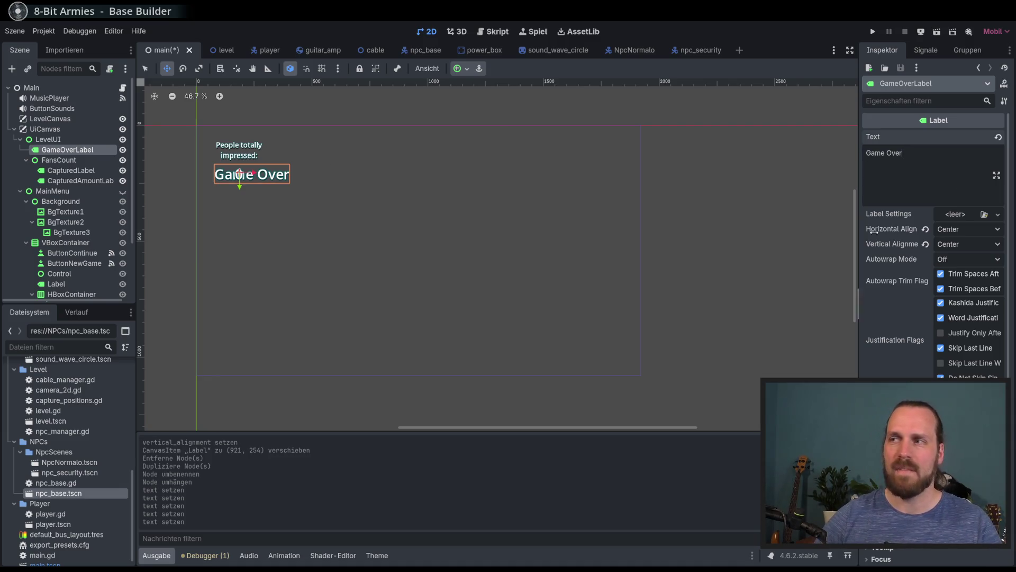
scroll(931, 265, down, 5)
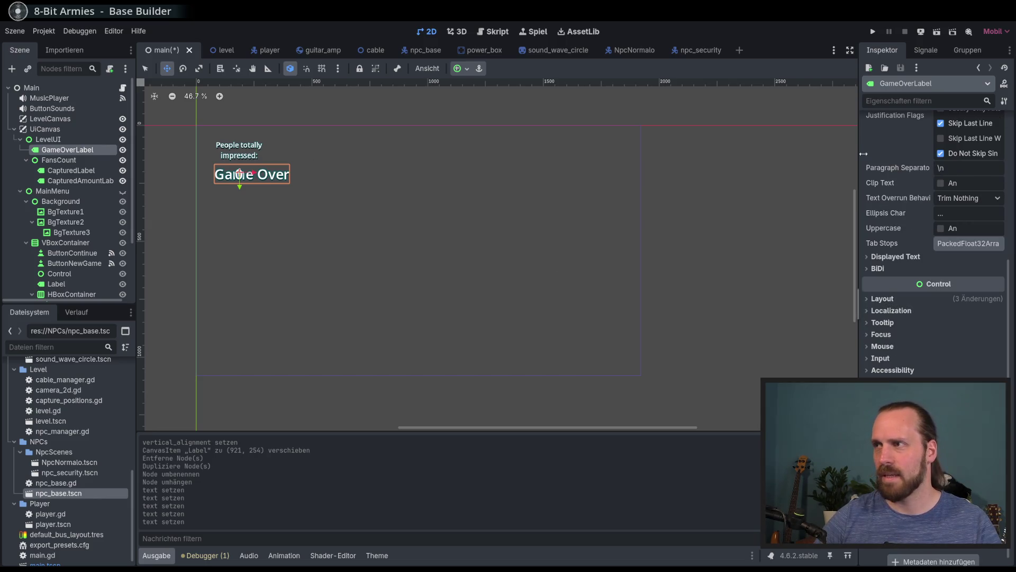
scroll(926, 233, up, 5)
key(ctrl+shift+Left)
key(ctrl+shift+Left)
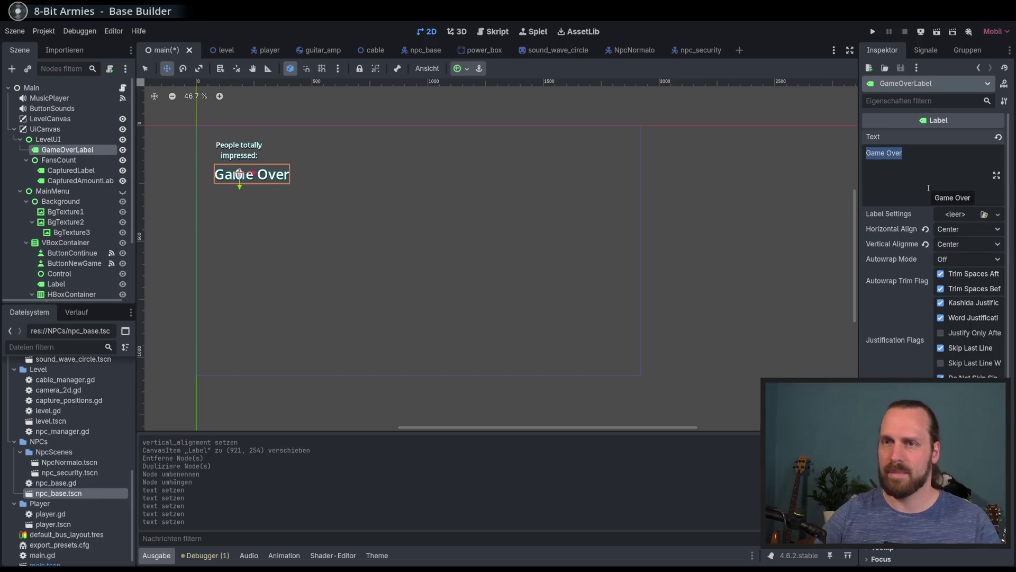
key(End)
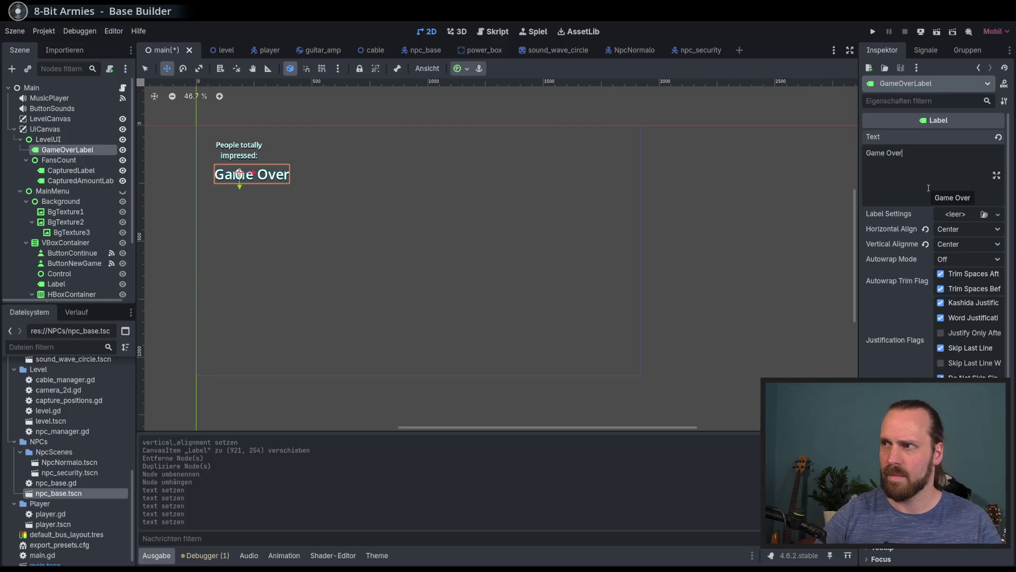
scroll(921, 238, down, 5)
click(913, 291)
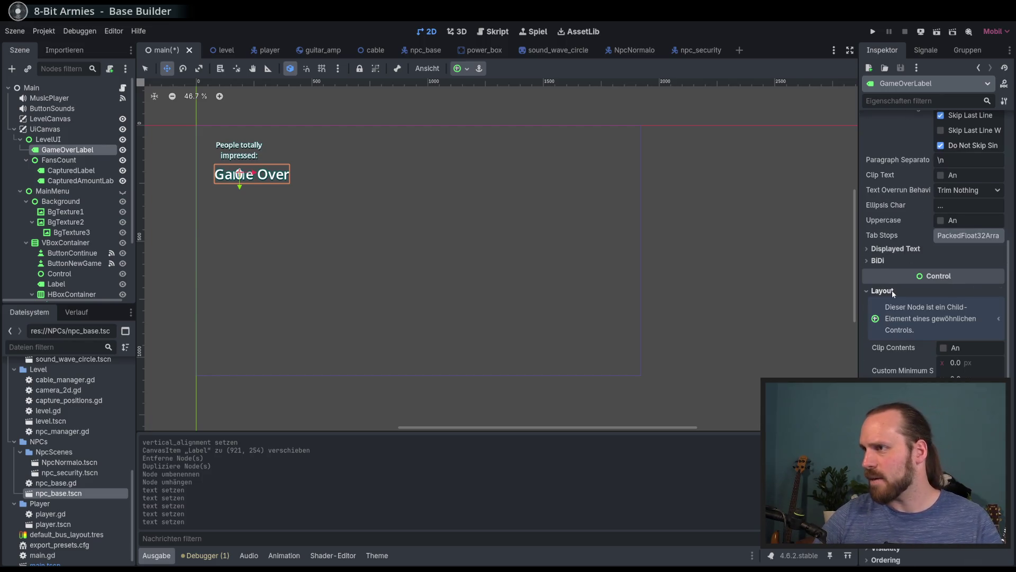
- Anchor the label to Center Top and set LevelUI to the Full Rect preset
click(458, 68)
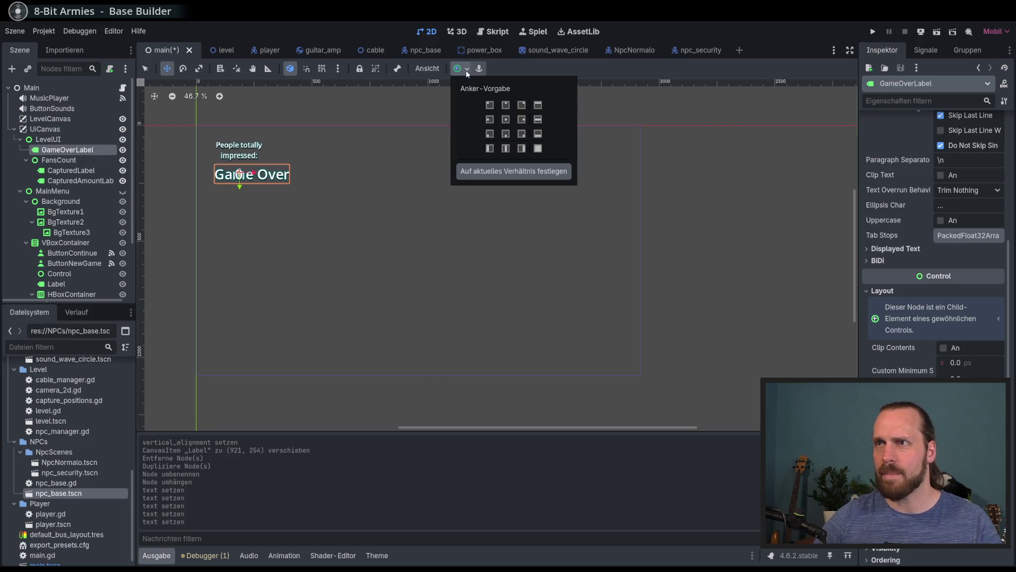
click(505, 105)
click(505, 107)
click(48, 139)
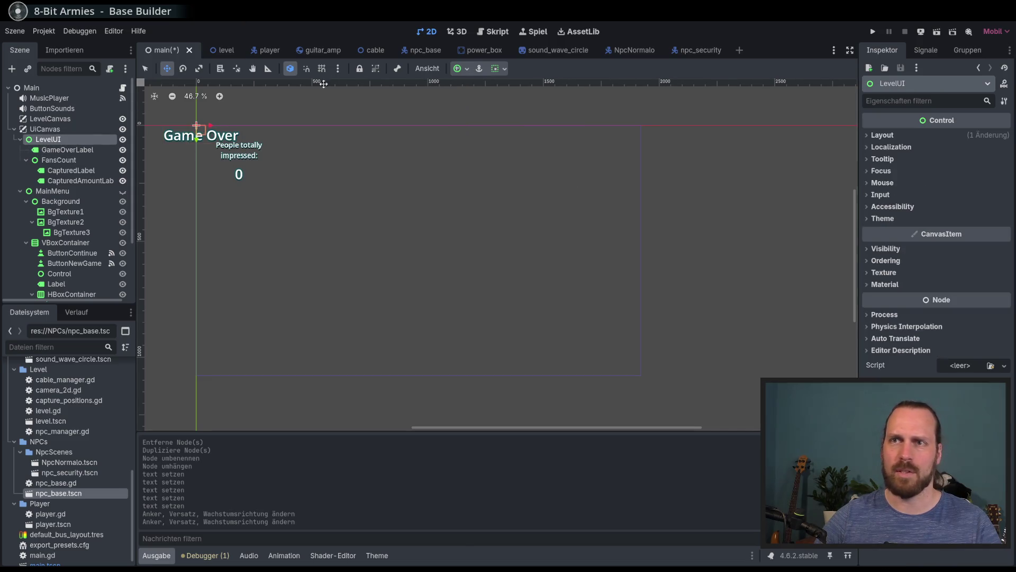
click(458, 68)
click(538, 148)
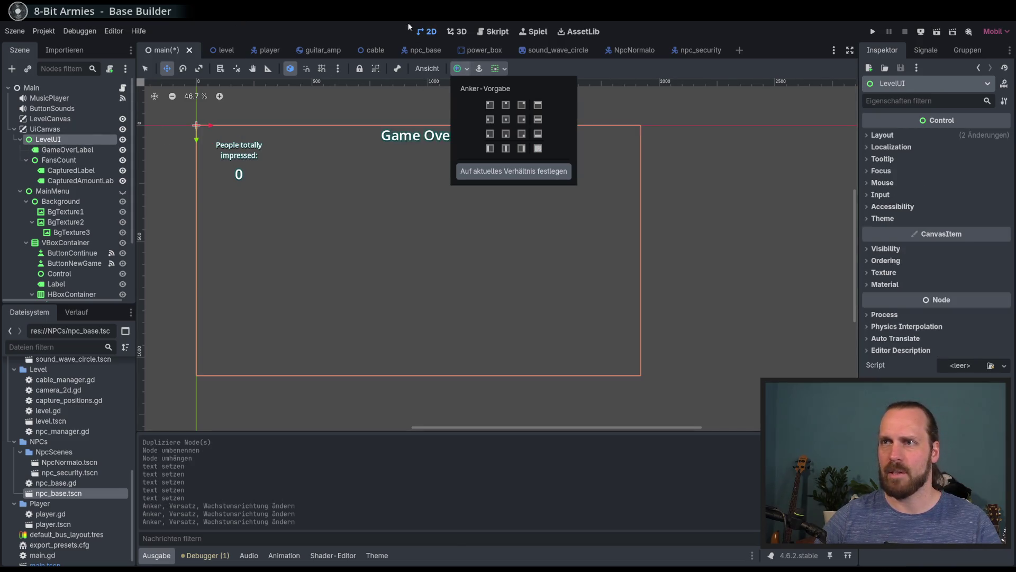
- Drag the Game Over label a little below the top edge and save the scene
click(417, 145)
mouse_move(418, 145)
mouse_down()
mouse_move(405, 174)
mouse_move(477, 181)
mouse_move(463, 196)
mouse_up()
key(ctrl+s)
scroll(421, 179, up, 2)
scroll(428, 180, down, 1)
scroll(477, 182, down, 1)
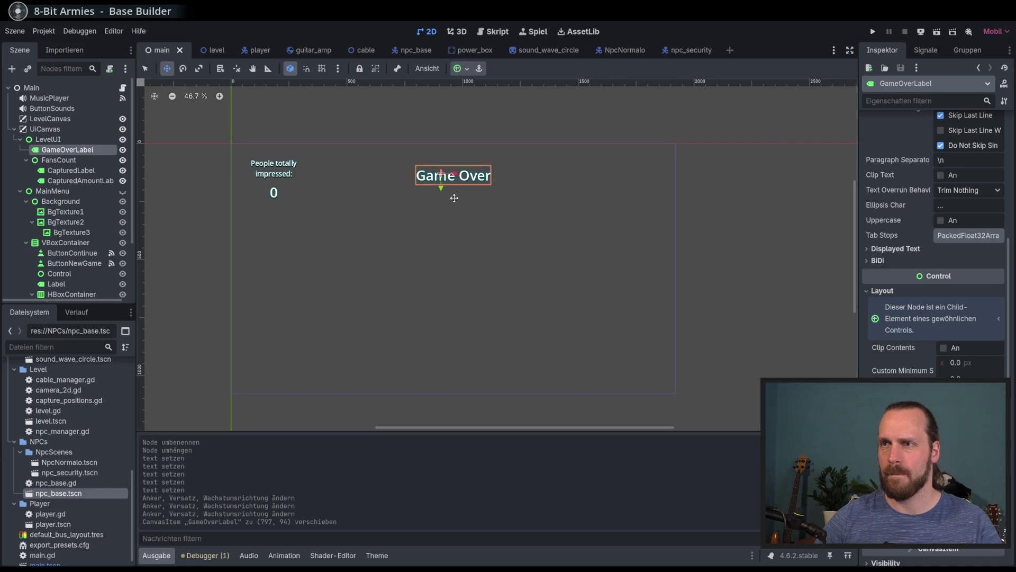
drag(444, 192, 443, 203)
key(ctrl+s)
scroll(926, 306, down, 5)
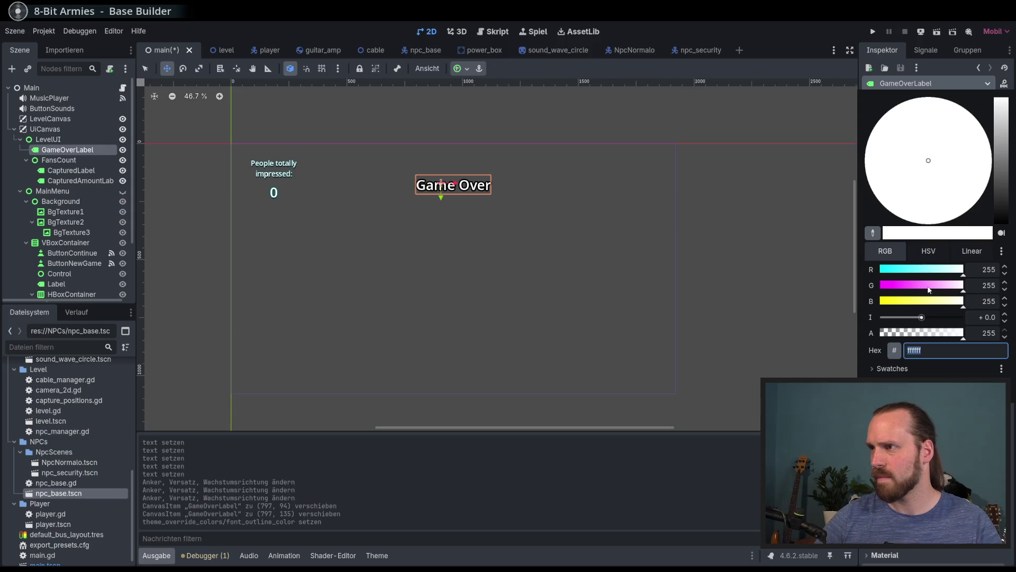
- Set the label's Font Outline Color to red ba0000
click(912, 289)
text(ba0000)
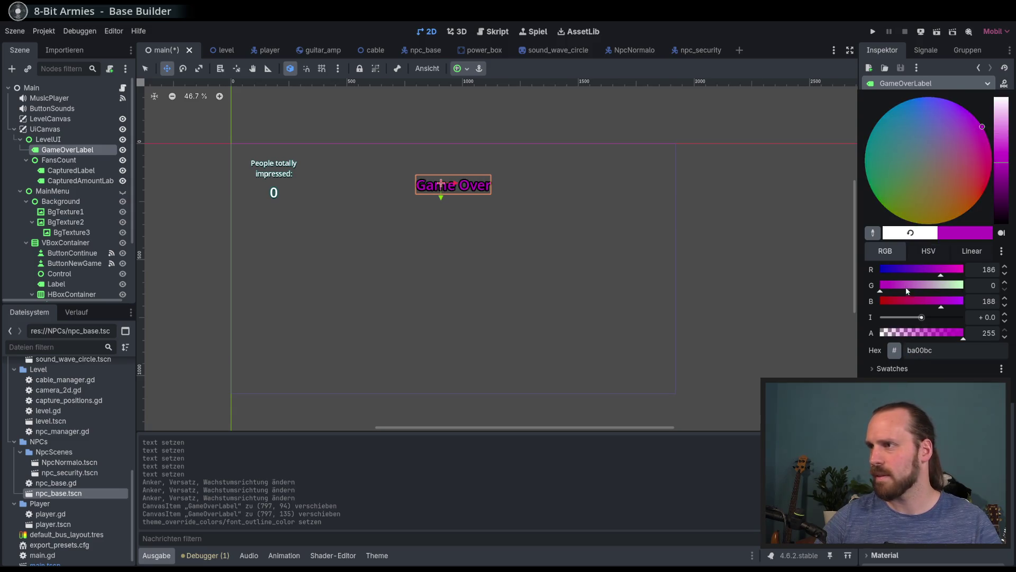
key(Return)
mouse_move(998, 189)
mouse_down()
mouse_move(998, 140)
mouse_move(998, 158)
mouse_up()
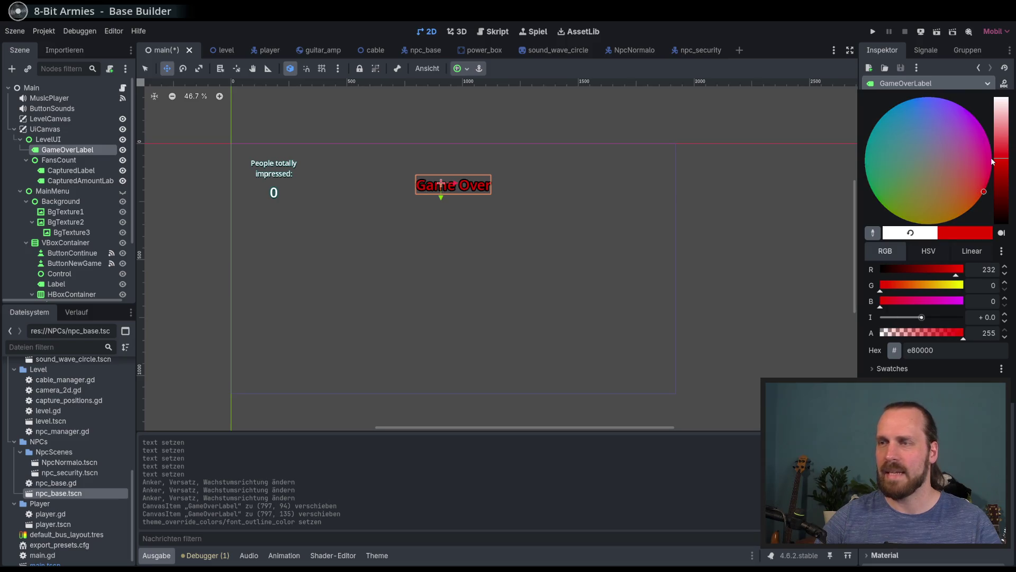
click(476, 158)
- Keep the Font Color white and darken the outline to a deep red
scroll(455, 180, up, 5)
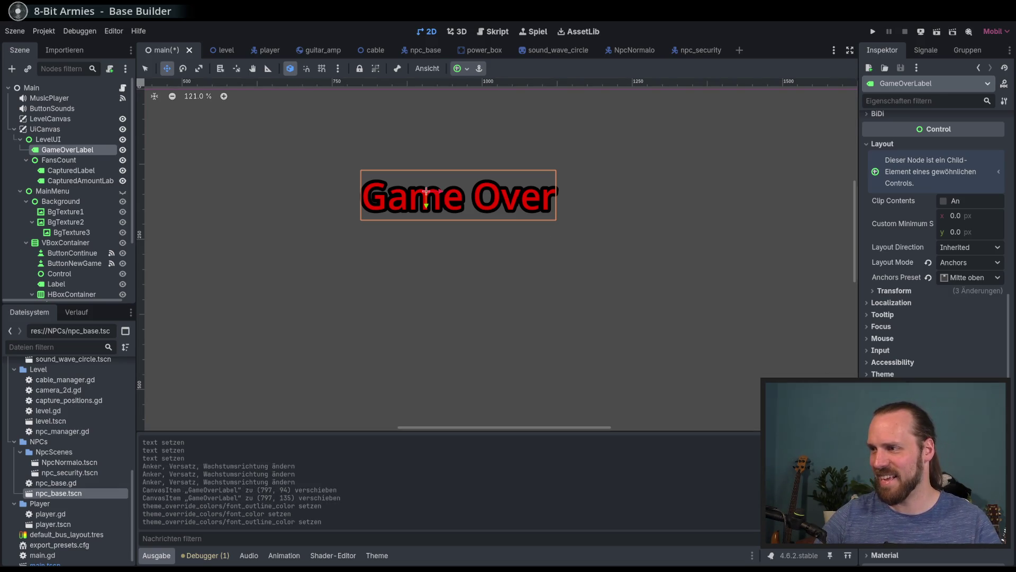
click(973, 116)
click(995, 127)
mouse_move(995, 126)
mouse_down()
mouse_move(1000, 272)
mouse_move(905, 109)
mouse_up()
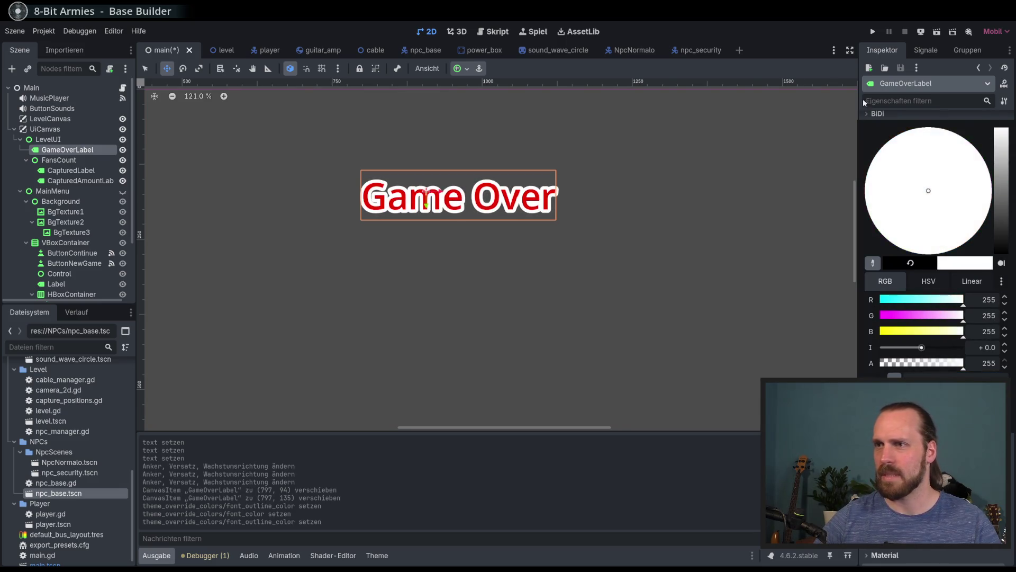
click(905, 109)
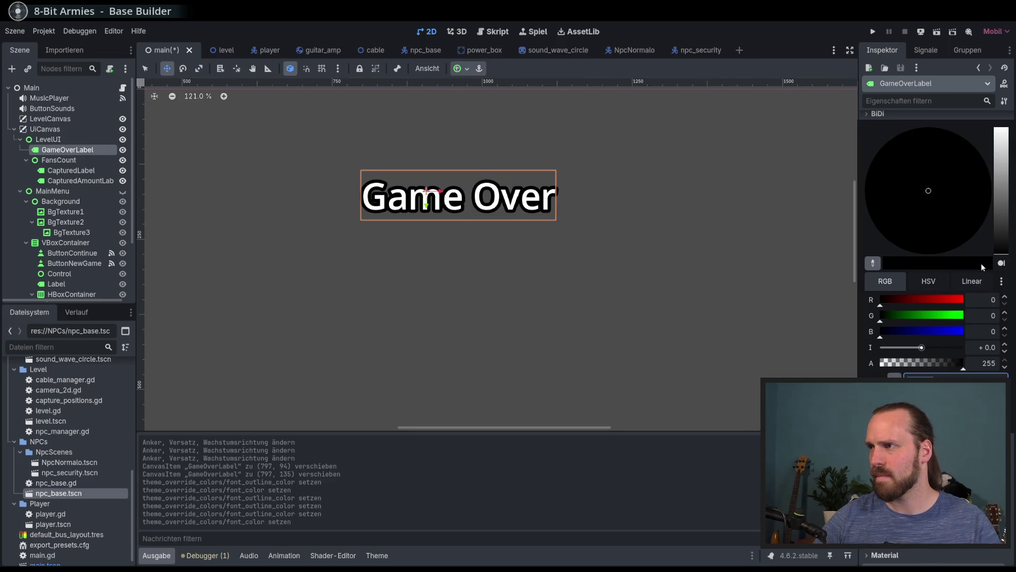
click(962, 300)
mouse_move(934, 308)
mouse_down()
mouse_move(899, 291)
mouse_move(916, 294)
mouse_up()
click(814, 287)
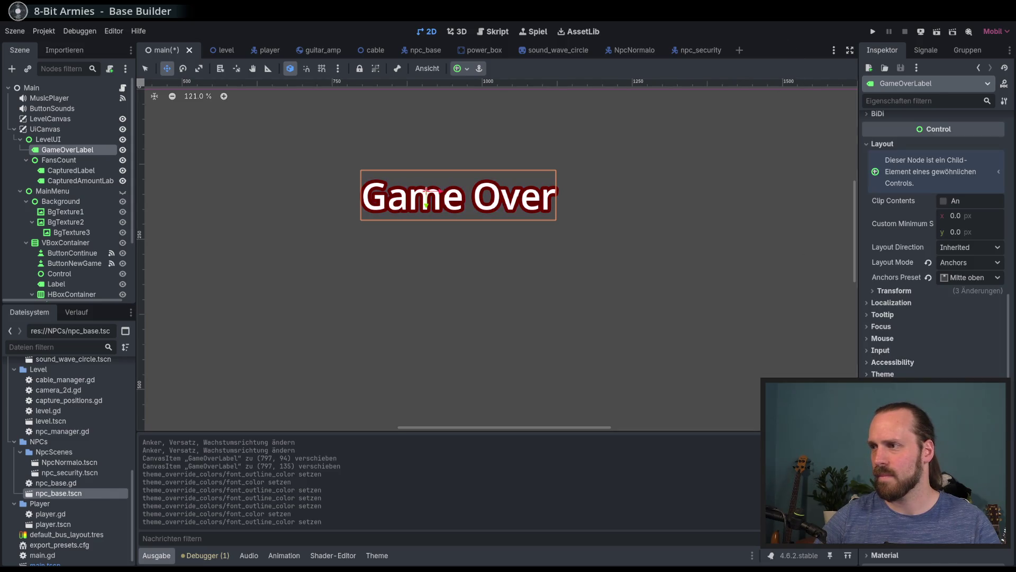
scroll(935, 238, down, 3)
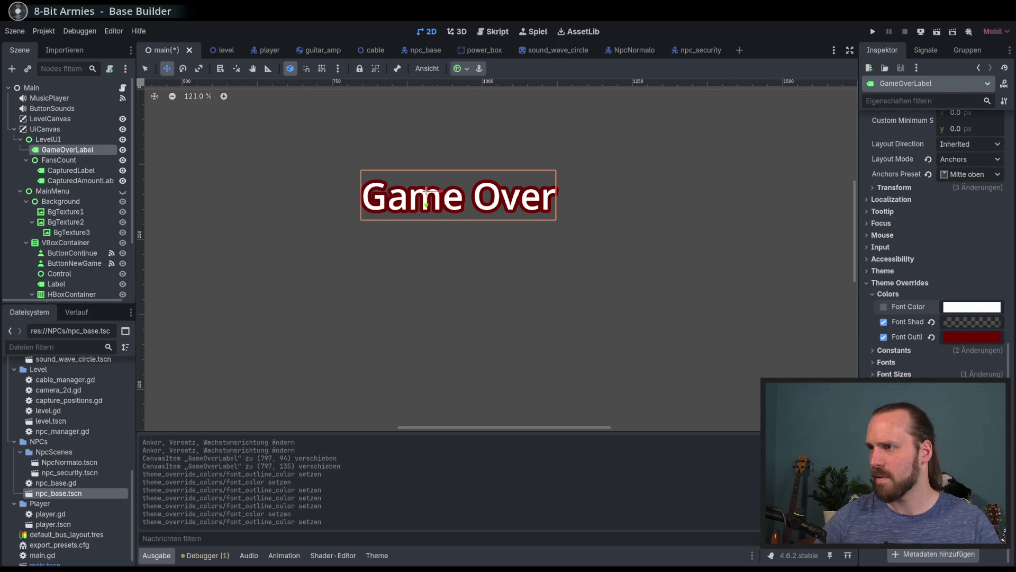
- Open the label's Constants theme overrides, leaving the shadow colour unchanged
click(952, 319)
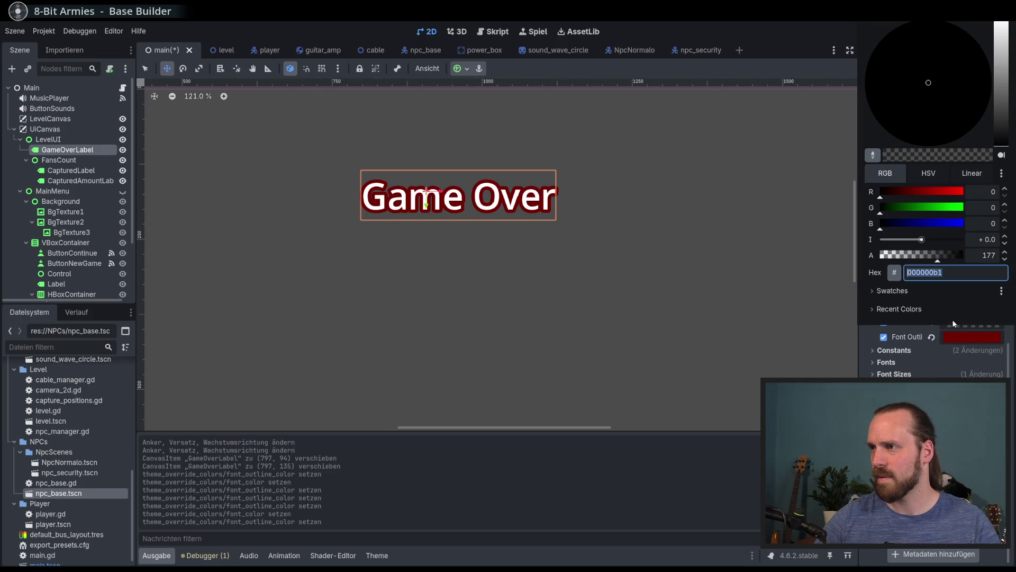
key(Escape)
click(894, 373)
click(875, 350)
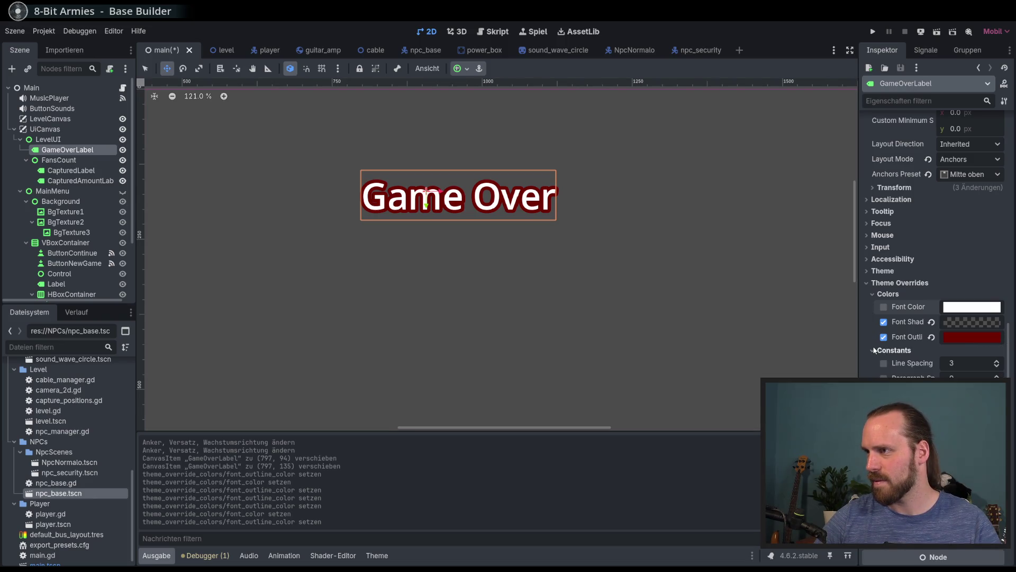
- Raise Shadow Offset X/Y and Shadow Outline Size, then run the project with F5
click(997, 422)
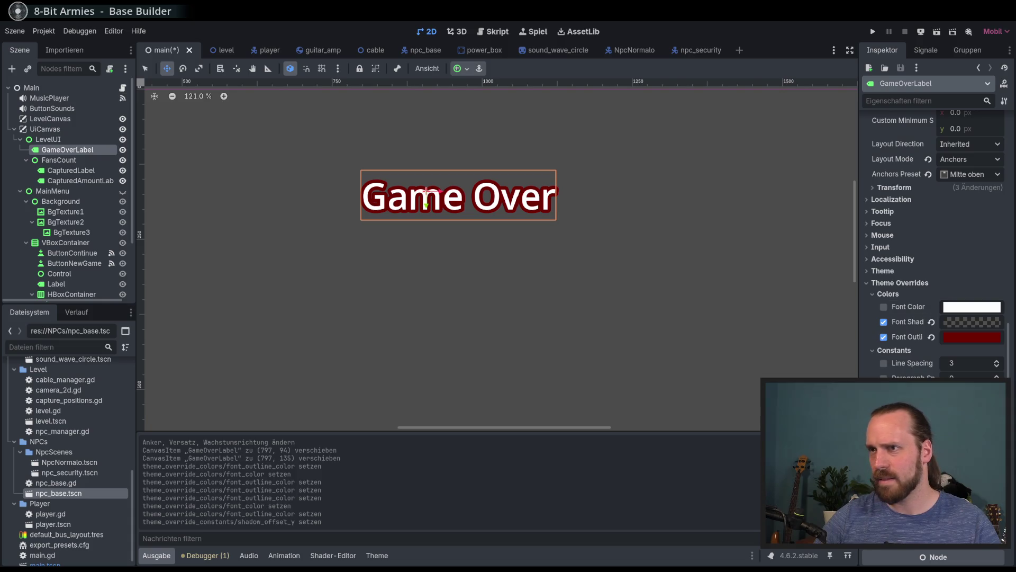
click(997, 422)
click(997, 422)
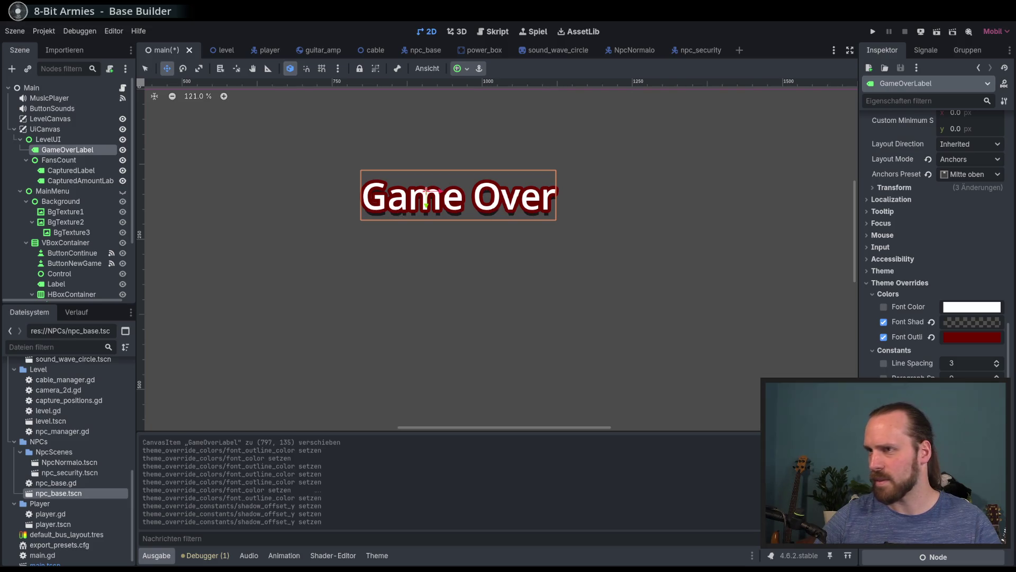
click(996, 407)
click(996, 422)
click(996, 408)
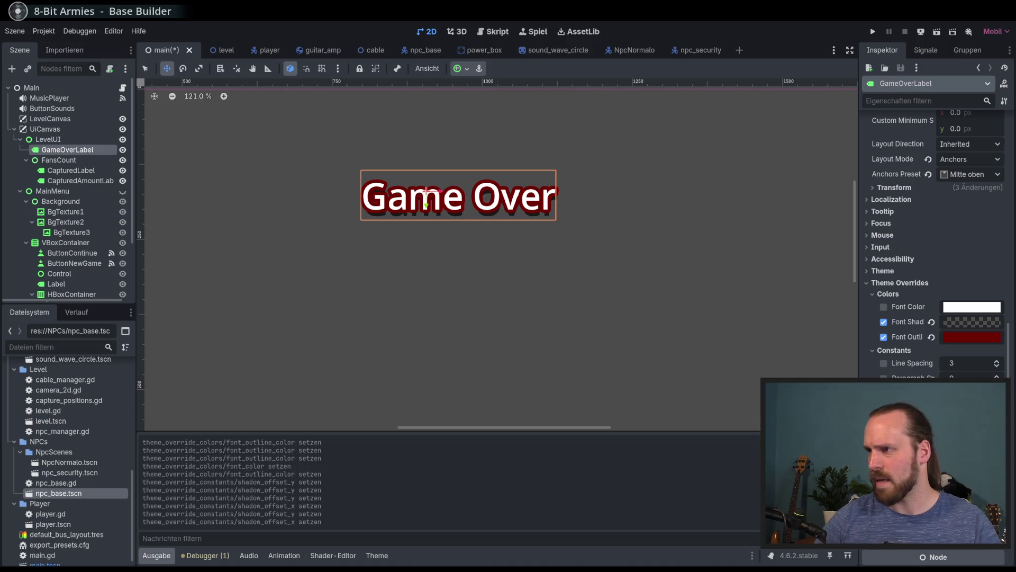
click(996, 451)
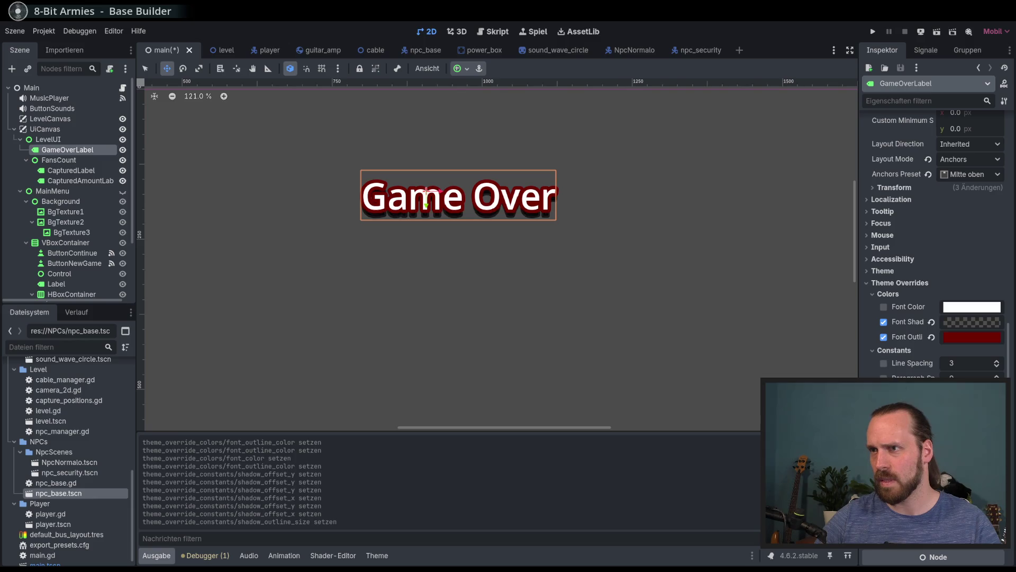
key(F5)
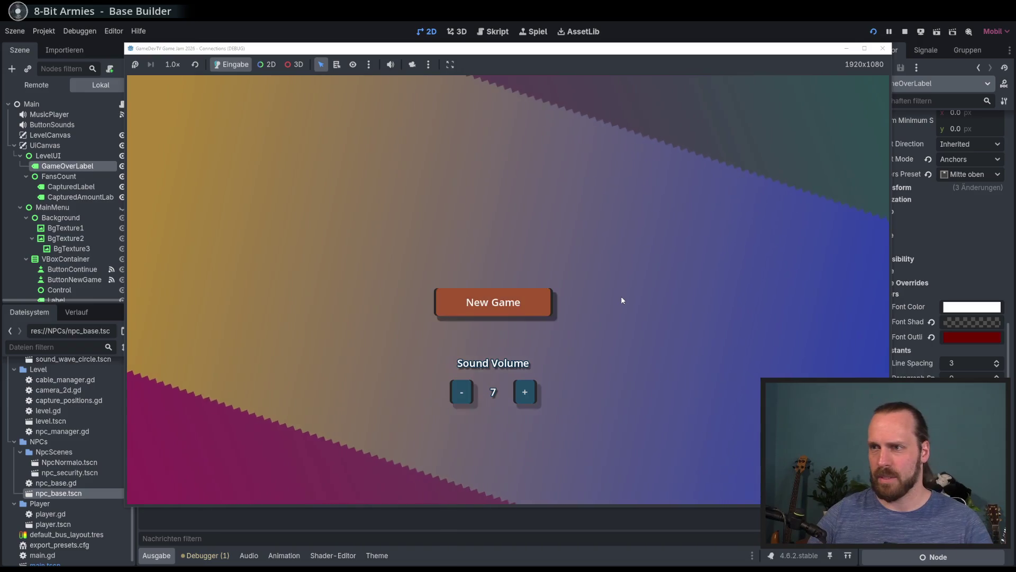
- Start a new game, move the guitarist to check the label, then stop the game with F8
key(Return)
key(Return)
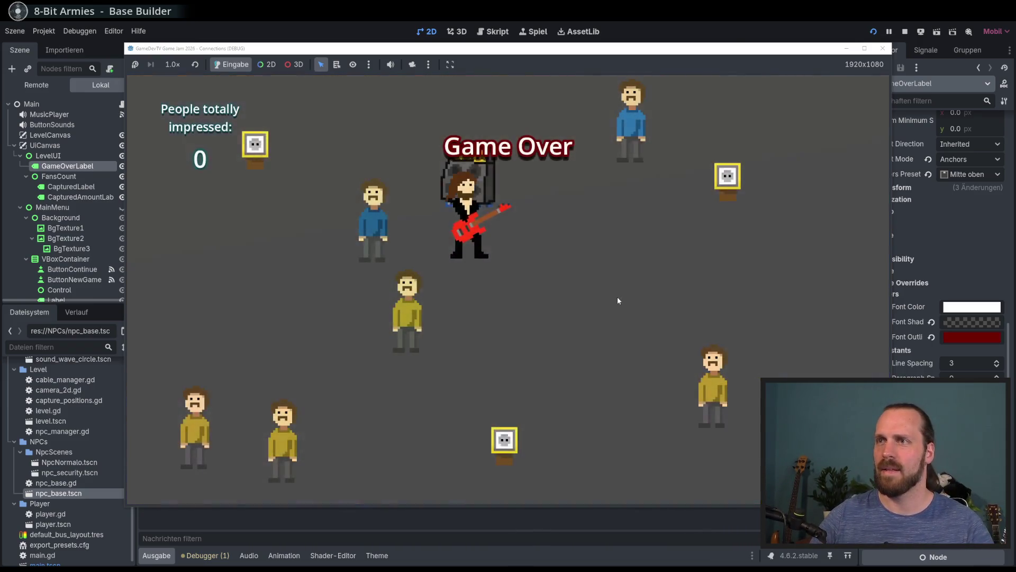
key(a)
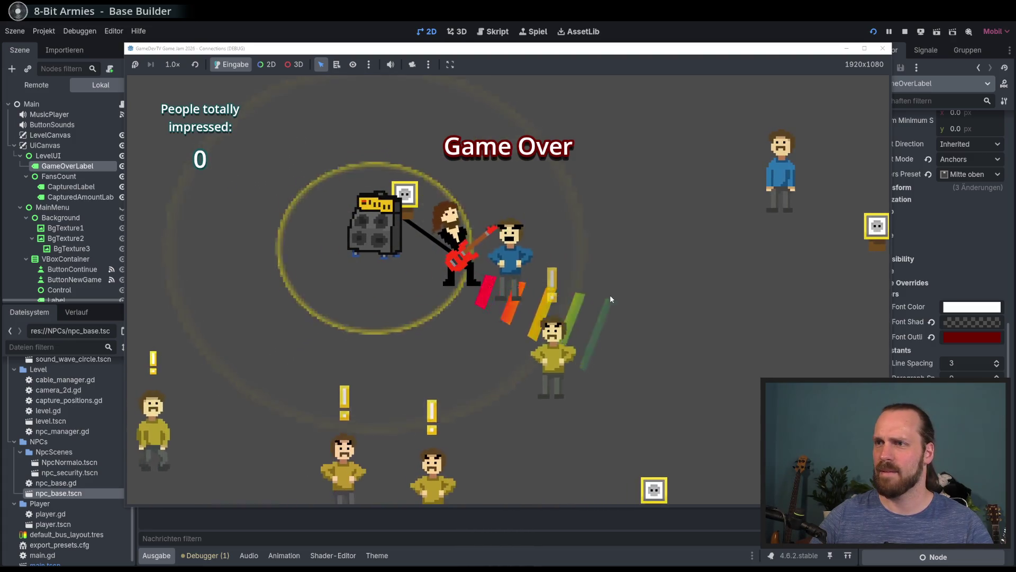
key(F8)
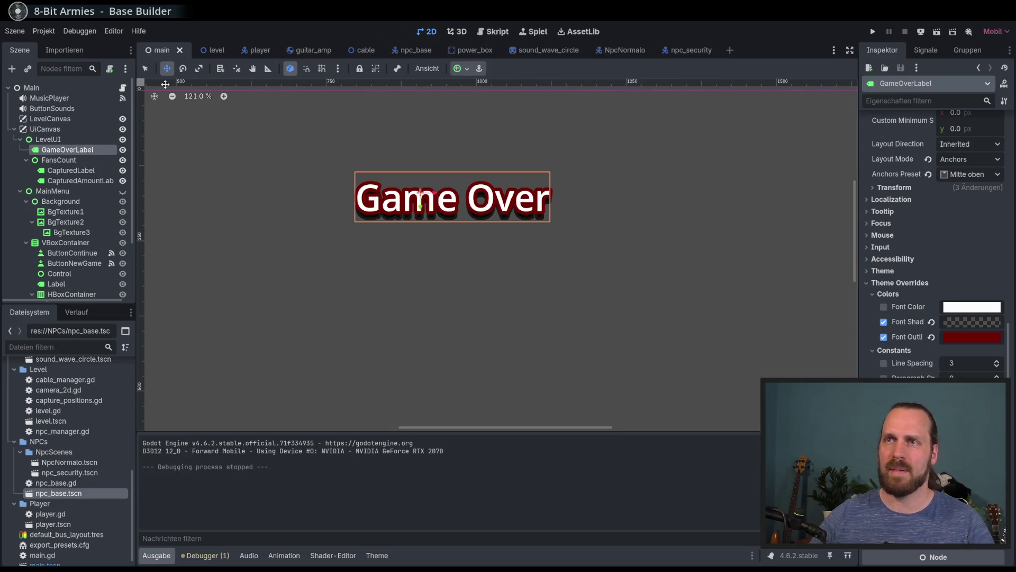
- Open main.gd and add a new line after tutorial_screen.hide() in _ready()
click(122, 88)
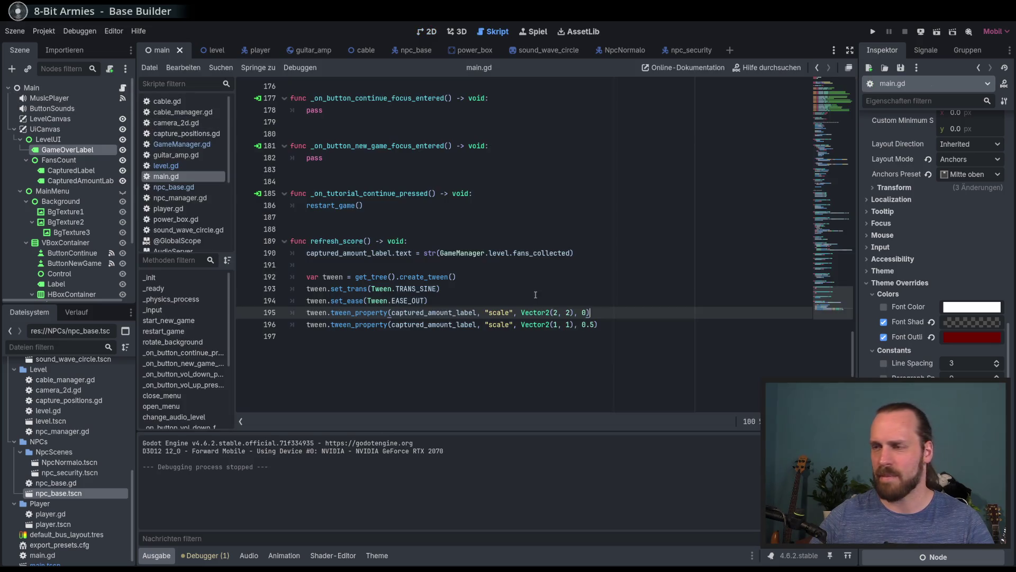
scroll(829, 307, down, 1)
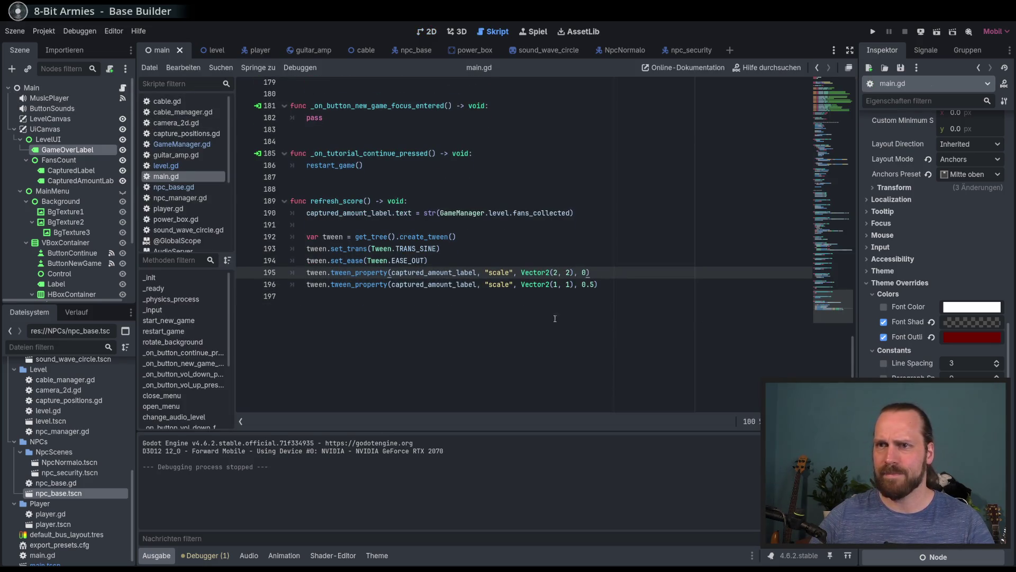
click(825, 129)
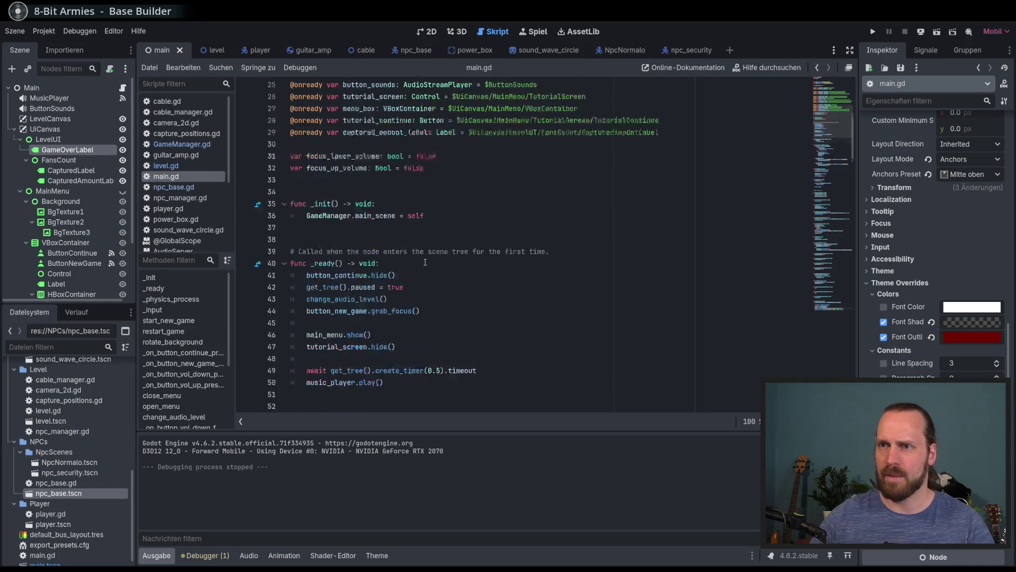
click(473, 297)
click(473, 290)
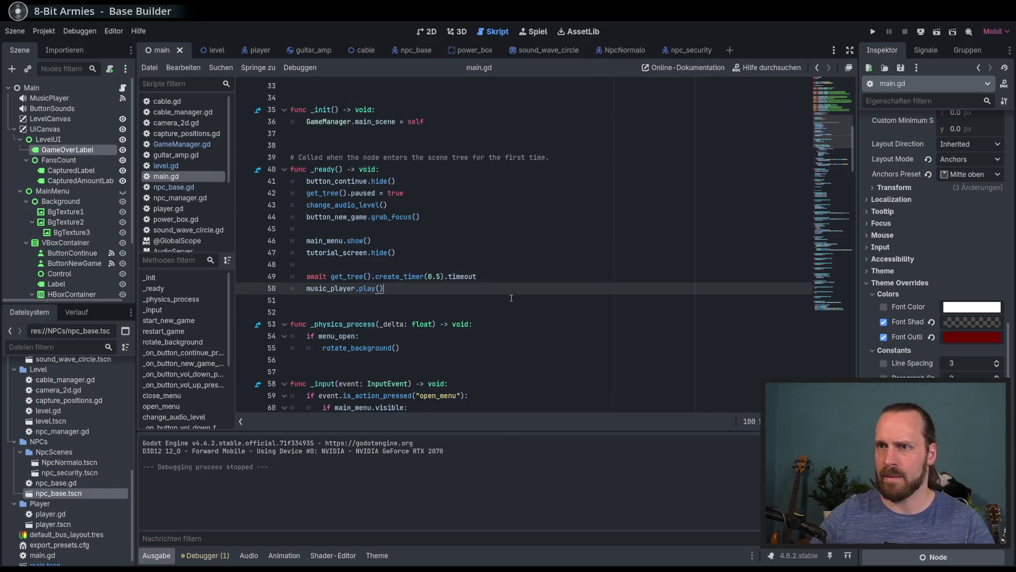
click(497, 264)
click(487, 254)
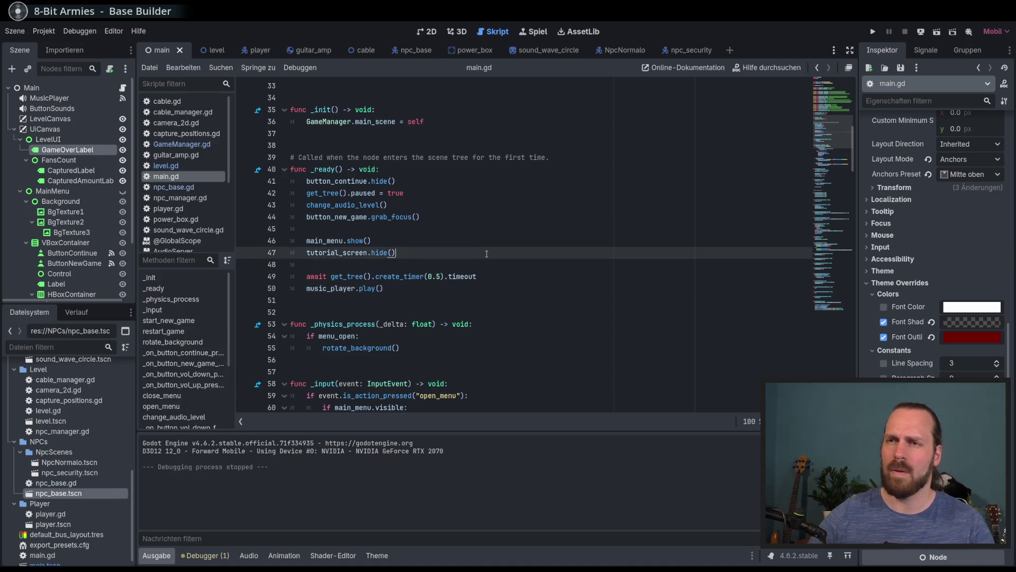
key(Return)
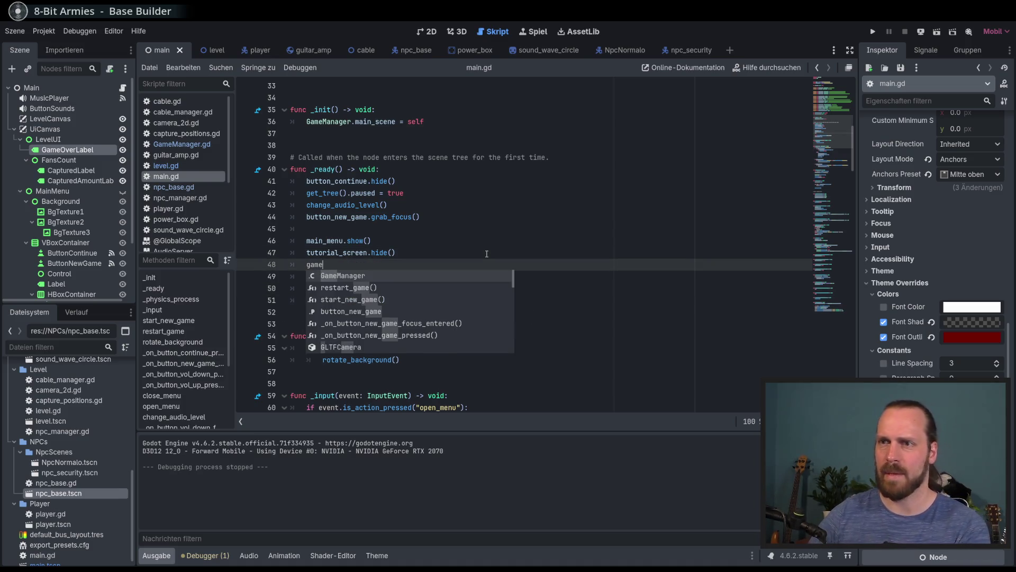
click(487, 253)
scroll(440, 271, up, 2)
scroll(435, 270, up, 2)
click(668, 169)
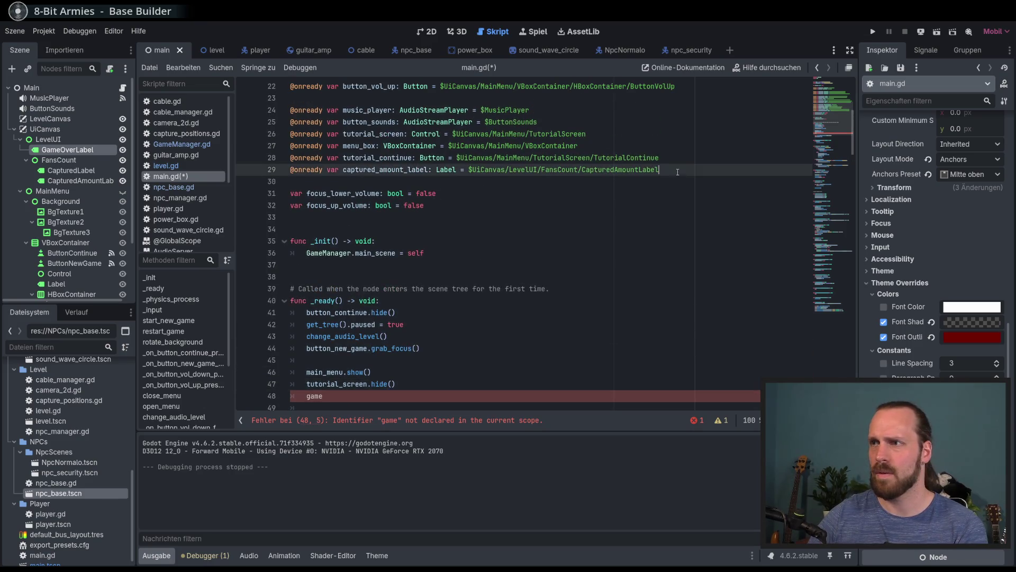
drag(65, 152, 402, 181)
scroll(371, 238, down, 3)
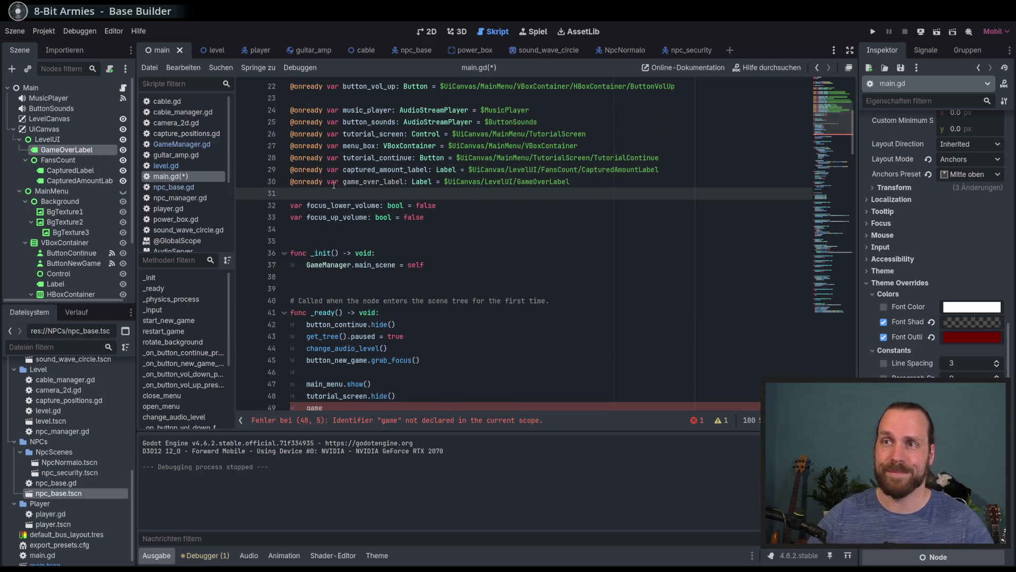
click(336, 301)
text(_)
key(Return)
text(.)
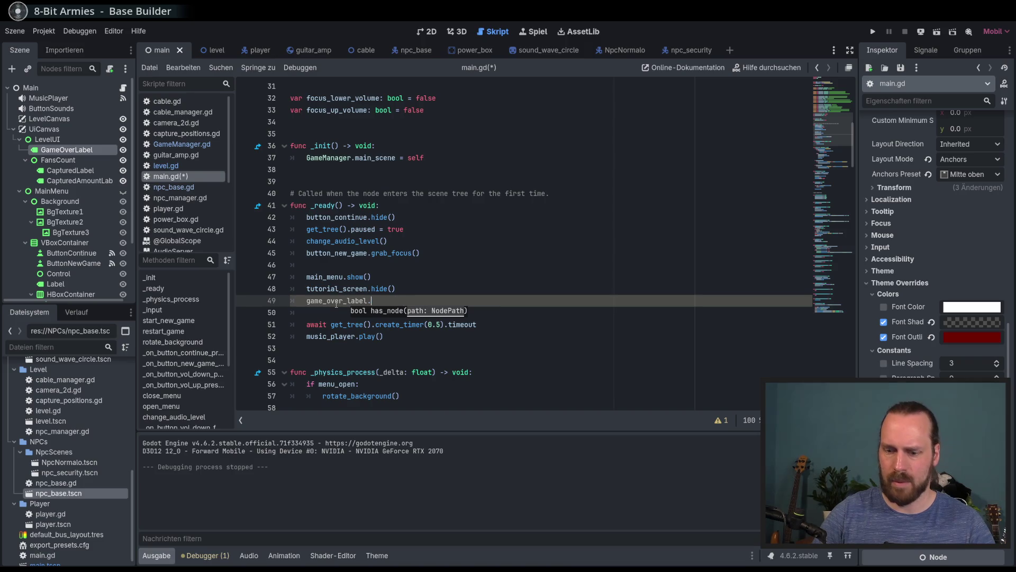
text(has_noded)
key(Return)
scroll(597, 345, down, 20)
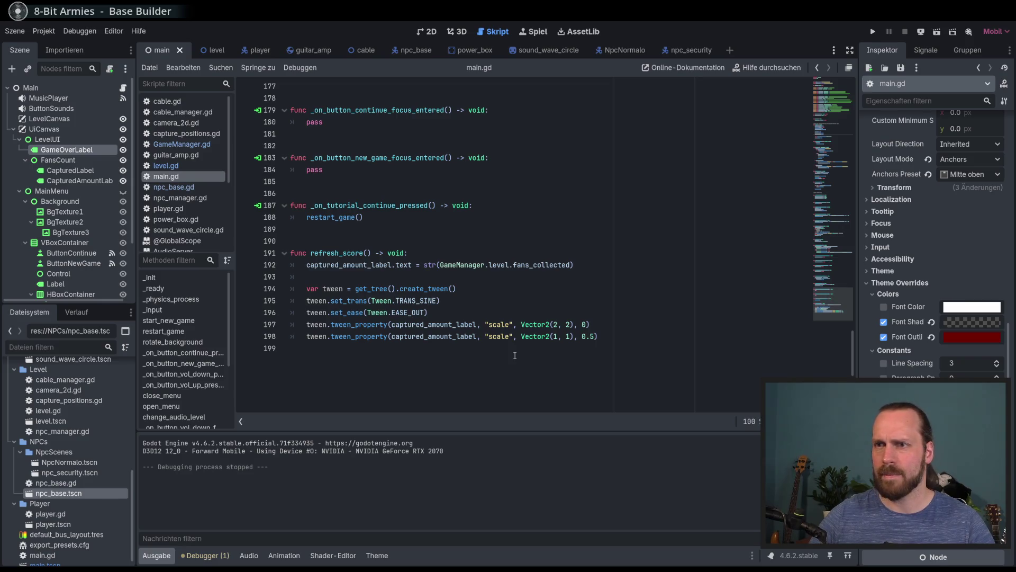
- Append func game_over() -> void: with a pass body to main.gd and save
scroll(490, 317, up, 4)
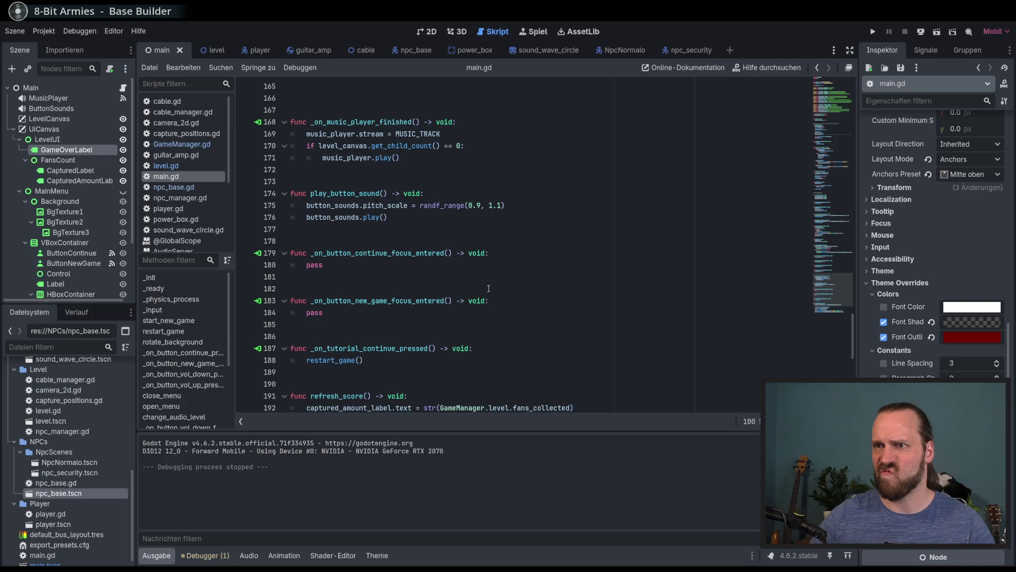
scroll(488, 289, down, 6)
click(480, 329)
key(Return)
key(Return)
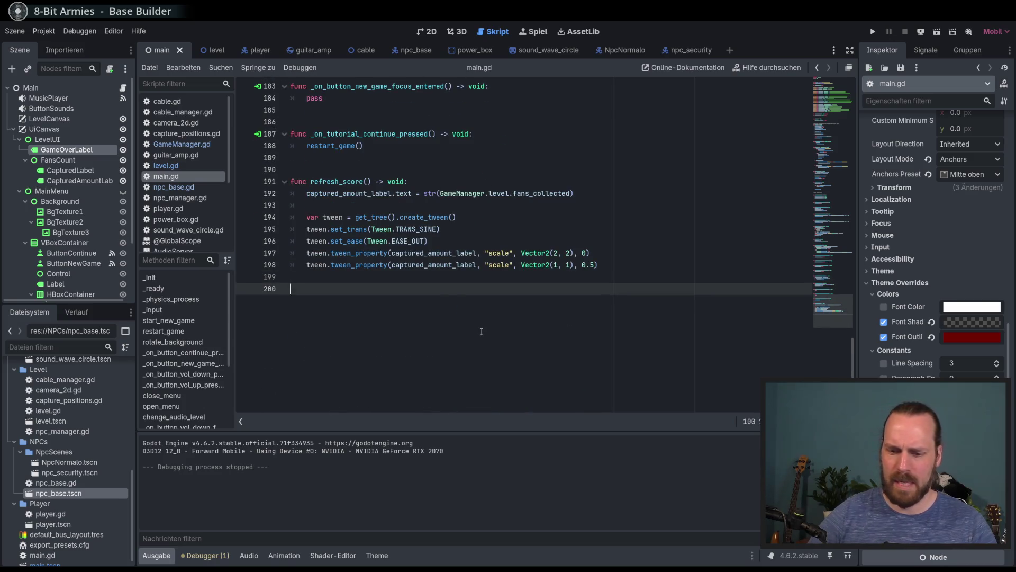
text(fimnc)
key(BackSpace)
key(BackSpace)
key(BackSpace)
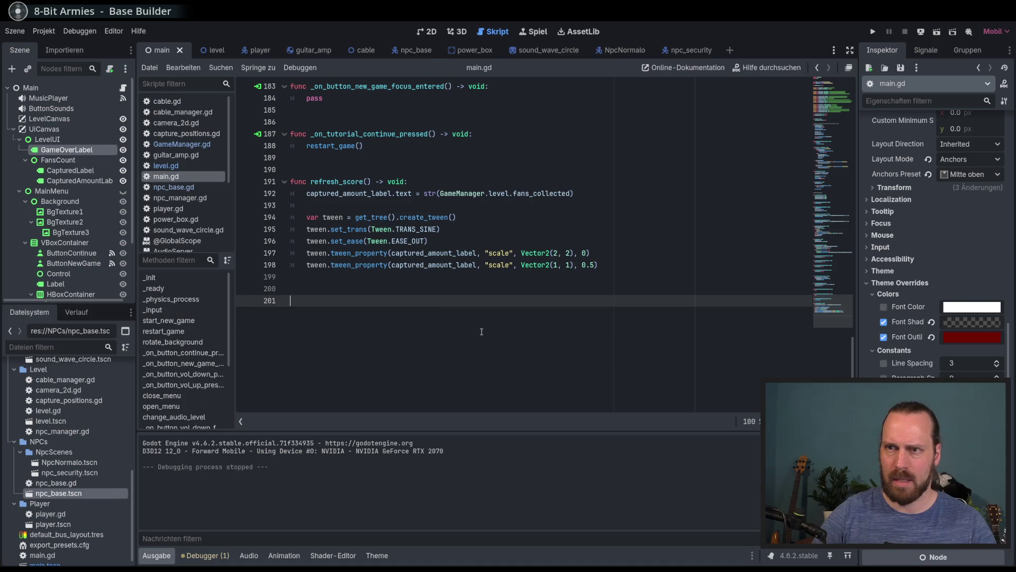
scroll(185, 339, down, 5)
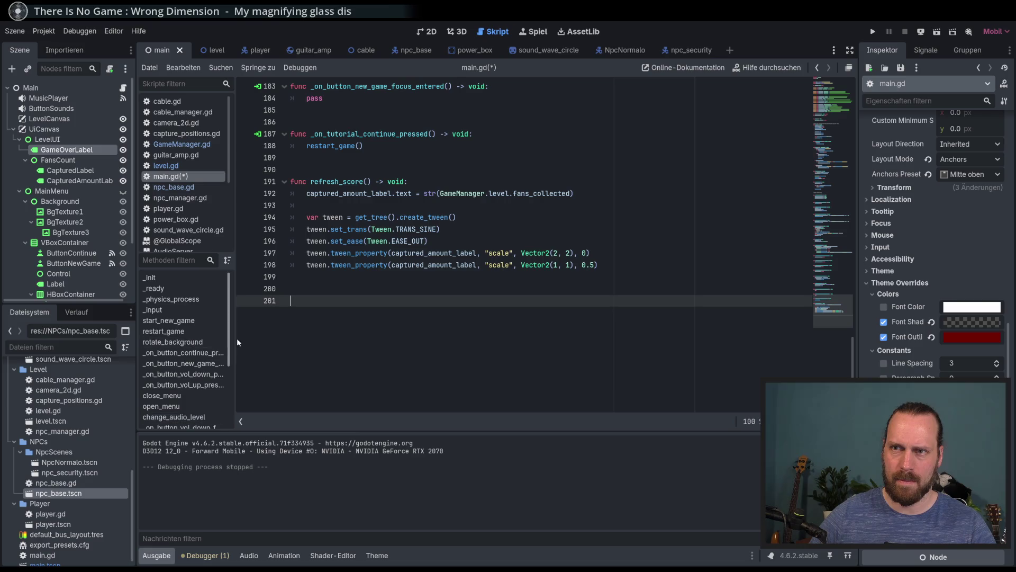
text(func _g)
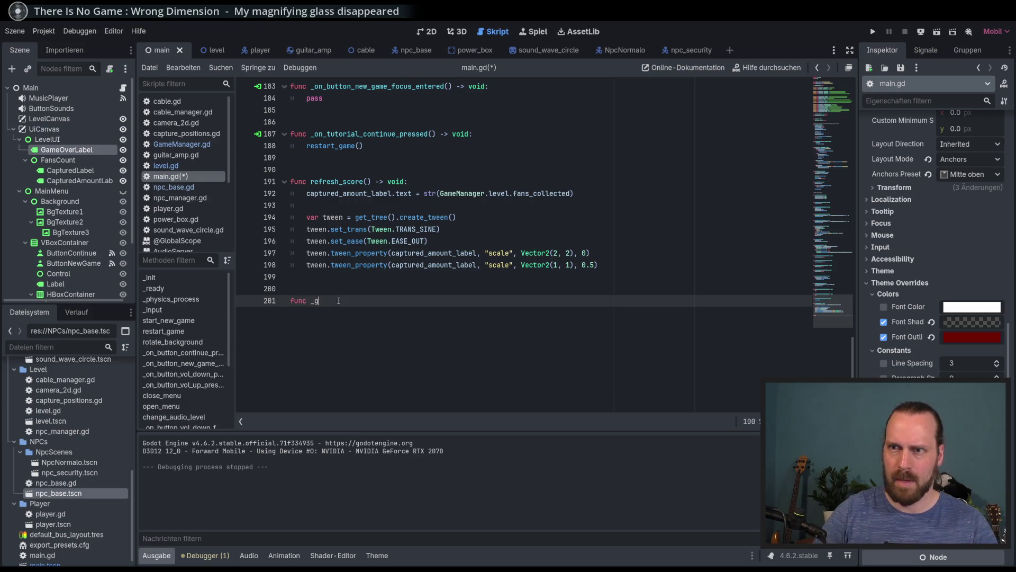
key(BackSpace)
key(BackSpace)
text(game_)
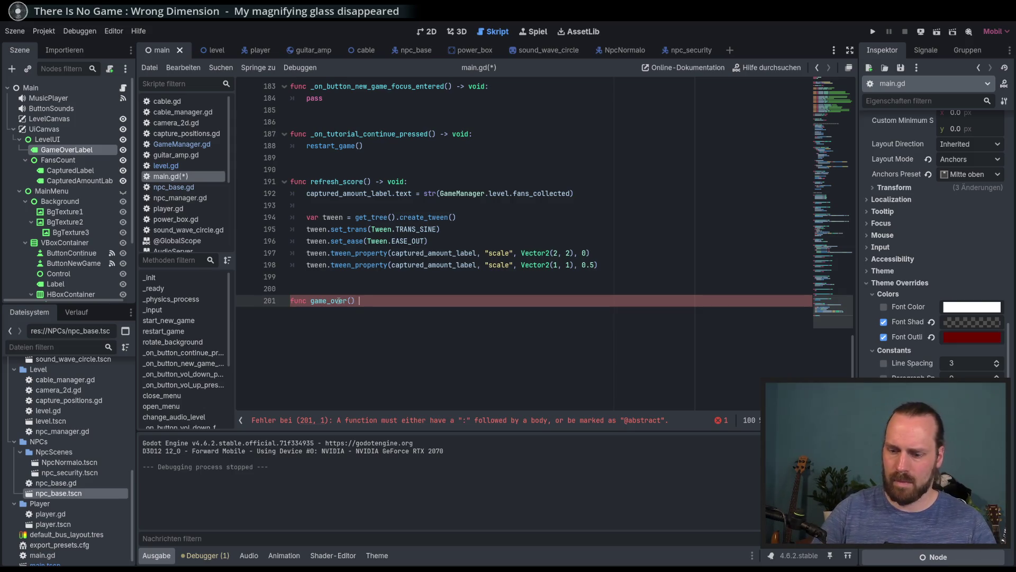
text(void:)
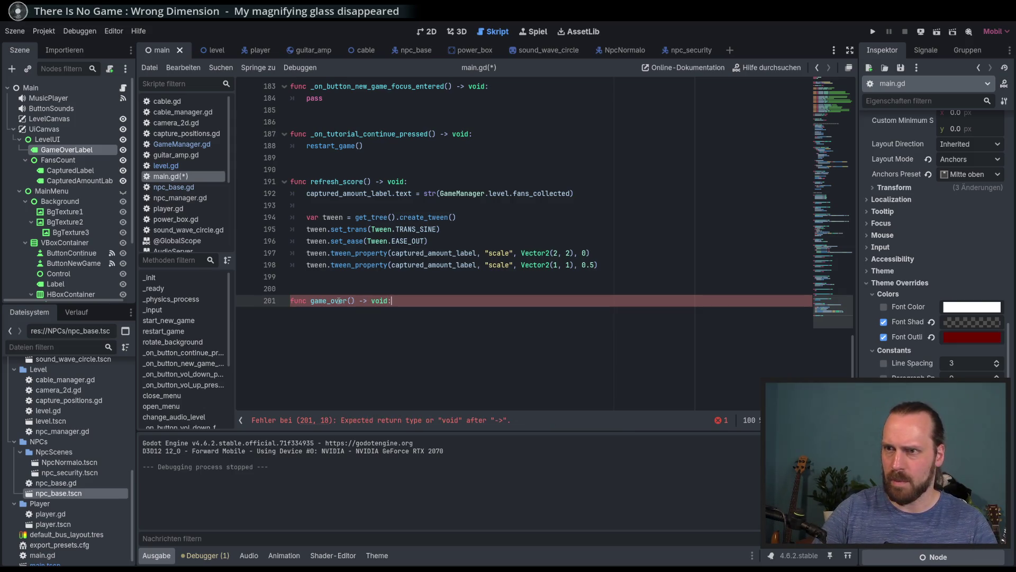
key(Return)
key(ctrl+s)
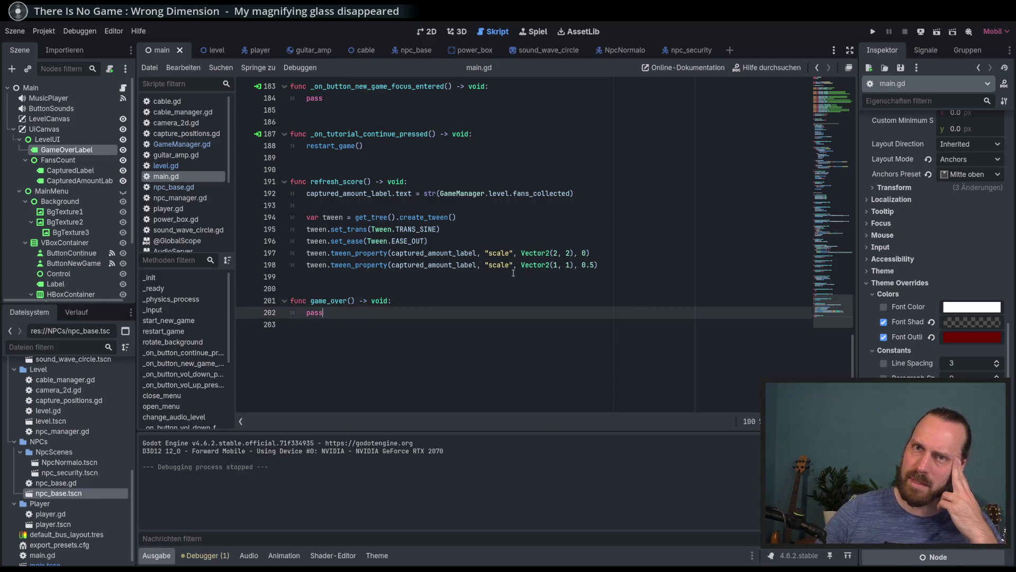
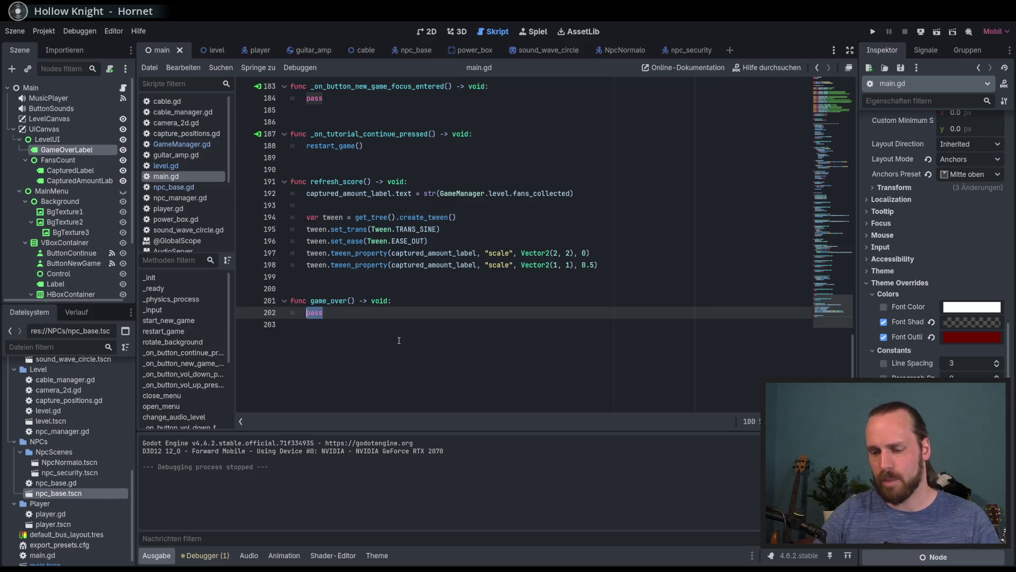
- Replace pass with game_over_label.show() and save main.gd
text(game)
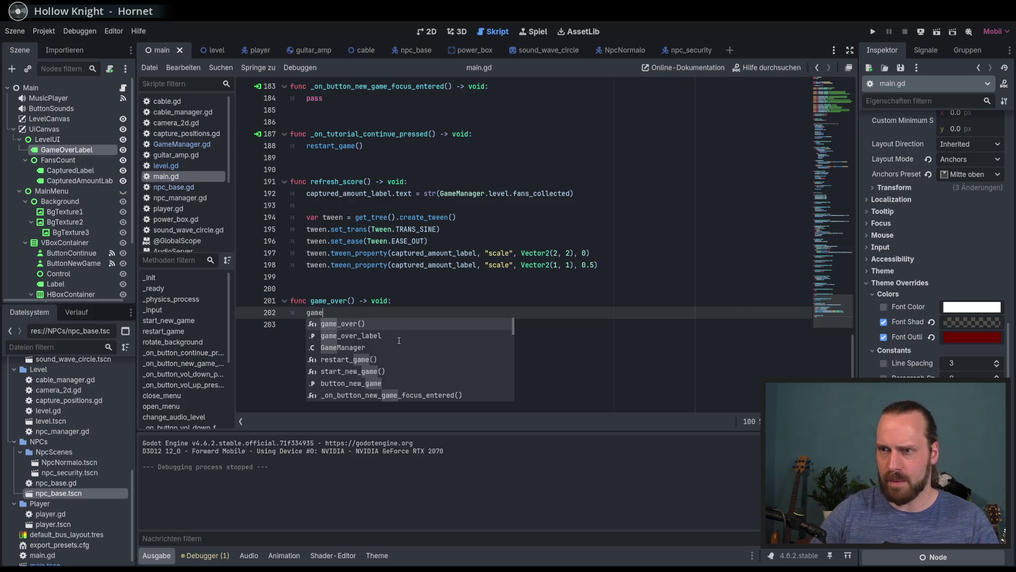
key(Down)
key(Return)
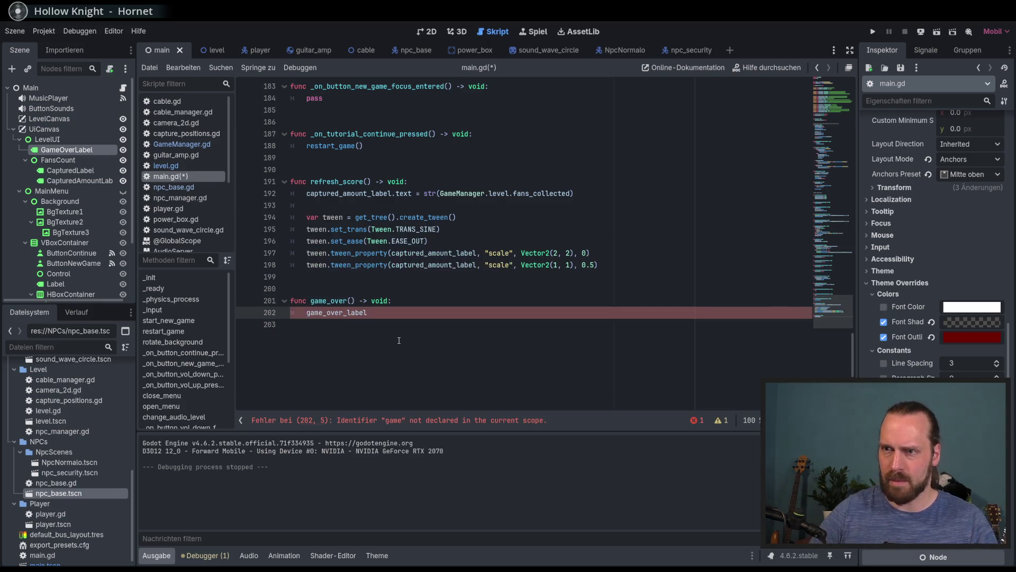
text(w)
key(Return)
key(ctrl+s)
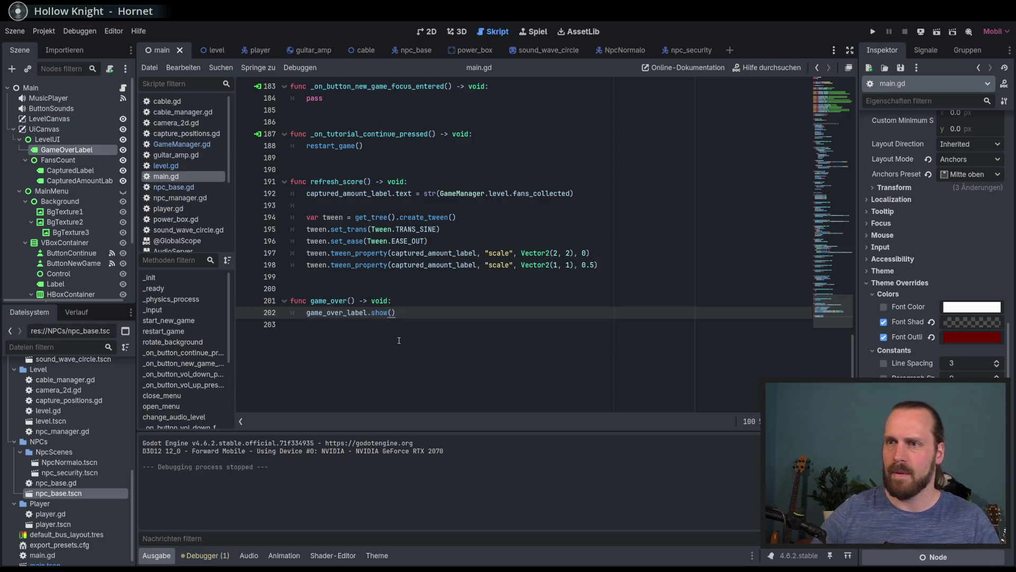
- Rename the function to toggle_game_over with an over: bool parameter
click(352, 300)
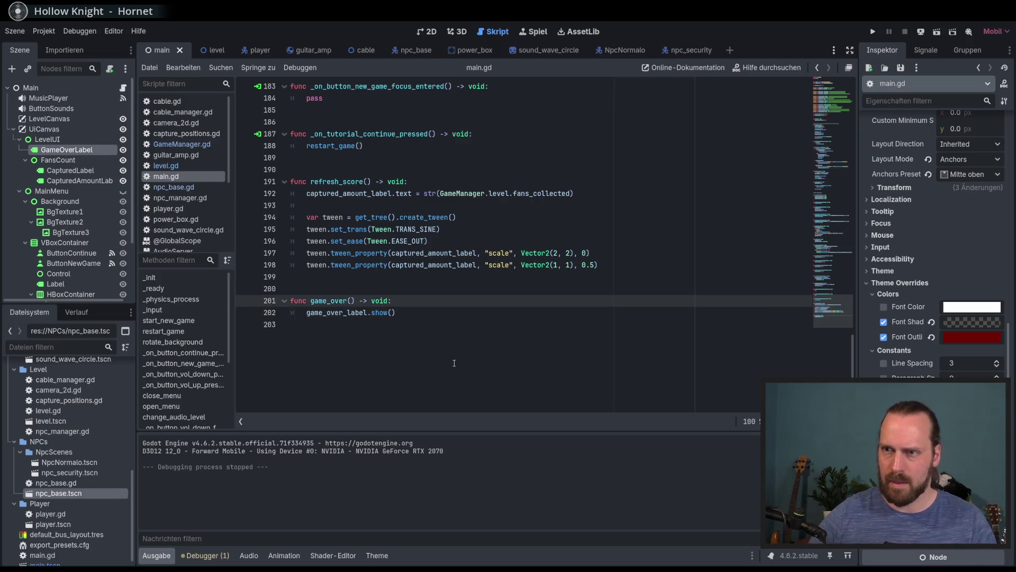
text(toggle_)
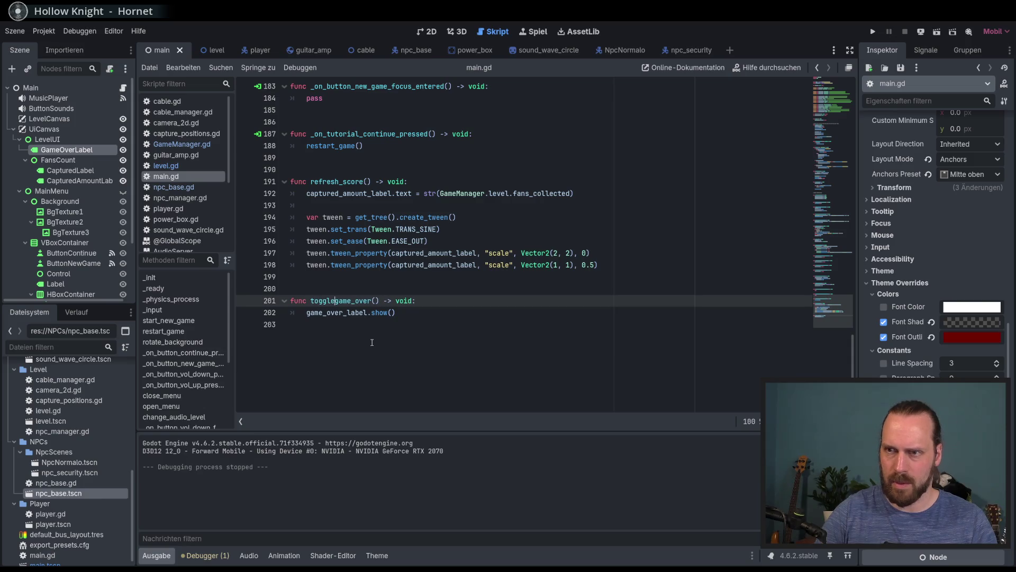
text(over: bool)
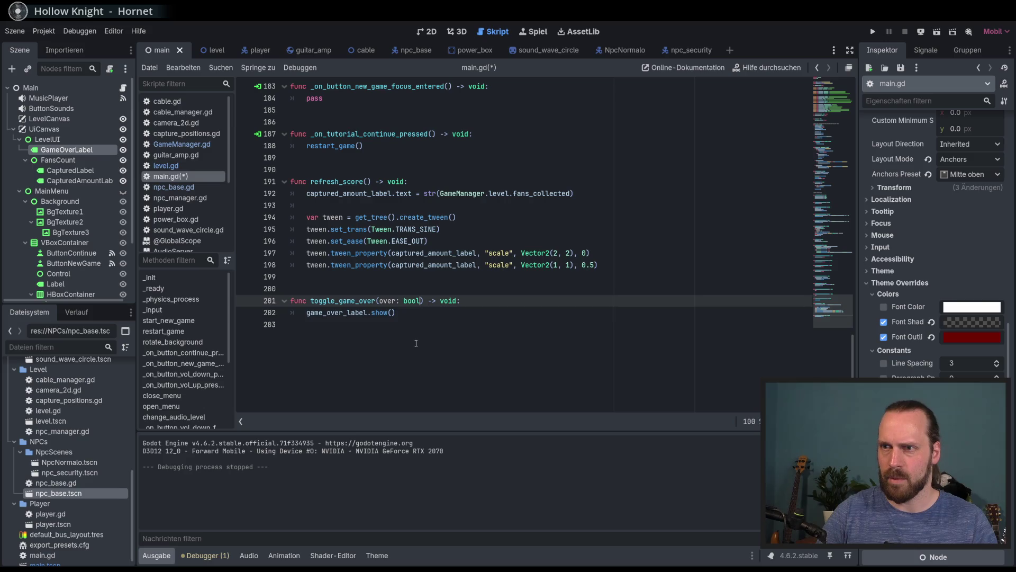
key(Escape)
key(End)
key(Return)
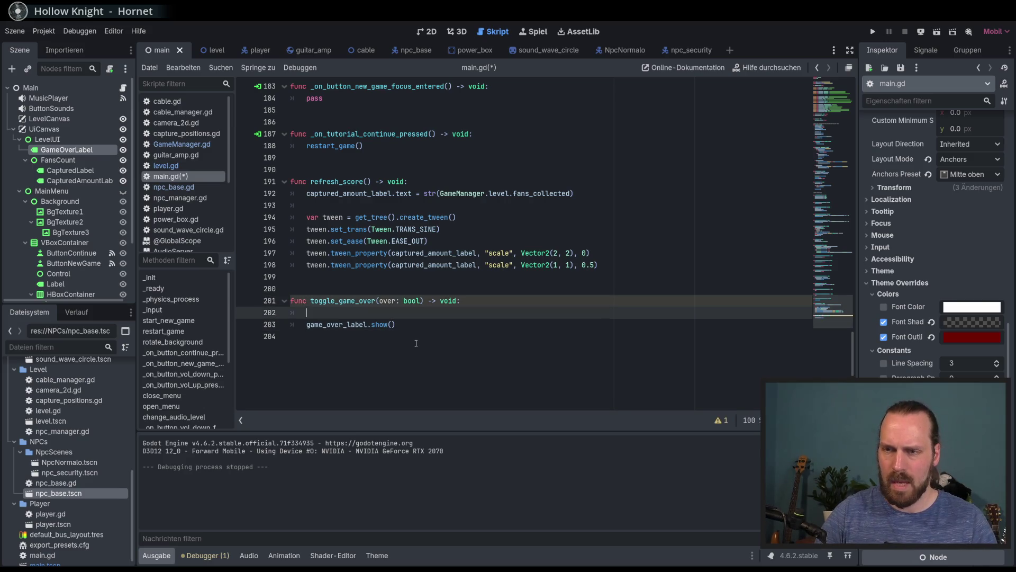
key(ctrl+shift+k)
- Extend the show() line into a conditional: show if over, else game_over_label.hide()
key(End)
text(if )
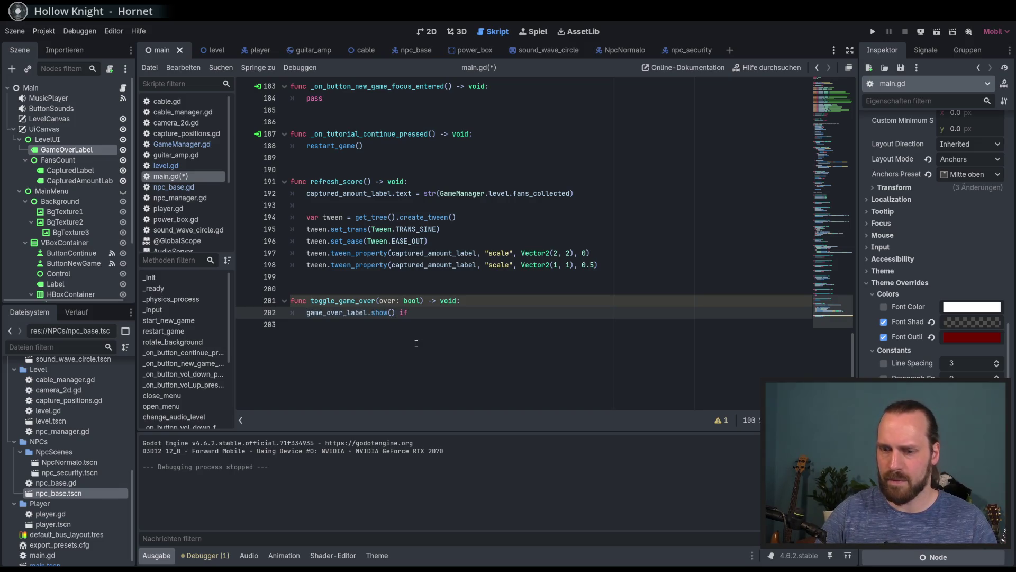
text( game)
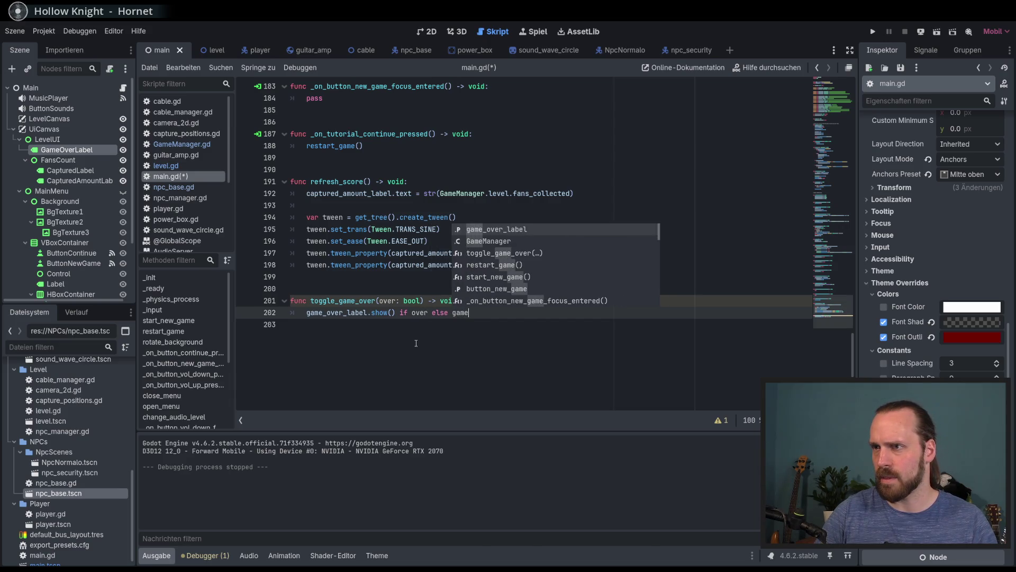
key(Return)
text(.hd)
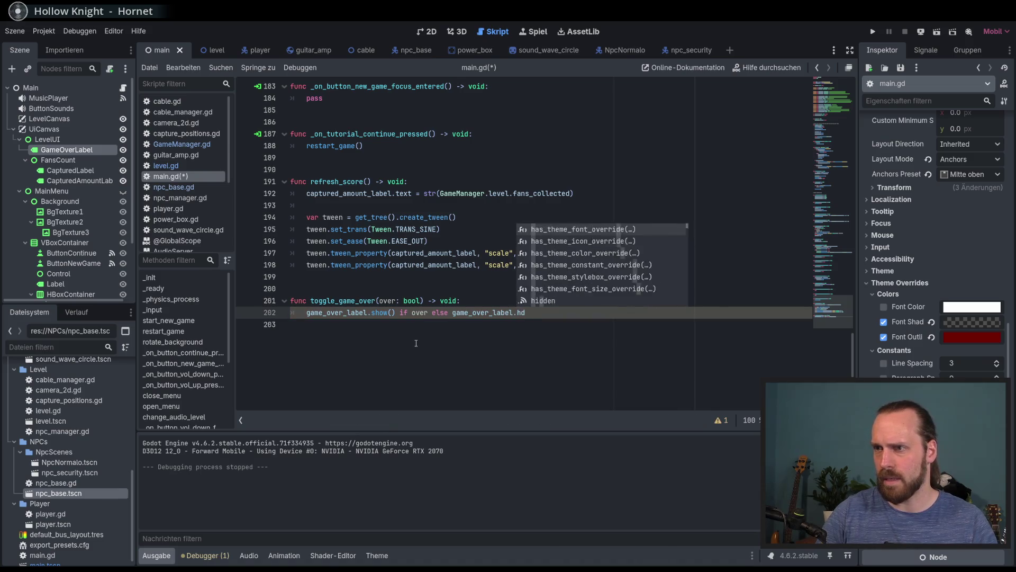
key(Return)
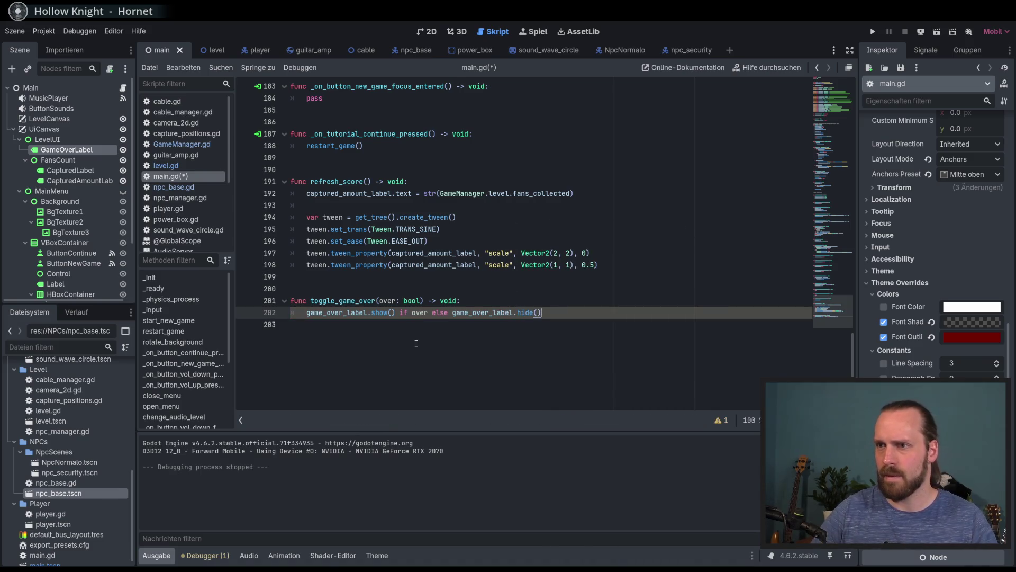
key(Down)
key(Up)
key(Down)
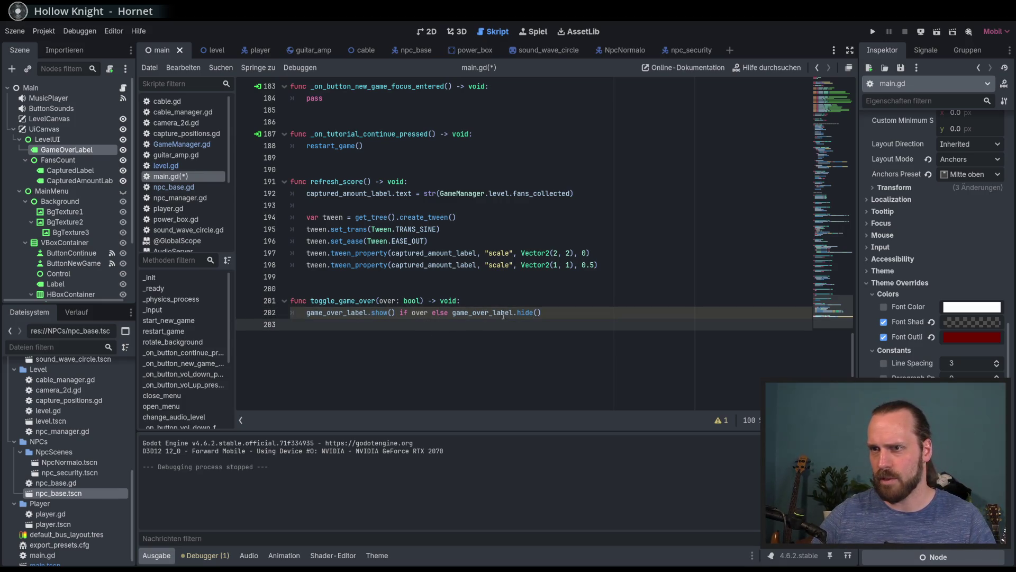
click(544, 313)
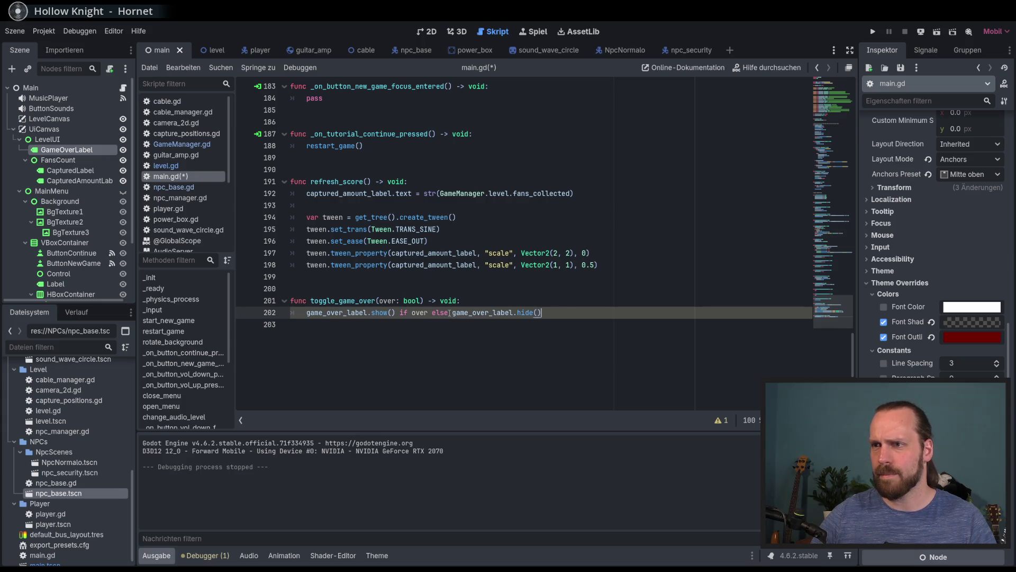
- Check the standalone ternary warning and select the whole conditional expression
click(718, 421)
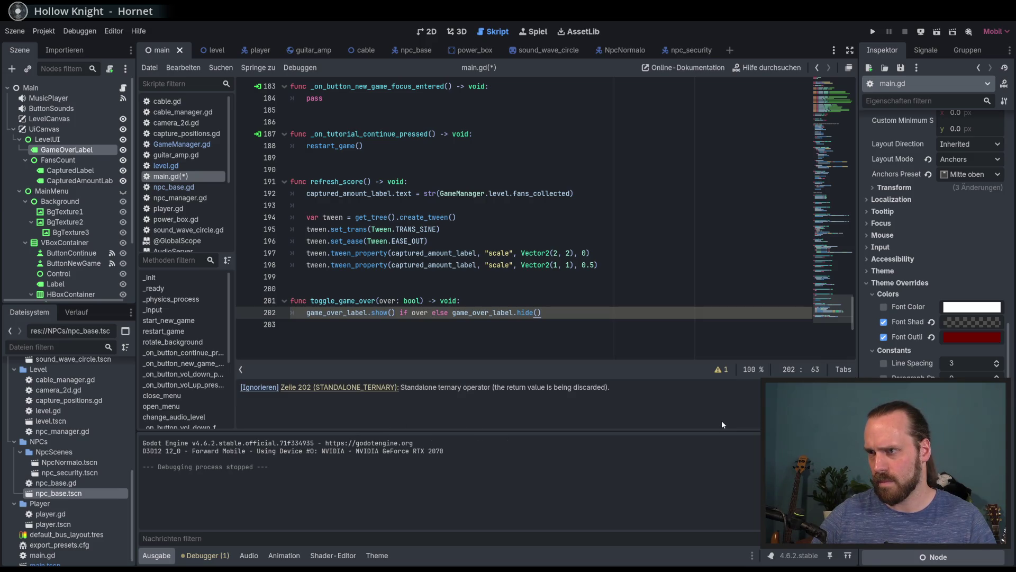
click(726, 340)
drag(560, 312, 306, 312)
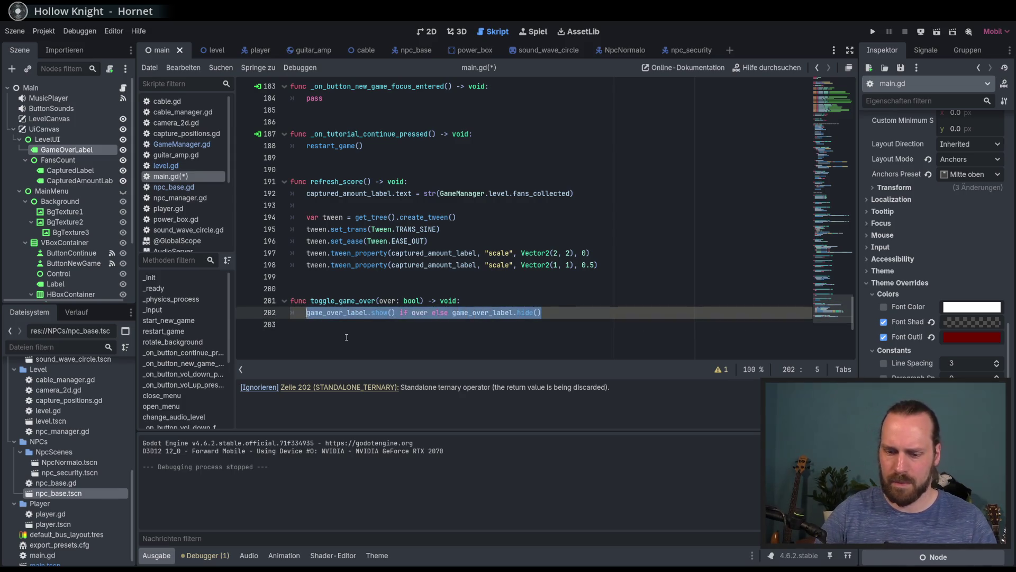
- Write an if over: branch that calls game_over_label.show()
text(if over:)
key(Return)
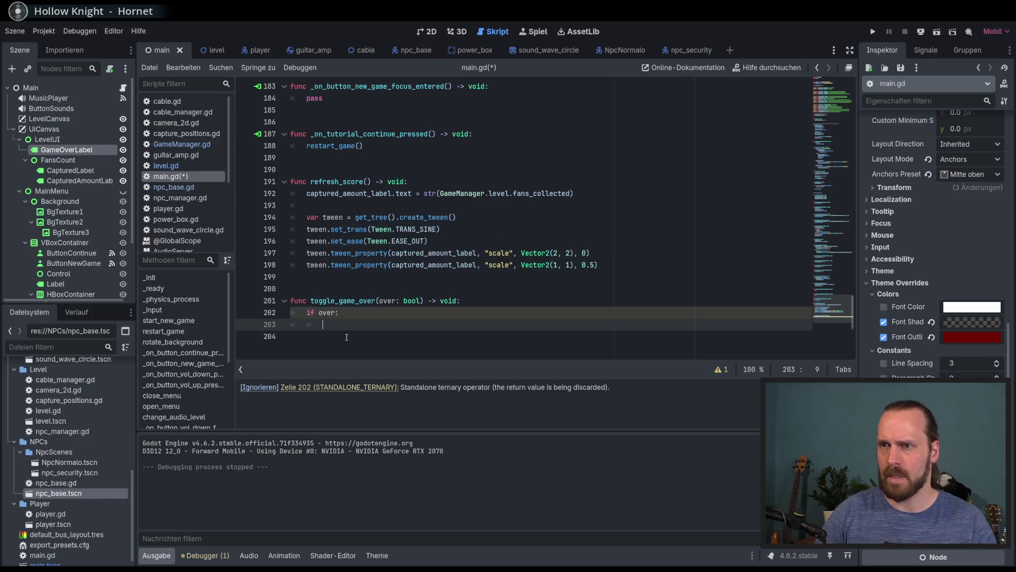
text(h)
key(BackSpace)
text(game_ov)
key(Return)
text(.sh)
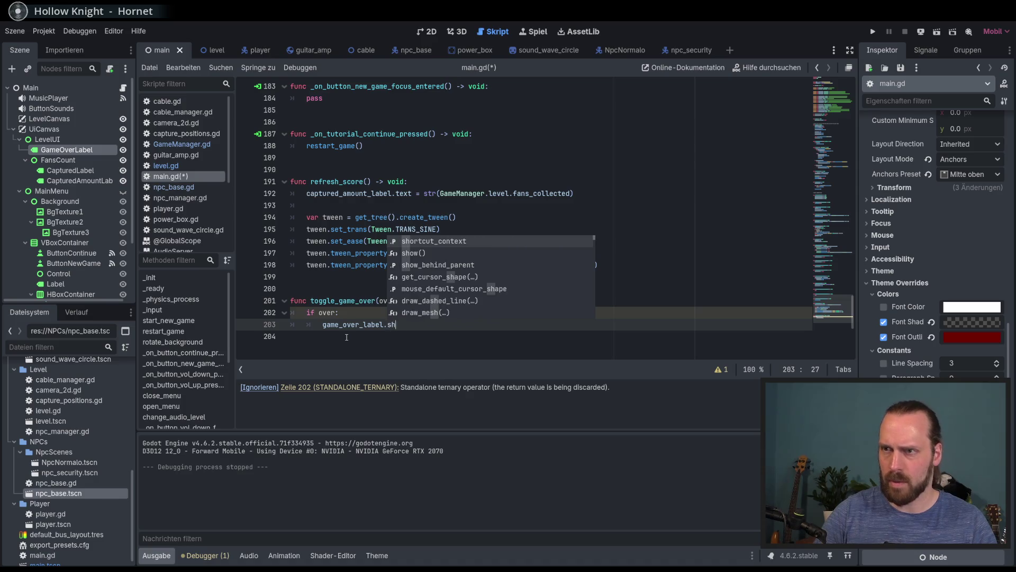
key(Down)
key(Return)
- Add an else: branch calling game_over_label.hide() and save main.gd
key(Return)
text(lse:)
key(Return)
text(game_over_label.)
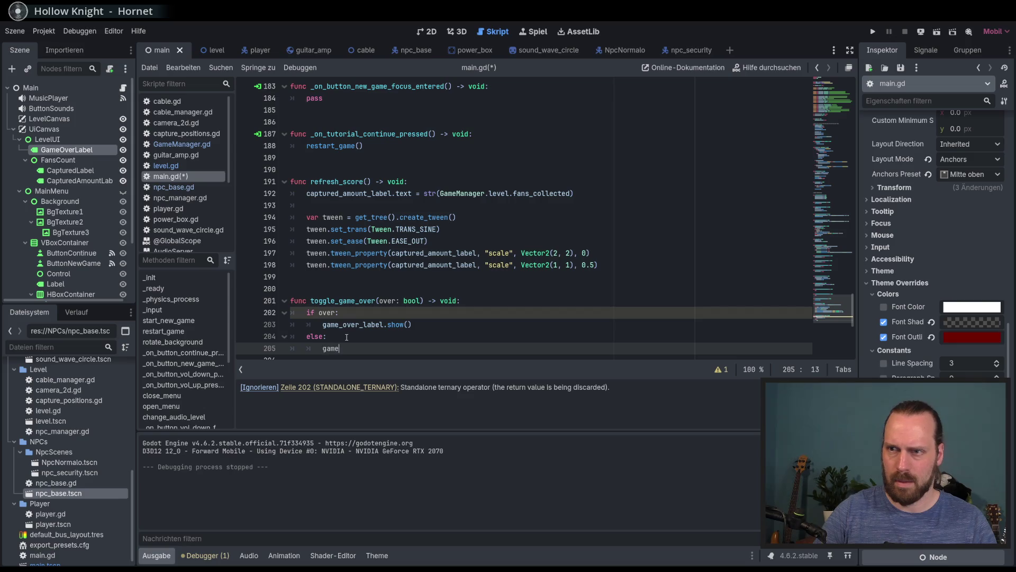
text(hide)
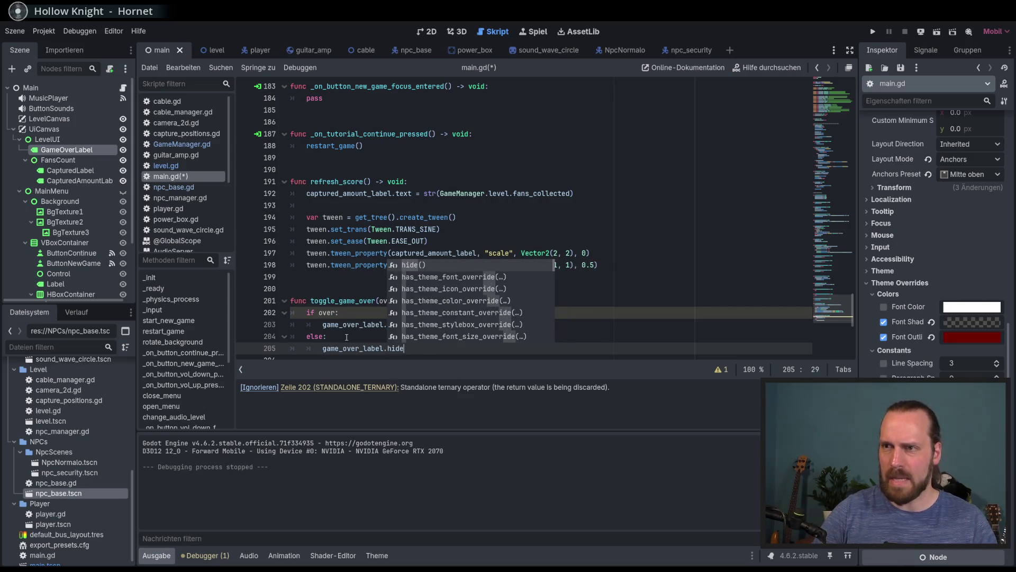
key(Return)
key(ctrl+s)
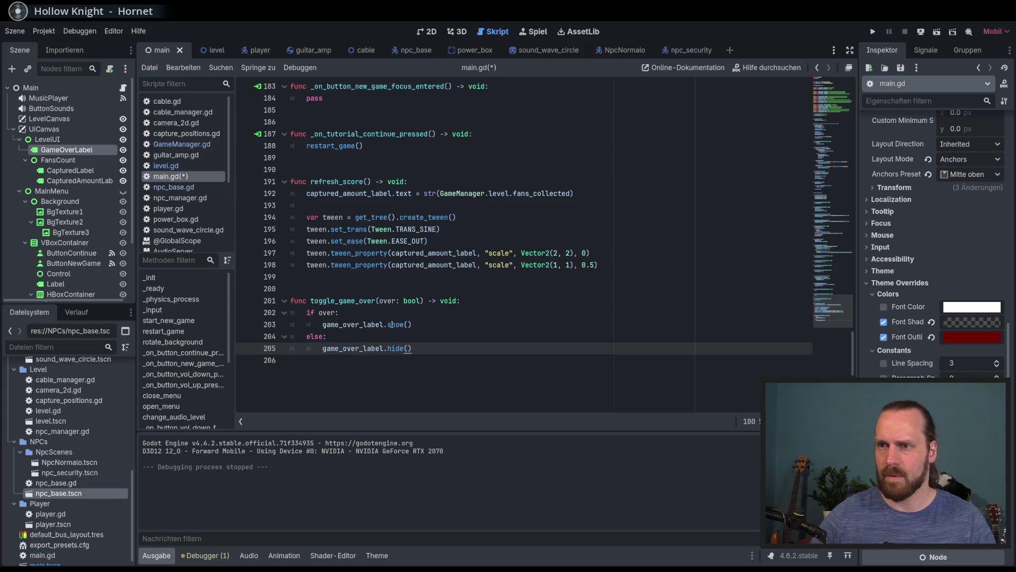
click(458, 340)
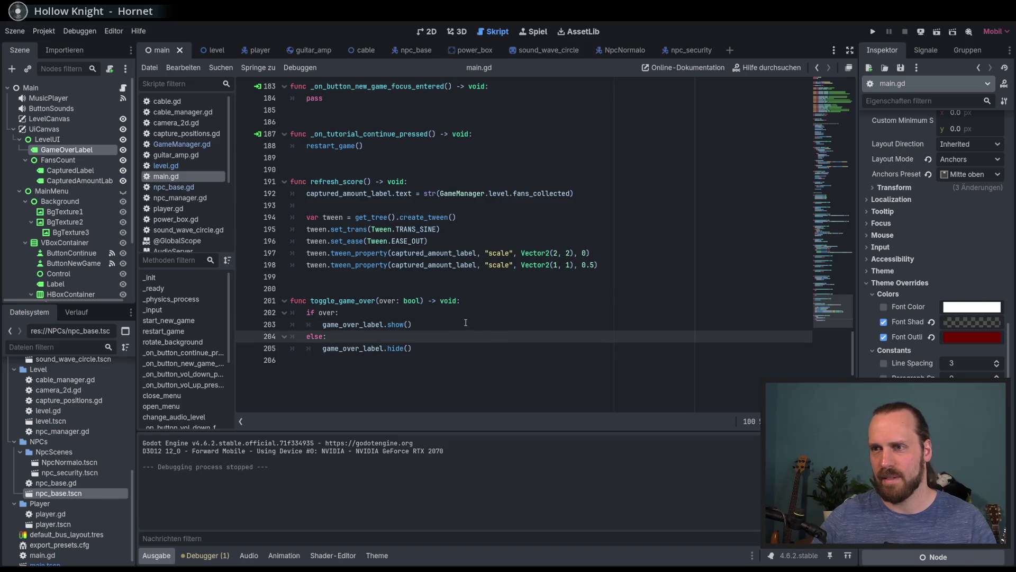
double_click(354, 300)
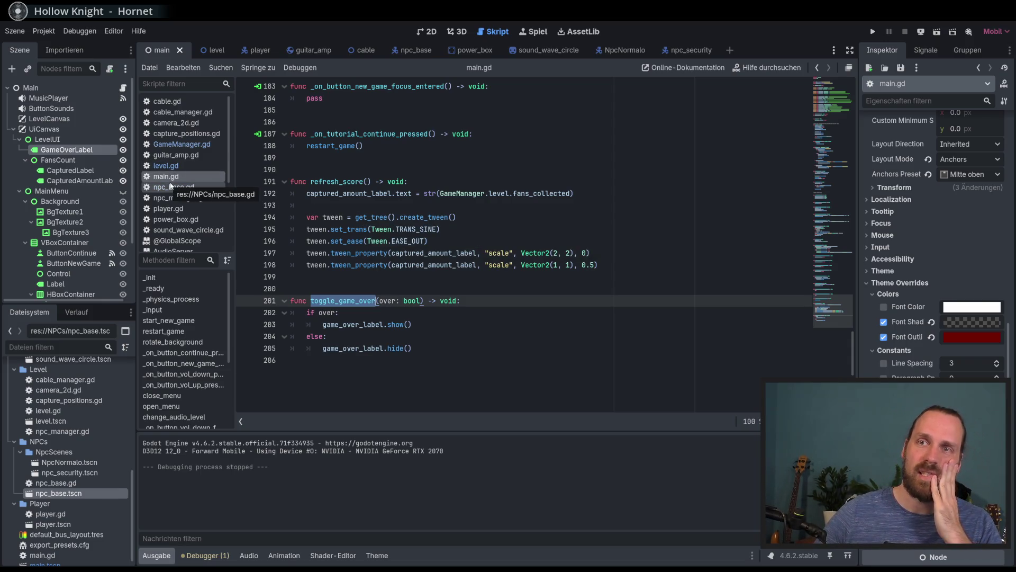
scroll(171, 191, down, 3)
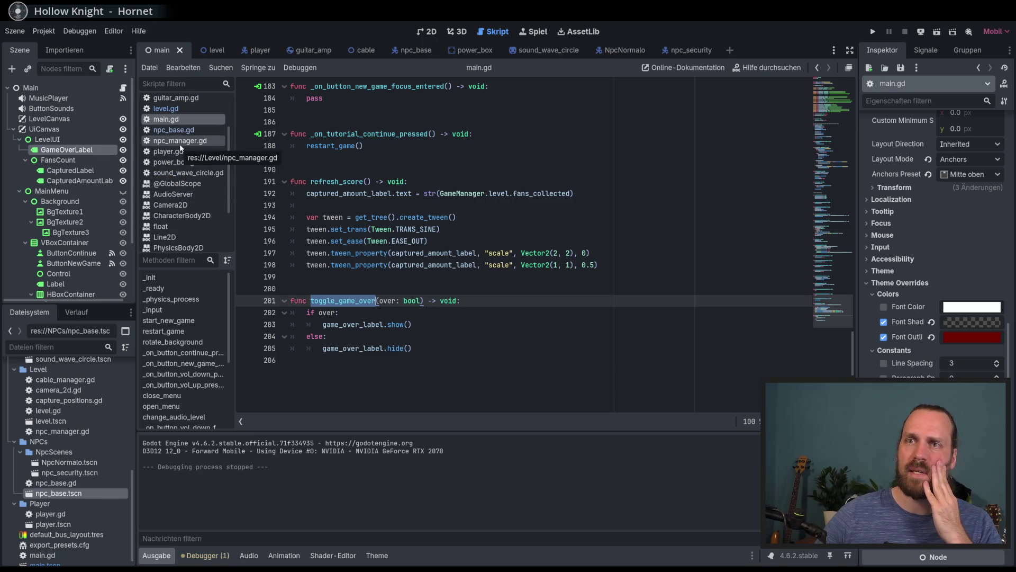
- Open npc_base.gd and search it for game_
scroll(178, 106, up, 3)
text(npc)
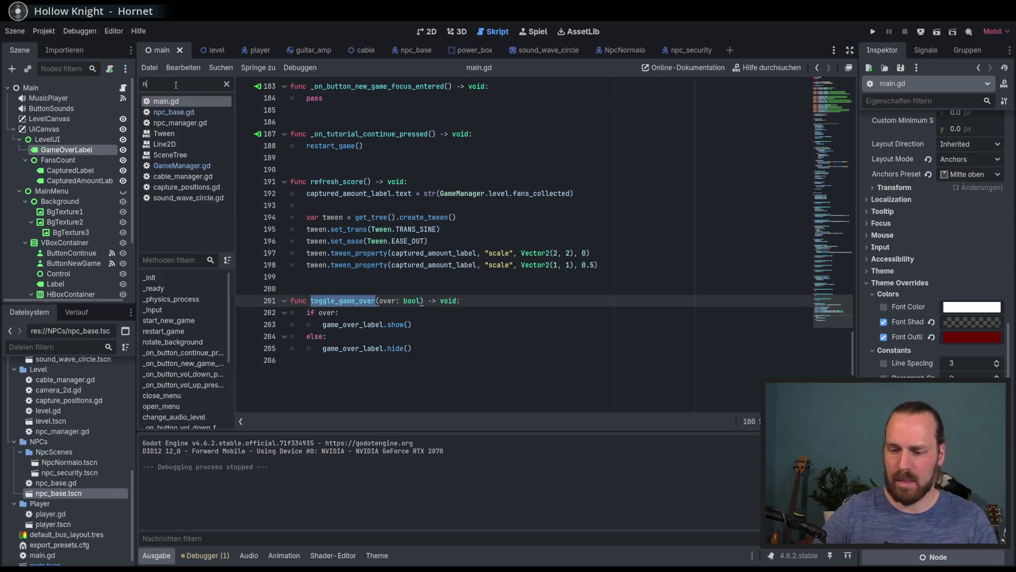
click(175, 101)
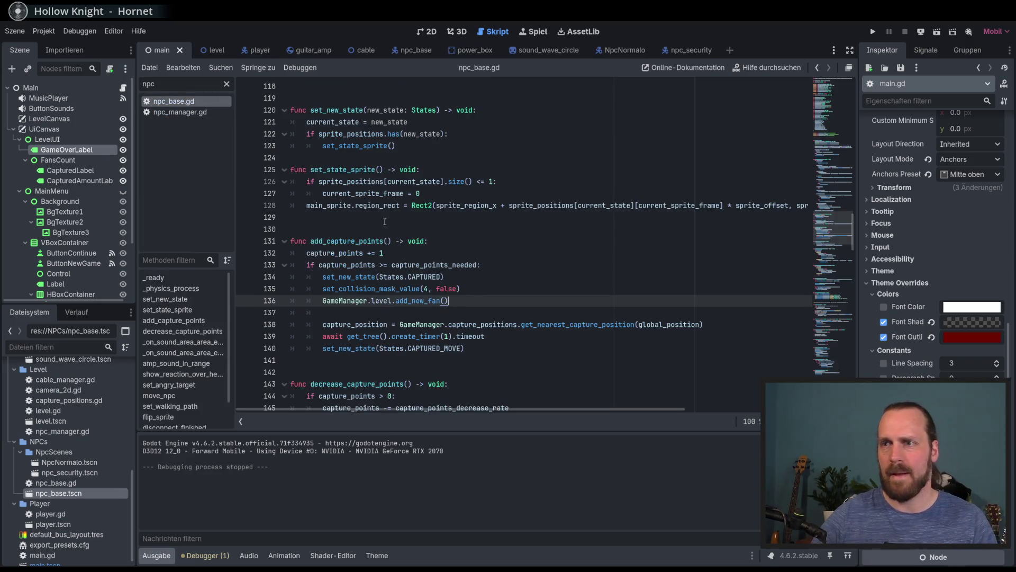
scroll(473, 289, down, 4)
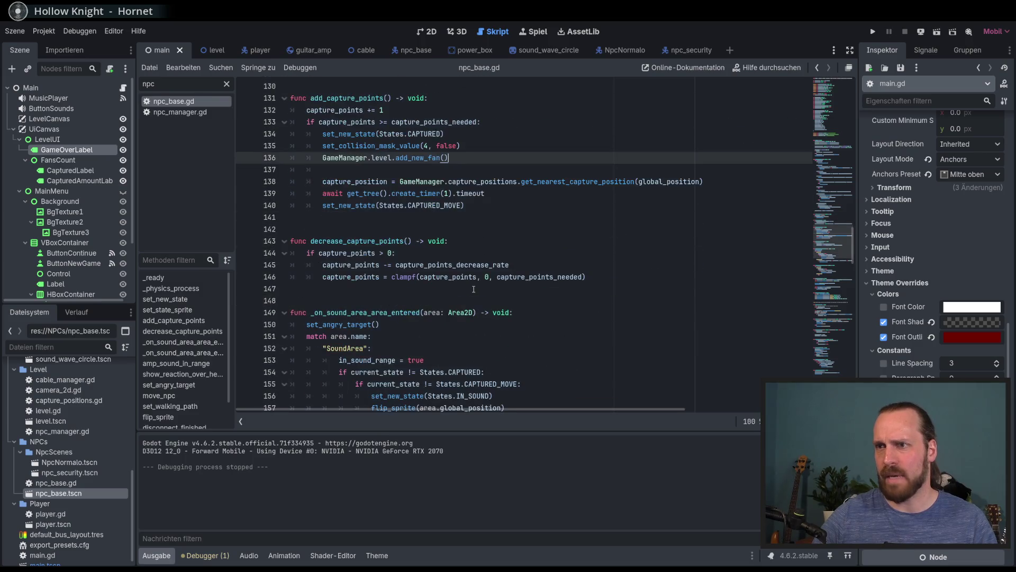
scroll(476, 277, up, 4)
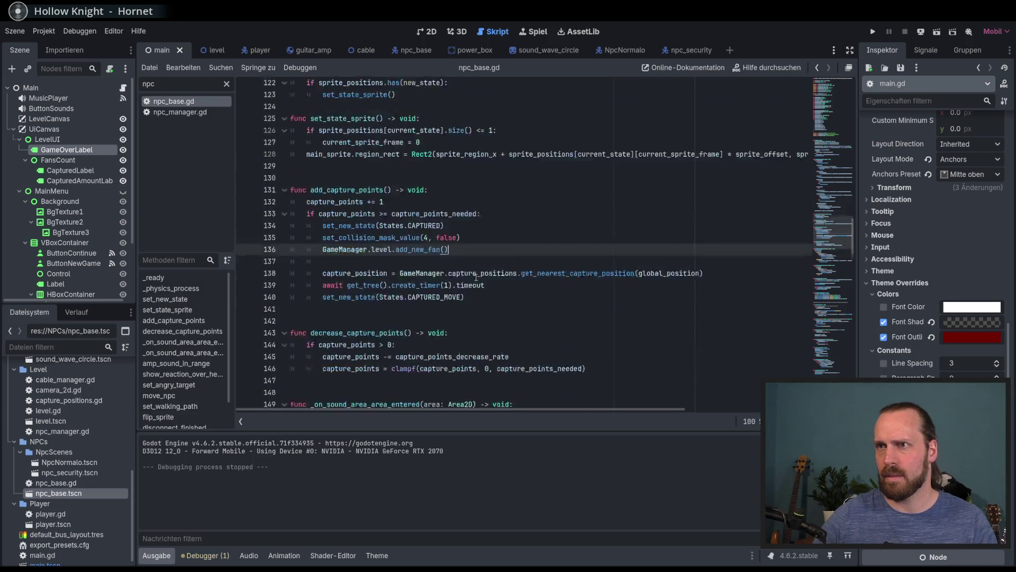
scroll(475, 277, down, 7)
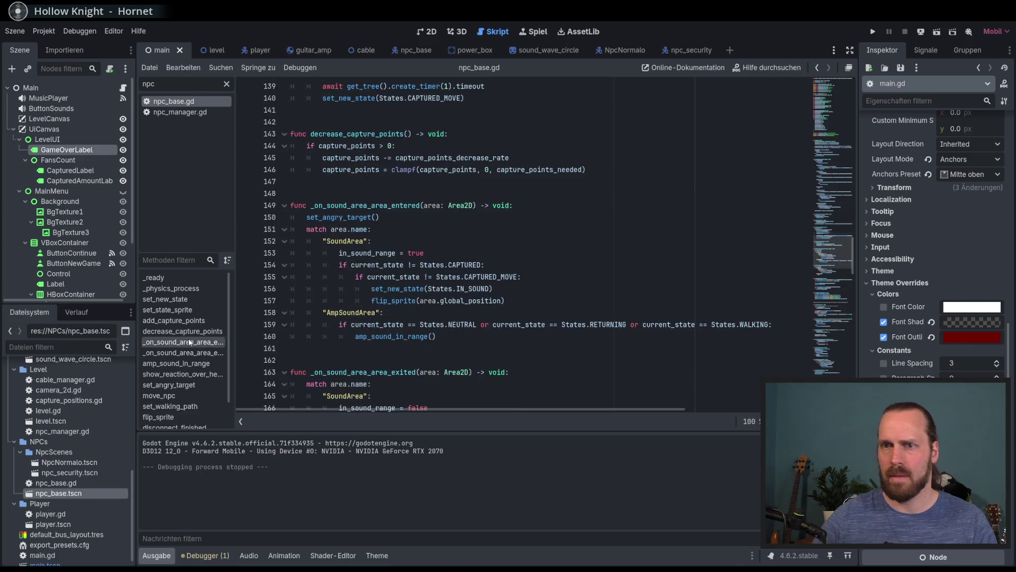
click(312, 280)
key(ctrl+f)
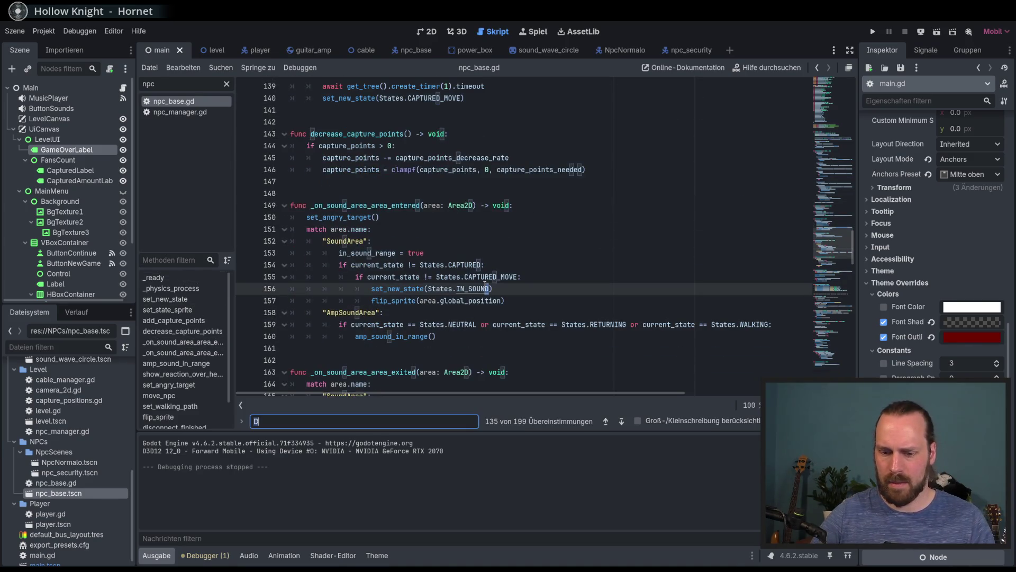
text(game_)
- Jump from game_over on line 239 to its definition in level.gd and add a new line
double_click(416, 229)
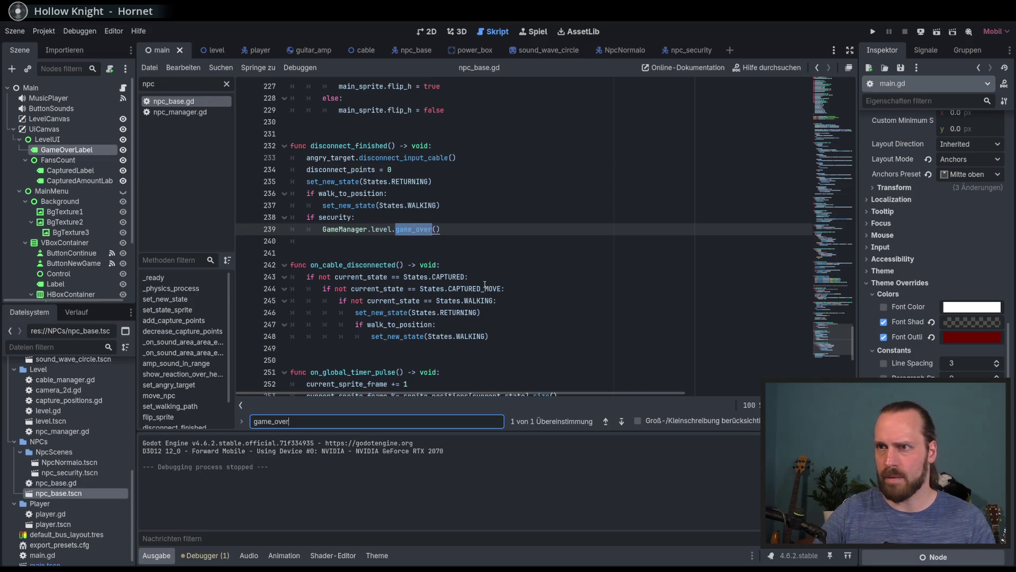
key(Escape)
ctrl+click(414, 228)
click(457, 293)
key(Up)
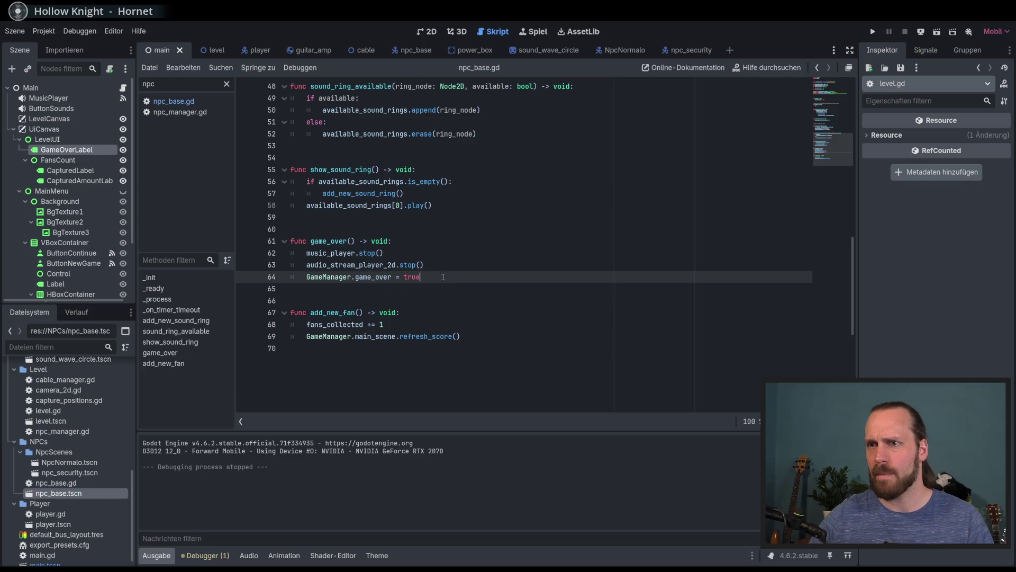
key(Return)
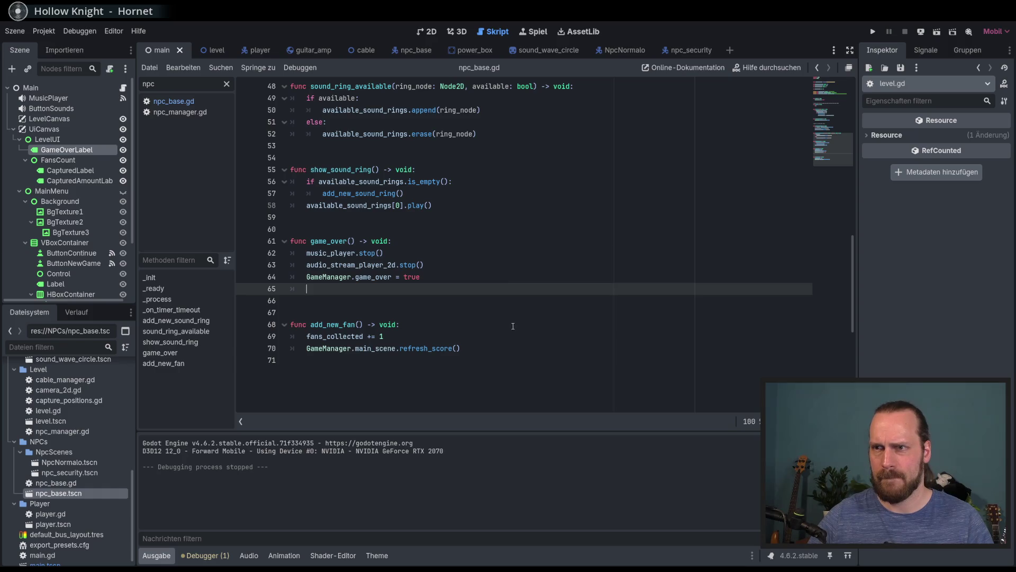
- Write GameManager.level.game_over(true) on line 65 of game_over()
text(toggle_game_over)
key(shift+Home)
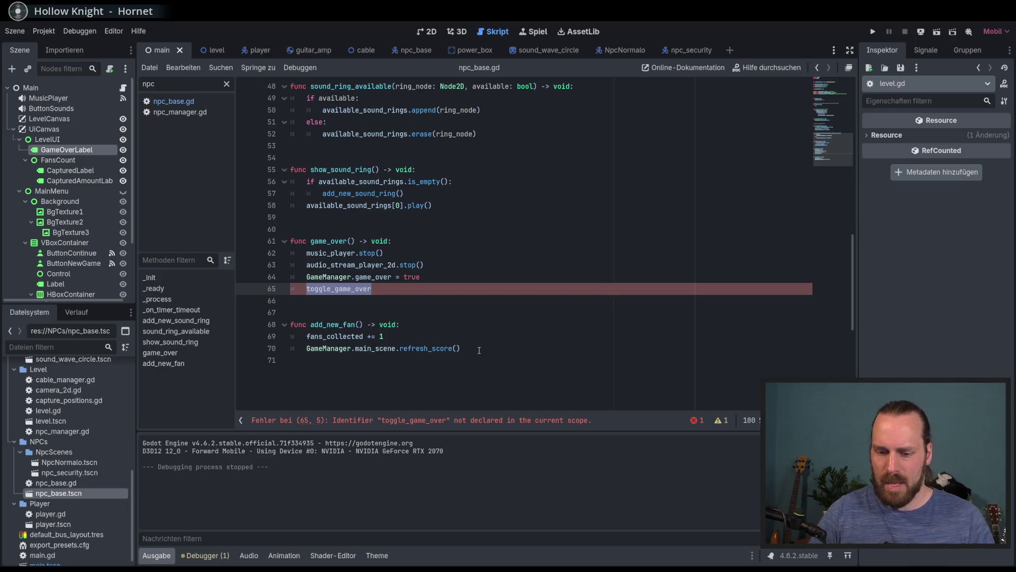
text(GameManager.level.g)
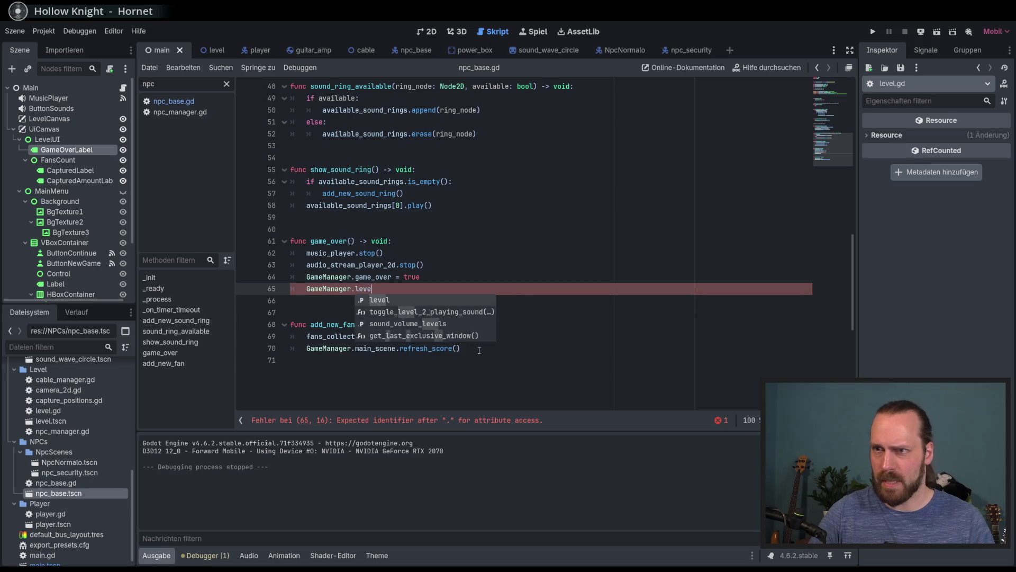
text(am)
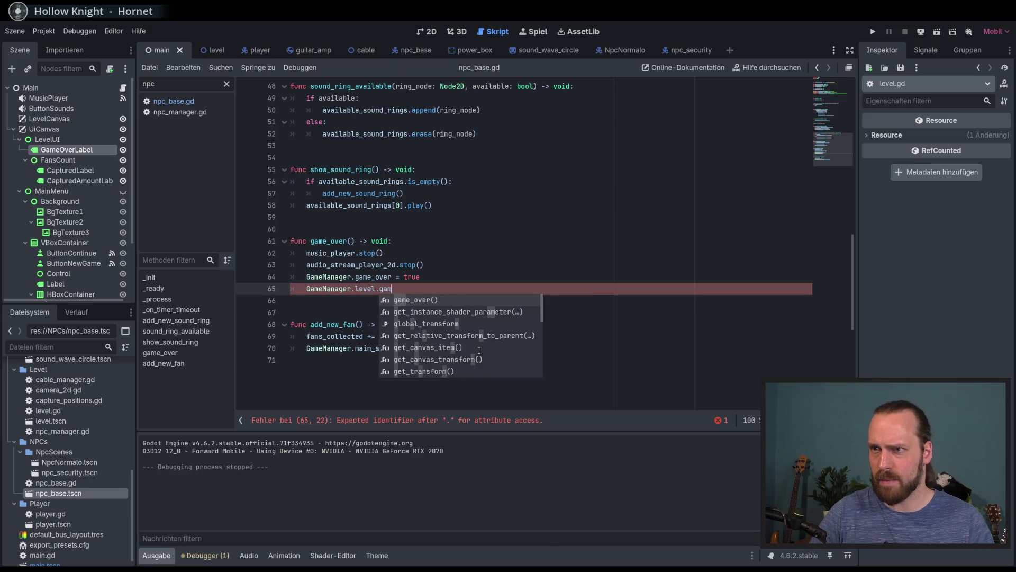
key(Return)
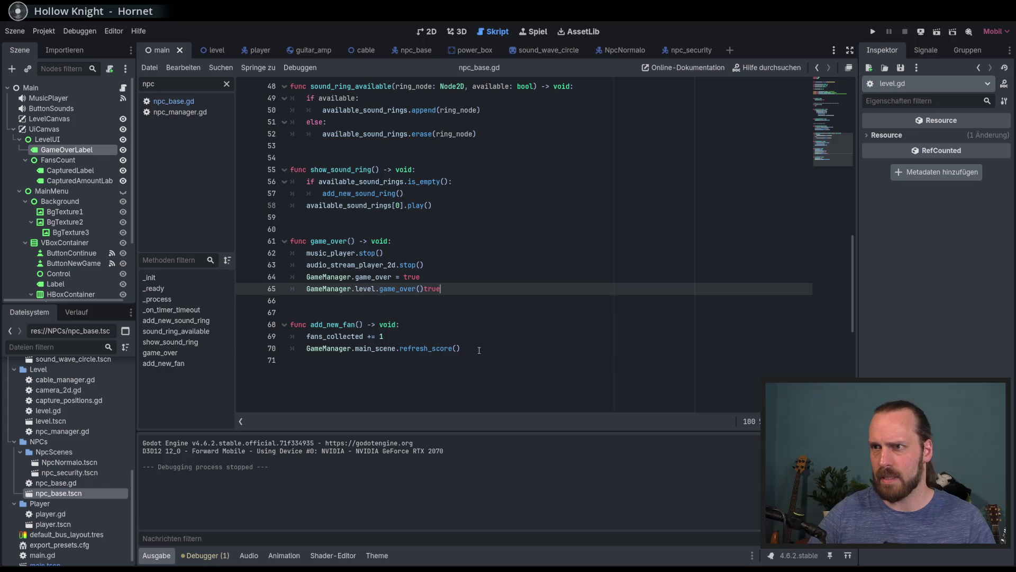
key(BackSpace)
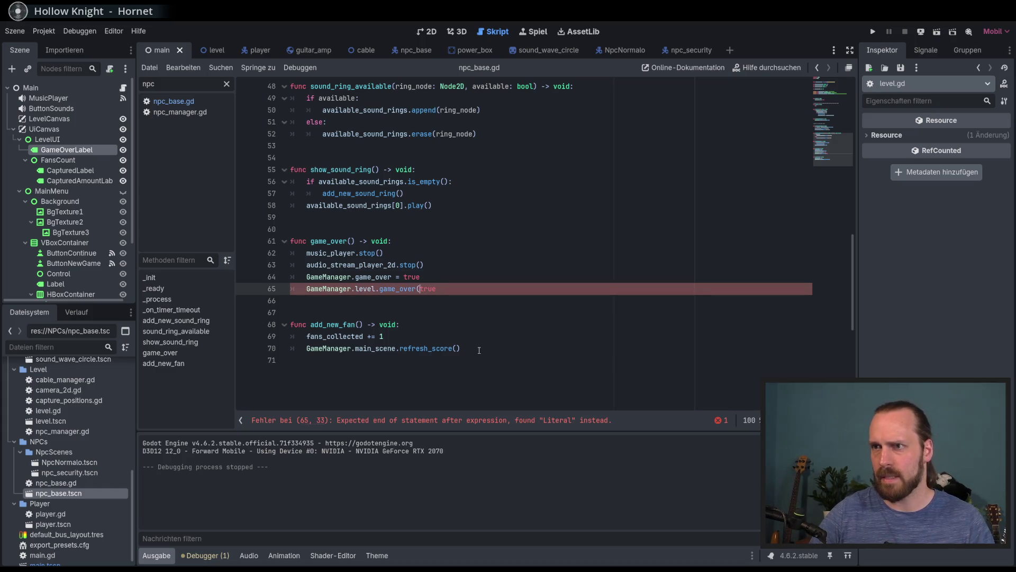
key(End)
text())
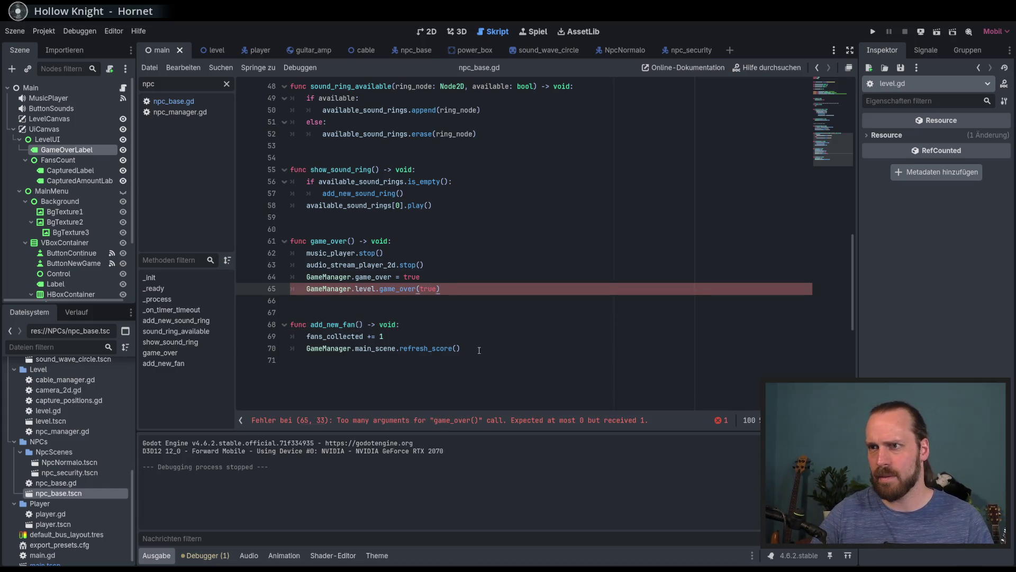
- Rewrite line 65 as GameManager.main_scene.toggle_game_over(true)
key(shift+Left)
key(shift+Left)
key(shift+Left)
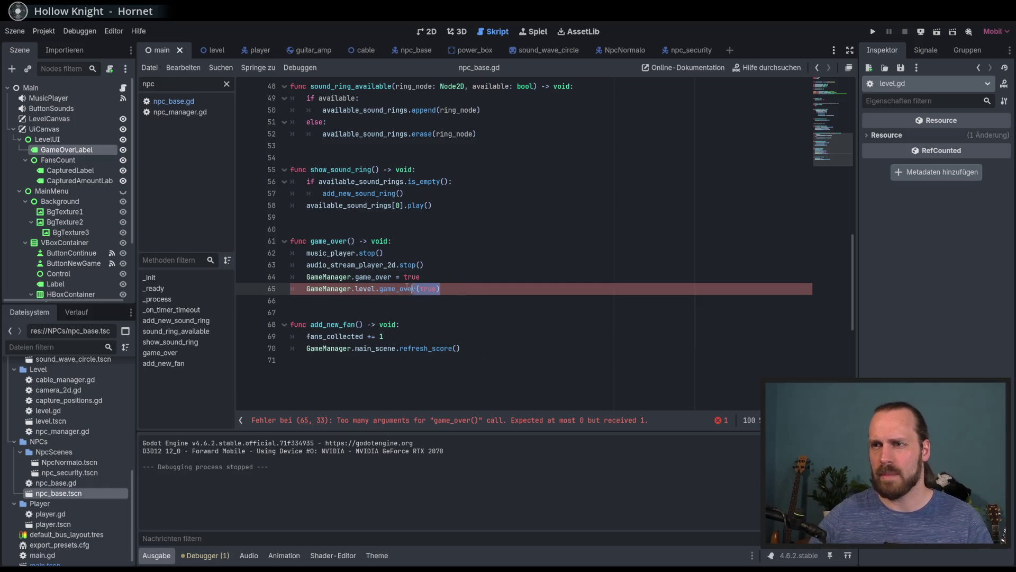
key(BackSpace)
key(ctrl+space)
text(toggl)
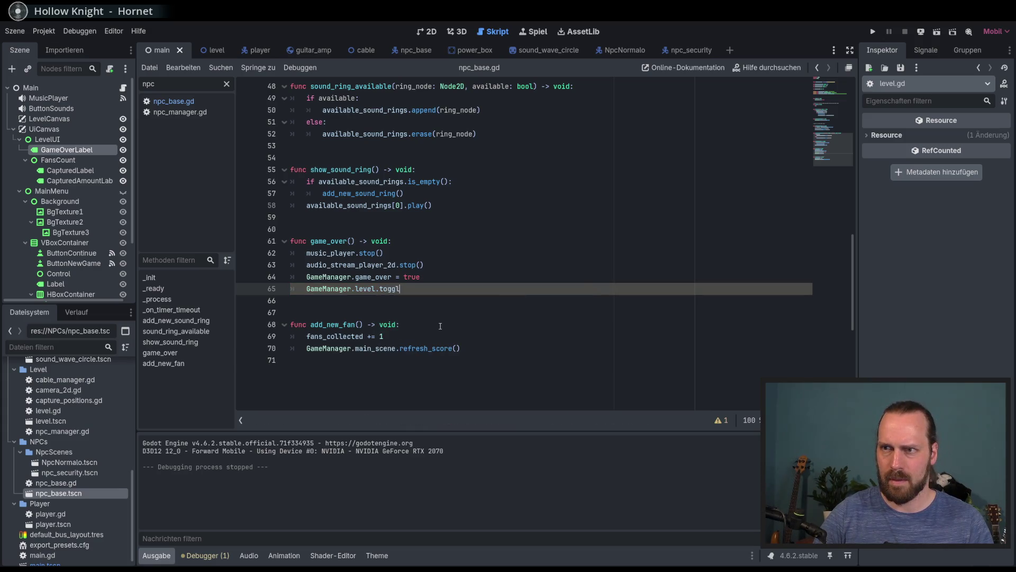
key(BackSpace)
key(BackSpace)
key(BackSpace)
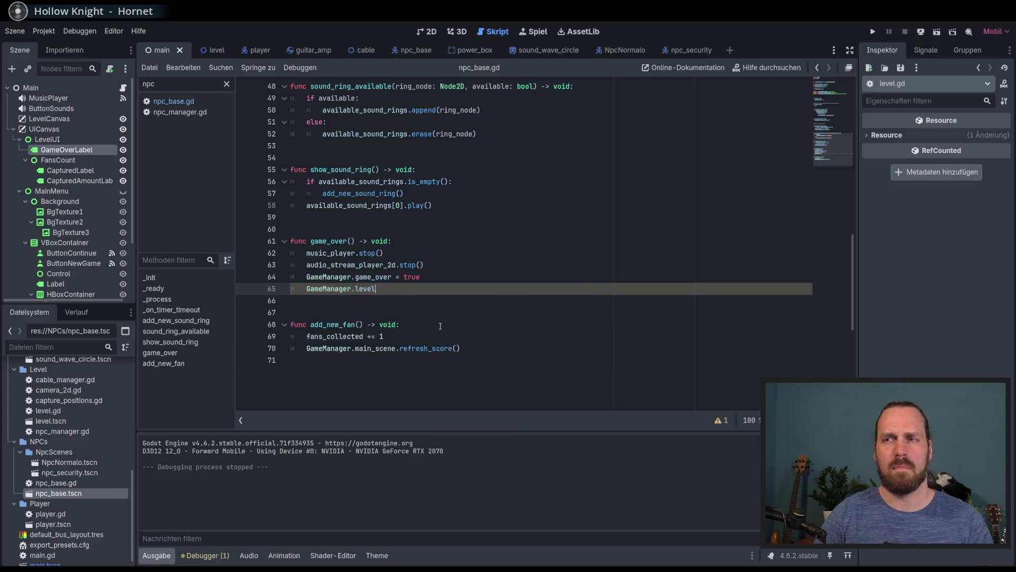
text(main)
key(Return)
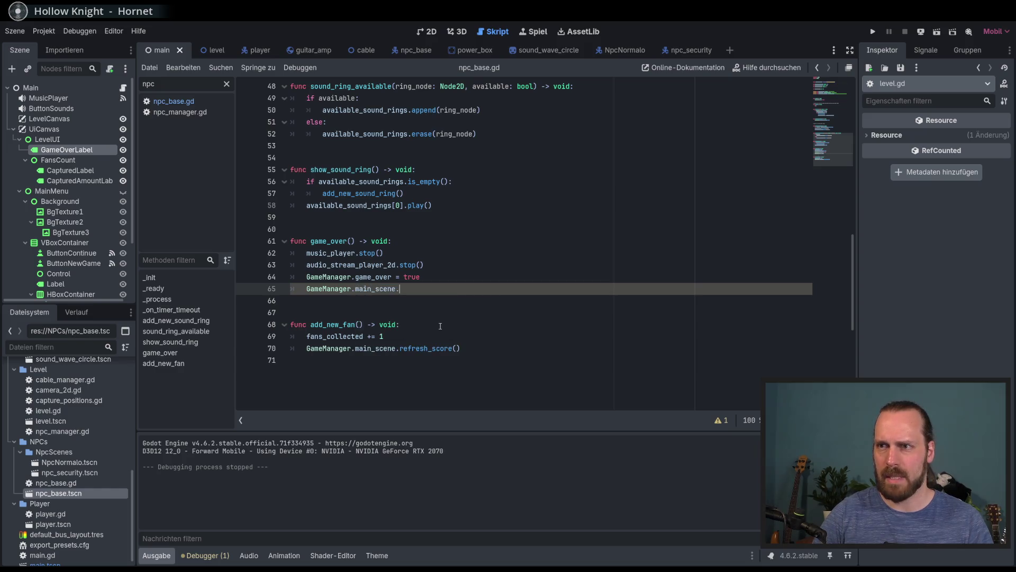
text(.to)
key(Return)
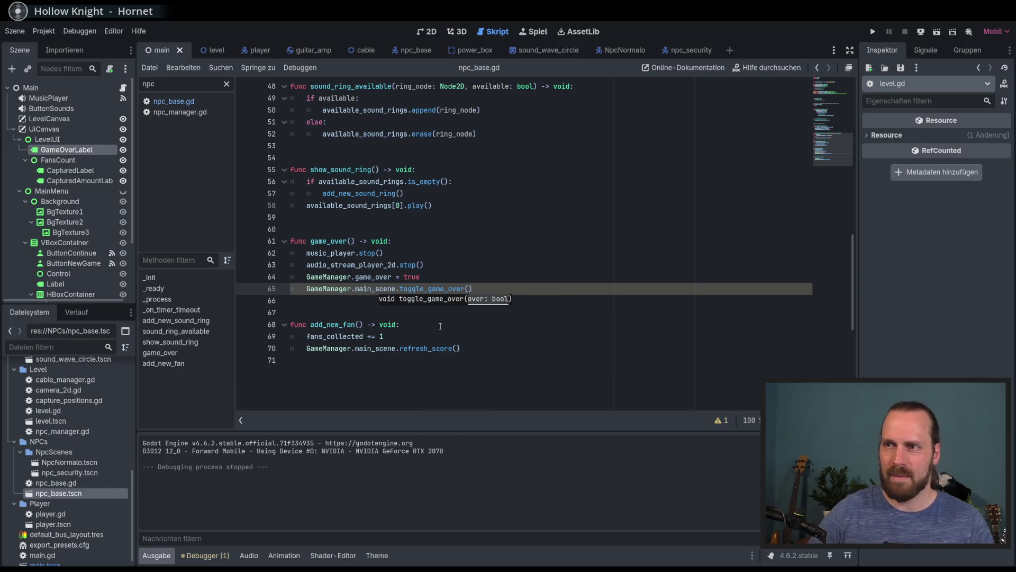
text(truew)
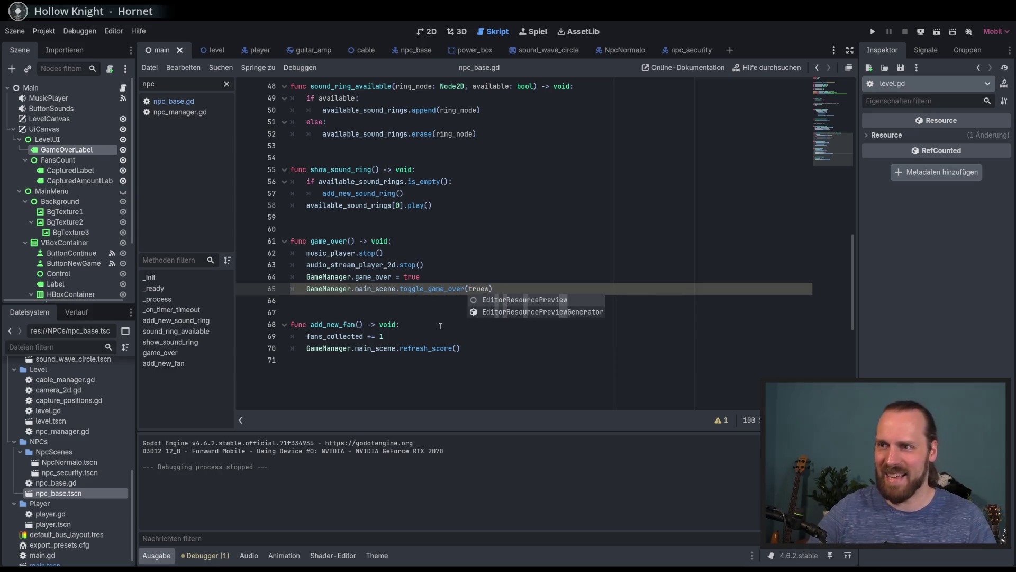
key(Escape)
key(shift+Home)
key(ctrl+c)
- Switch via the level scene to the main scene and show restart_game in main.gd
click(202, 50)
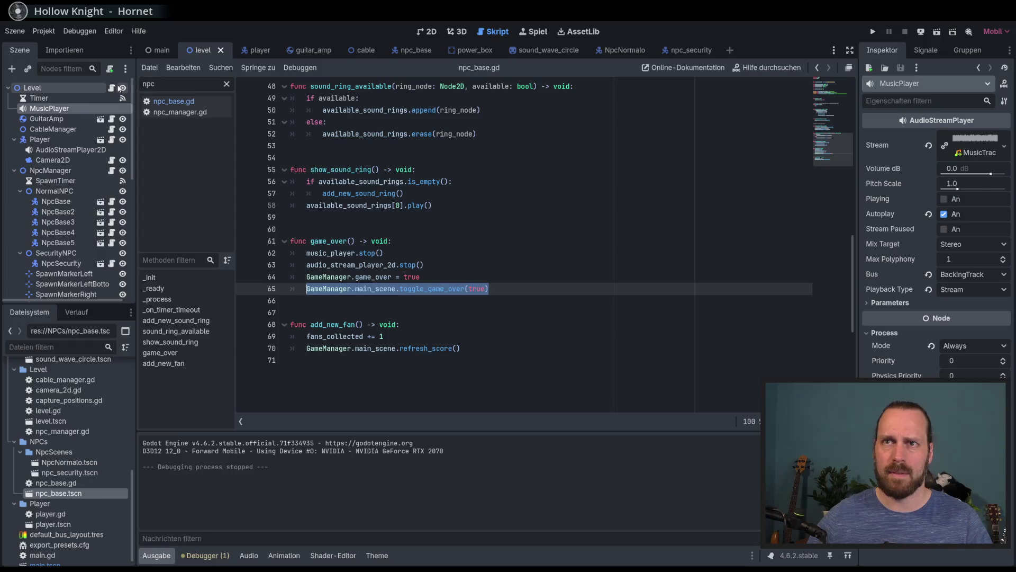
click(831, 111)
scroll(484, 258, down, 5)
scroll(491, 261, down, 3)
scroll(472, 238, up, 6)
scroll(472, 238, up, 2)
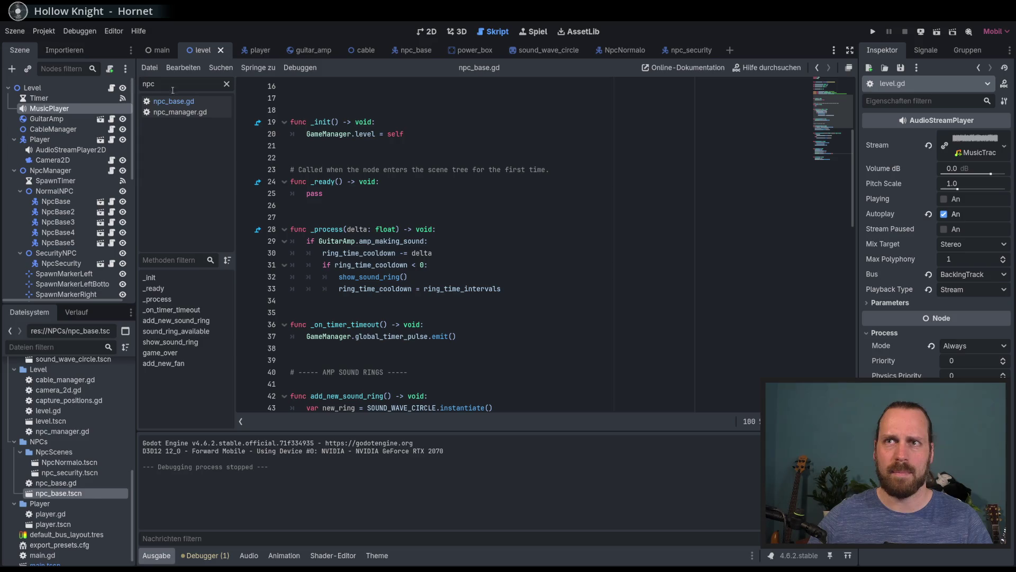
click(161, 50)
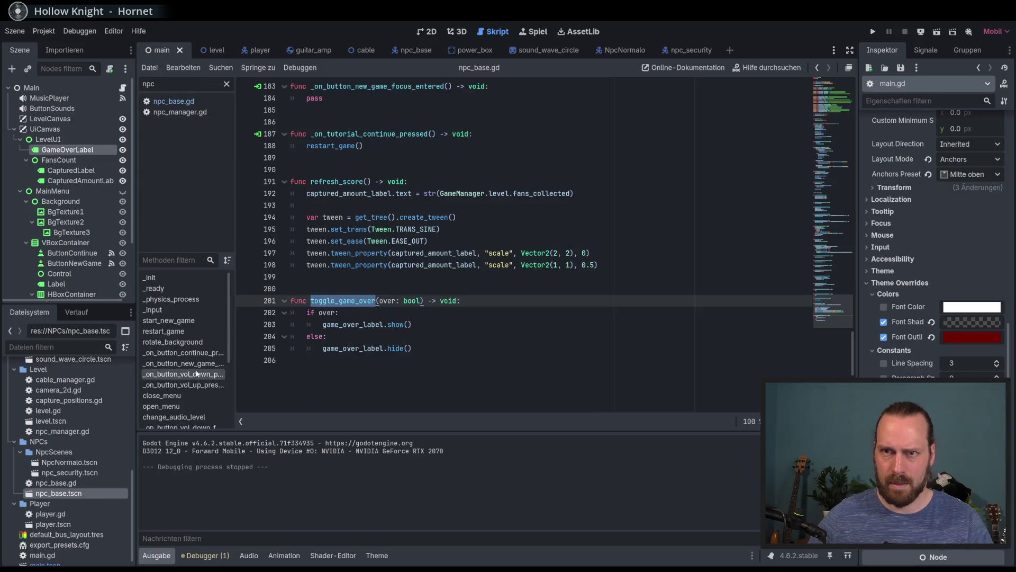
click(185, 331)
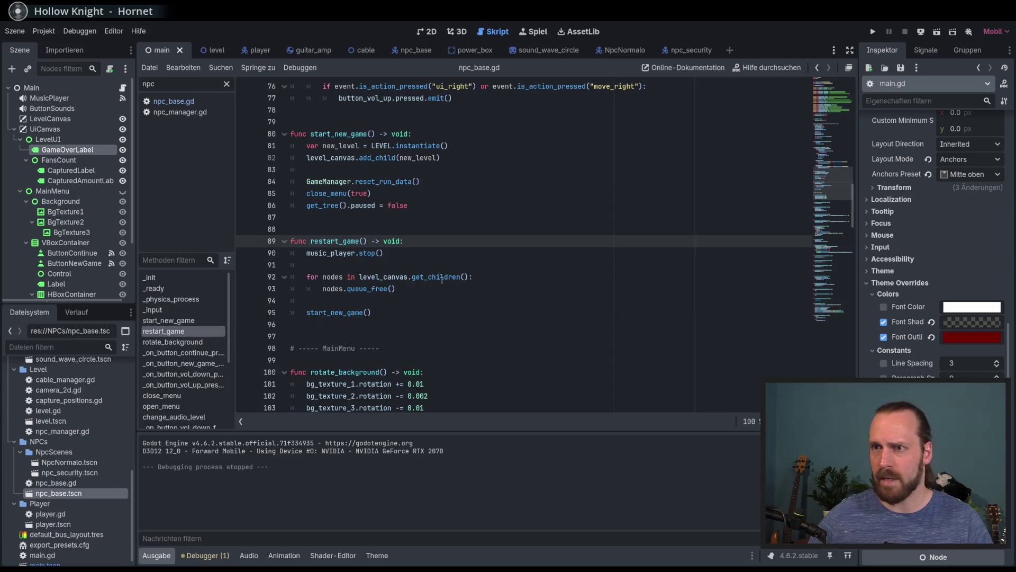
- Filter the methods list for reset, then search all project scripts for reset_
mouse_move(384, 284)
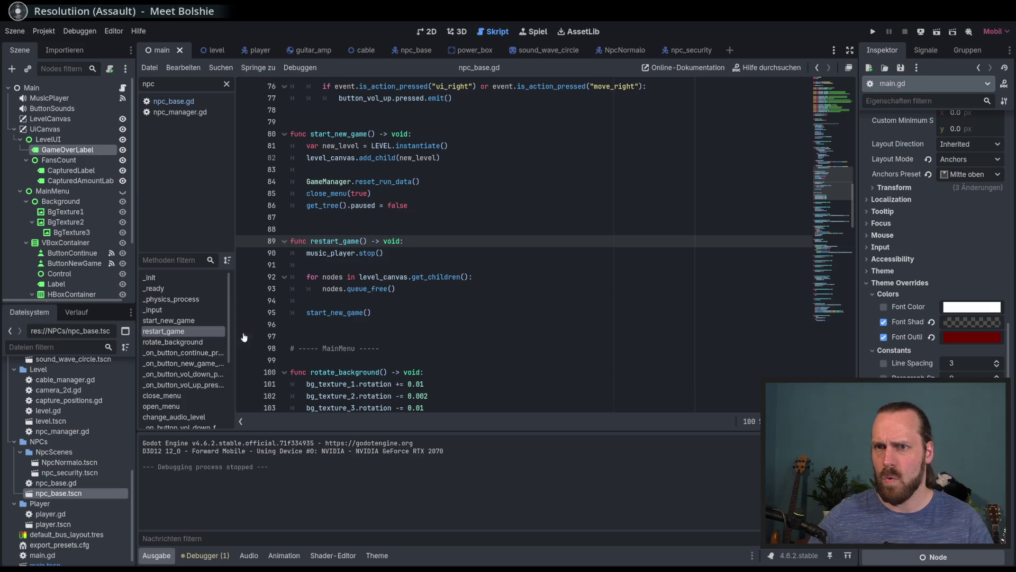
scroll(199, 339, down, 3)
scroll(199, 340, down, 6)
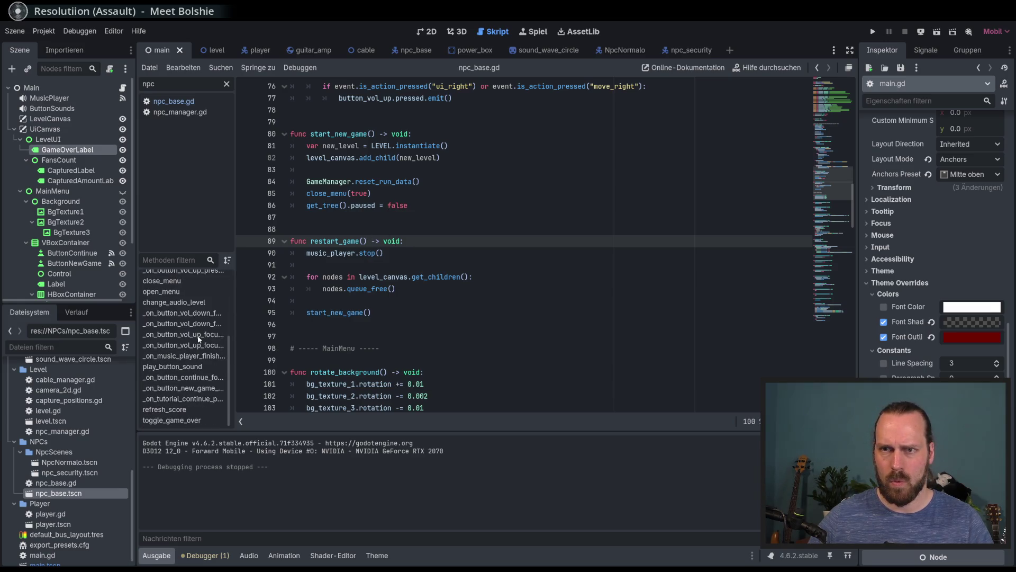
scroll(200, 339, up, 10)
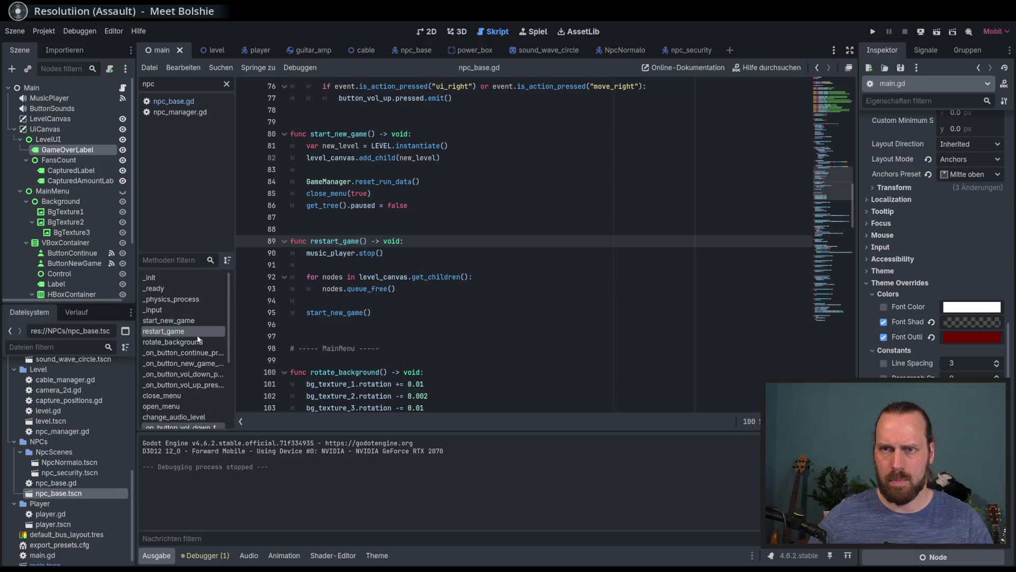
click(176, 260)
text(reset)
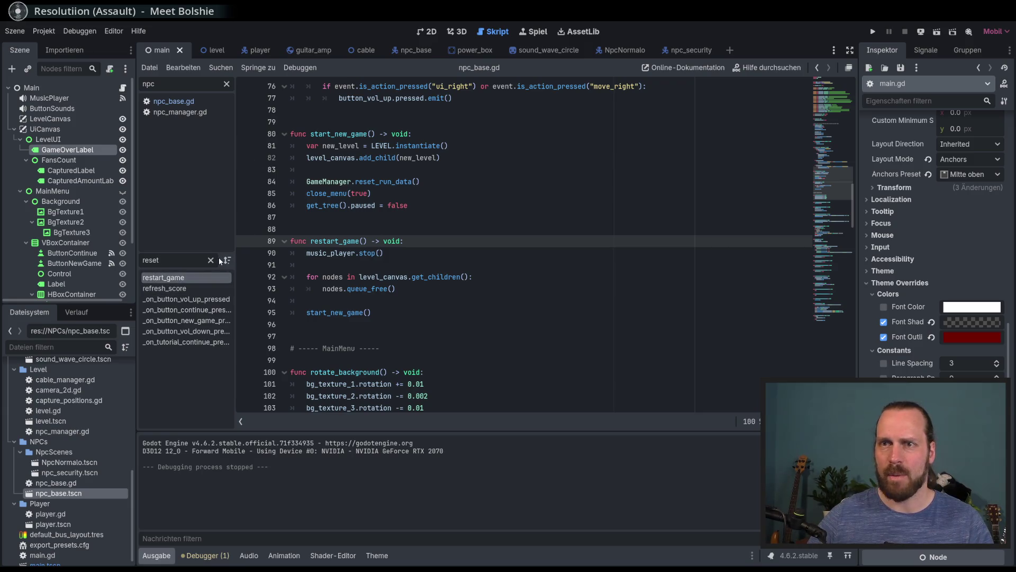
click(428, 260)
key(ctrl+shift+f)
text(reset_)
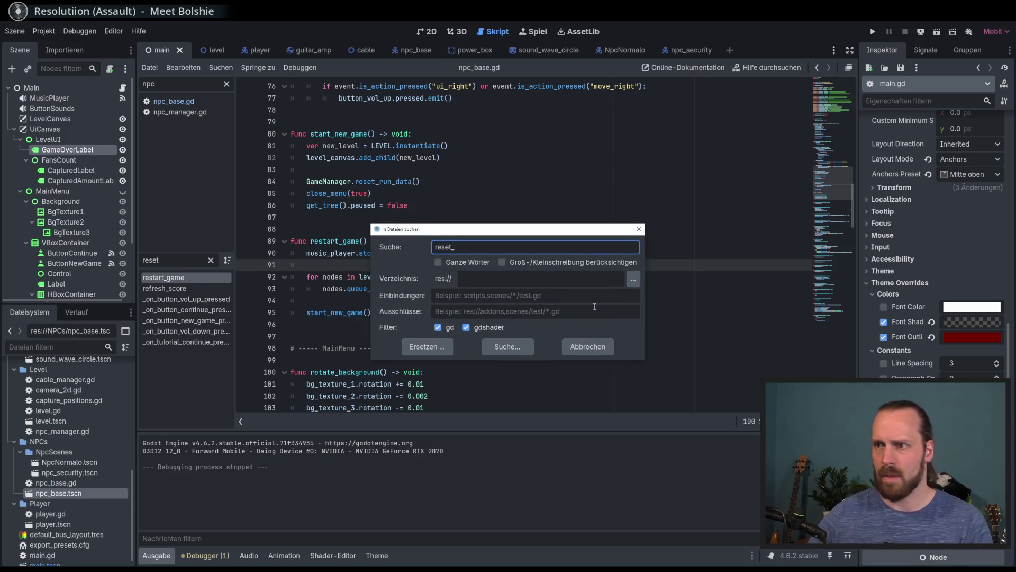
click(507, 347)
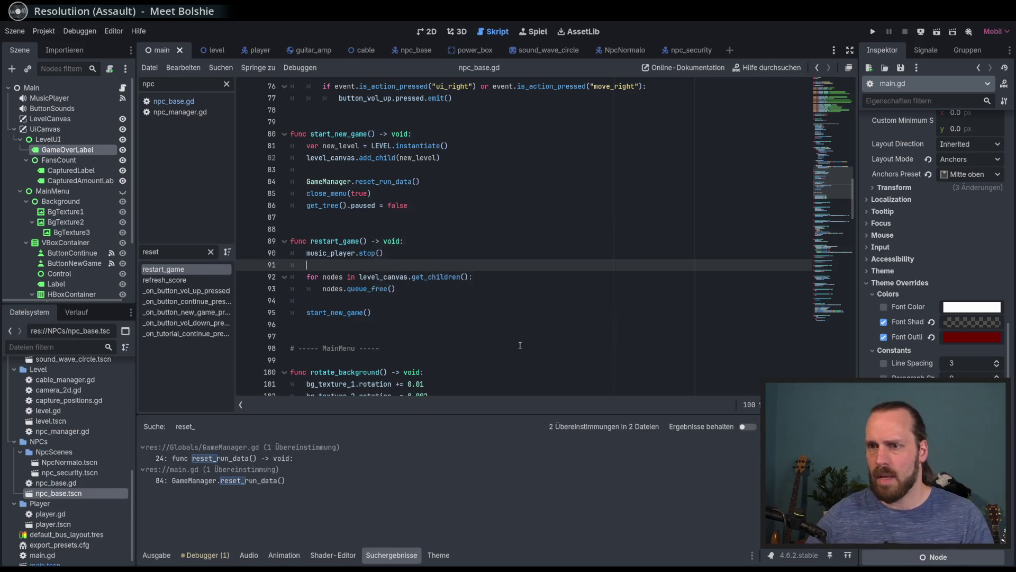
- Open reset_run_data in GameManager.gd and paste the toggle_game_over(true) call after game_over = false
click(249, 460)
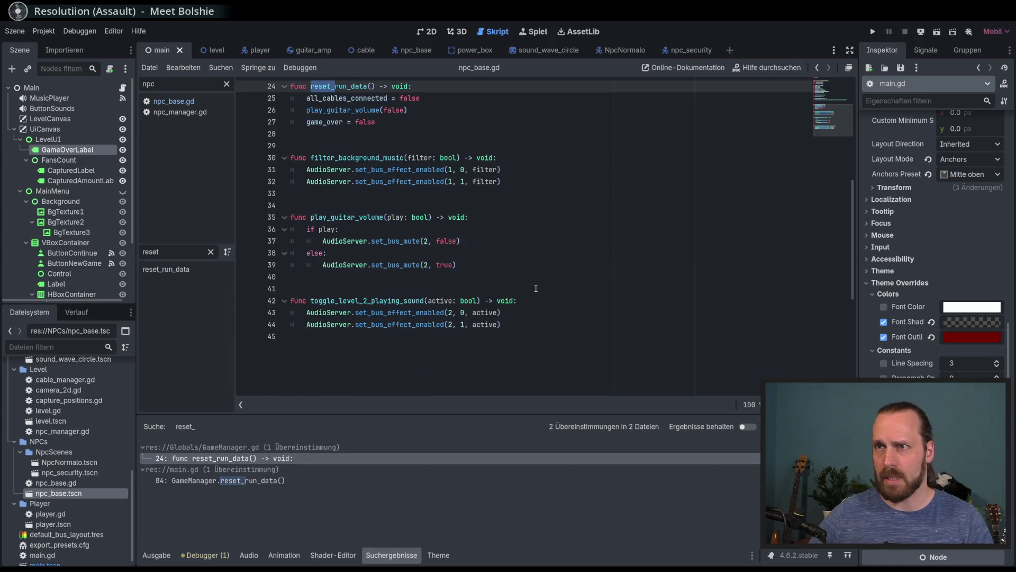
scroll(537, 288, up, 7)
scroll(534, 285, down, 2)
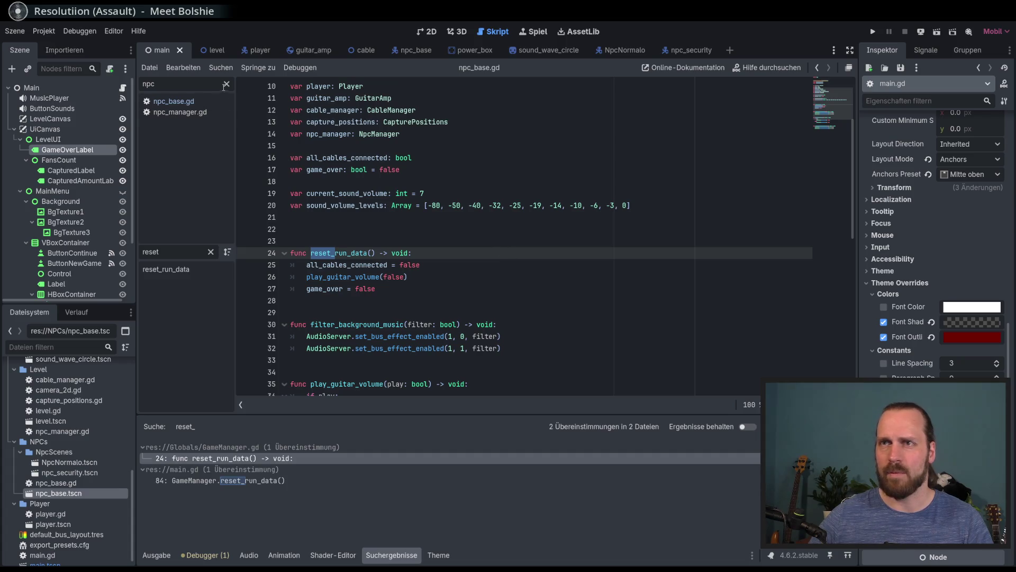
scroll(392, 246, down, 1)
scroll(392, 246, up, 3)
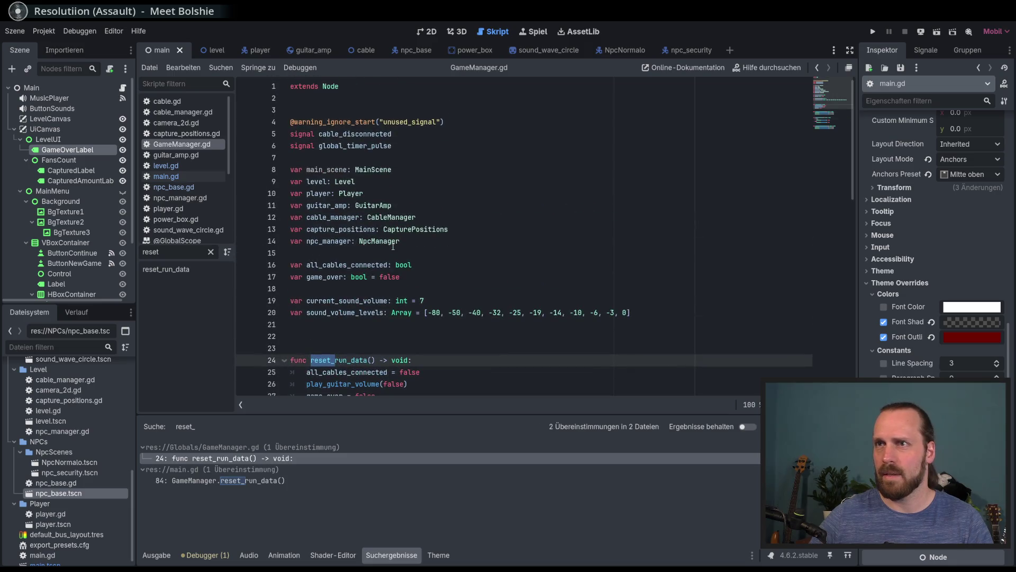
scroll(372, 157, down, 8)
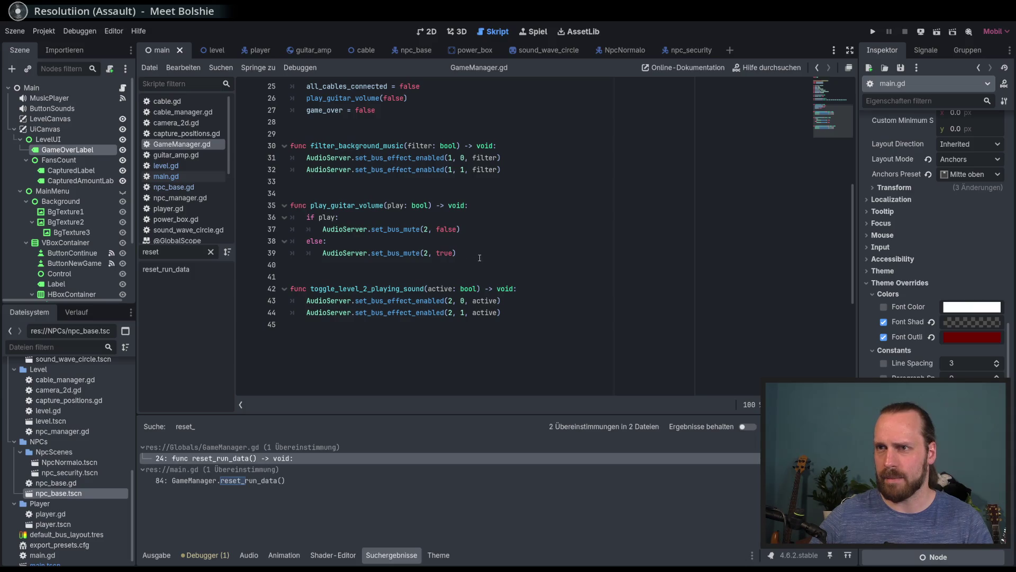
scroll(529, 296, up, 3)
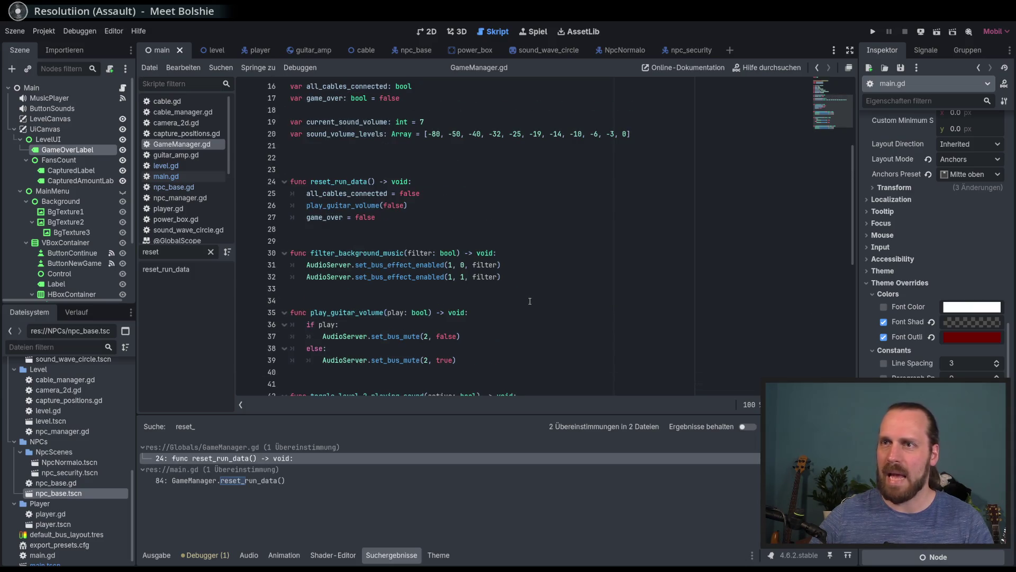
click(392, 218)
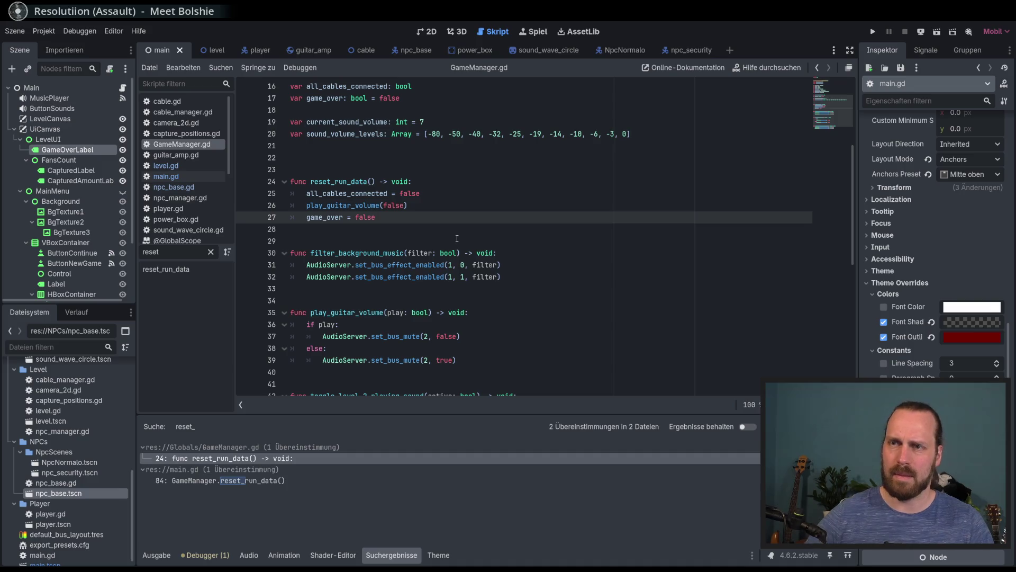
key(Return)
key(ctrl+v)
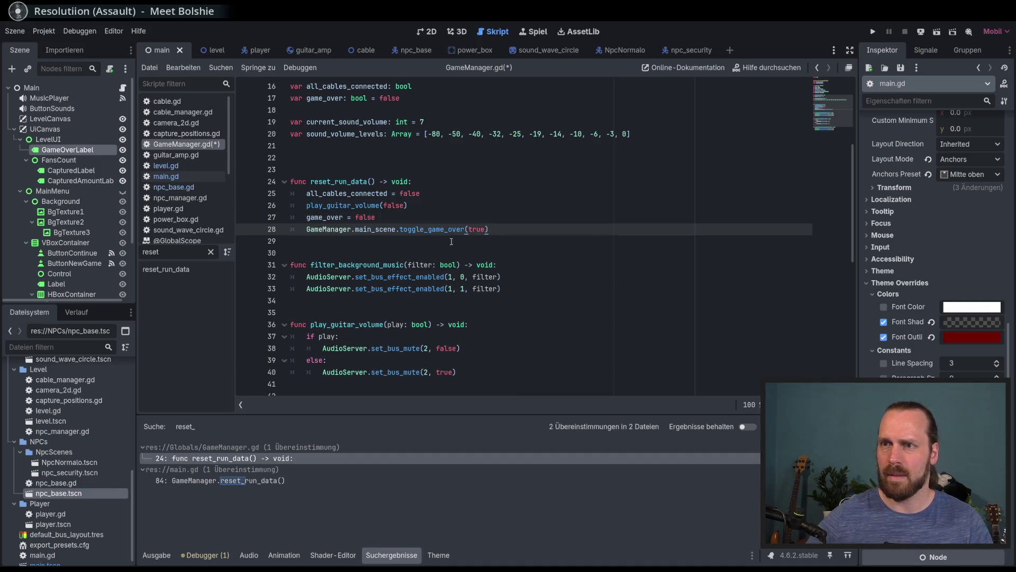
- Edit it to main_scene.toggle_game_over(false), save, and start a new game with F5
scroll(453, 244, down, 3)
scroll(445, 251, up, 4)
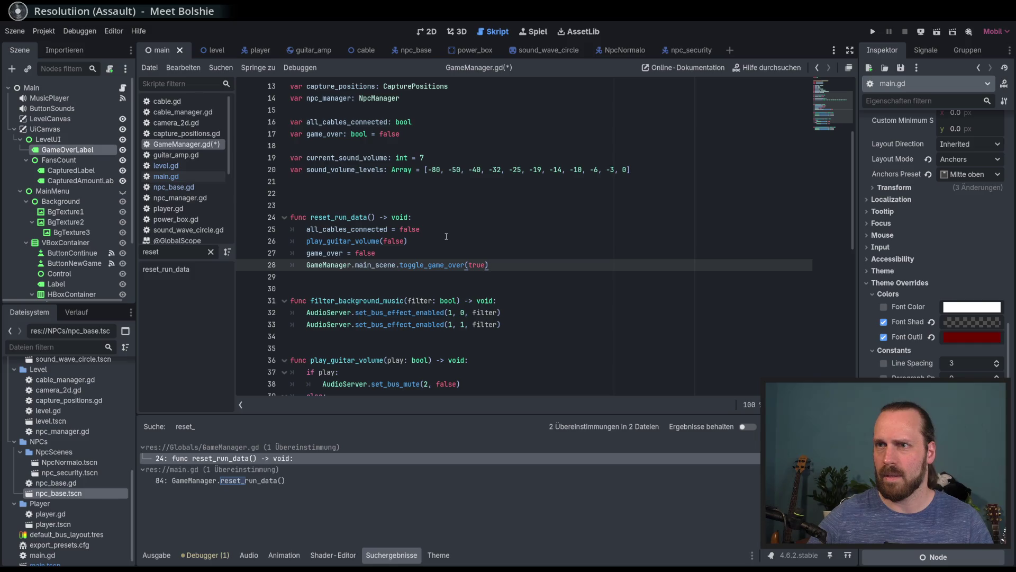
scroll(447, 236, up, 3)
scroll(366, 274, down, 3)
drag(355, 265, 306, 265)
key(BackSpace)
click(498, 263)
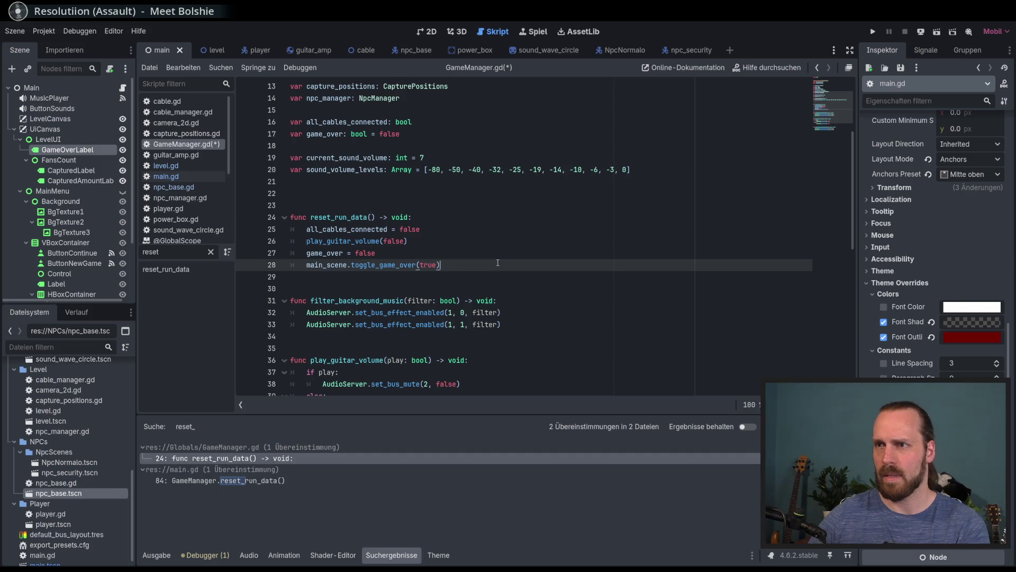
double_click(429, 264)
text(false)
key(ctrl+s)
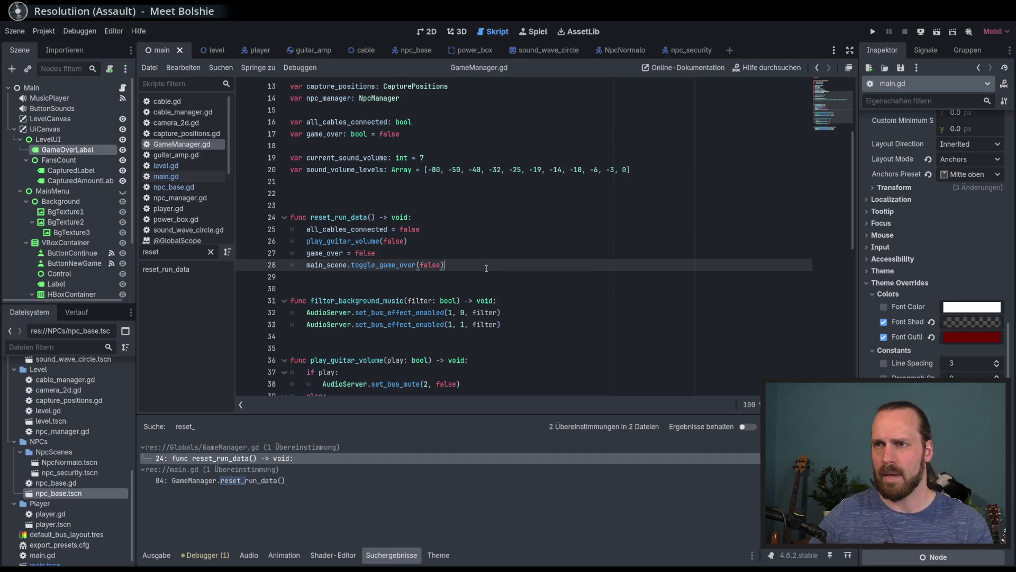
key(F5)
key(Return)
key(Return)
- Play the guitarist until Game Over, then choose New Game
key(Left)
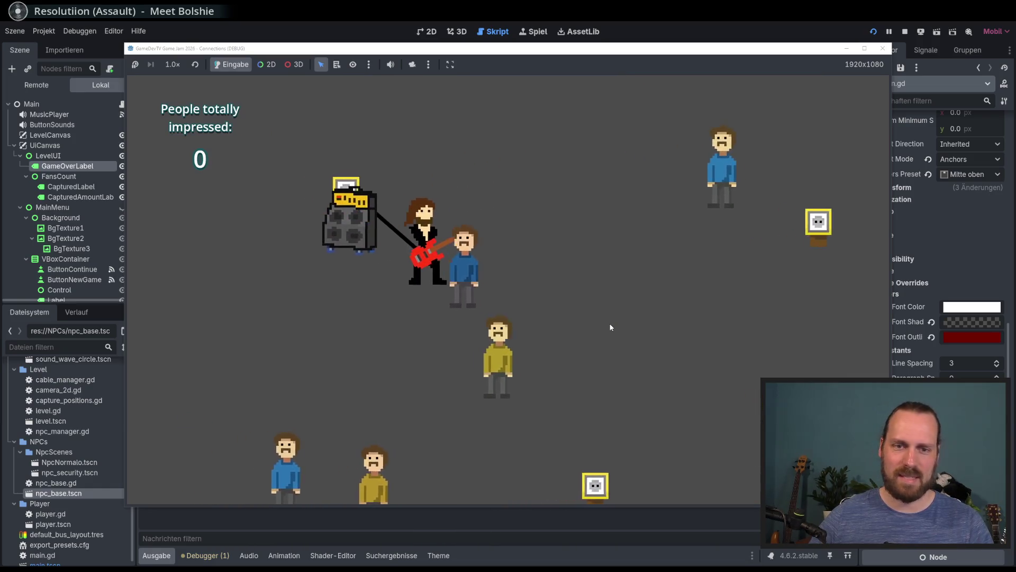
key(space)
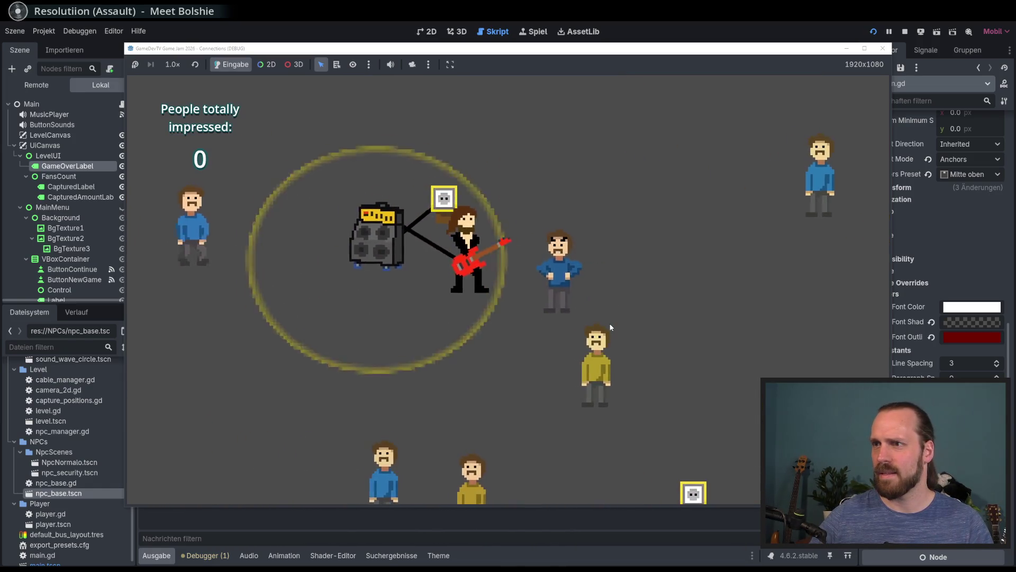
key(Down)
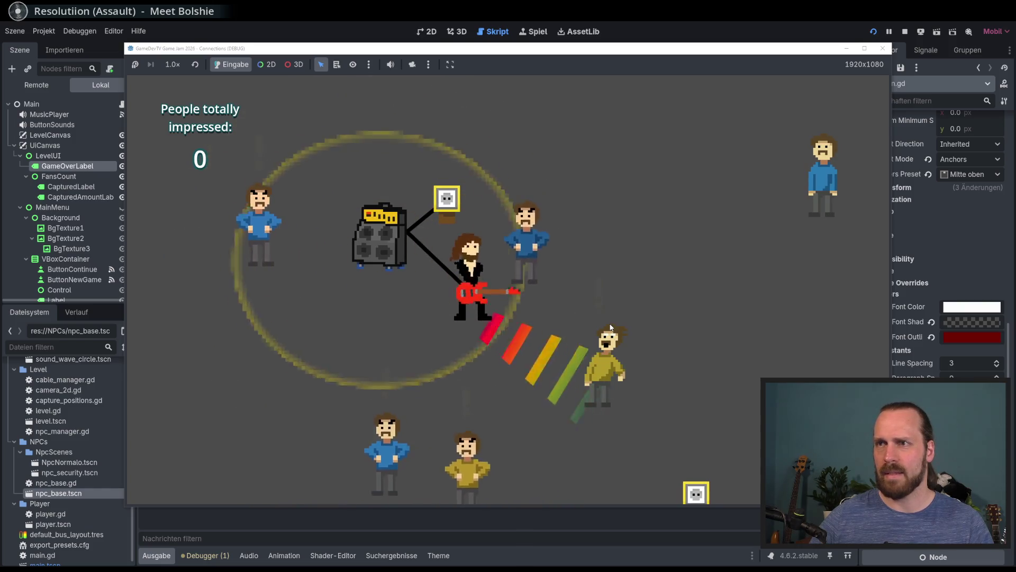
key(a)
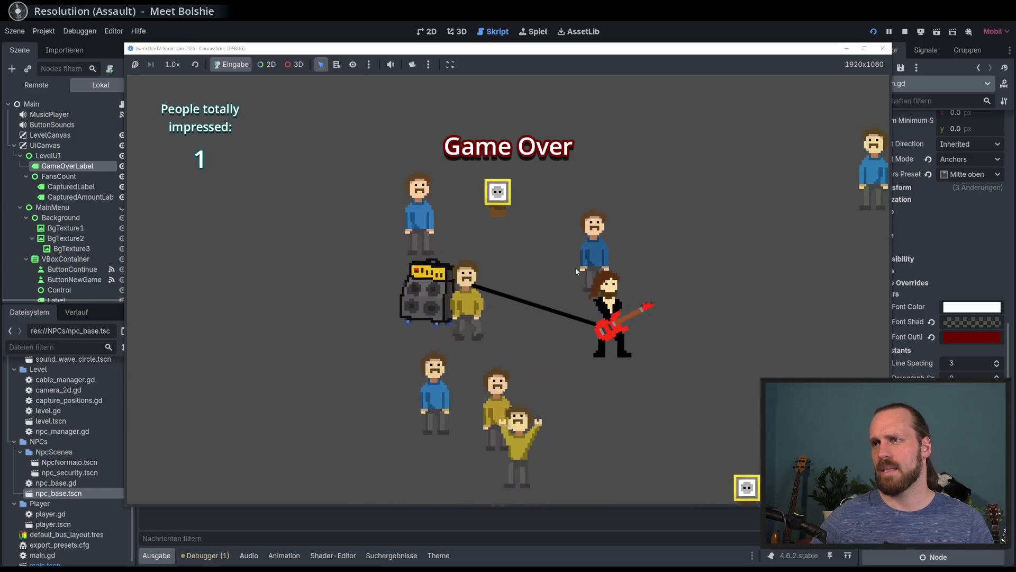
key(Down)
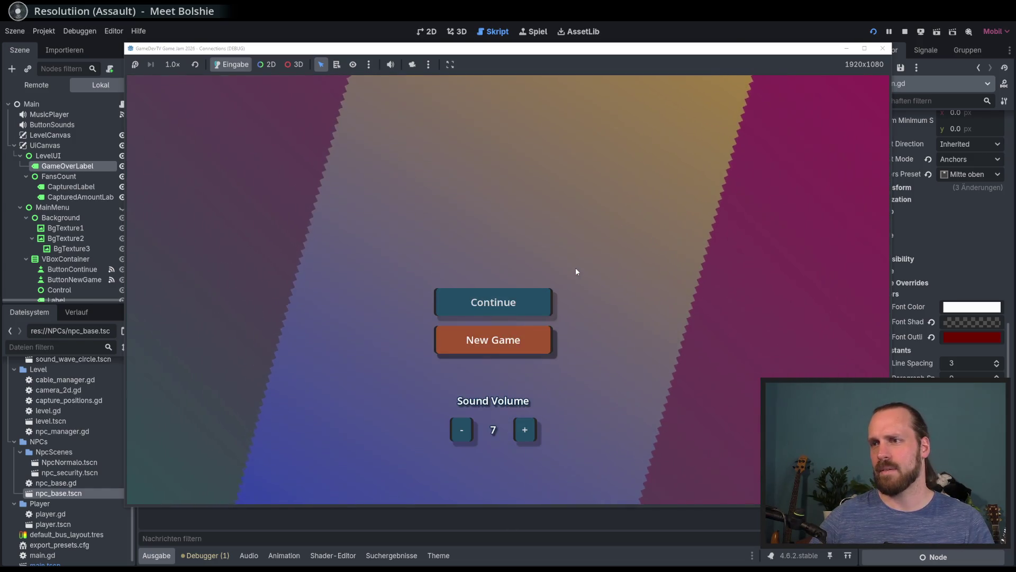
key(Return)
key(Return)
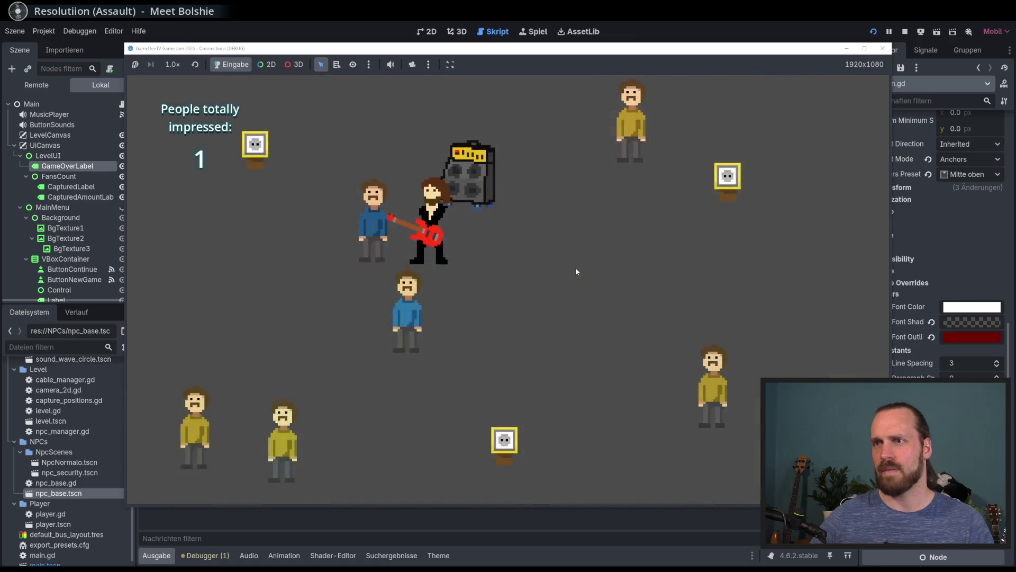
- Walk around in the fresh run with no Game Over label, then stop the game with F8
key(Up)
key(Left)
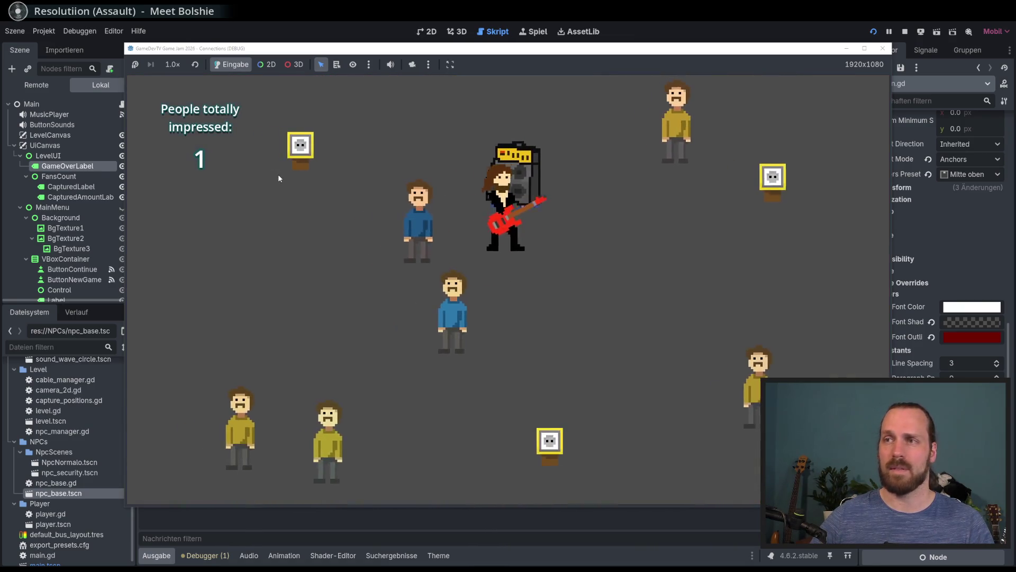
key(Right)
key(Down)
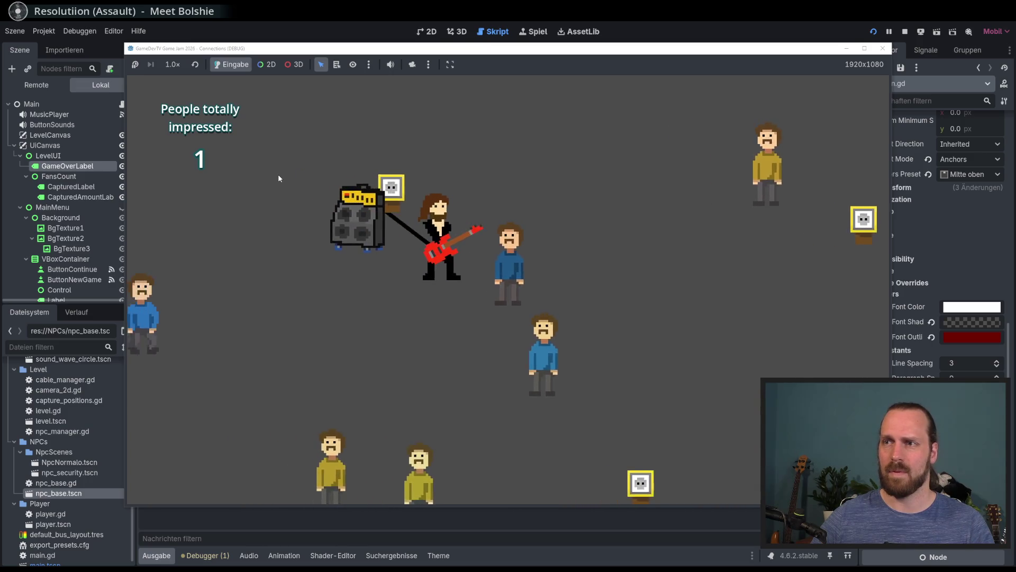
key(Right)
key(Down)
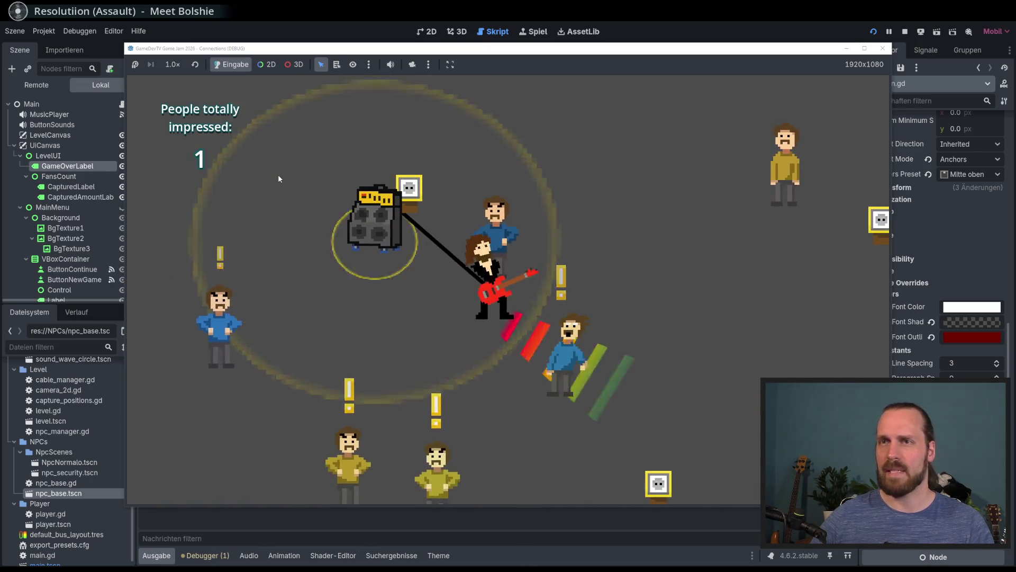
key(F8)
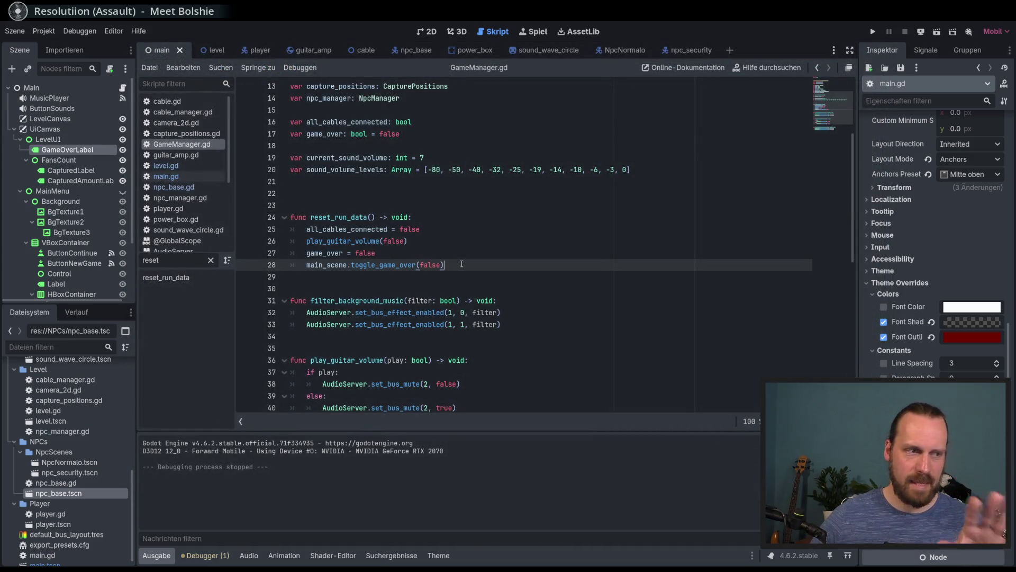
- Replace pass in level.gd's _ready with GameManager.main_scene.refresh_score() and rerun the game
click(182, 161)
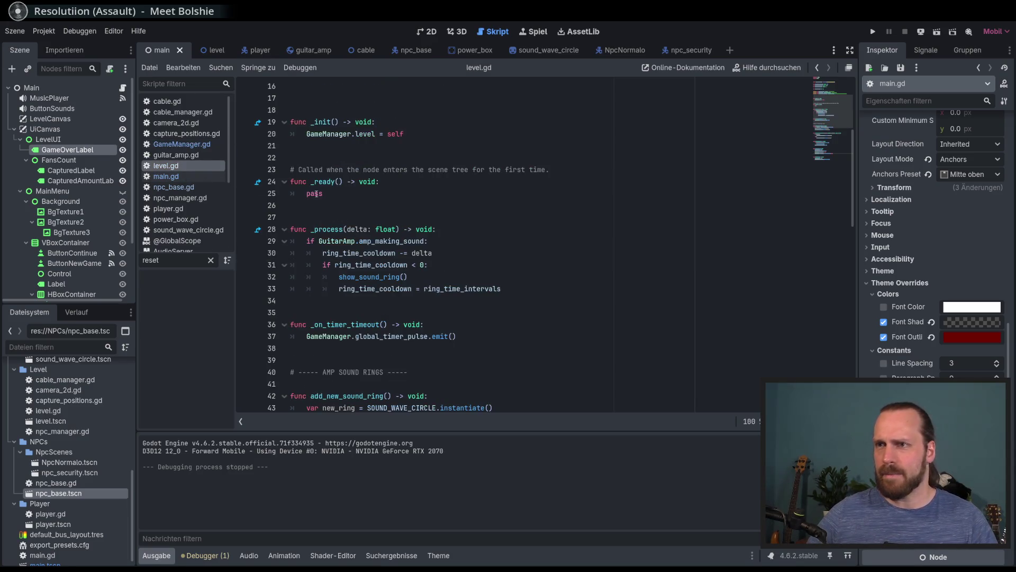
click(824, 166)
drag(824, 166, 823, 150)
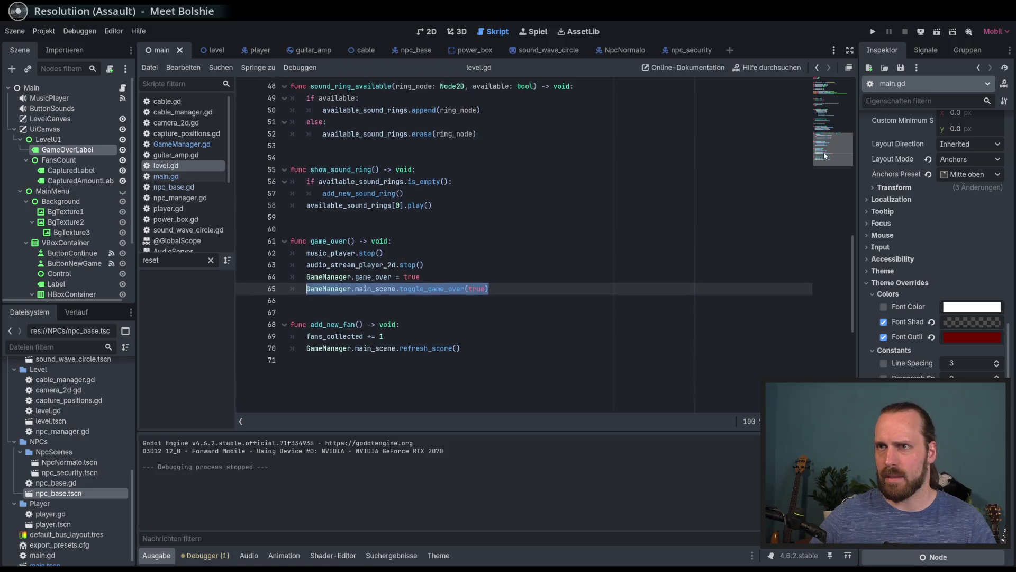
double_click(329, 332)
click(415, 366)
double_click(426, 356)
click(442, 365)
click(432, 356)
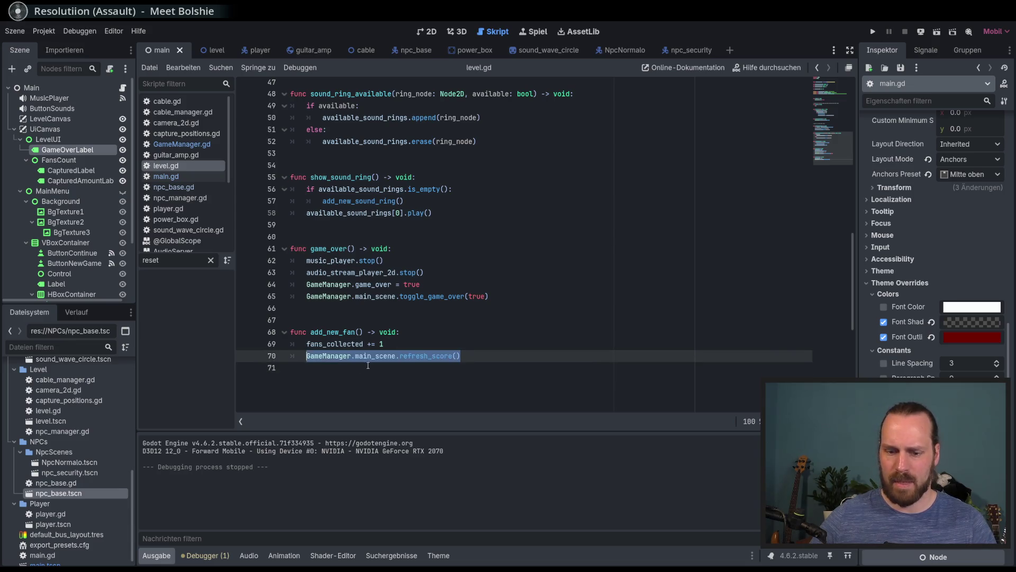
scroll(654, 168, up, 10)
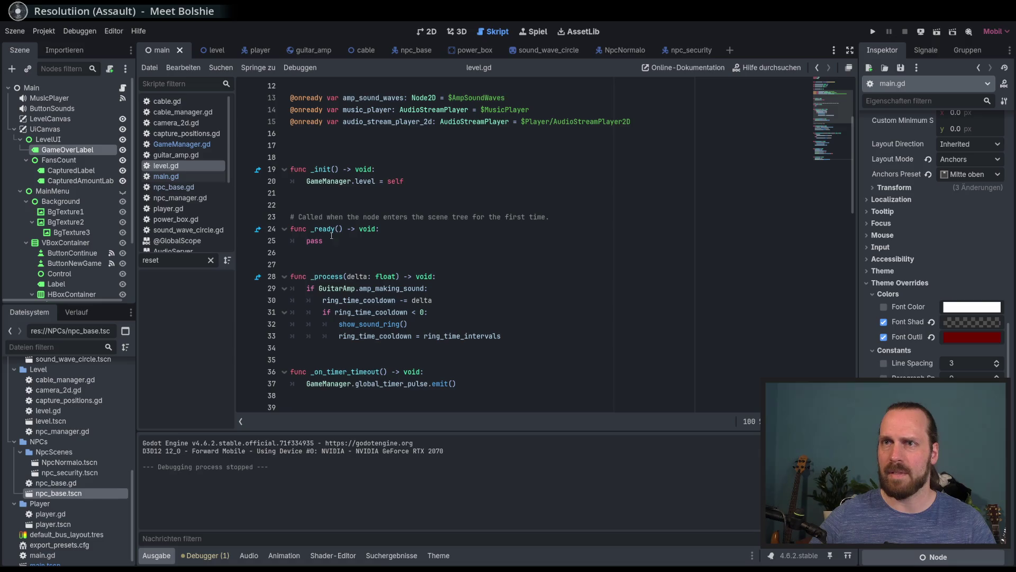
scroll(355, 200, up, 2)
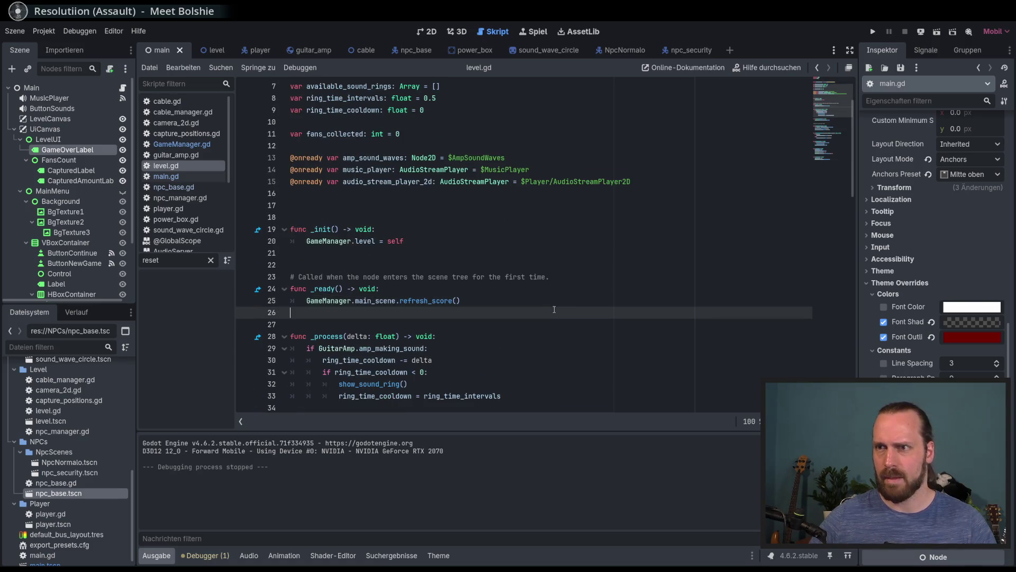
key(F5)
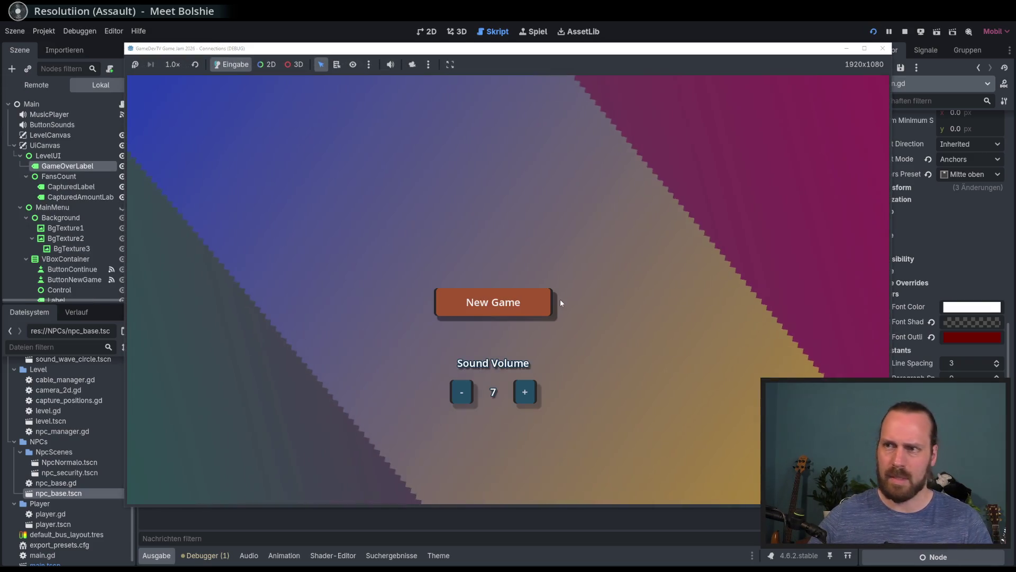
- Start a new game and walk the guitarist up-left, then down-right around the amp
click(525, 307)
key(w)
key(a)
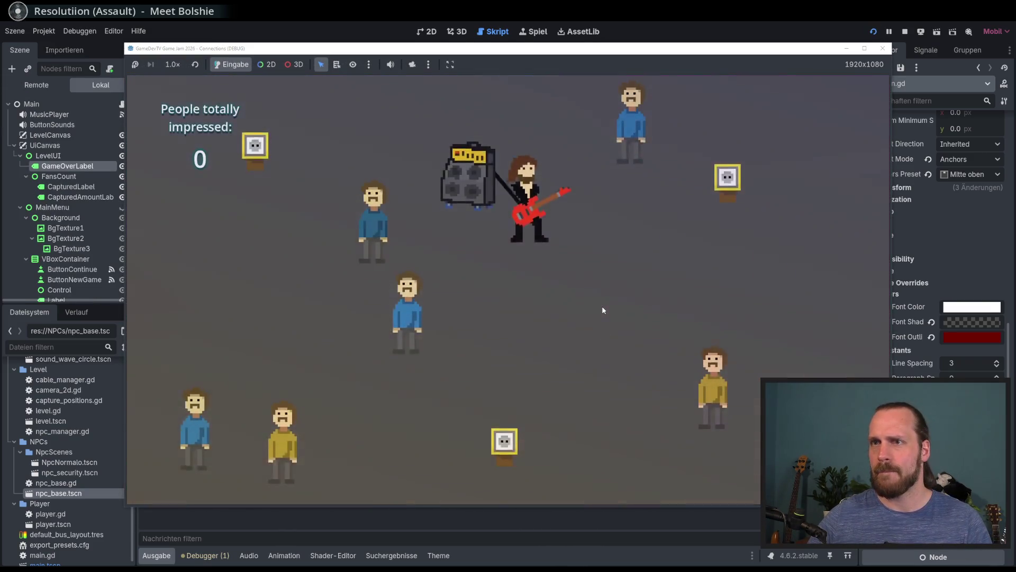
key(s)
key(d)
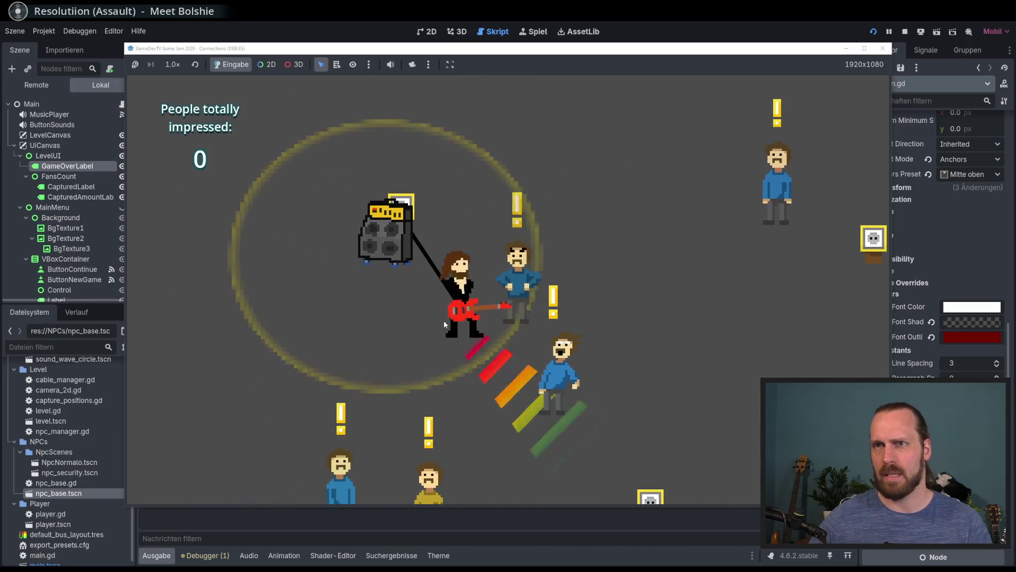
- Return to the main menu, start a fresh game, and walk the guitarist around with the amp
key(Escape)
click(444, 322)
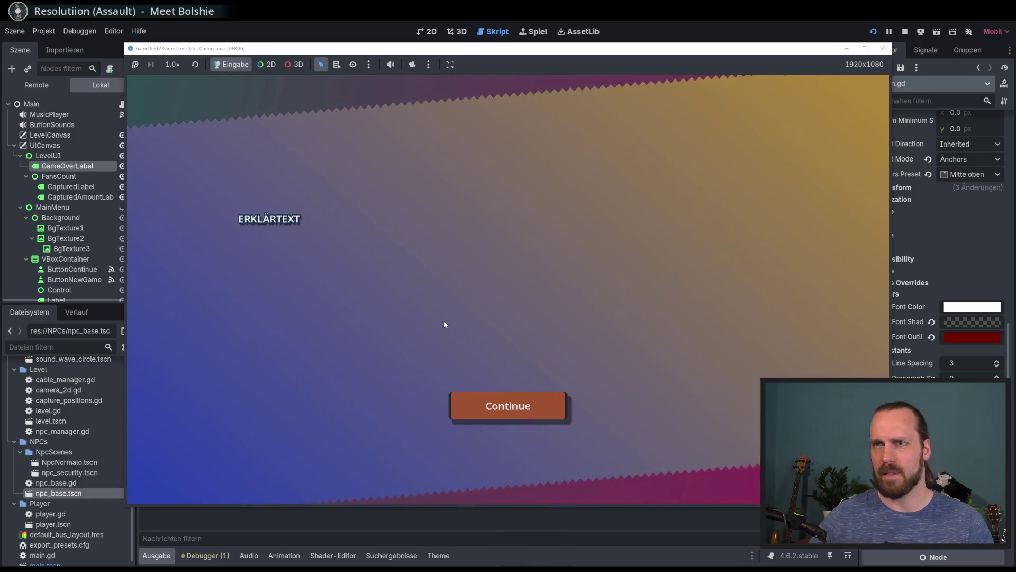
key(a)
key(w)
key(d)
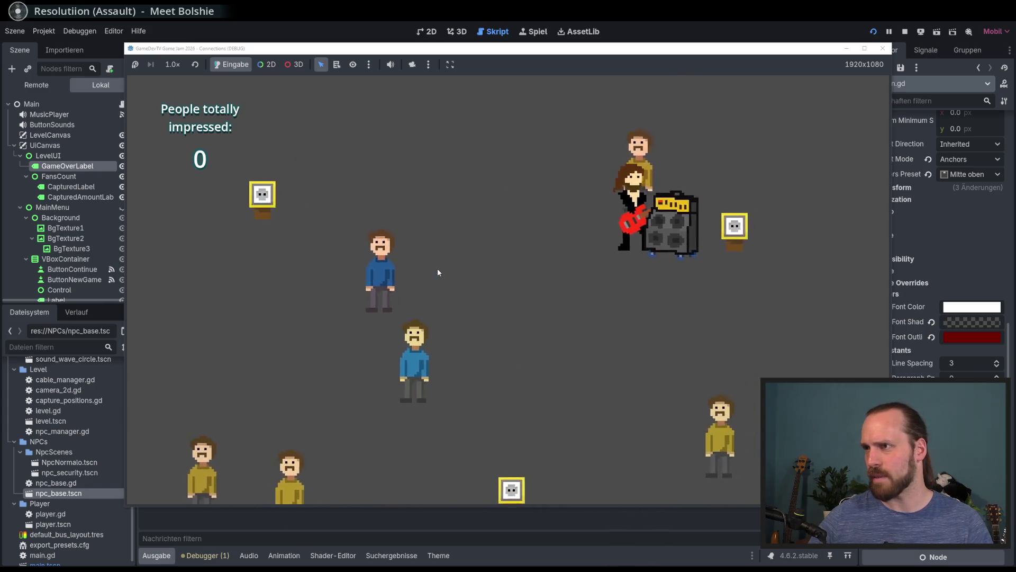
key(s)
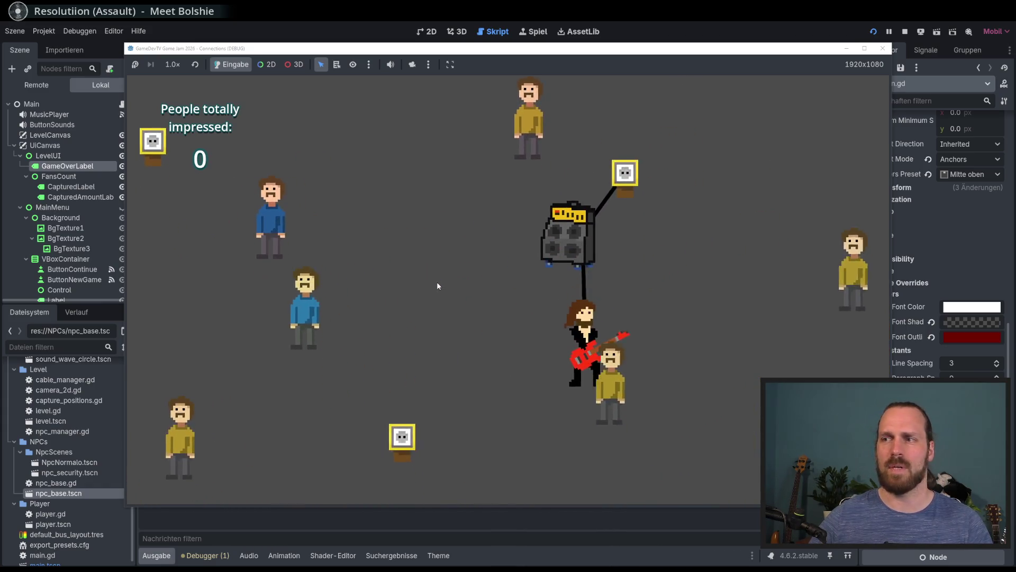
- Play toward the fans, then walk beside the amp and head for the NPCs
key(space)
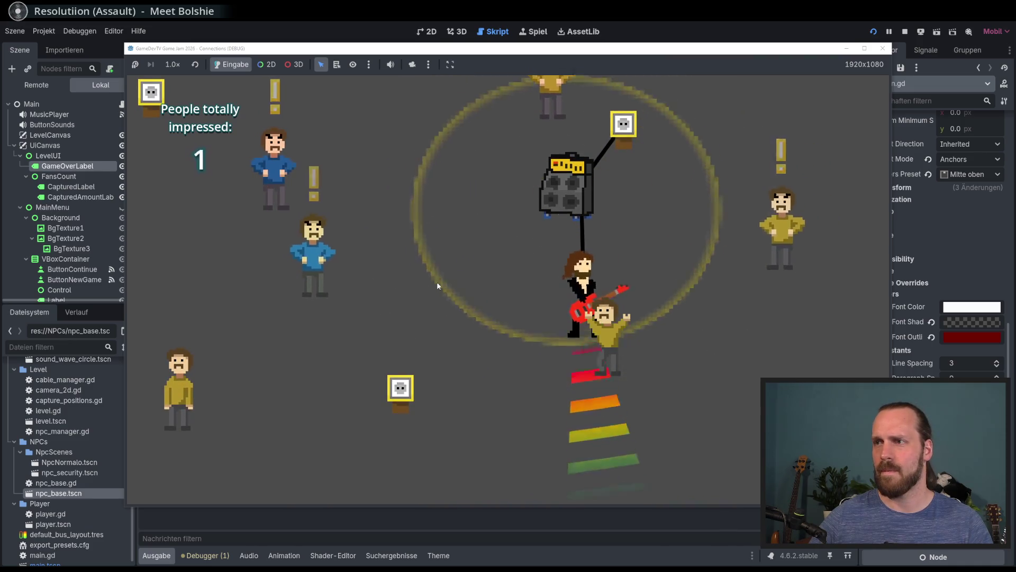
key(w)
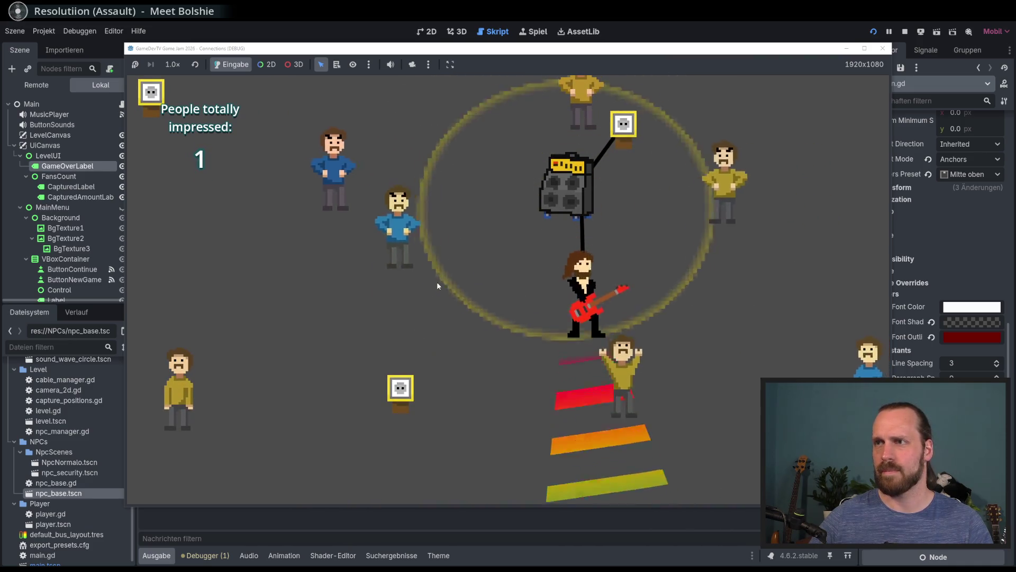
key(a)
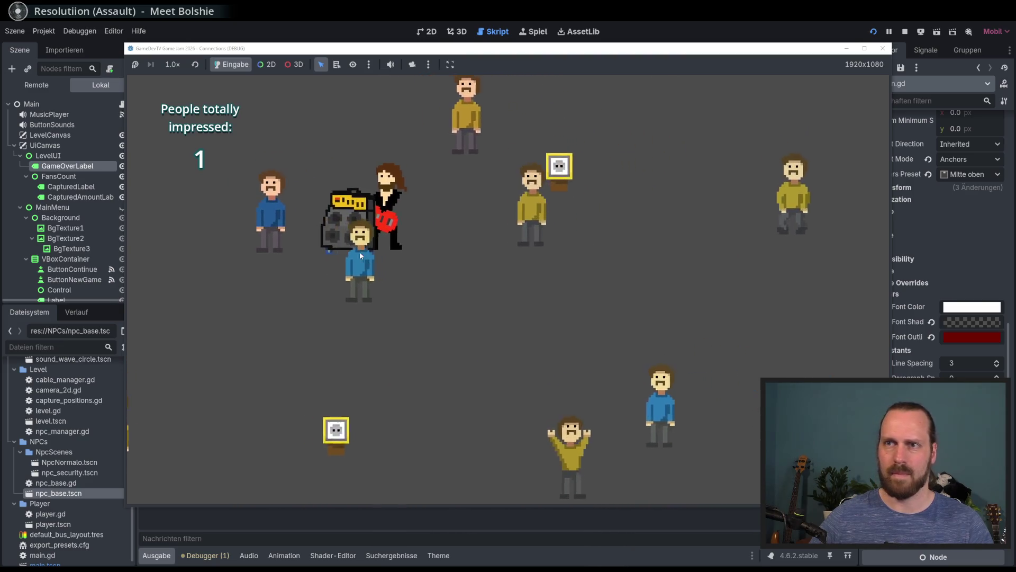
key(w)
key(s)
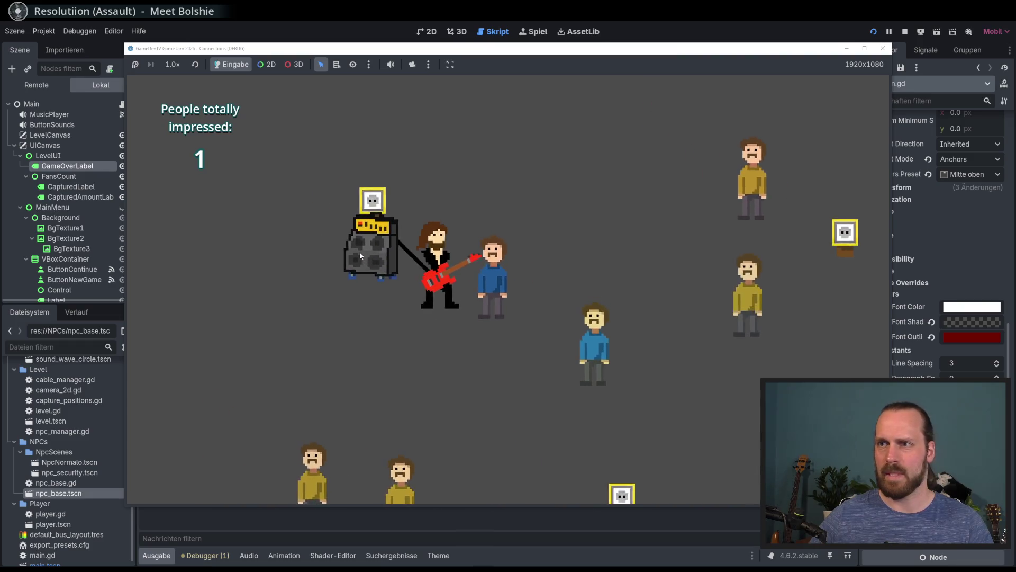
key(a)
key(s)
key(d)
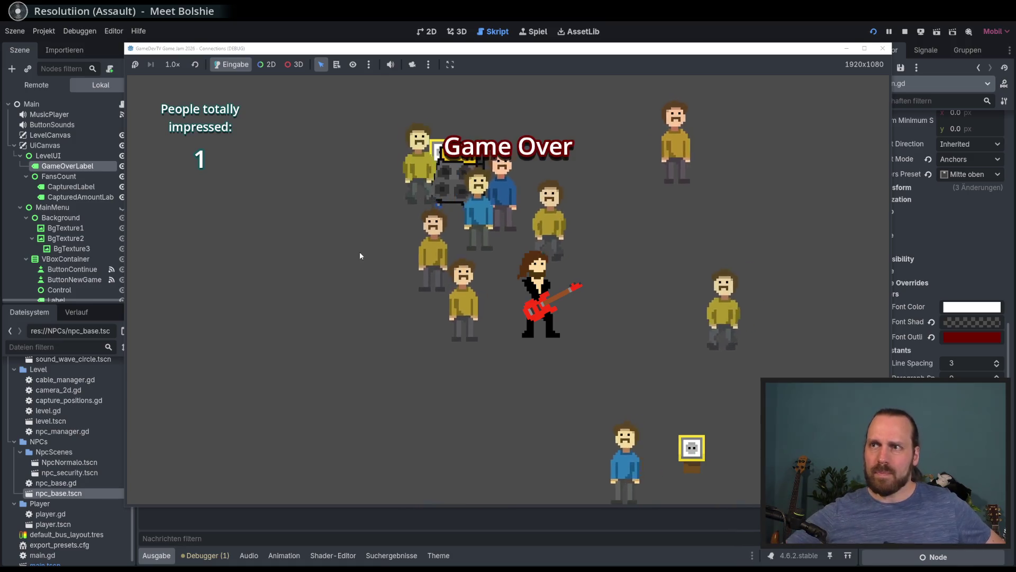
- After Game Over, continue past the explanation screen and start playing near the crowd
key(d)
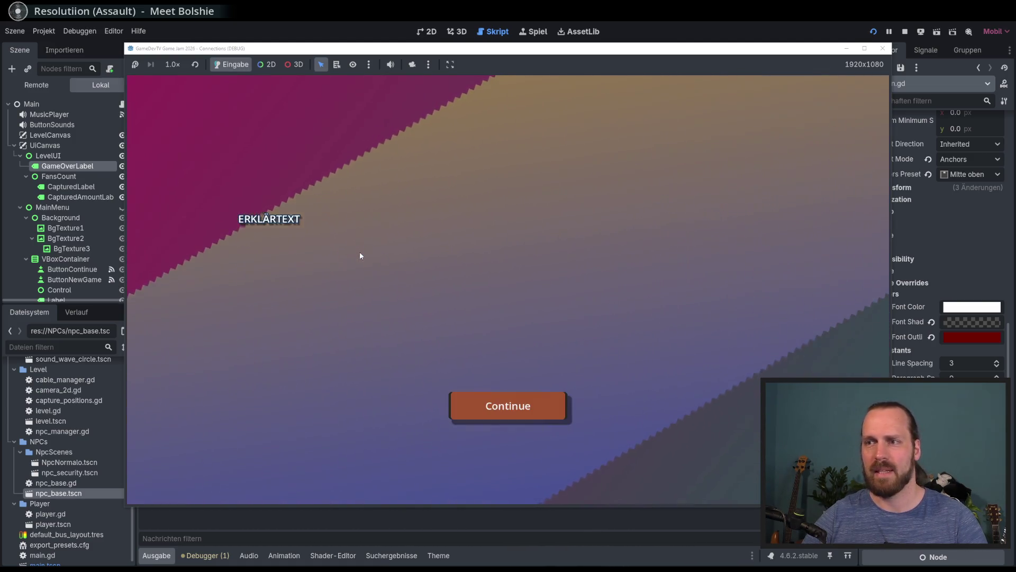
key(Return)
key(d)
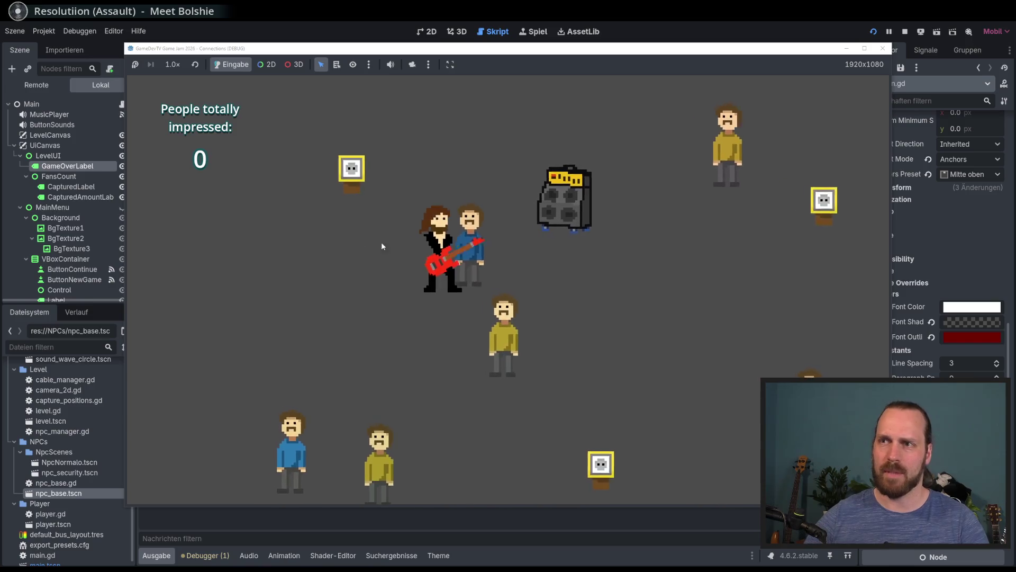
key(a)
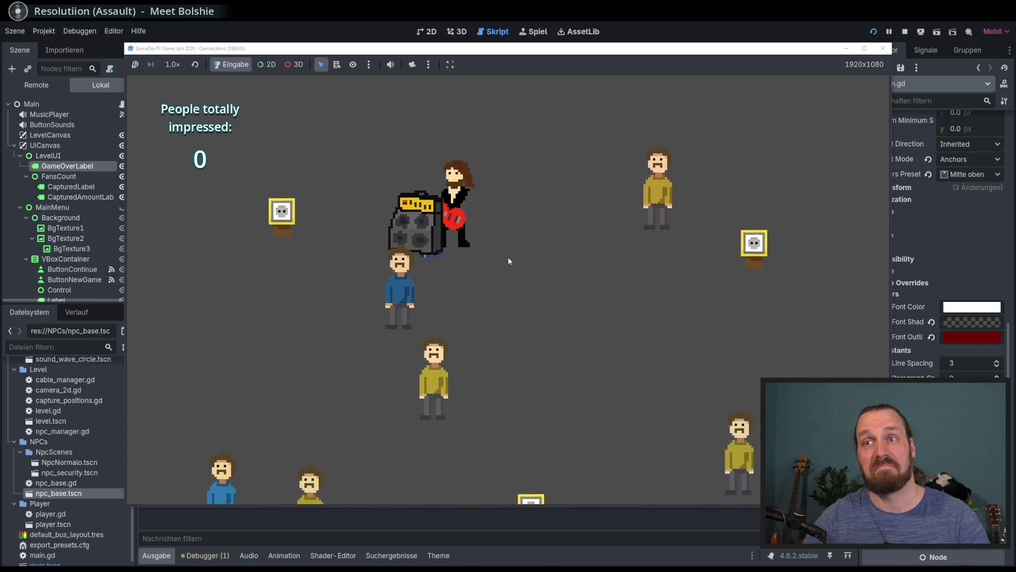
key(s)
key(space)
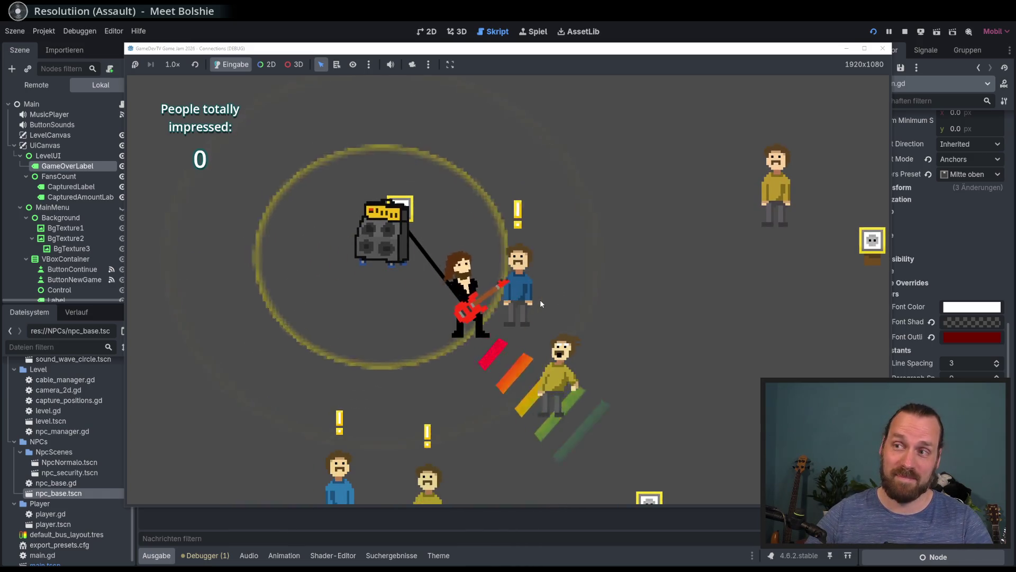
- Keep playing with the amp until 3 people are impressed, then stop the game with F8
key(w)
key(d)
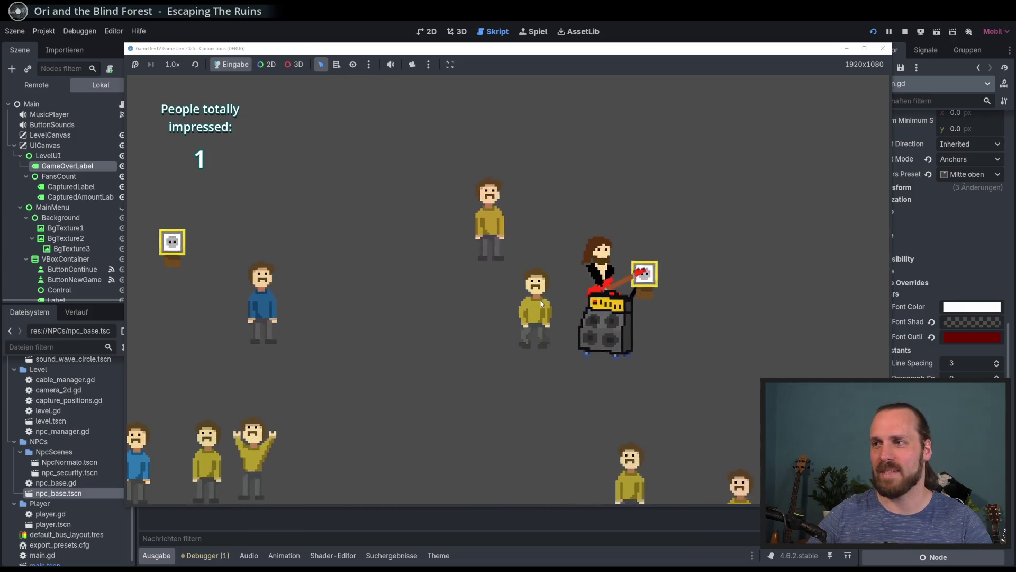
key(s)
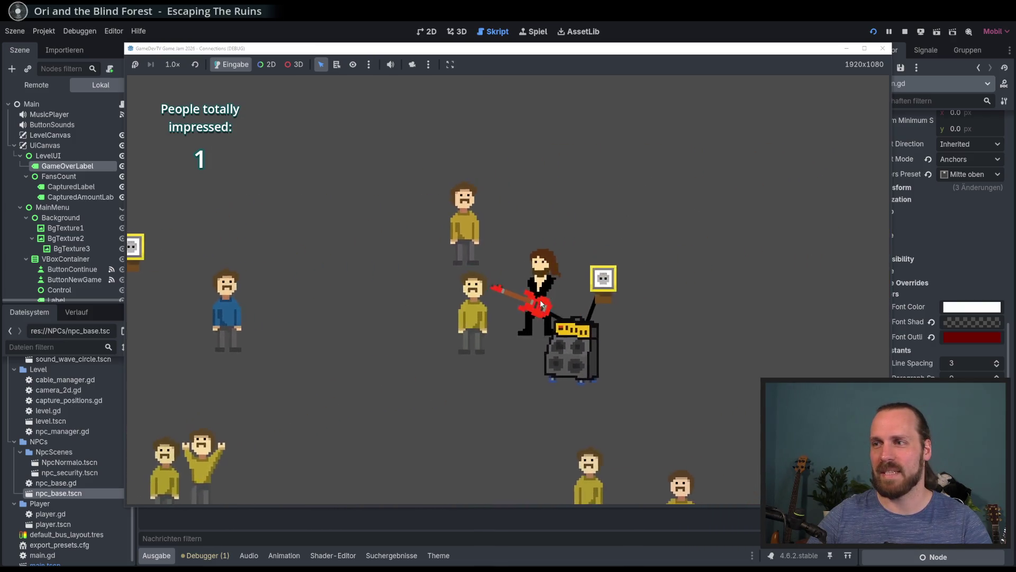
key(space)
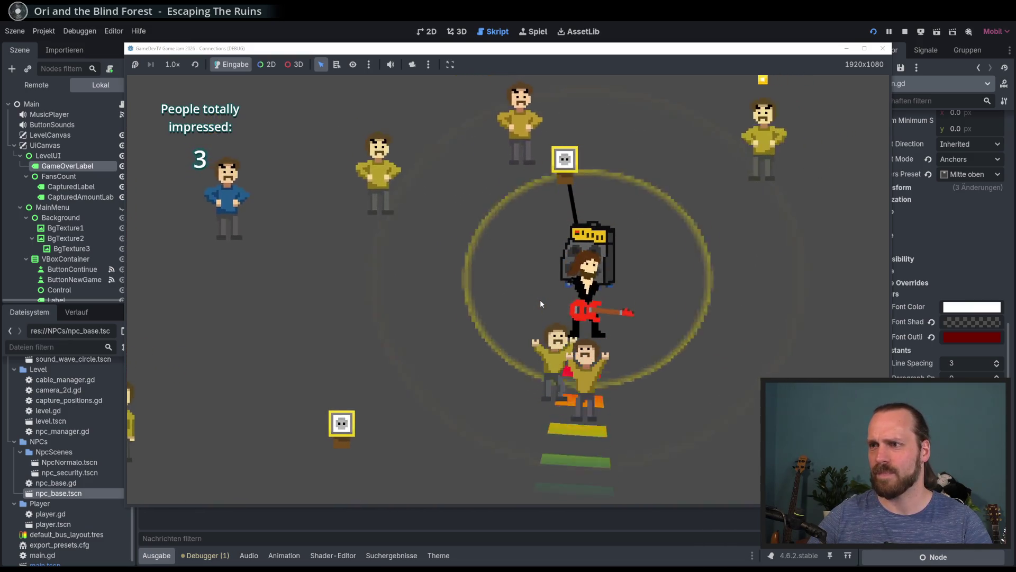
key(d)
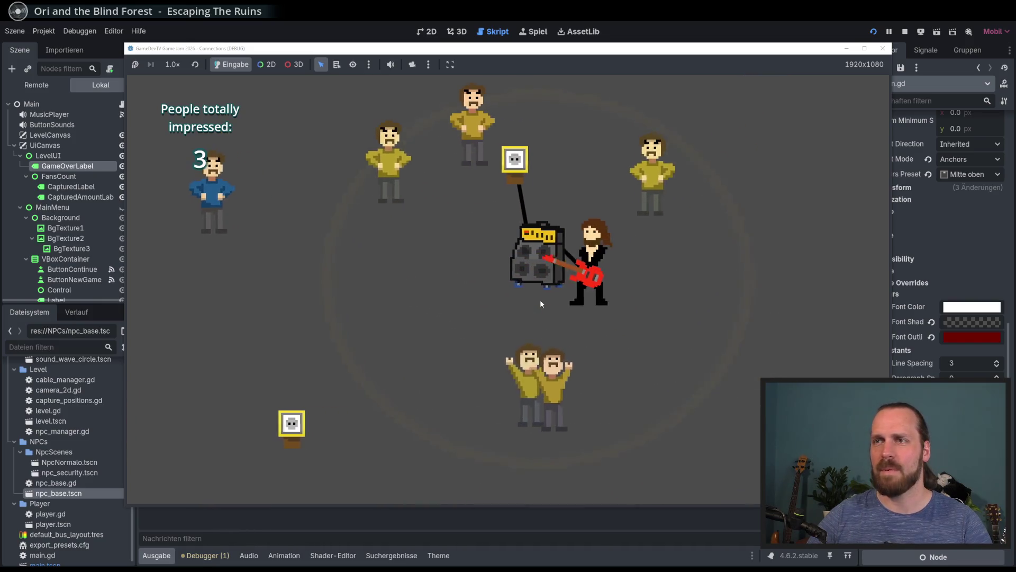
key(a)
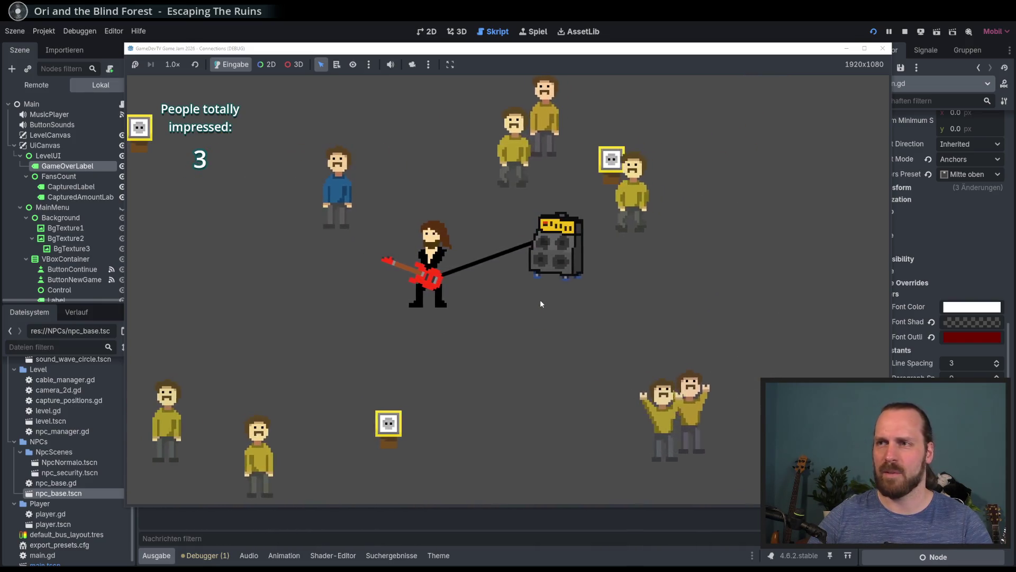
key(F8)
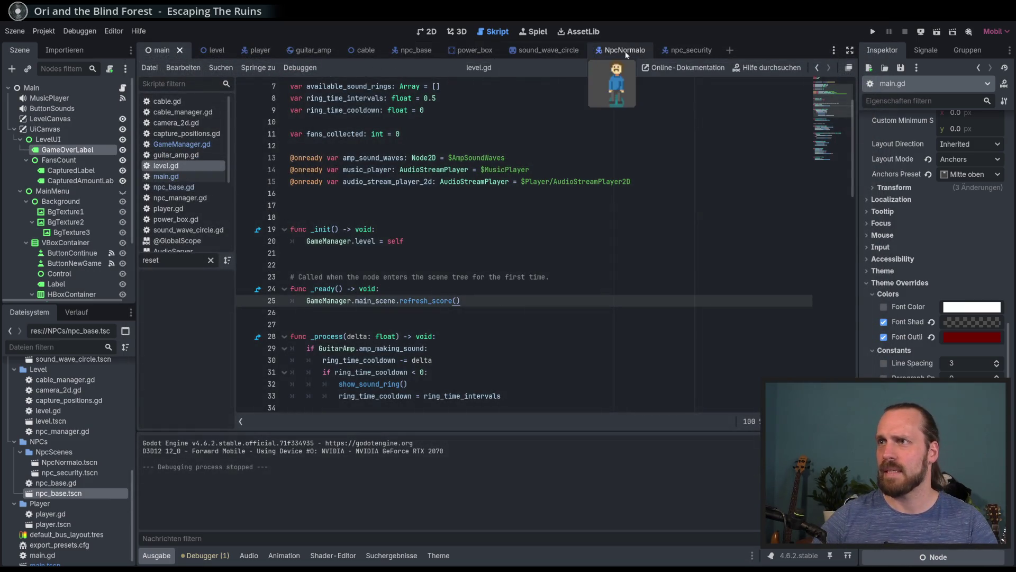
- In npc_security, change Moving Speed from 80.0 to 120.0 and run the game with F5
click(689, 55)
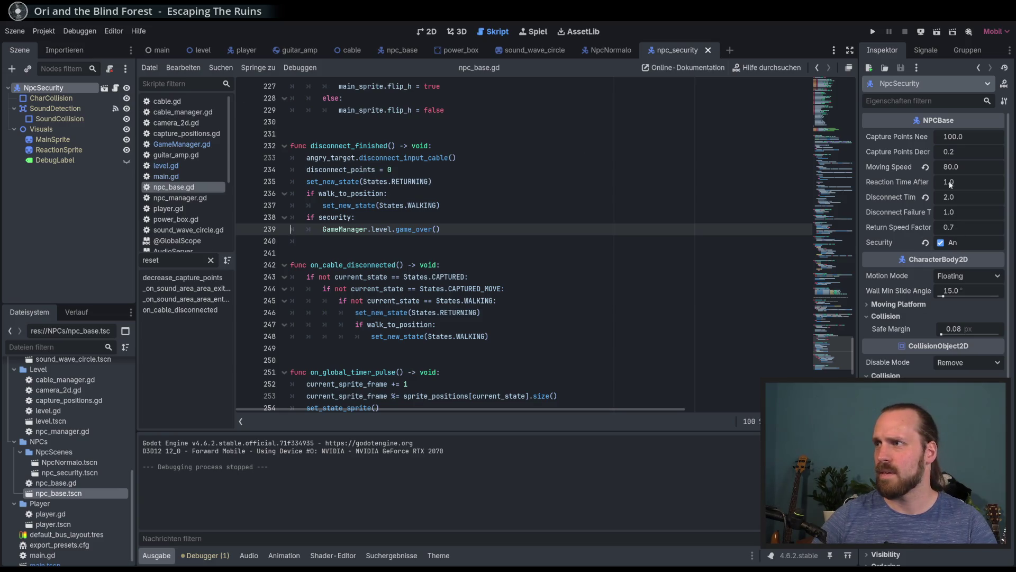
click(966, 165)
text(120)
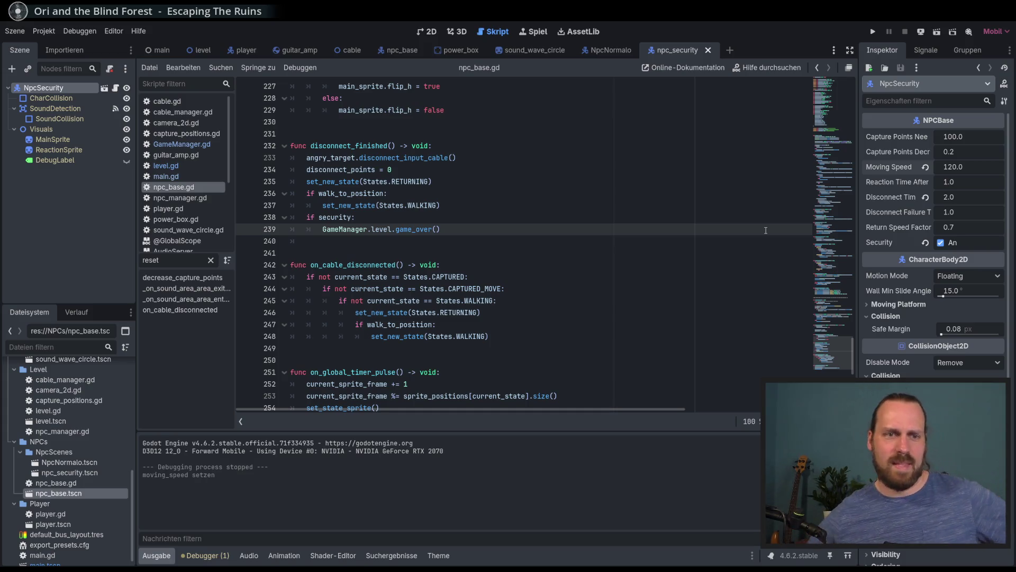
click(639, 233)
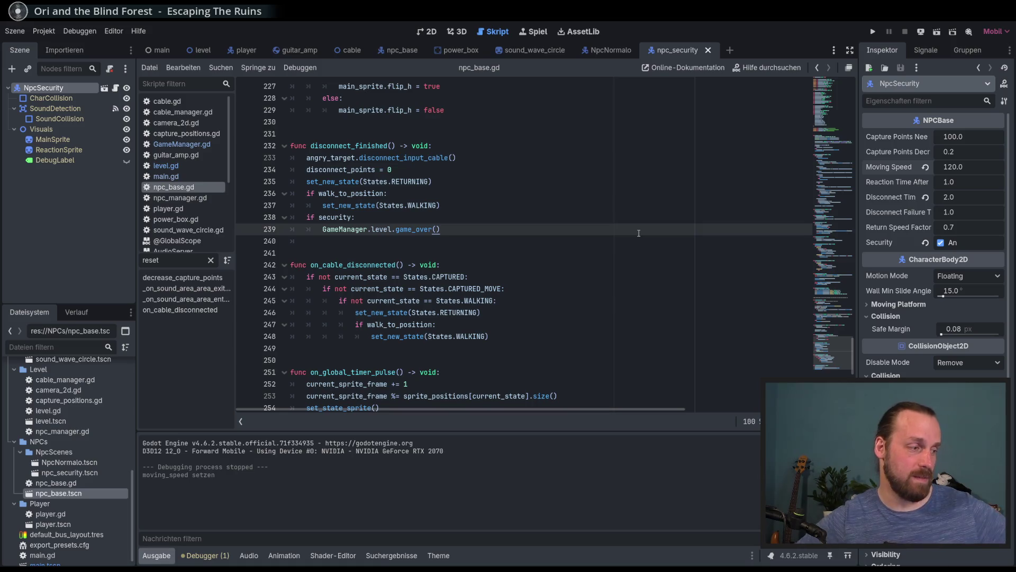
key(F5)
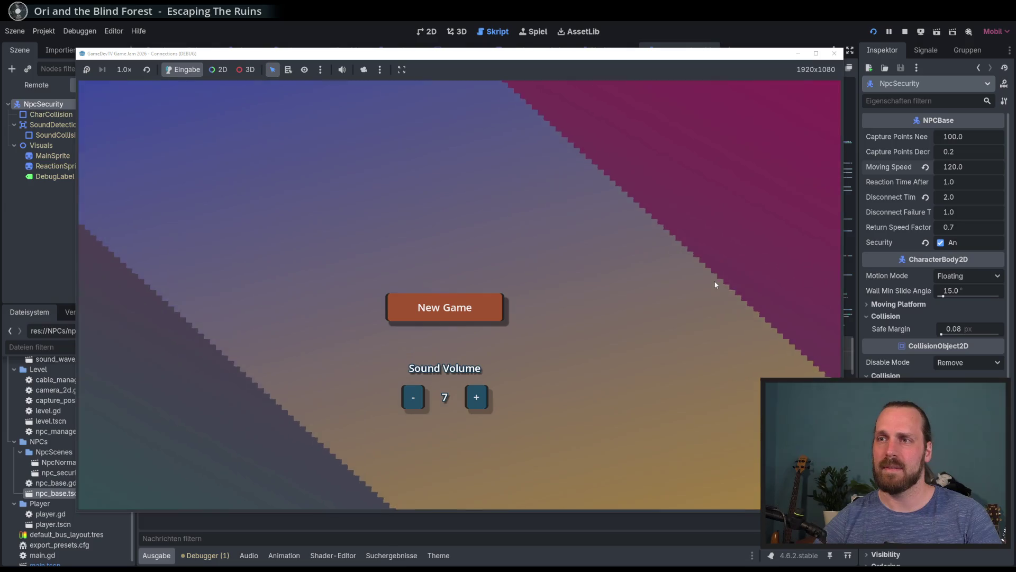
- Choose New Game from the main menu and shift the game window aside to uncover the editor
key(Down)
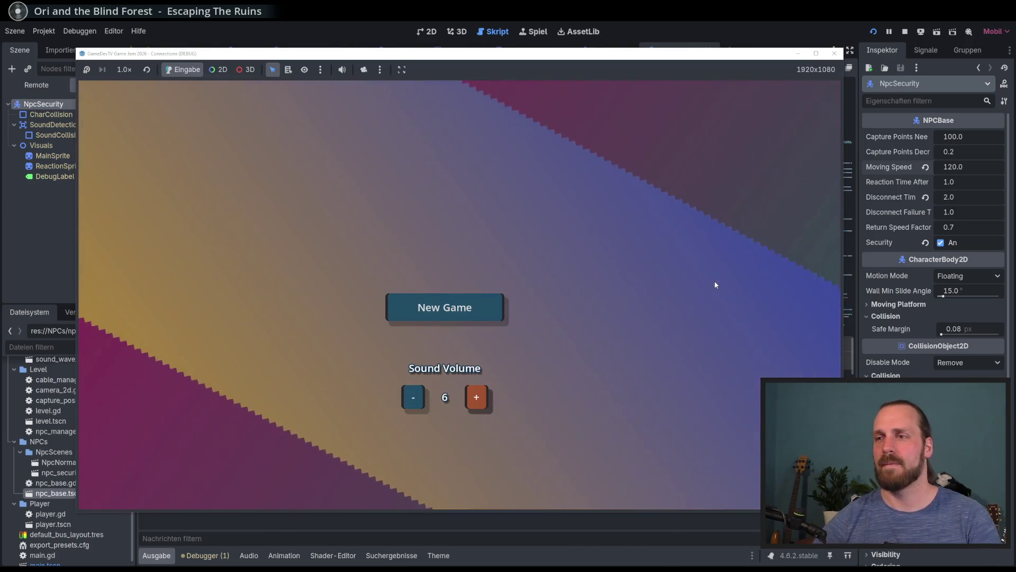
key(Up)
key(Return)
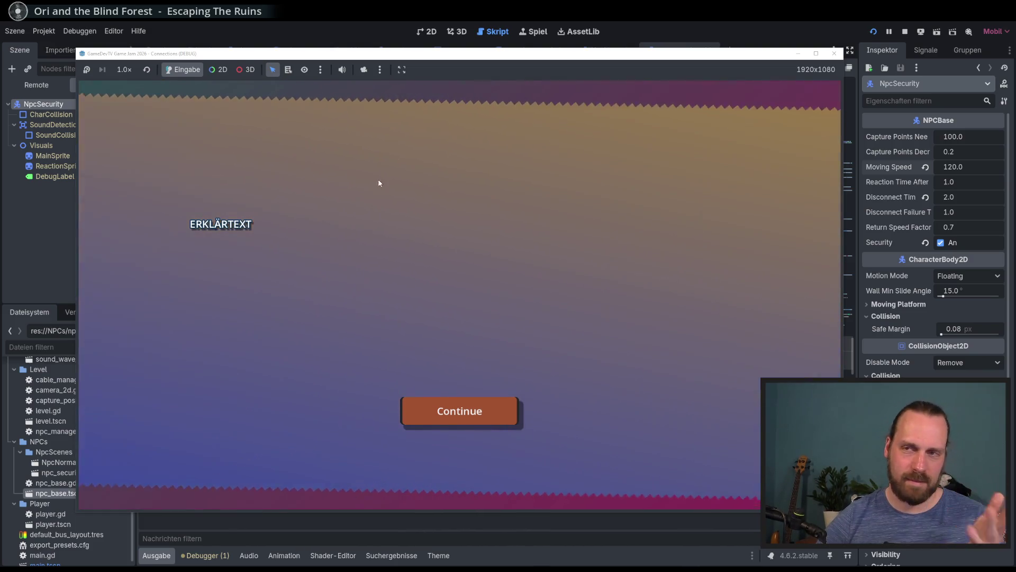
drag(425, 60, 384, 63)
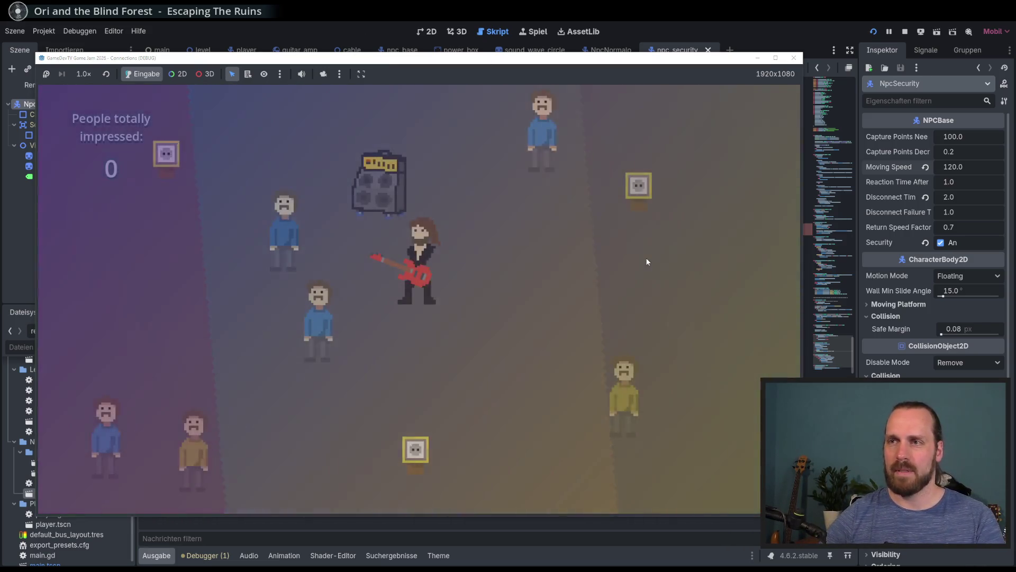
- Walk the guitarist down-left with the amp and play, then reposition down-right and play again
key(Right)
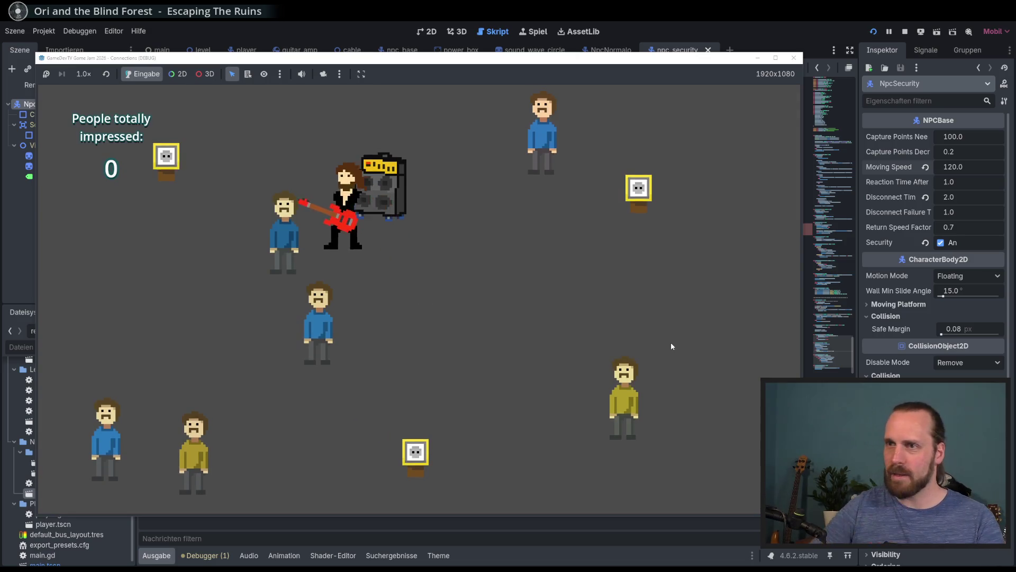
key(Left)
key(Down)
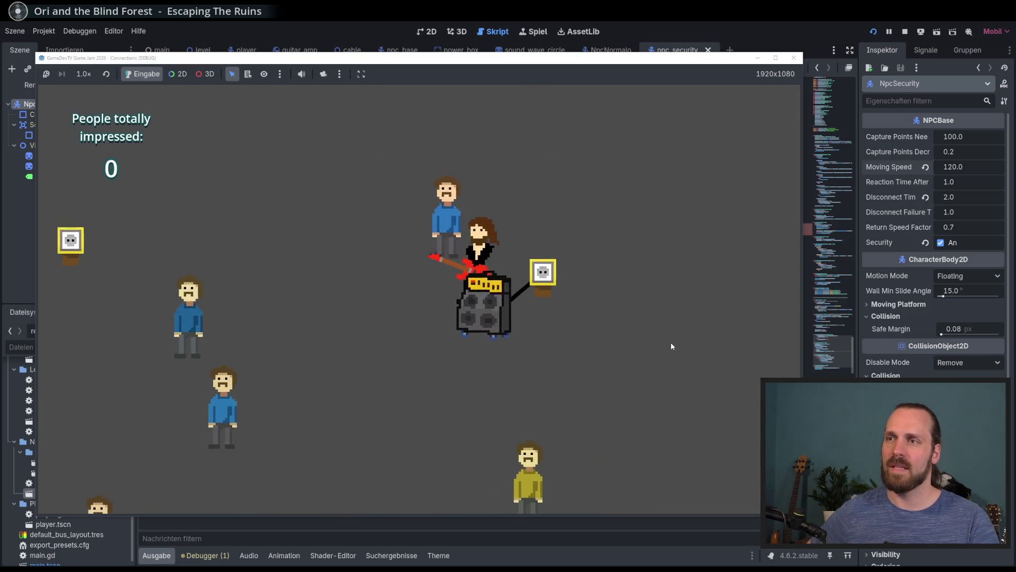
key(Down)
key(space)
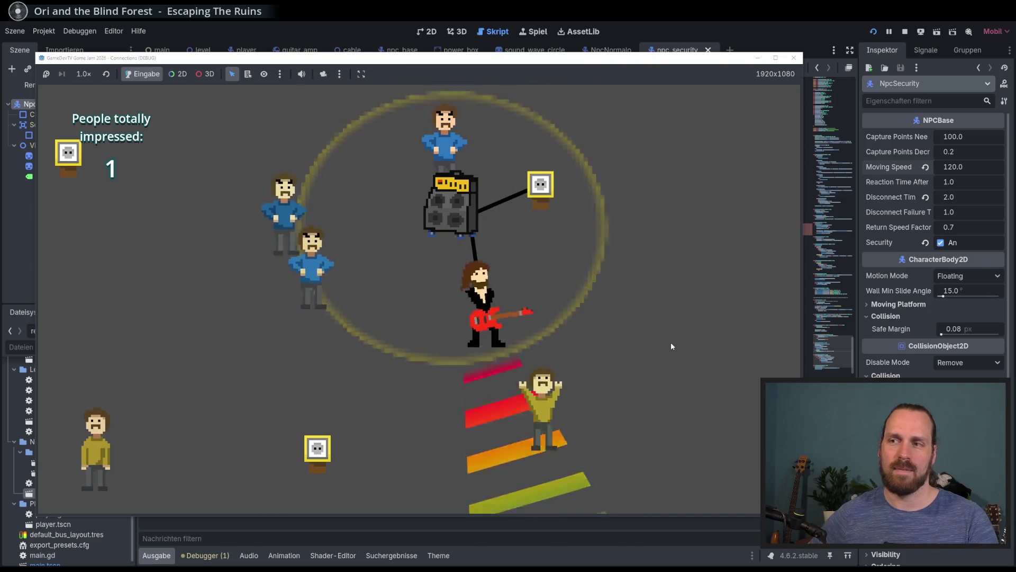
key(Up)
key(Left)
key(Left)
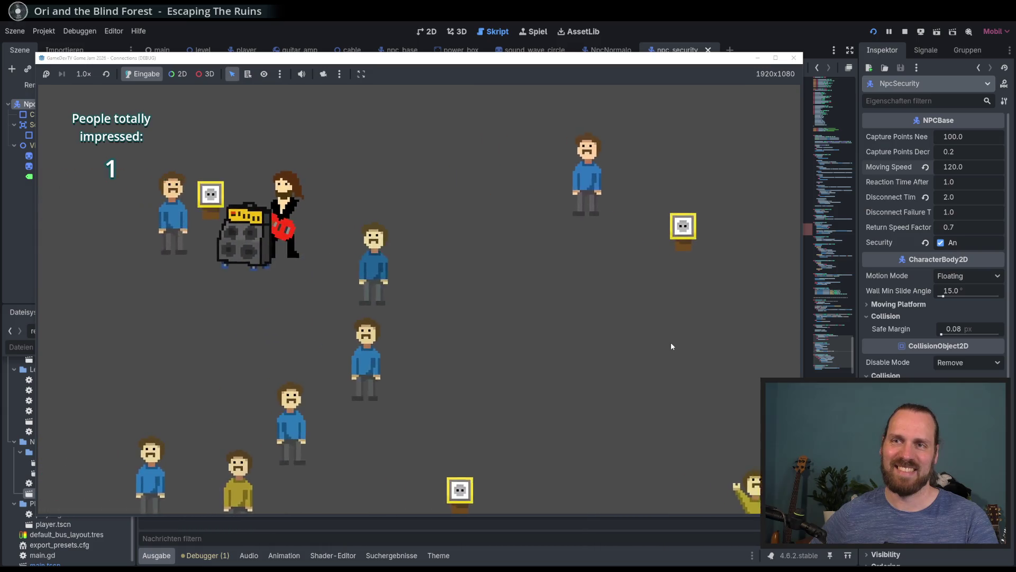
key(Down)
key(Right)
key(space)
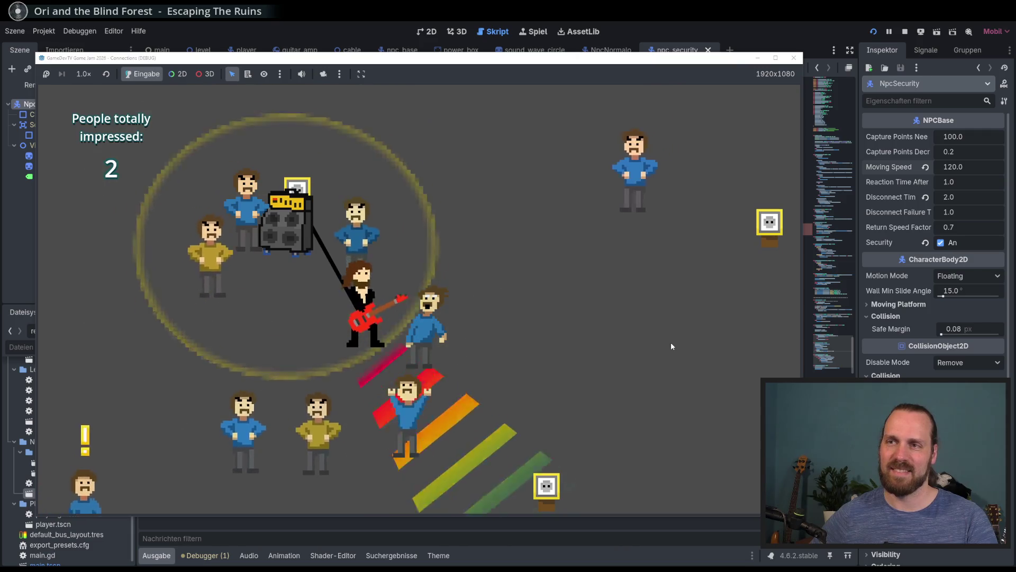
- Play down-left to impress a fan, then walk up and right past the crowd and play below the amp
key(Up)
key(Left)
key(Down)
key(Left)
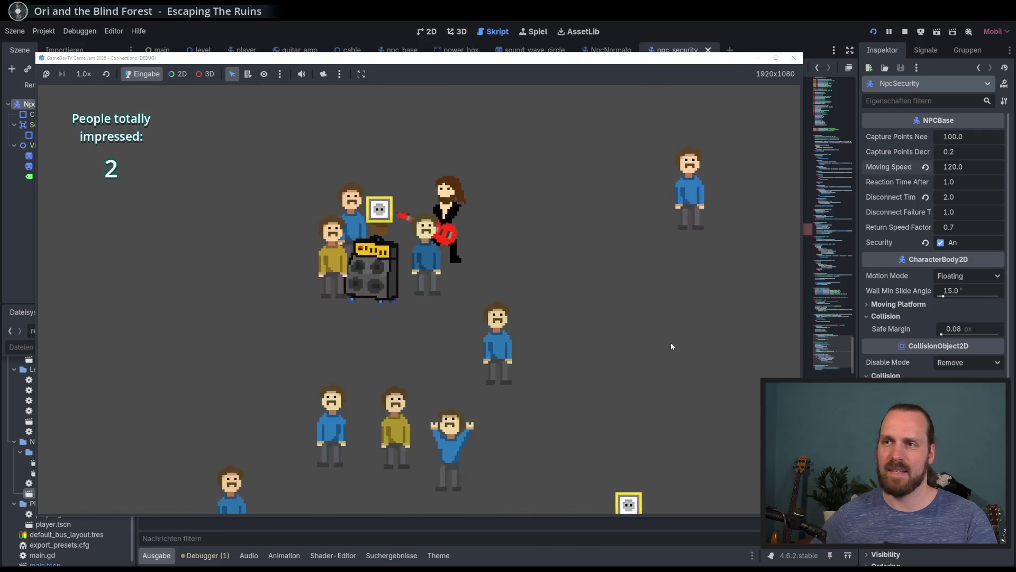
key(space)
key(Down)
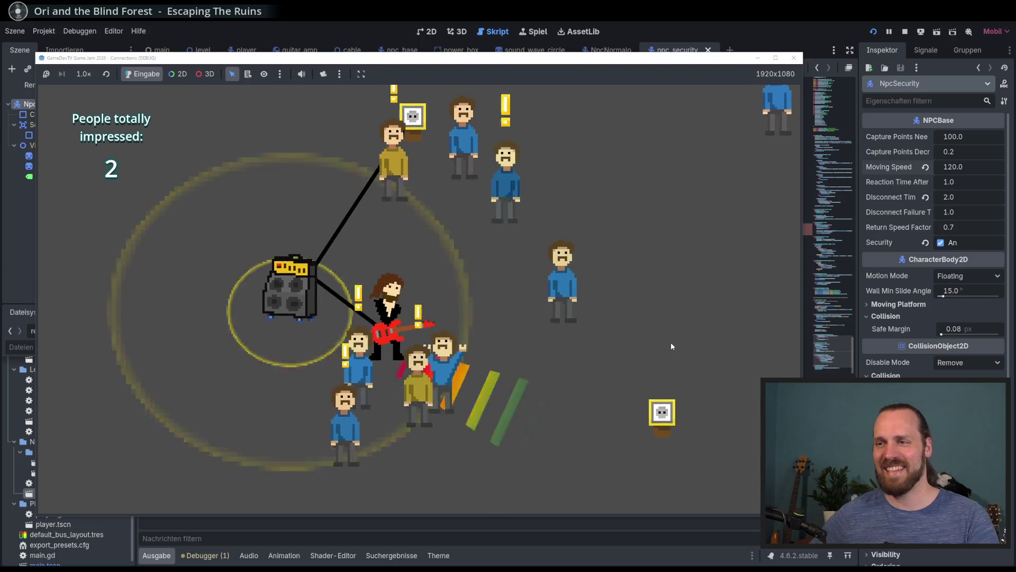
key(Up)
key(Left)
key(Up)
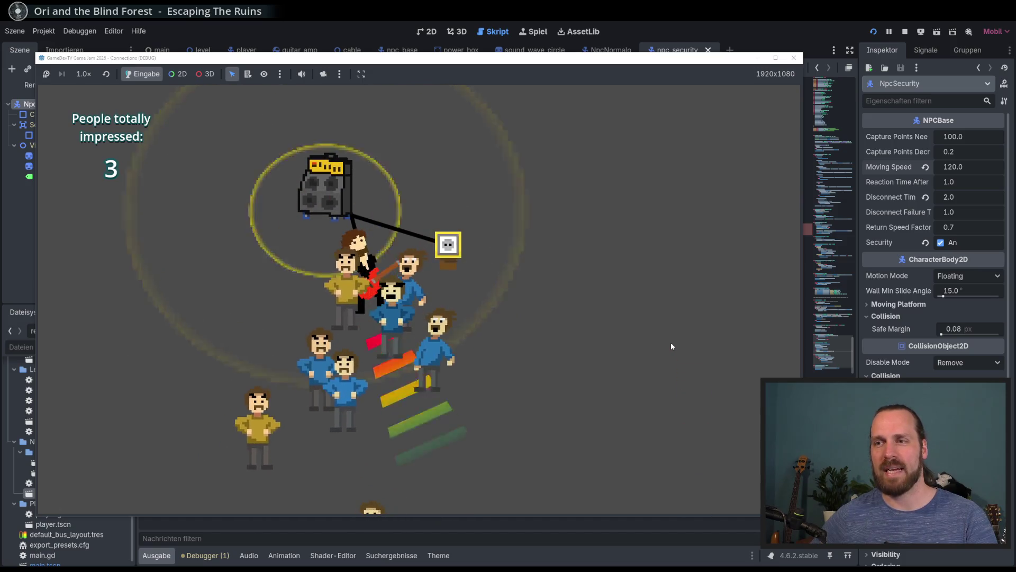
key(Up)
key(Right)
key(Down)
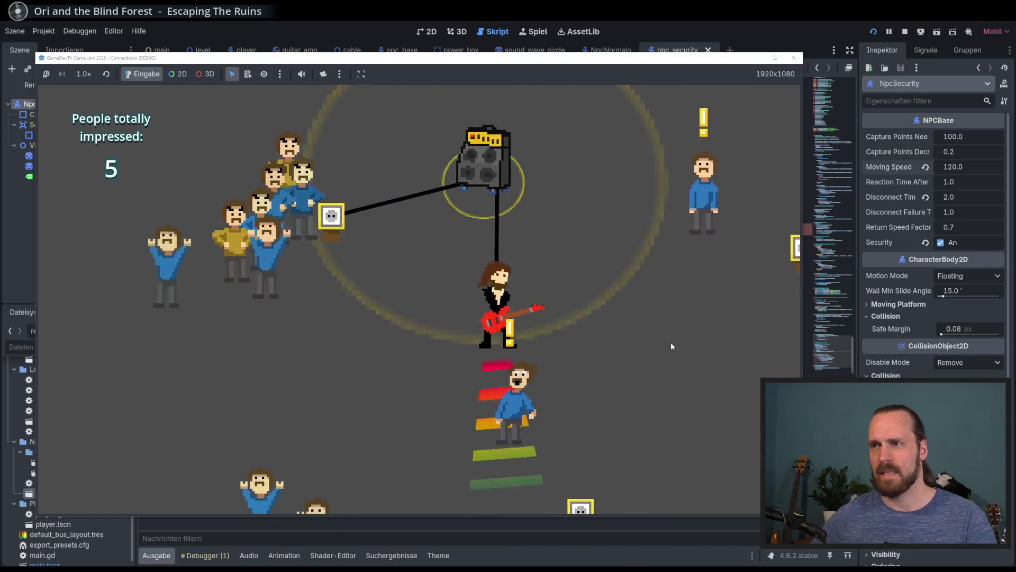
- Move beside the amp, play toward the crowd, and reposition to play for the fans up-left
key(Up)
key(Right)
key(Left)
key(Up)
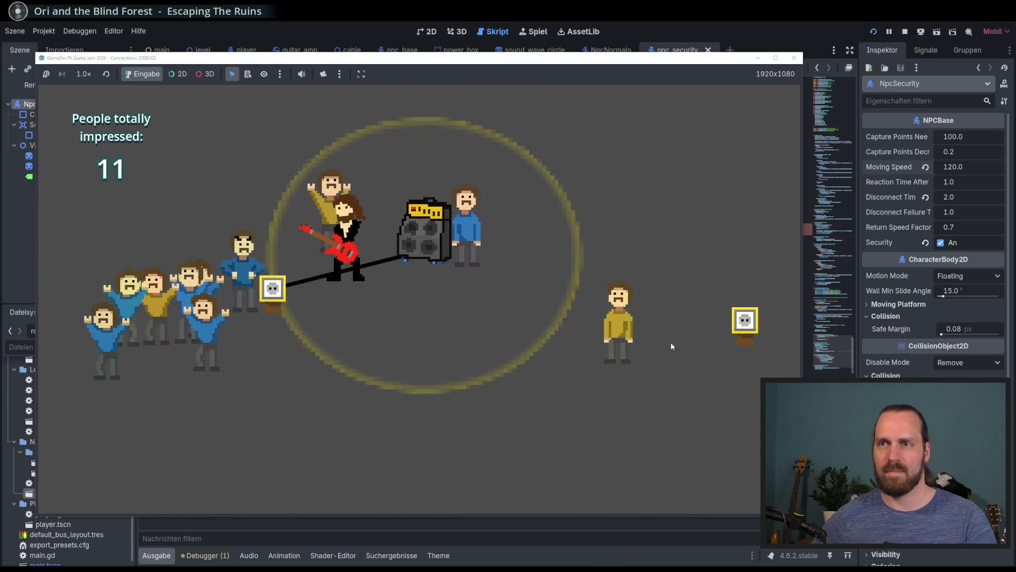
key(Up)
key(Right)
key(Down)
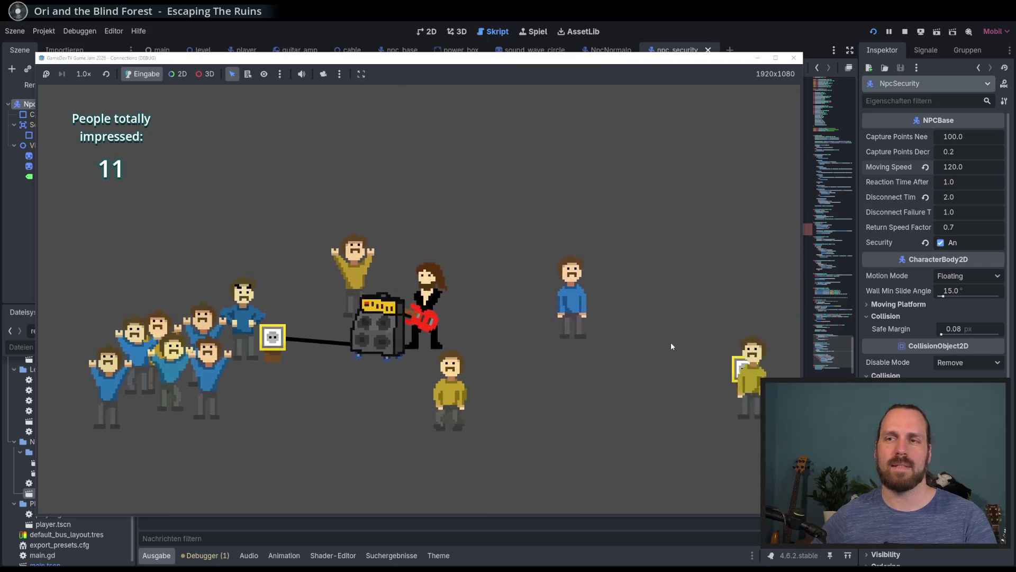
key(Left)
key(Up)
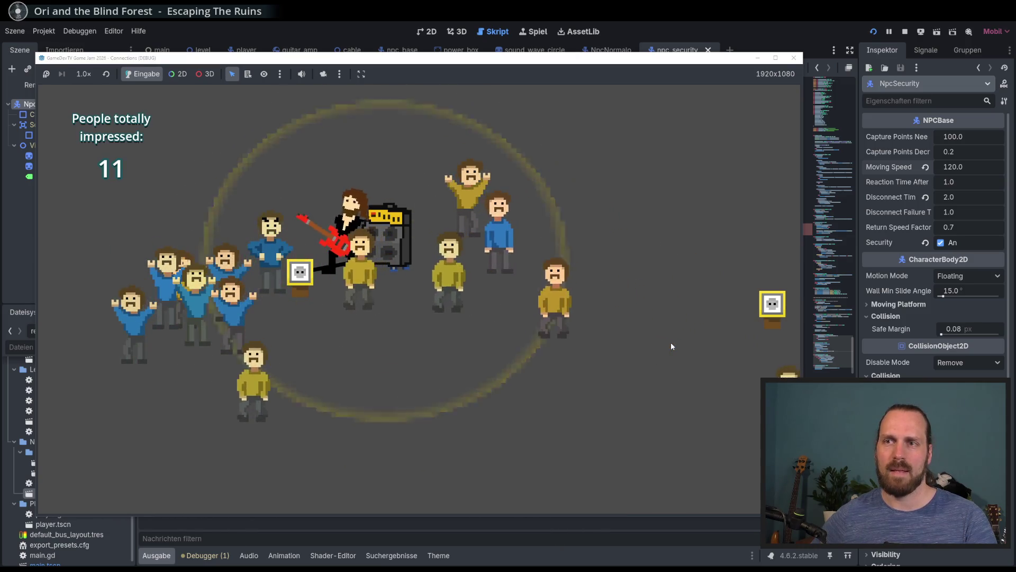
- Haul the amp up-right, plug it into a socket down-left, and play near the fans
key(w)
key(d)
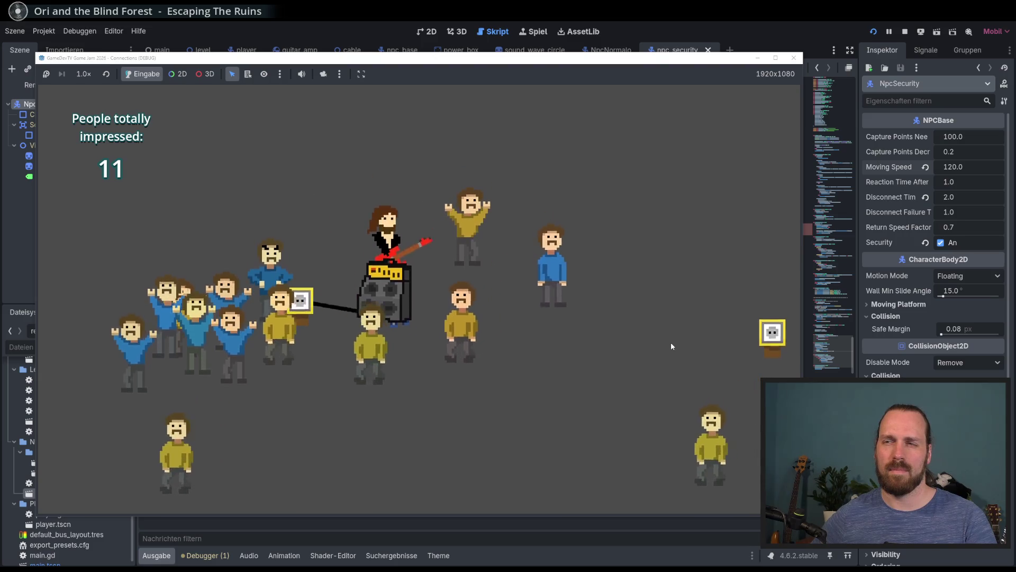
key(d)
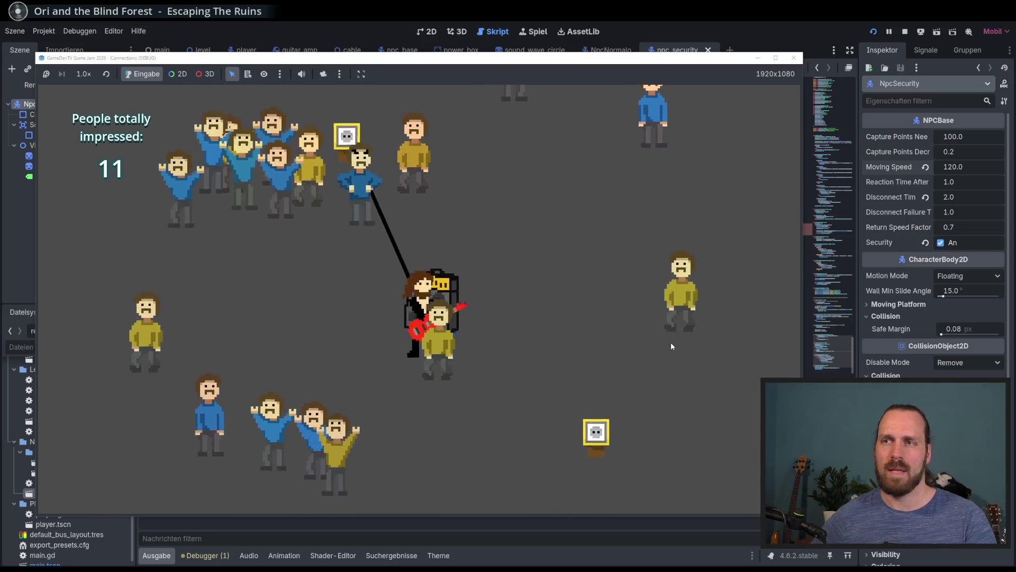
key(w)
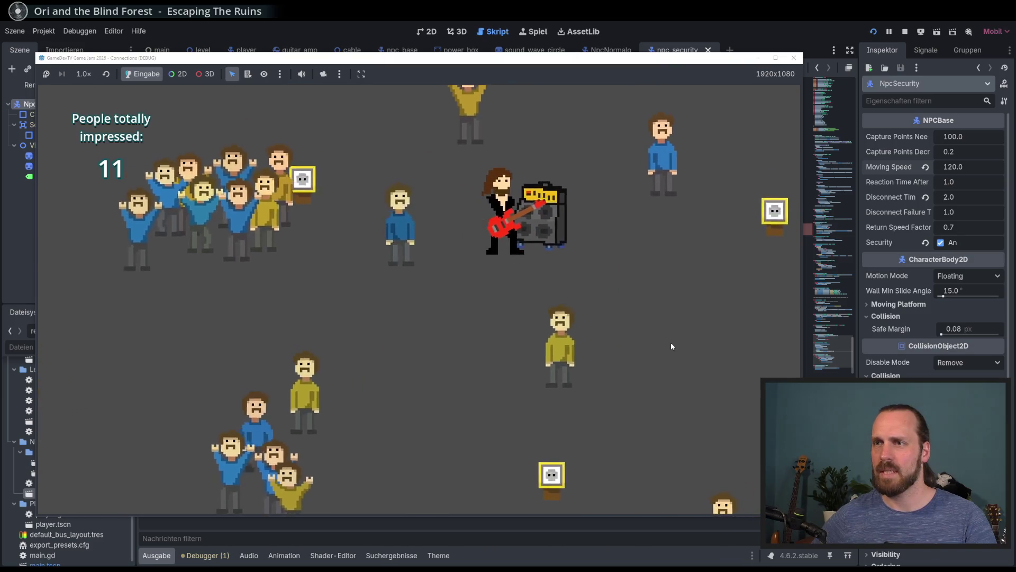
key(d)
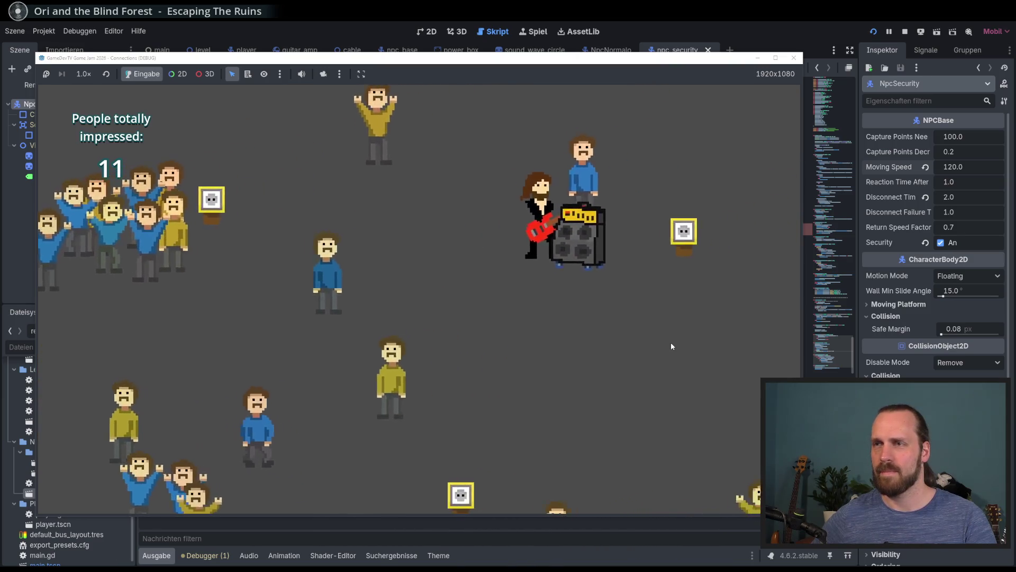
key(s)
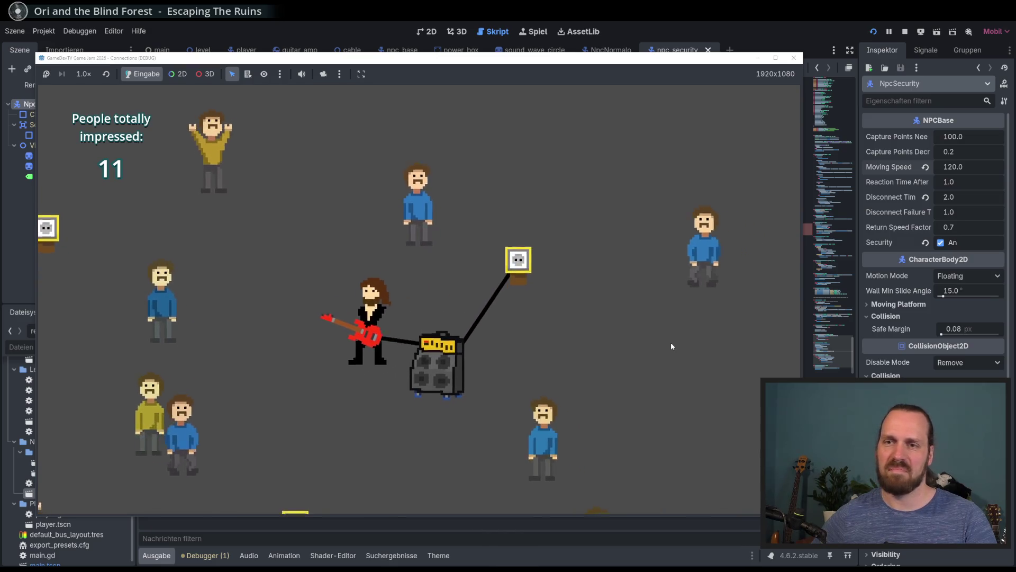
key(a)
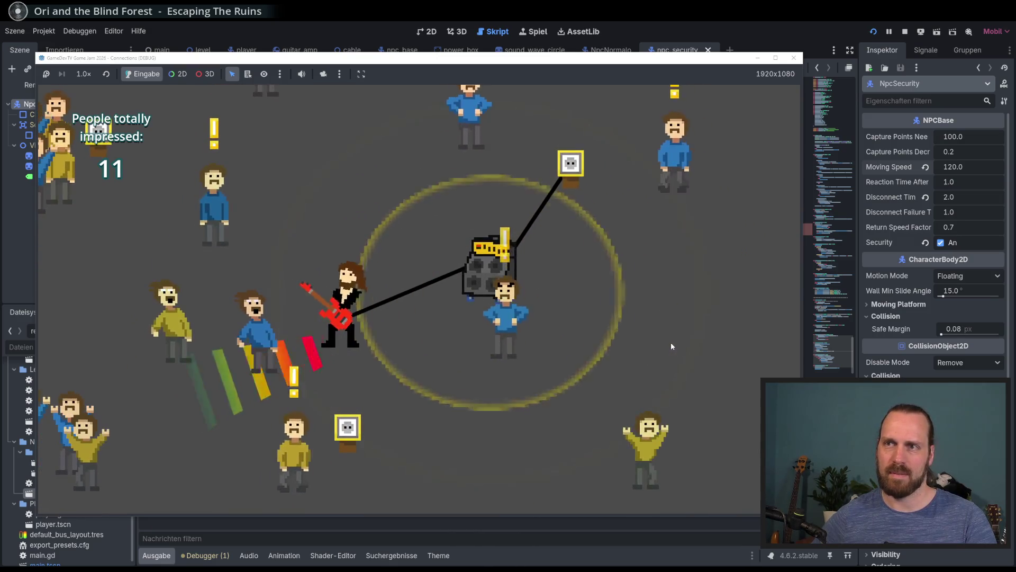
key(d)
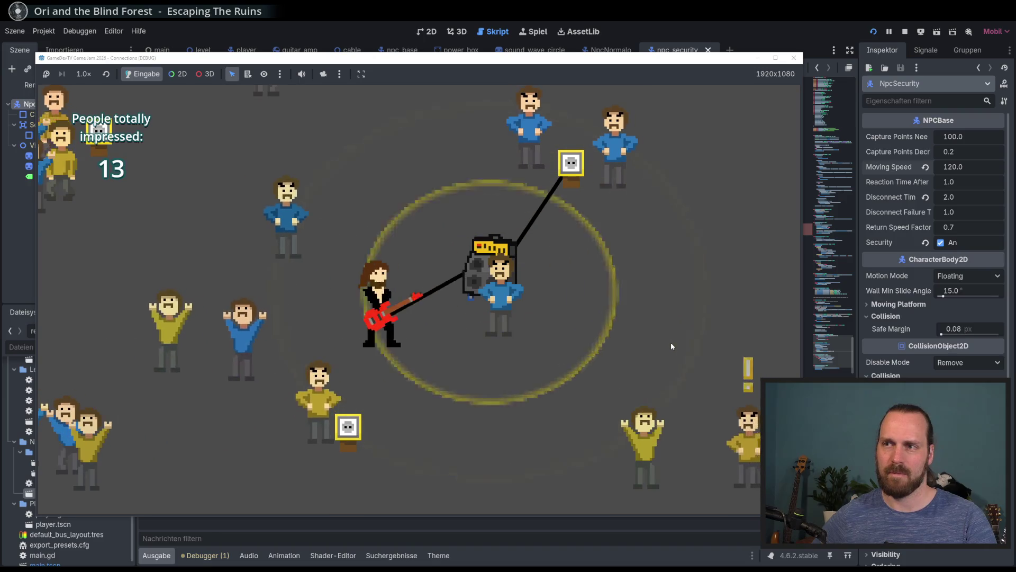
key(w)
key(d)
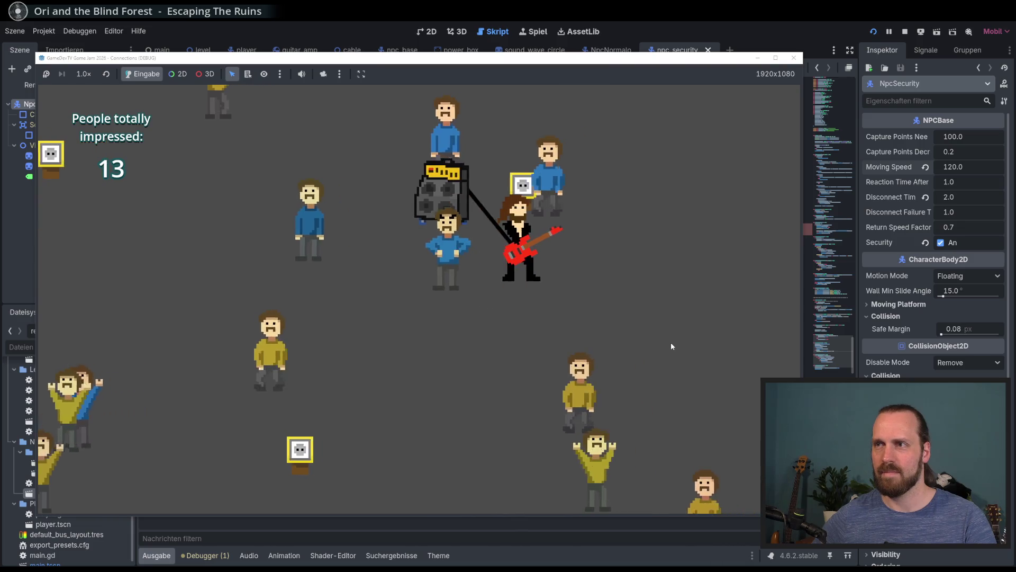
key(a)
key(s)
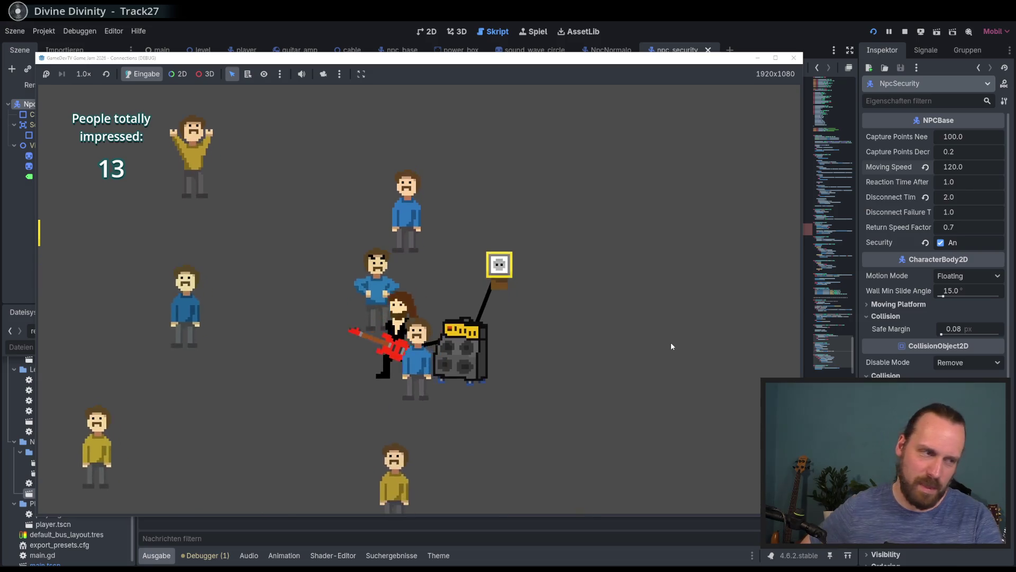
- Steer around the amp, pull it up-left, then move down and play to reach 14 impressed
key(d)
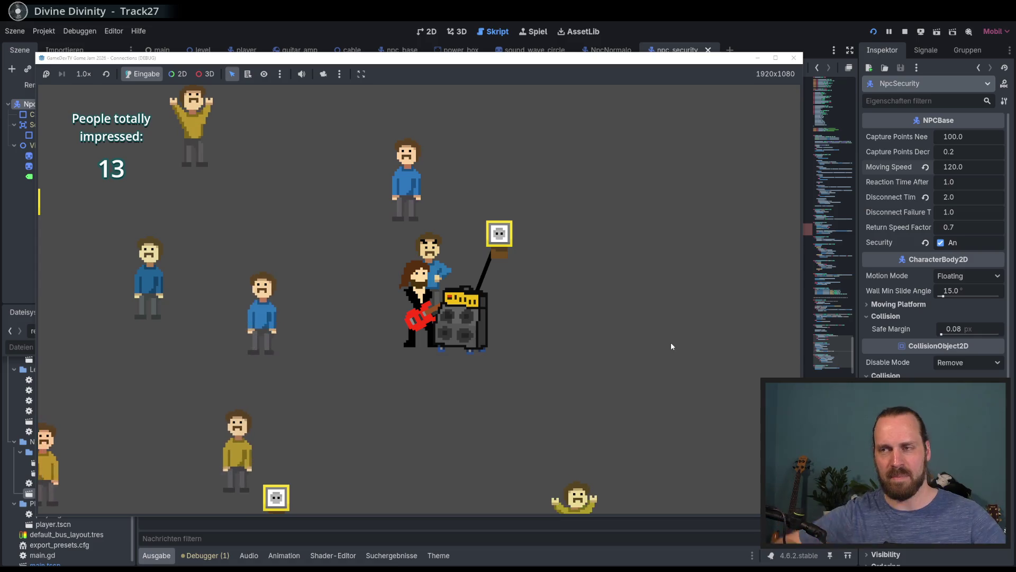
key(a)
key(s)
key(d)
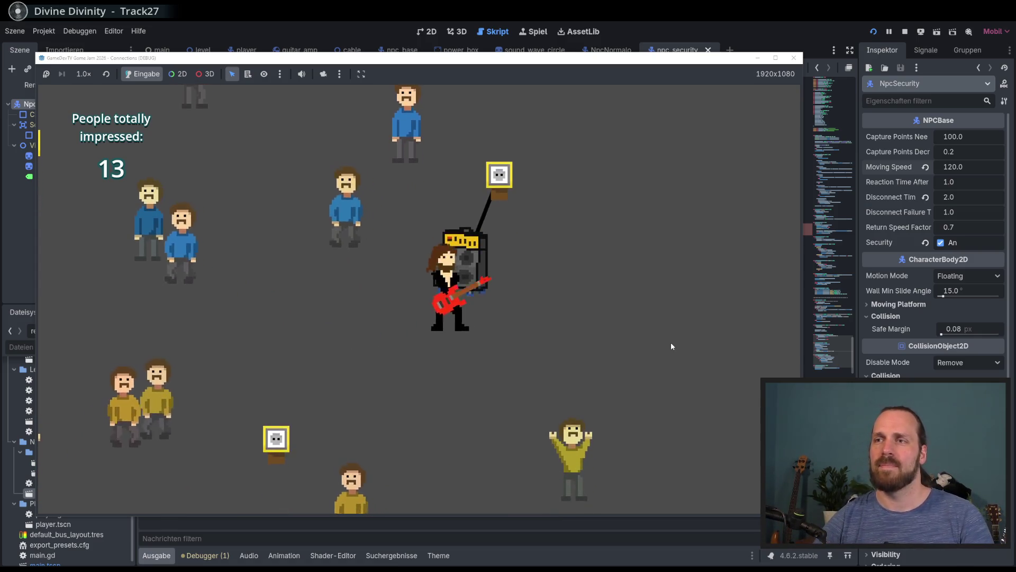
key(d)
key(s)
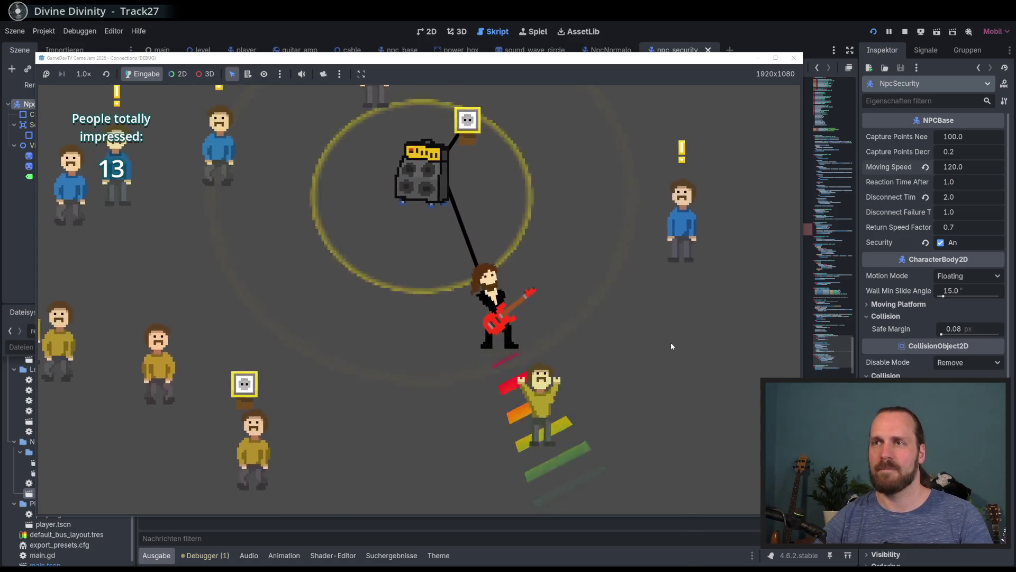
key(a)
key(w)
key(w)
key(a)
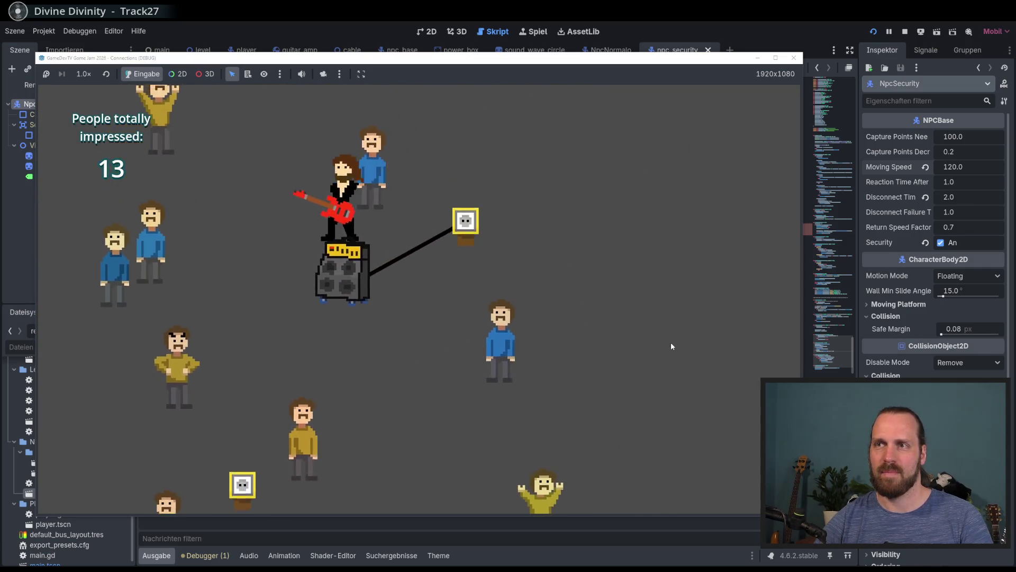
key(s)
key(space)
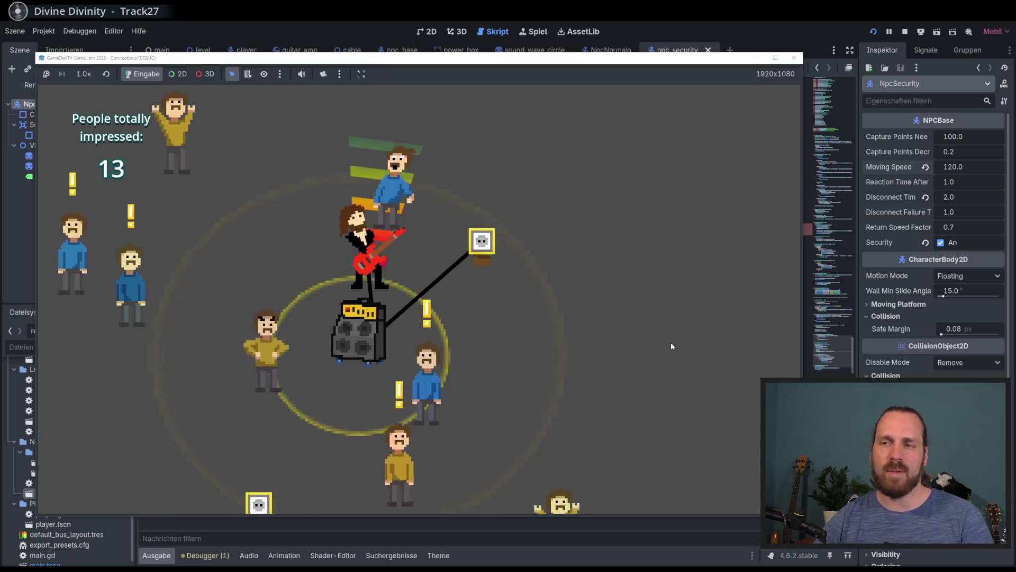
- Move the amp up and down, then step away and play while drifting back toward it
key(s)
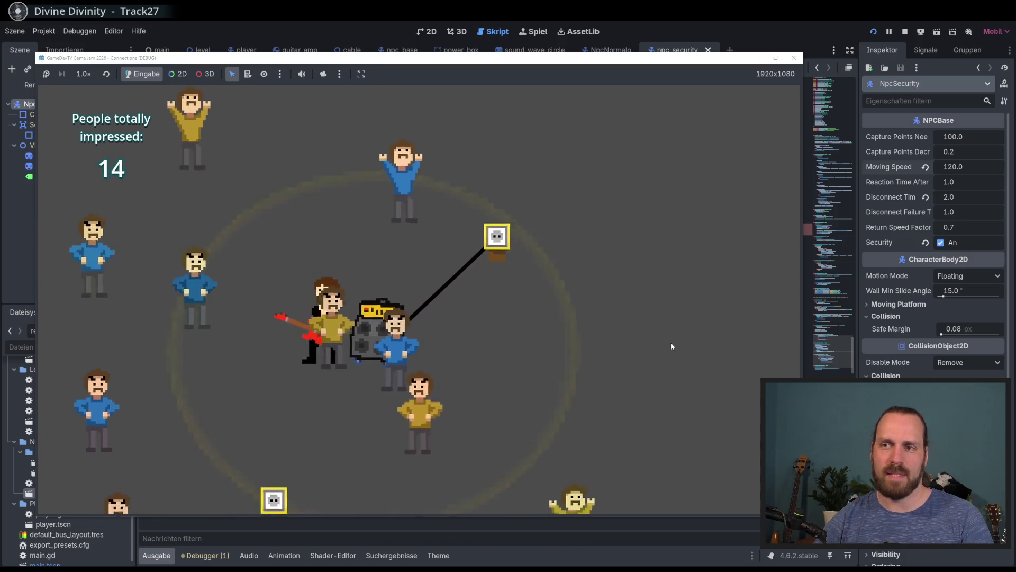
key(w)
key(s)
key(d)
key(w)
key(a)
key(s)
key(a)
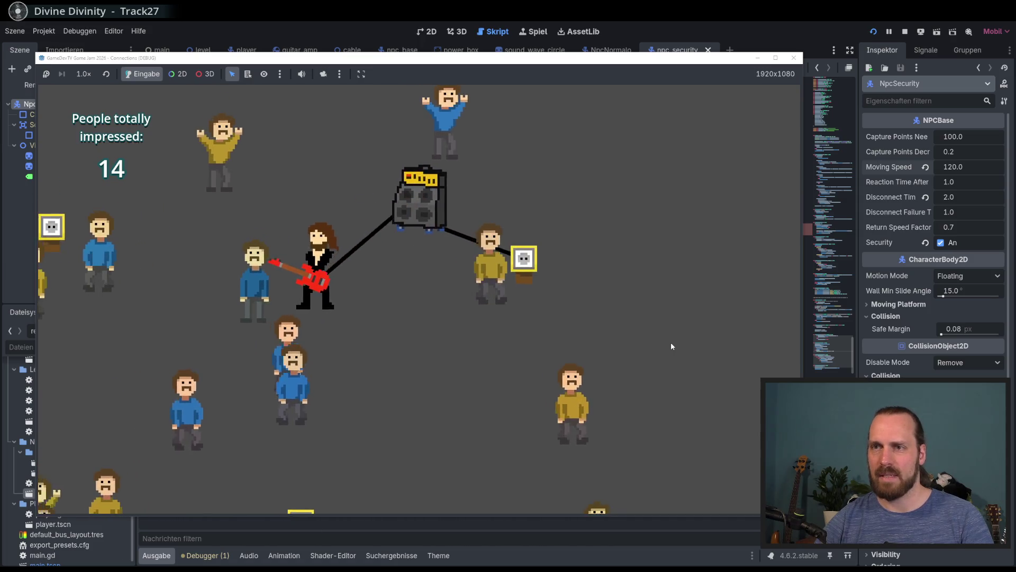
key(d)
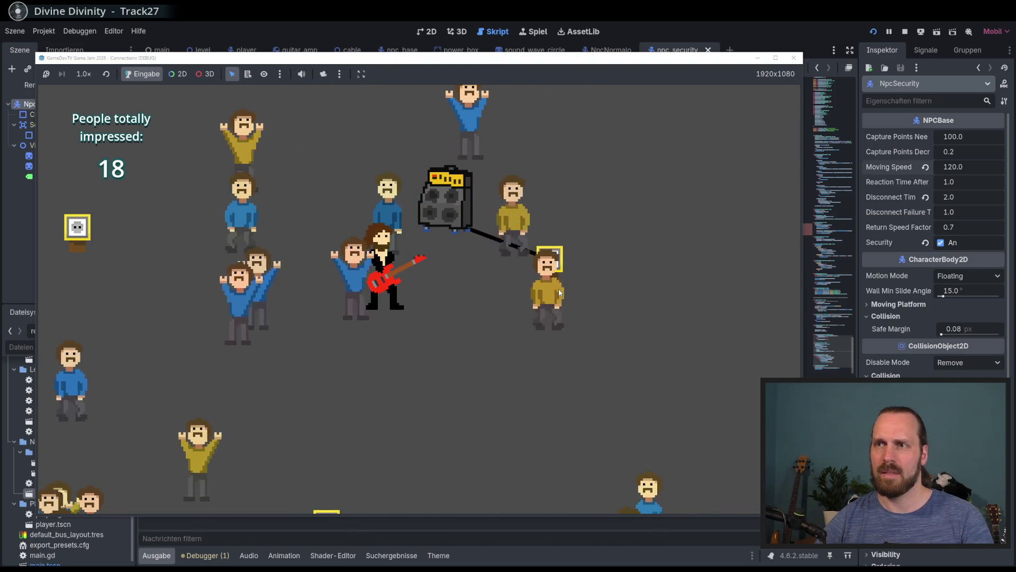
- Walk the guitarist left and right across the crowd, playing for the fans
key(Left)
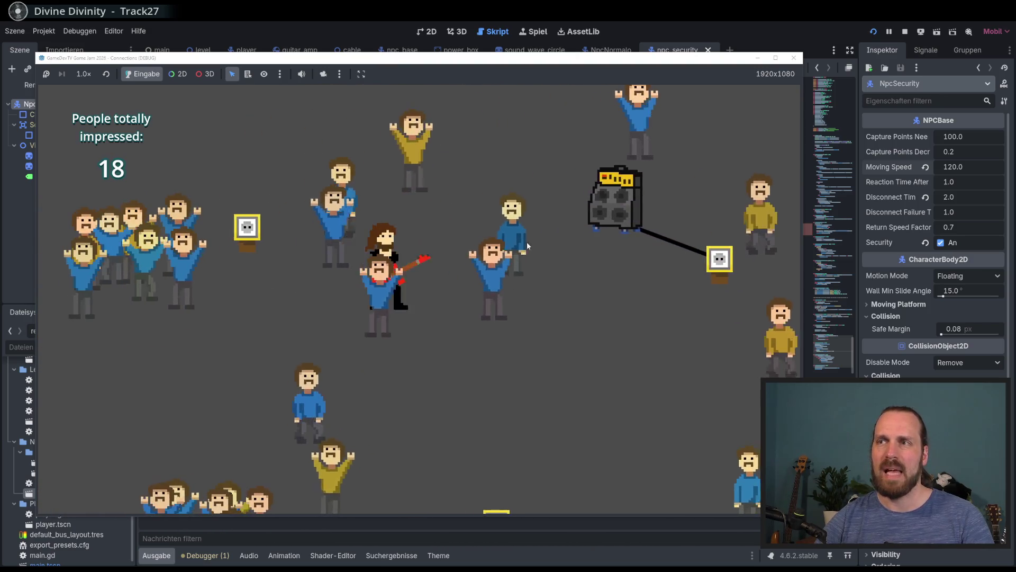
key(Right)
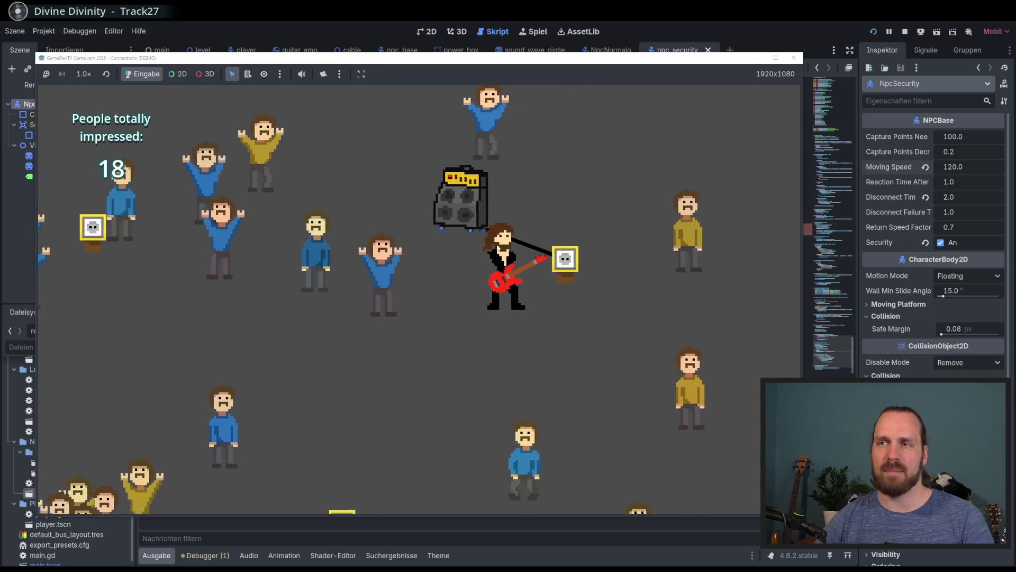
key(Left)
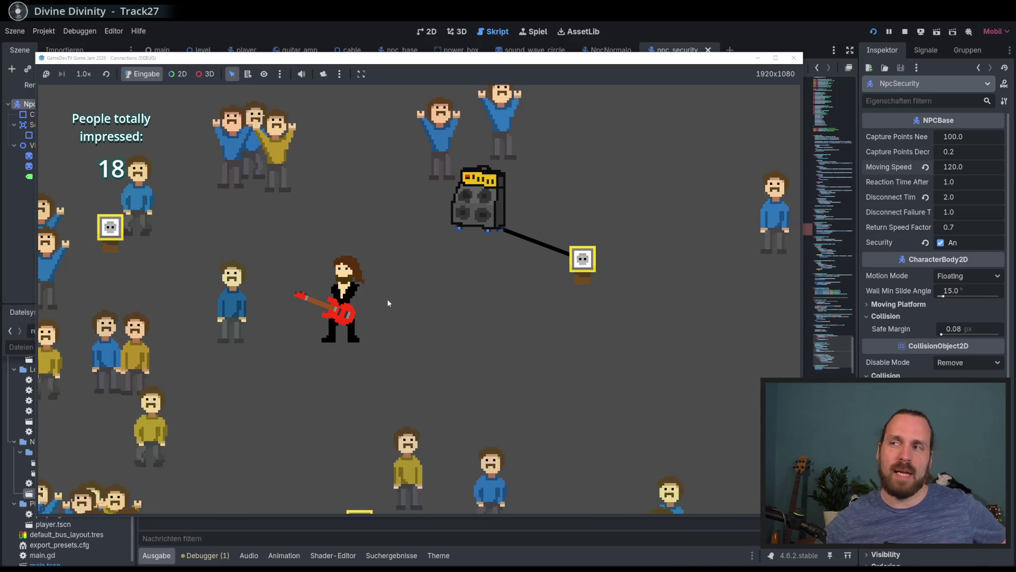
key(Left)
key(Down)
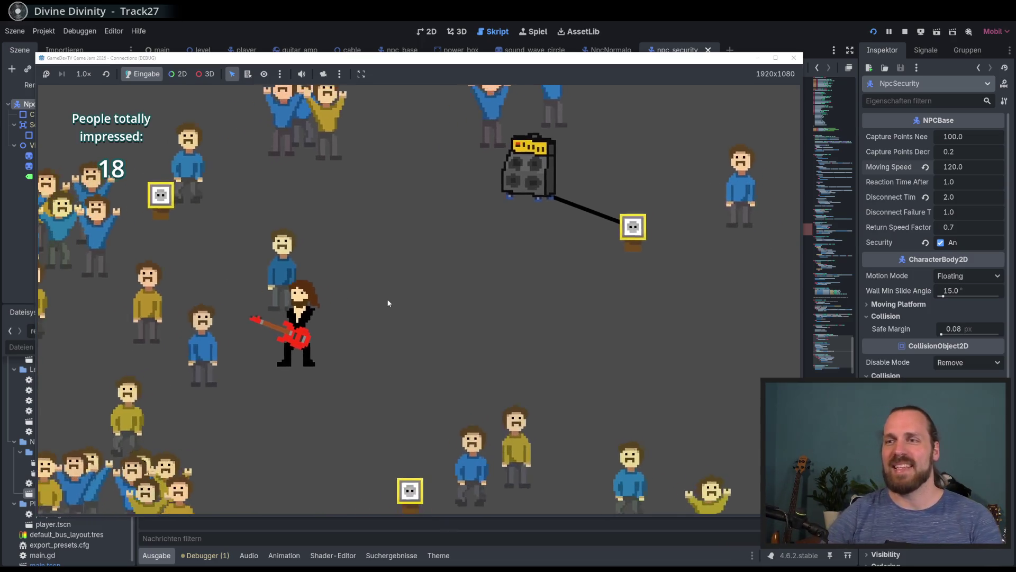
key(Right)
key(Up)
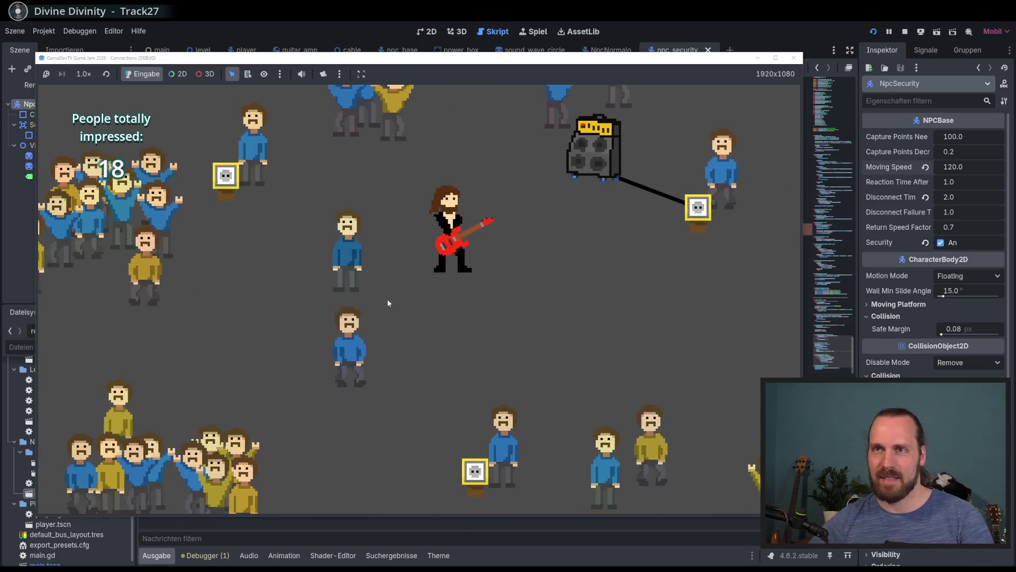
key(Right)
key(Down)
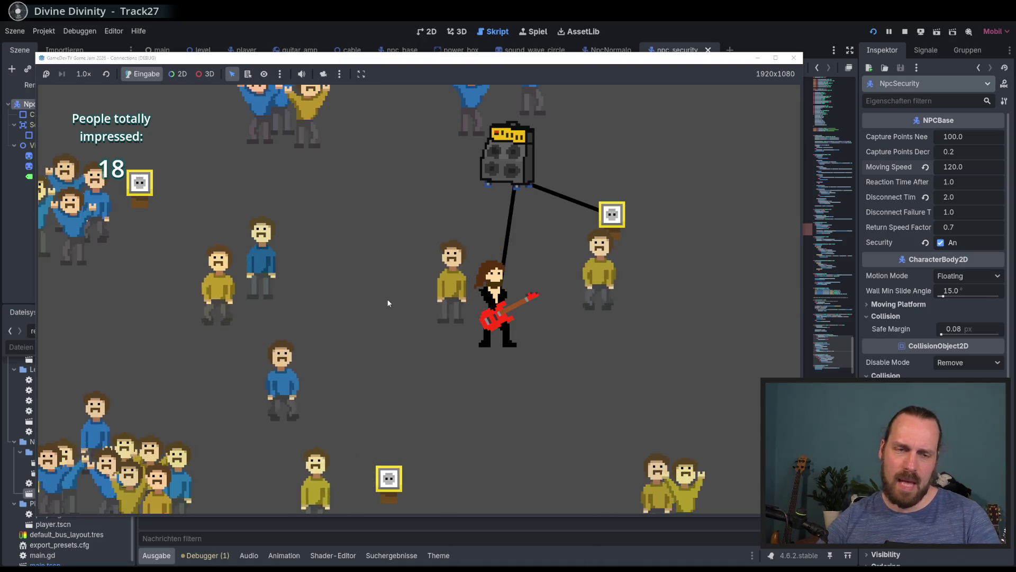
- Walk up beside the amp, then left and down playing until 20 fans are impressed
key(w)
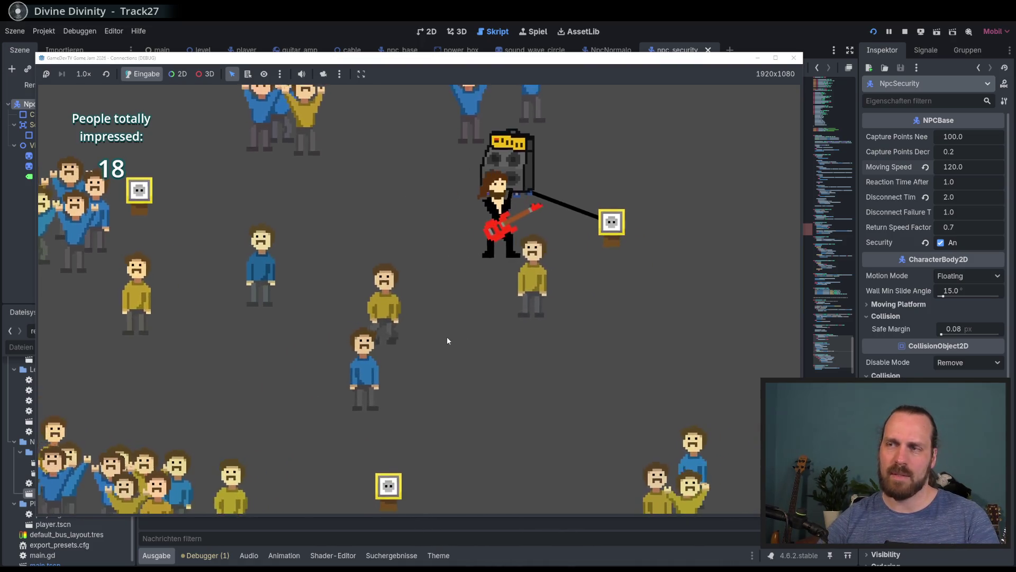
key(a)
key(s)
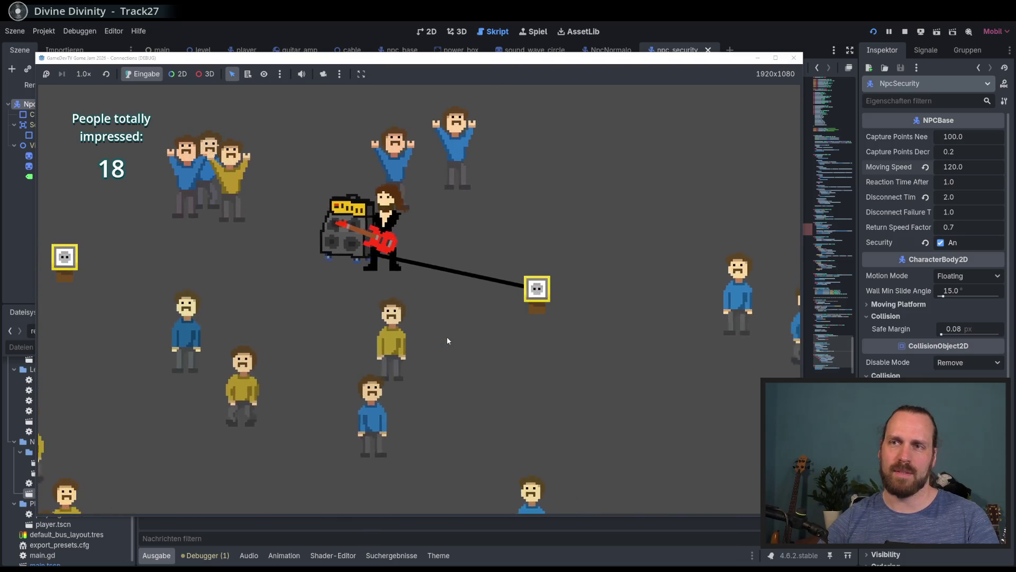
key(a)
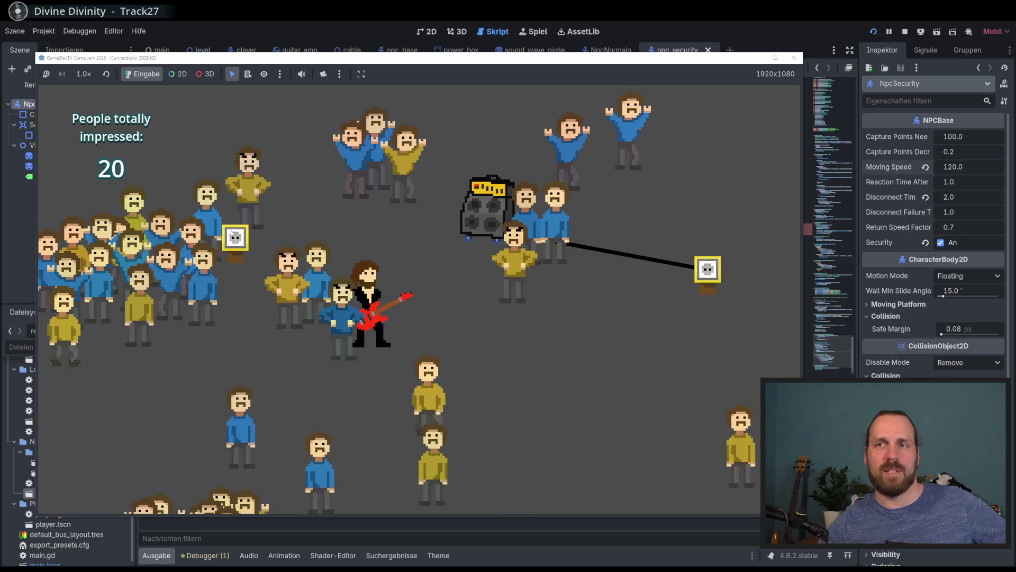
key(a)
key(s)
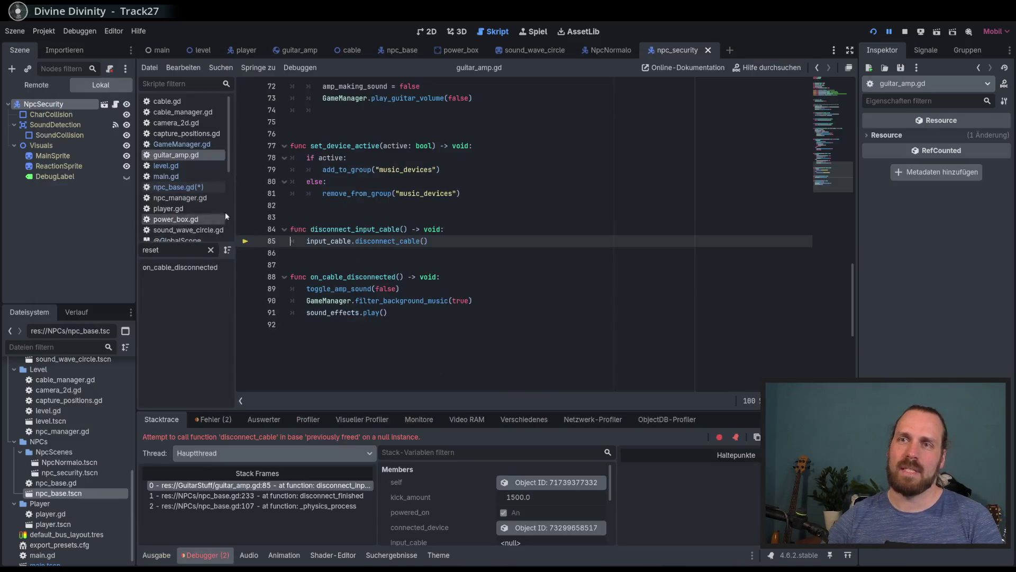
- Stop the crashed run and wrap input_cable.disconnect_cable() in an 'if input_cable:' check in guitar_amp.gd
click(499, 284)
key(F8)
click(505, 233)
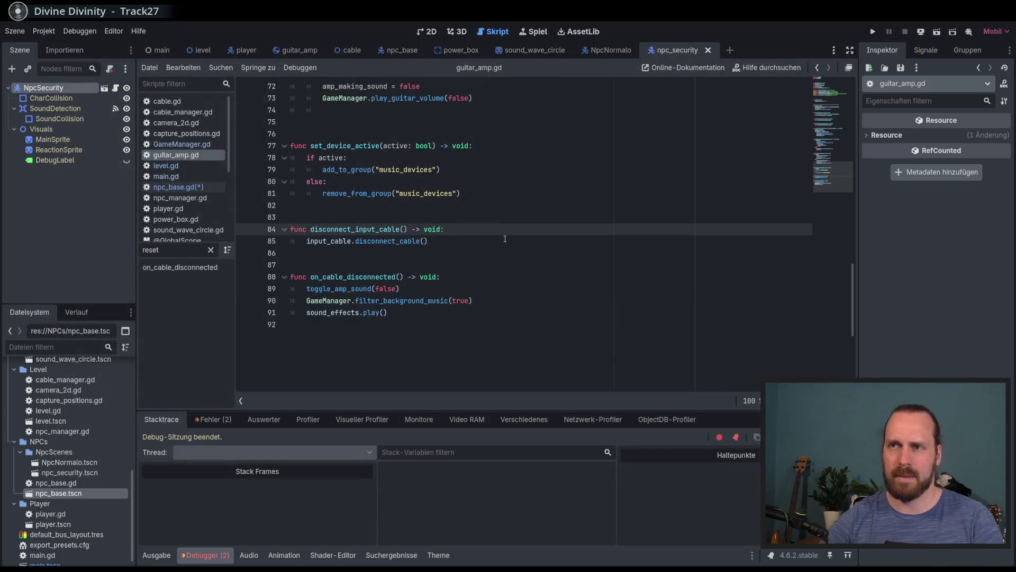
key(Return)
text(ot)
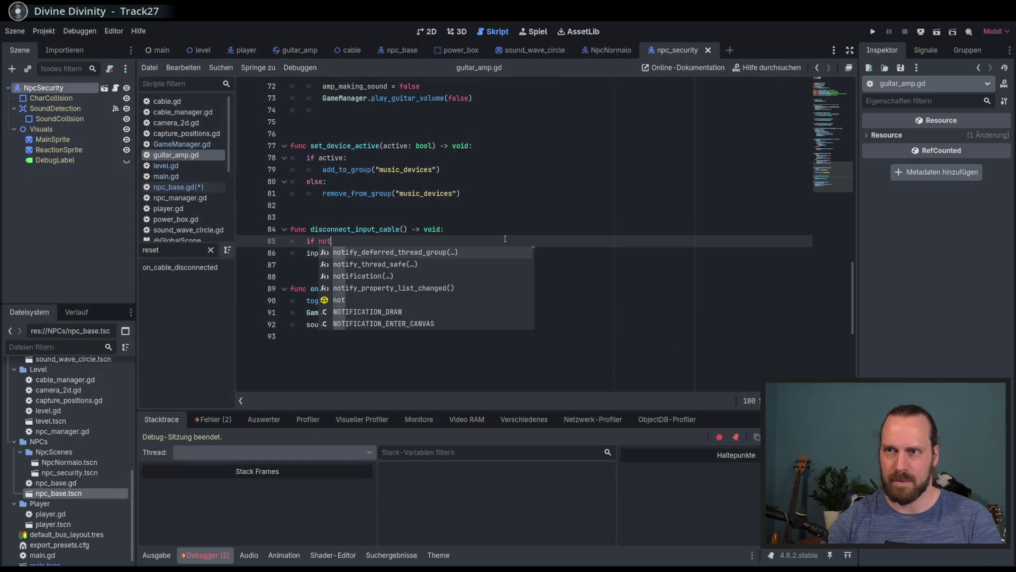
key(Return)
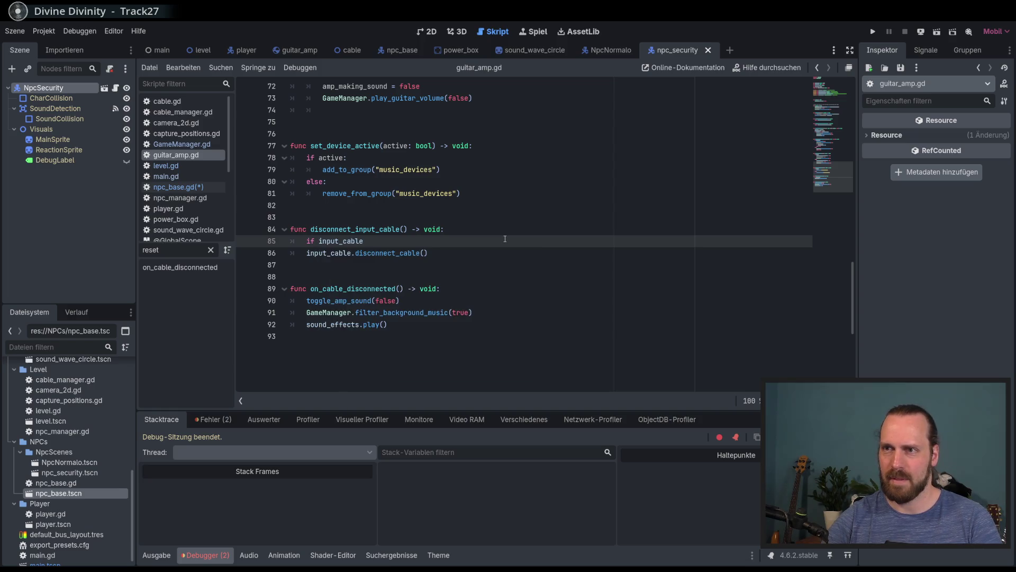
key(Down)
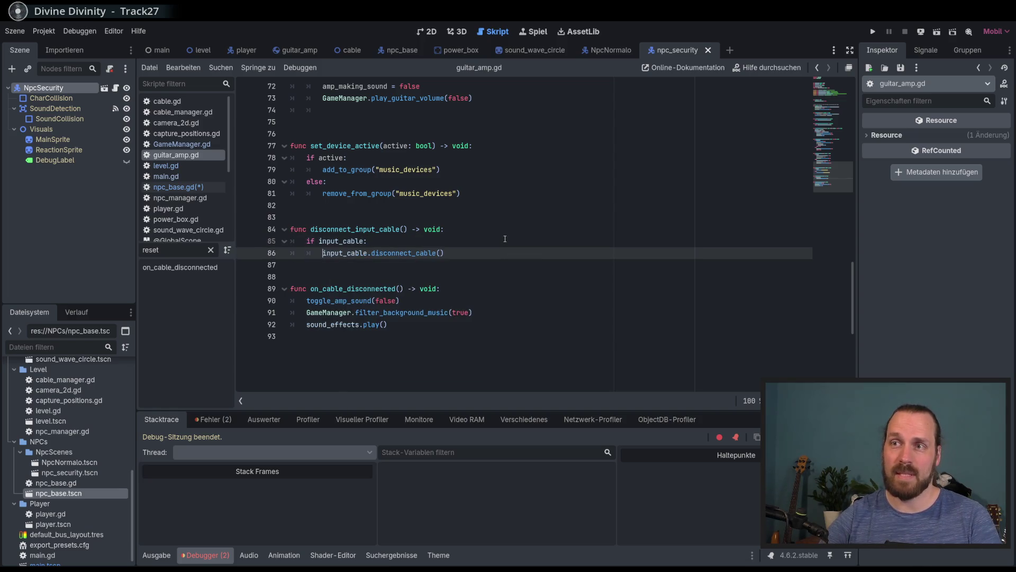
click(501, 253)
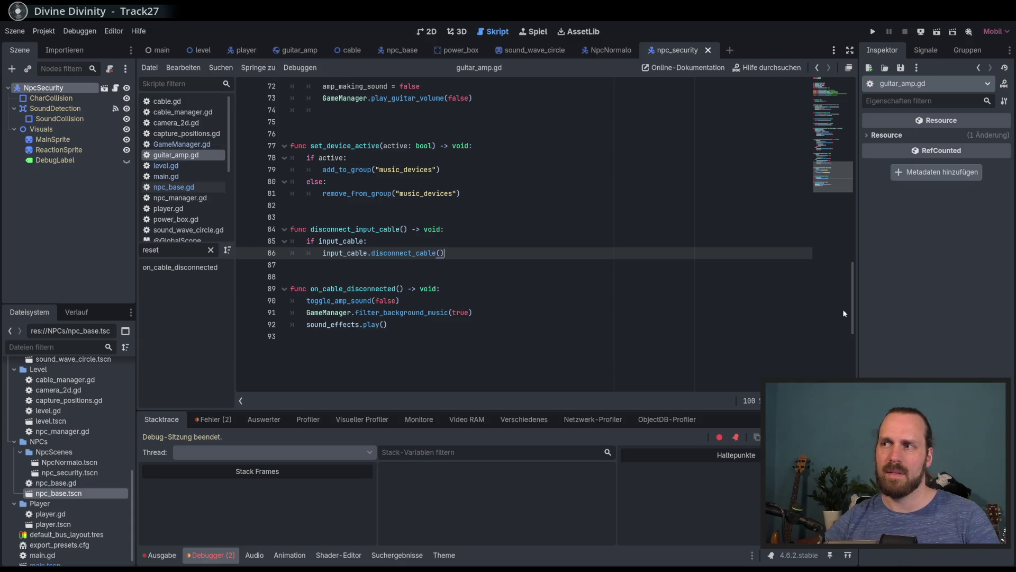
scroll(853, 318, up, 1)
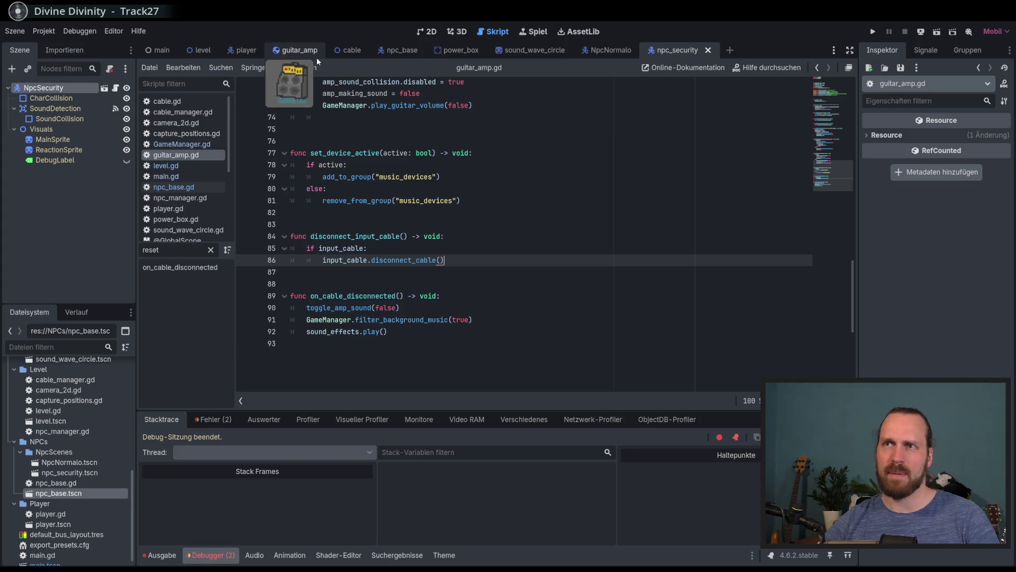
click(418, 55)
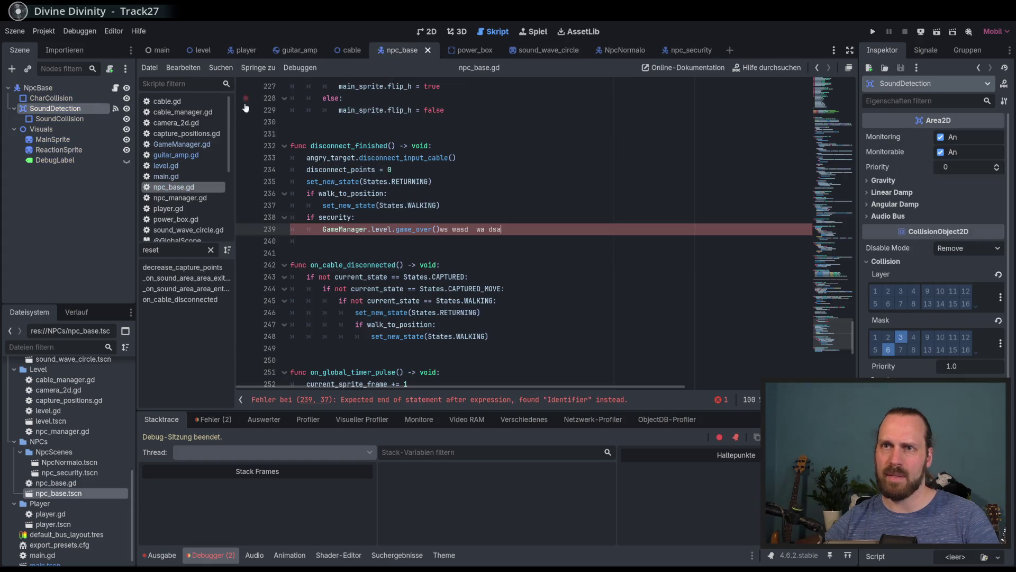
- Remove the stray text after game_over() on line 239 and save npc_base.gd
click(619, 248)
click(507, 230)
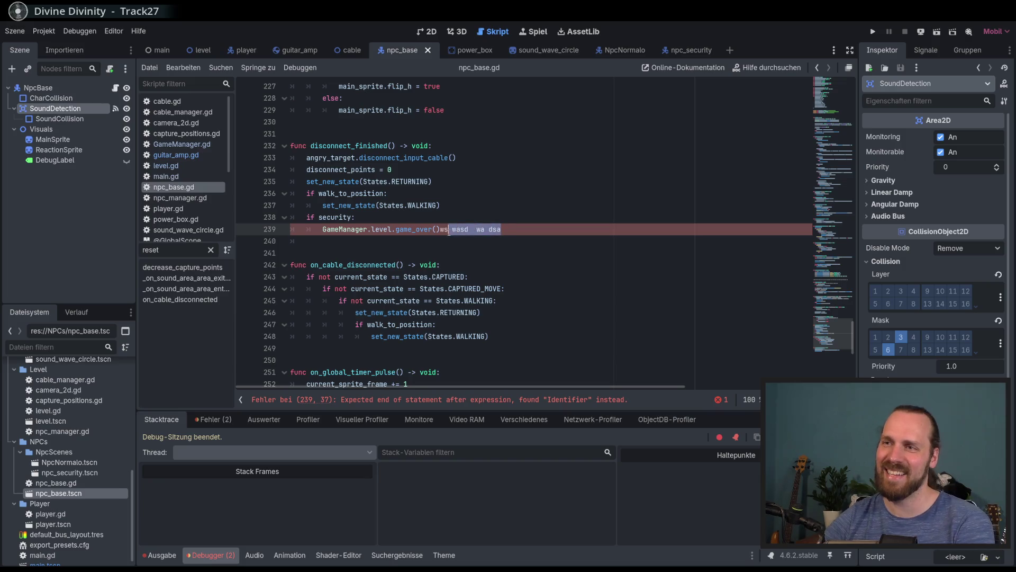
click(517, 243)
key(ctrl+s)
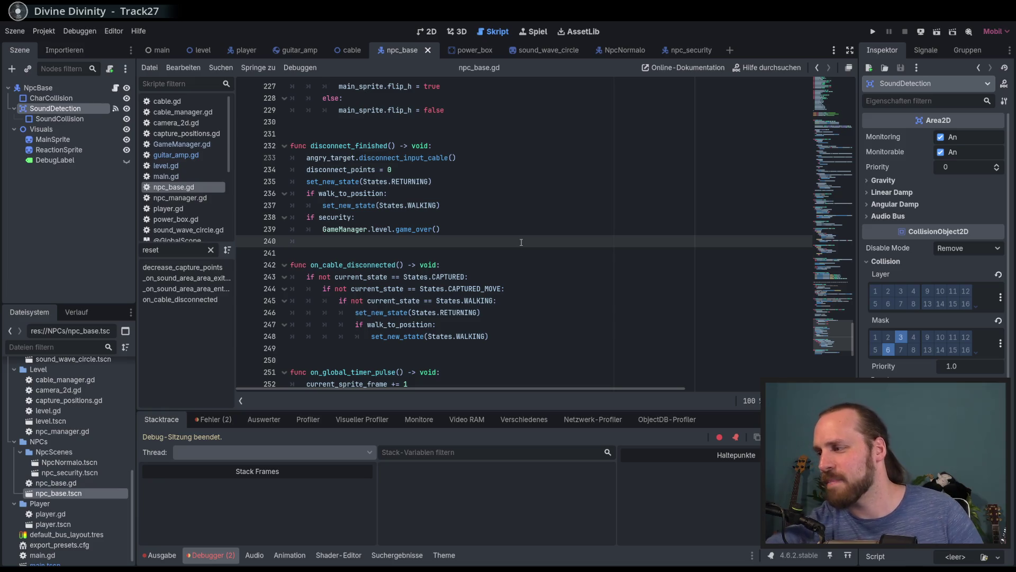
- Select the NpcBase root node so the Inspector shows its properties
scroll(521, 240, down, 5)
scroll(605, 239, up, 5)
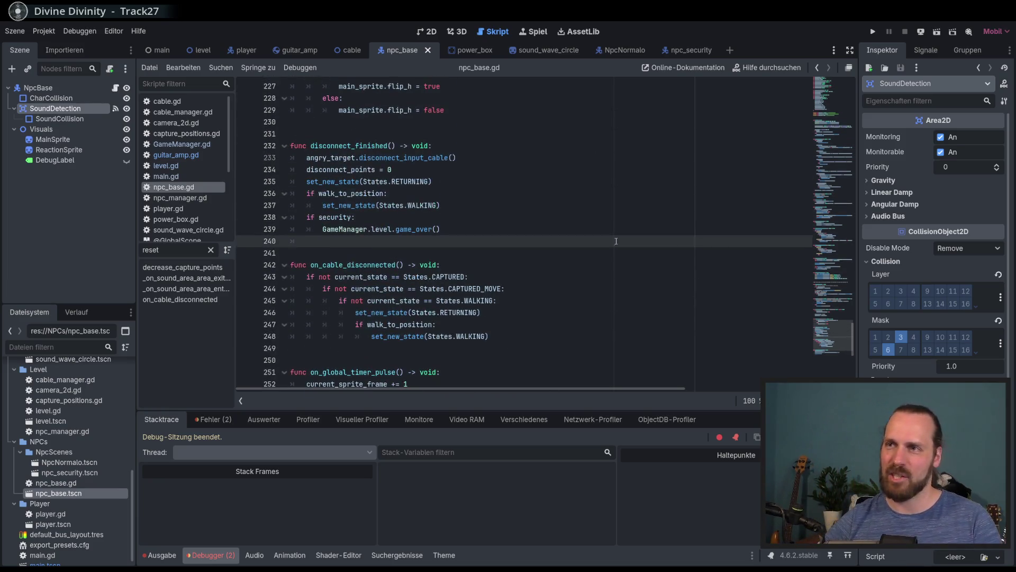
mouse_move(829, 332)
mouse_down()
mouse_move(814, 238)
mouse_move(828, 190)
mouse_up()
click(63, 89)
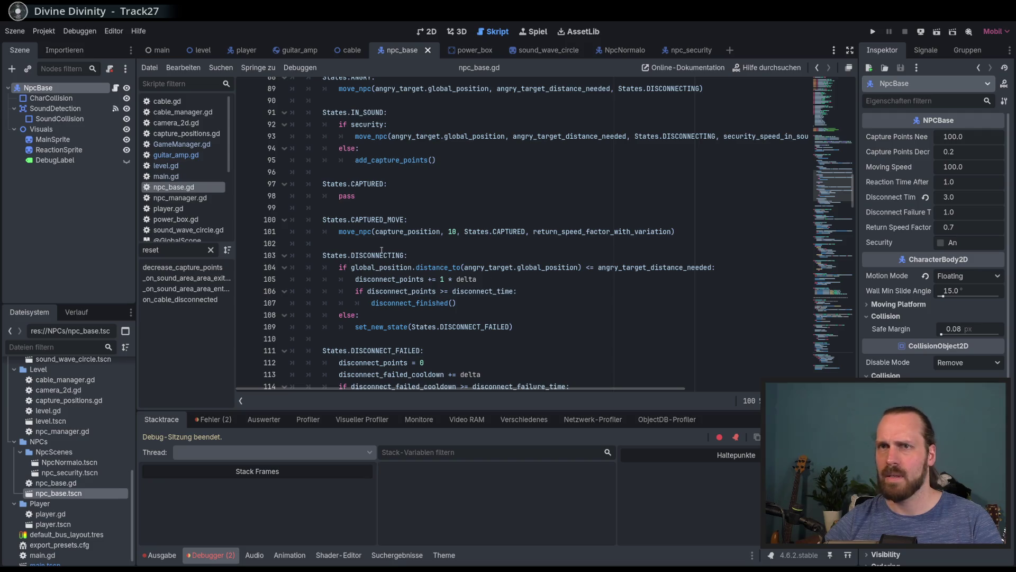
- Search the script for 'coll' and go to the set_collision_mask_value(4, false) line in add_capture_points
key(ctrl+f)
text(coll)
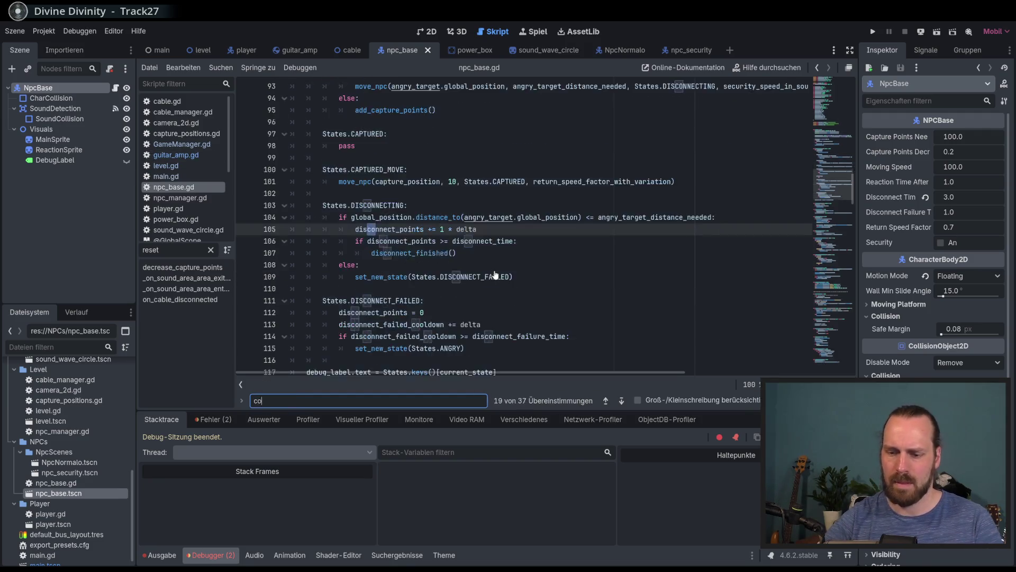
key(Escape)
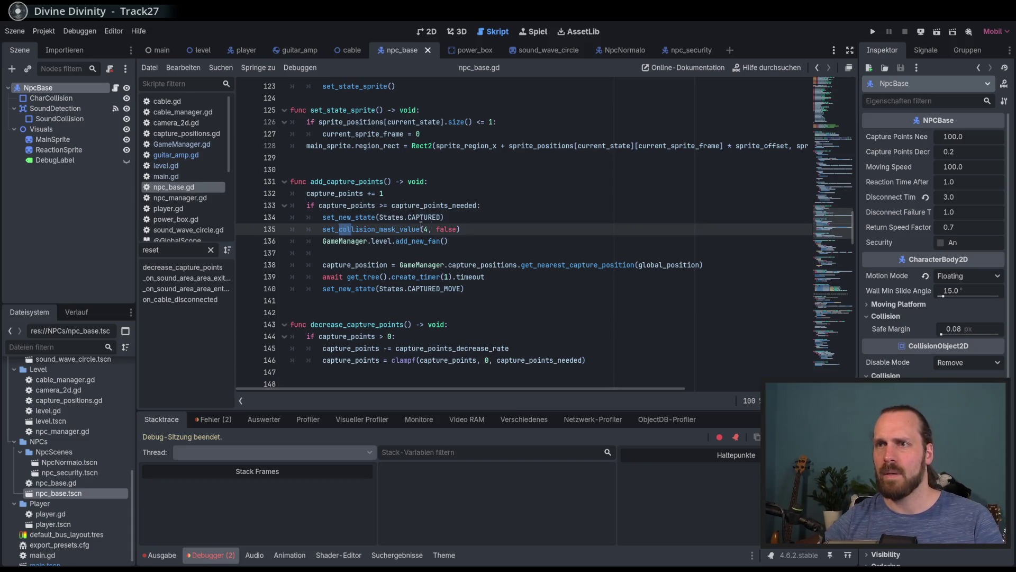
click(363, 186)
click(470, 231)
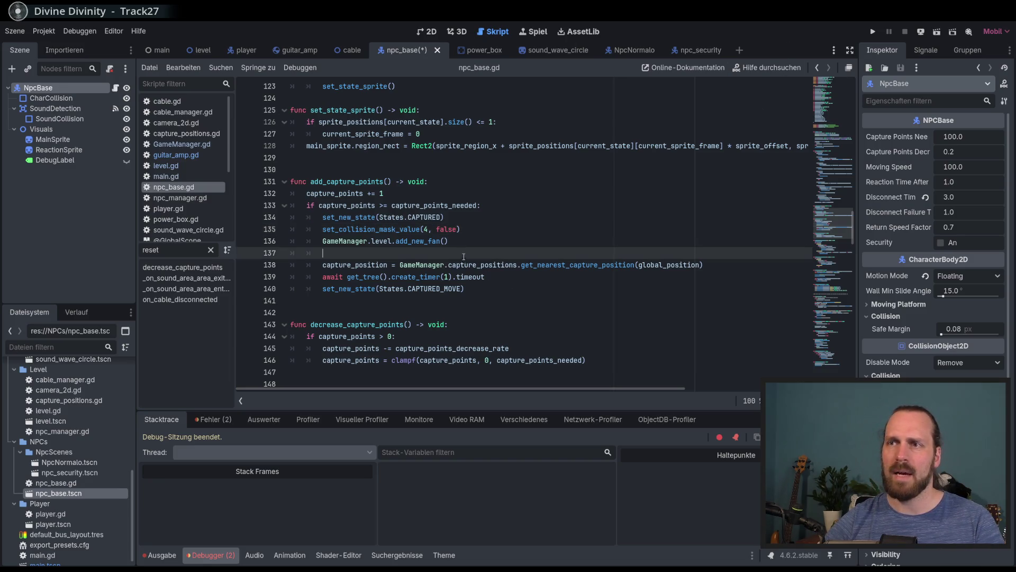
click(480, 237)
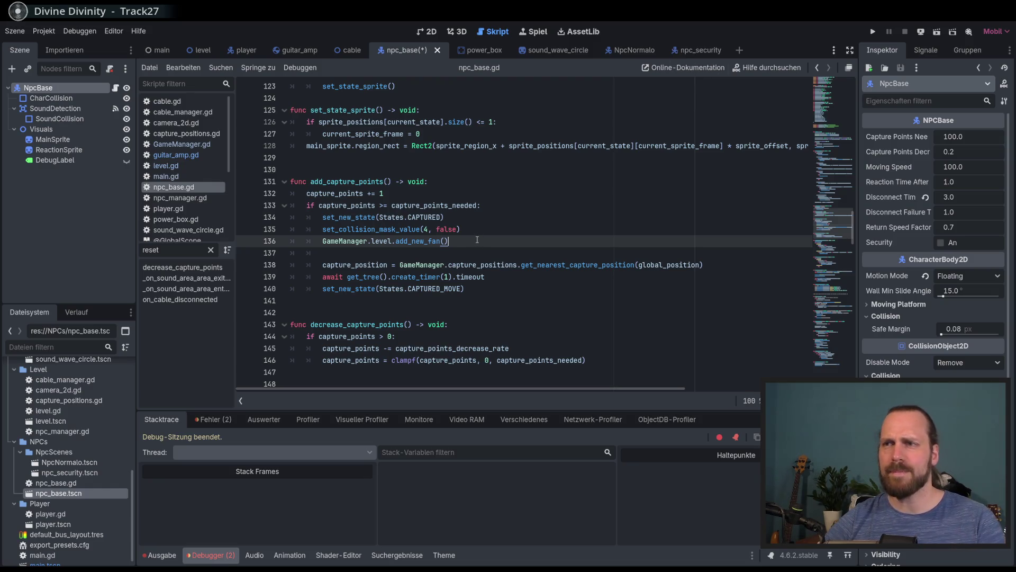
click(397, 229)
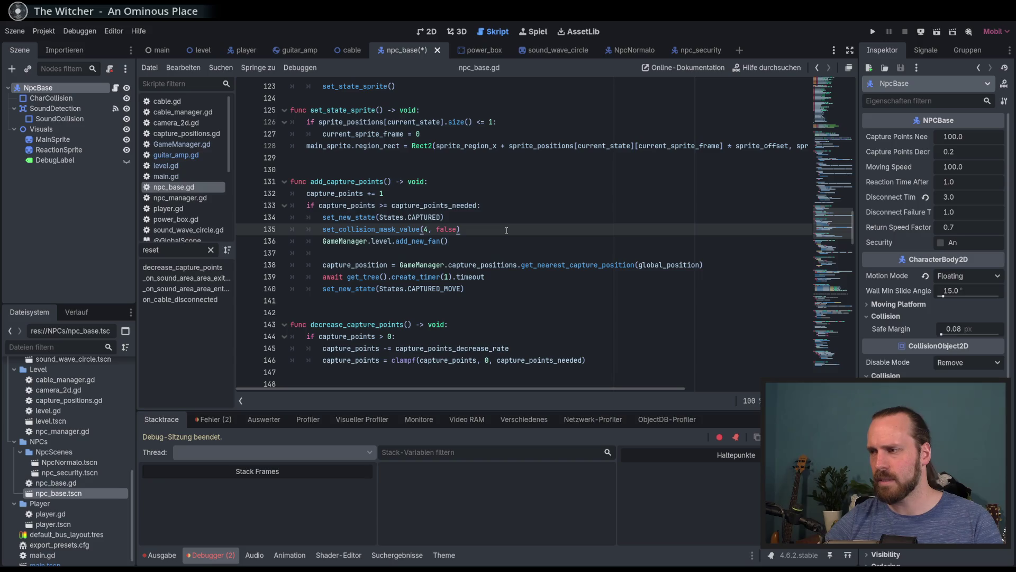
- Add set_collision_layer_value(4, false) below the mask call and run the game with F5
key(Return)
text(set_)
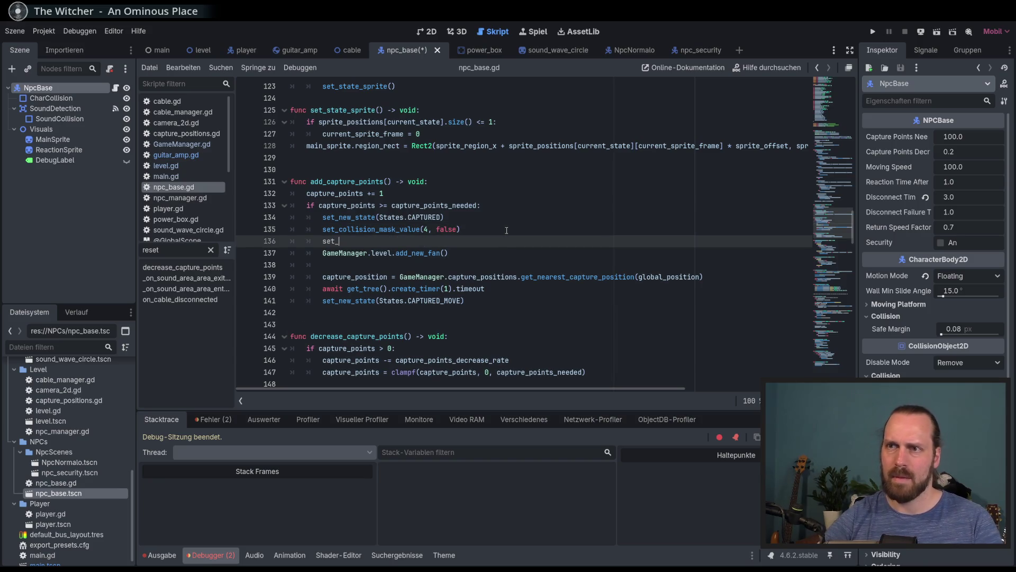
text(collision_layer_value(4, false)
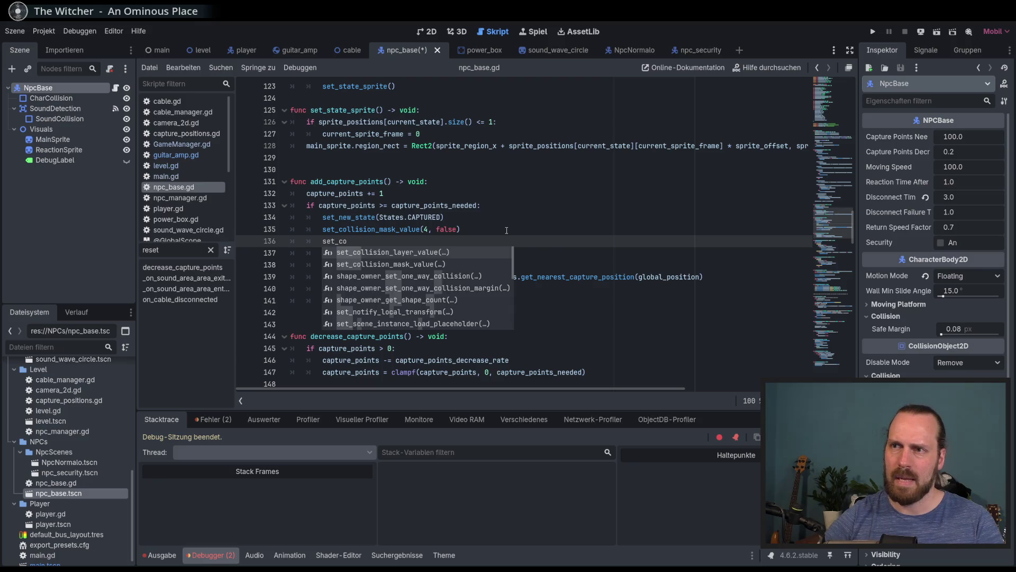
key(Return)
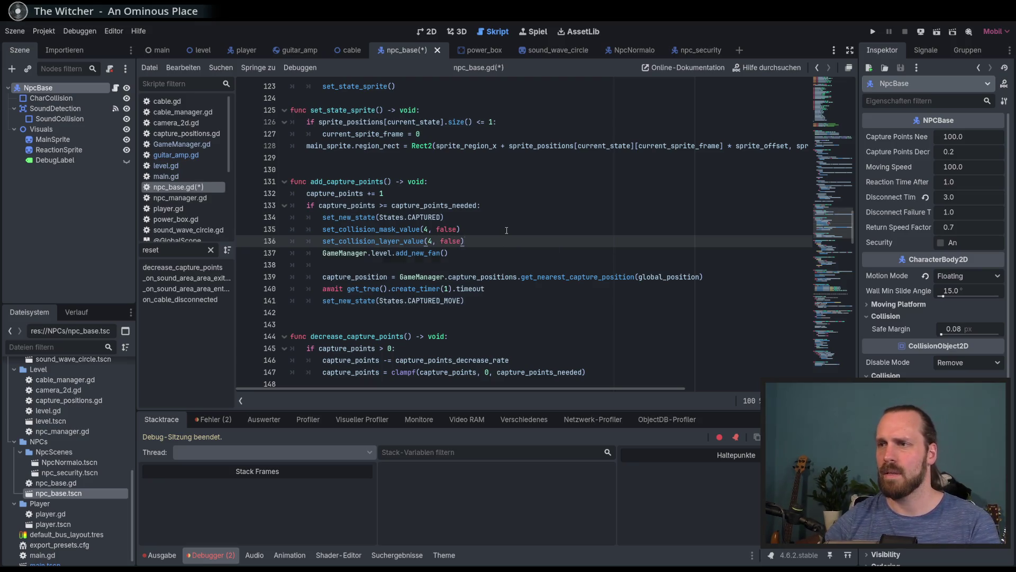
key(F5)
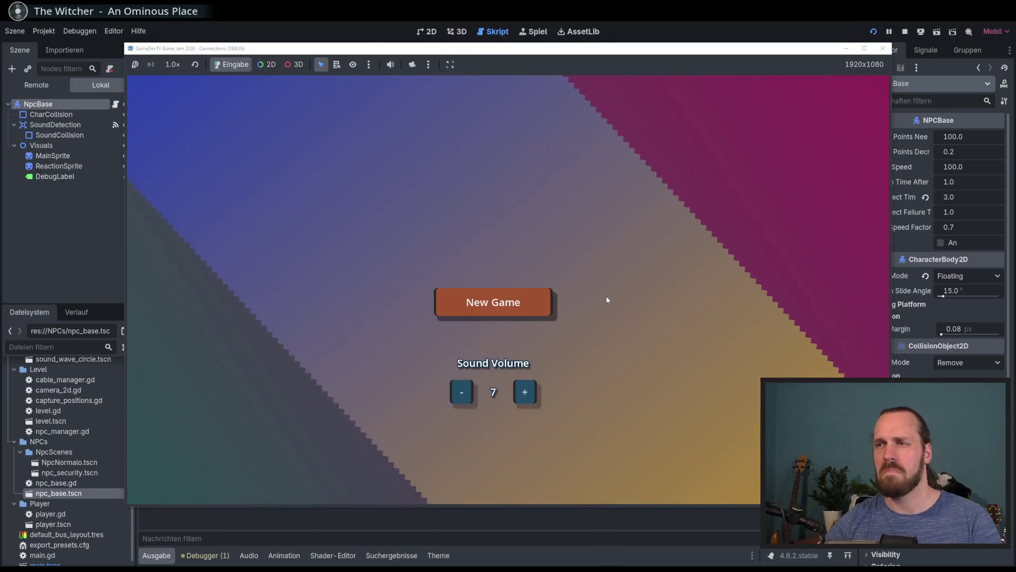
- Start a game, speed it up to 8.0x, then relaunch the project after it ends
key(Return)
key(Return)
key(a)
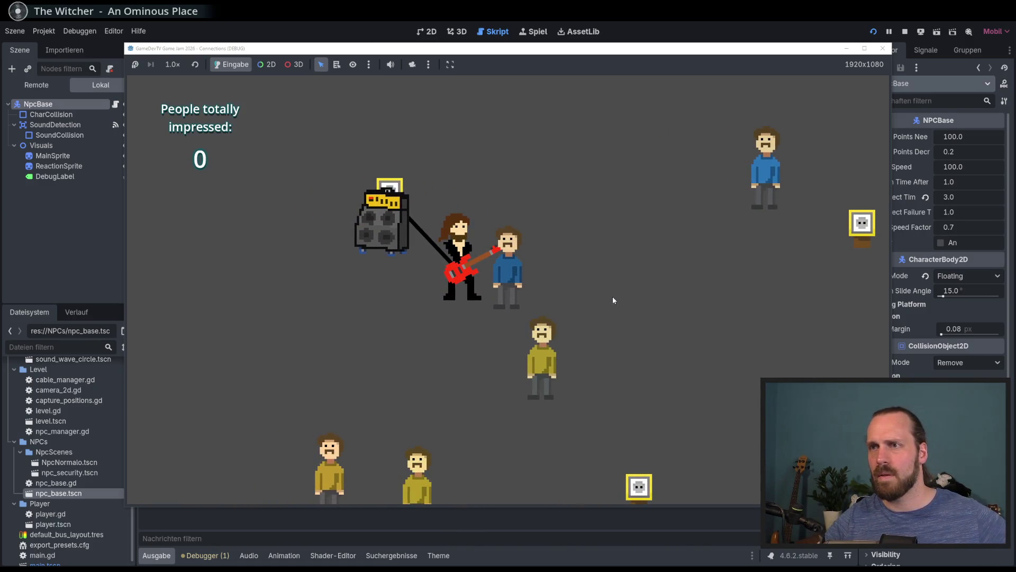
click(168, 63)
click(197, 205)
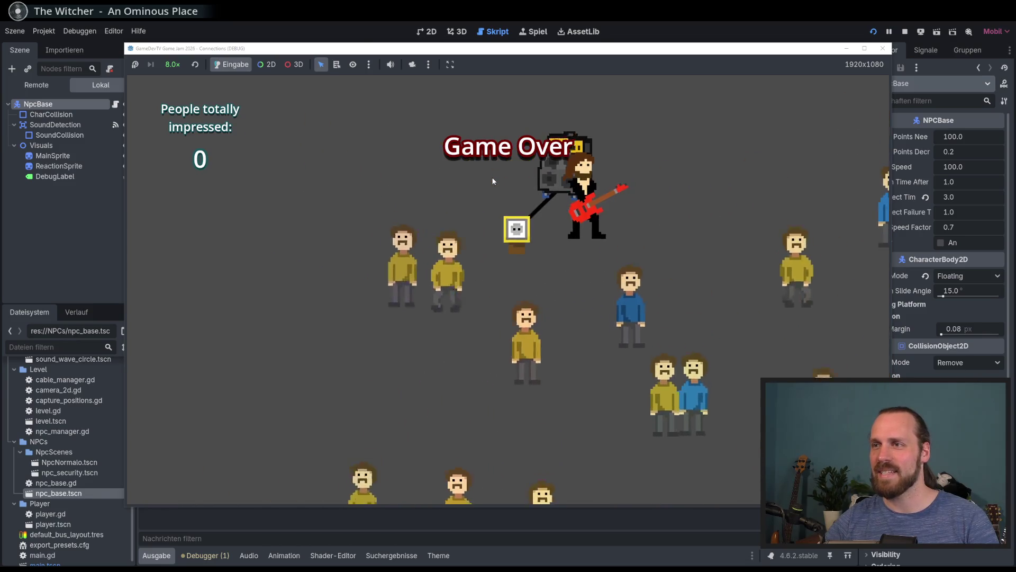
key(F5)
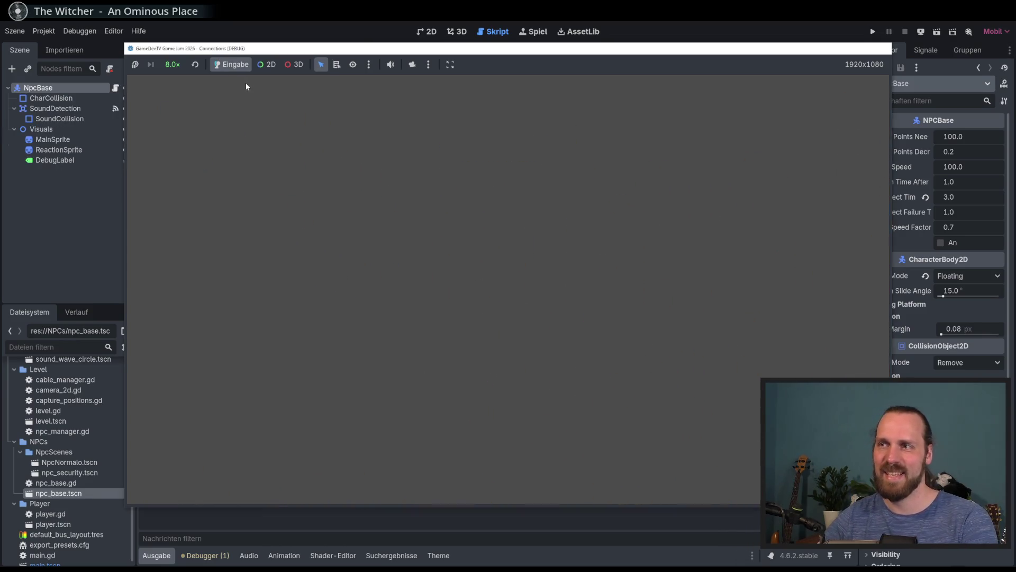
- Set game speed to 4.0x, start a new game, and move the guitarist into the crowd to play
click(173, 66)
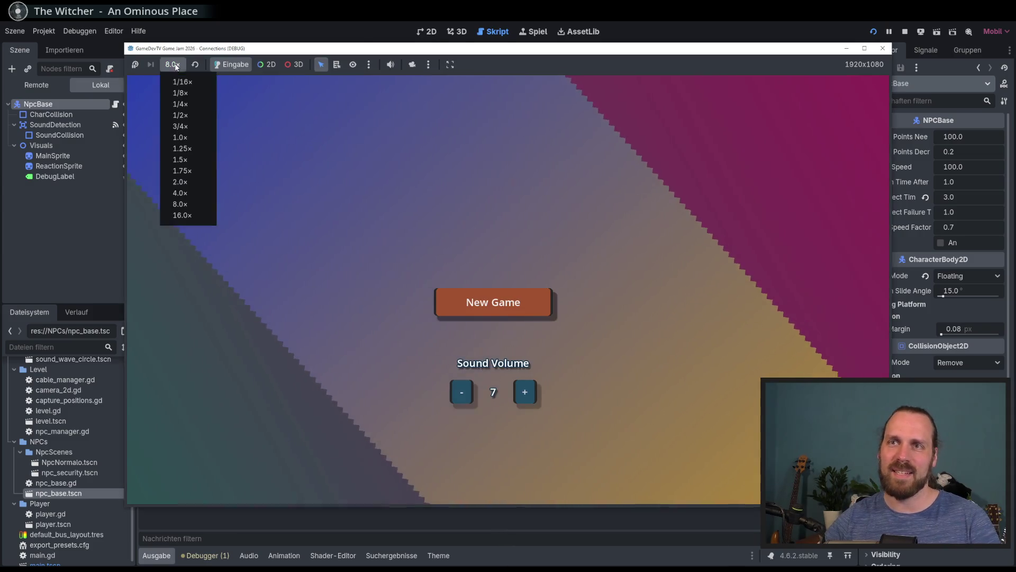
click(190, 193)
click(493, 302)
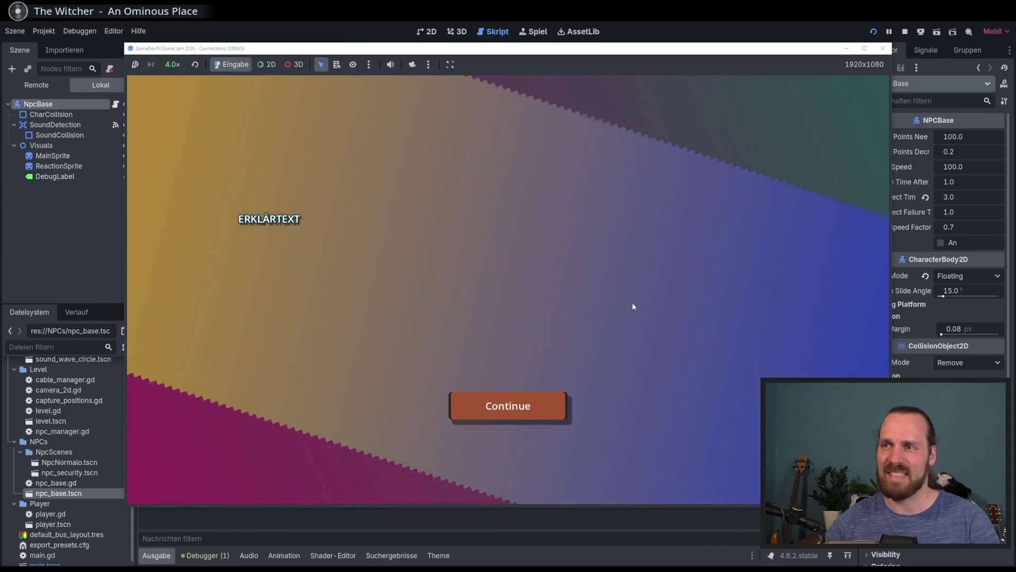
click(560, 412)
key(d)
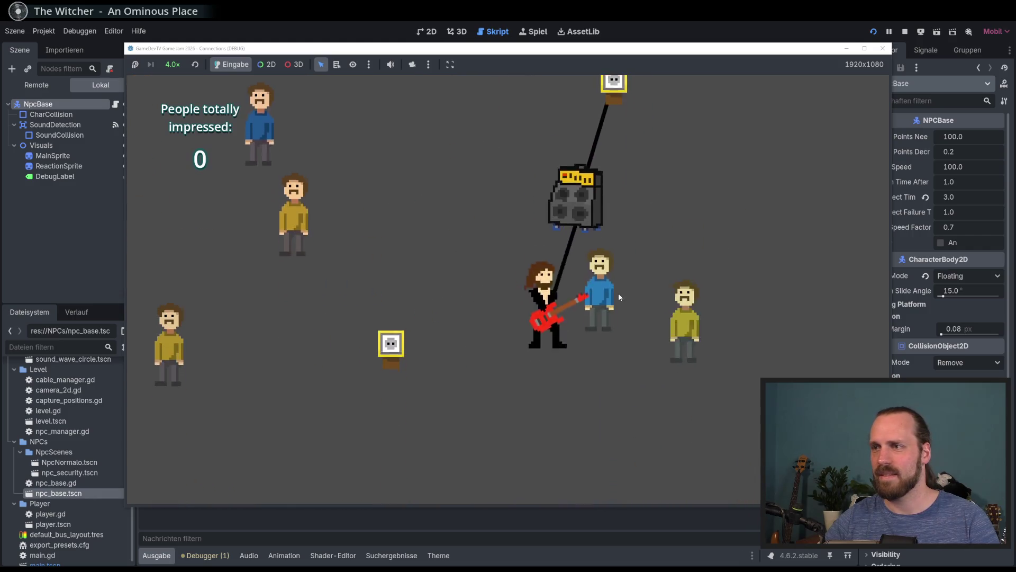
key(w)
key(d)
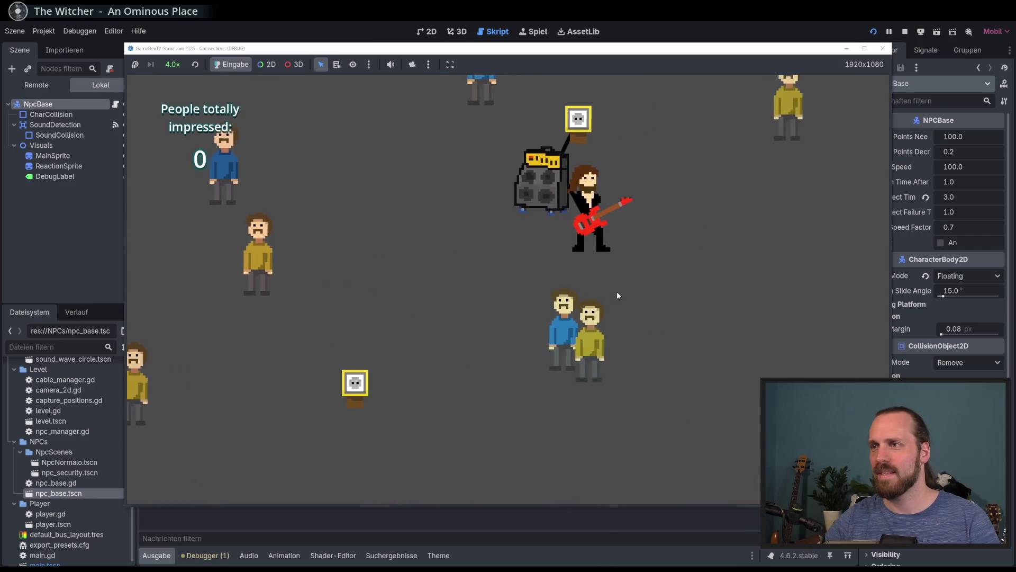
key(a)
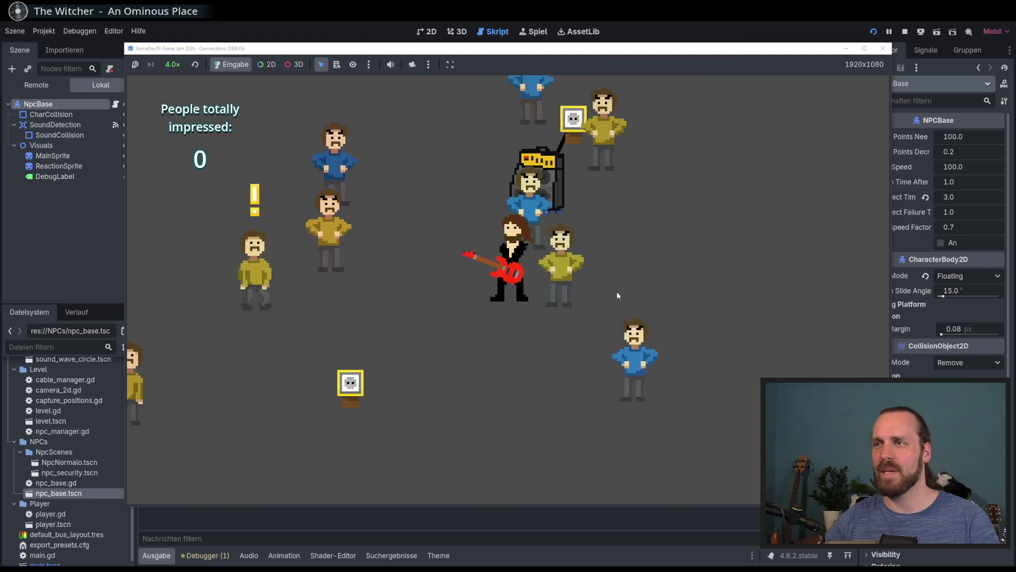
key(w)
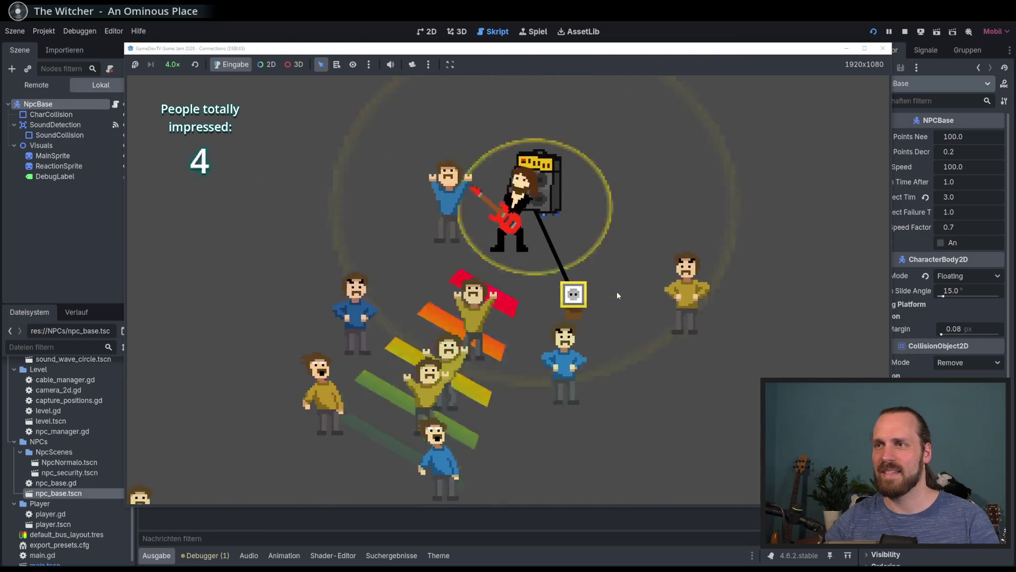
key(d)
key(a)
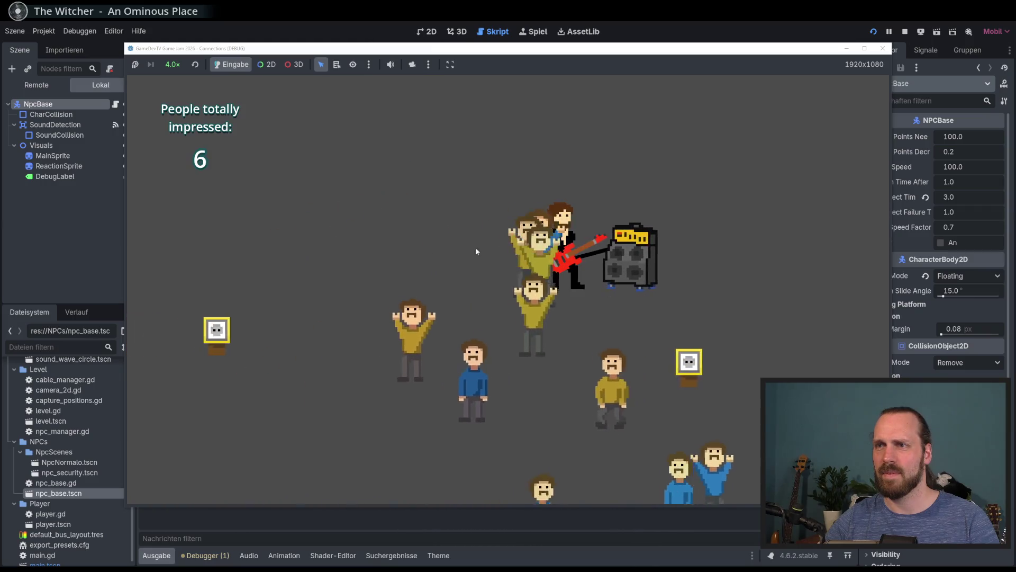
- Slow the game to 2.0x, play near the amp until Game Over at 6 impressed, then restart
click(173, 64)
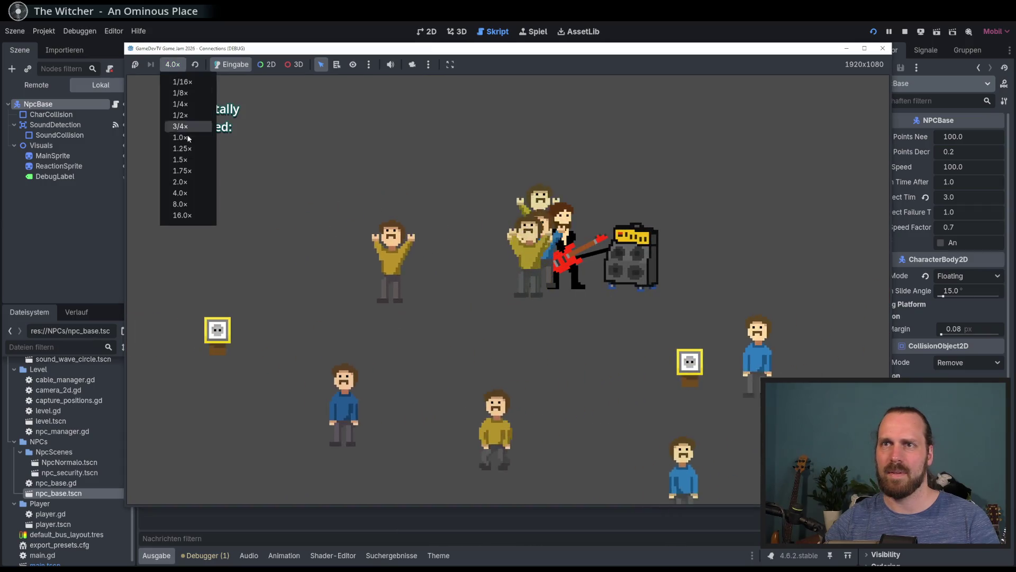
click(180, 182)
key(d)
key(a)
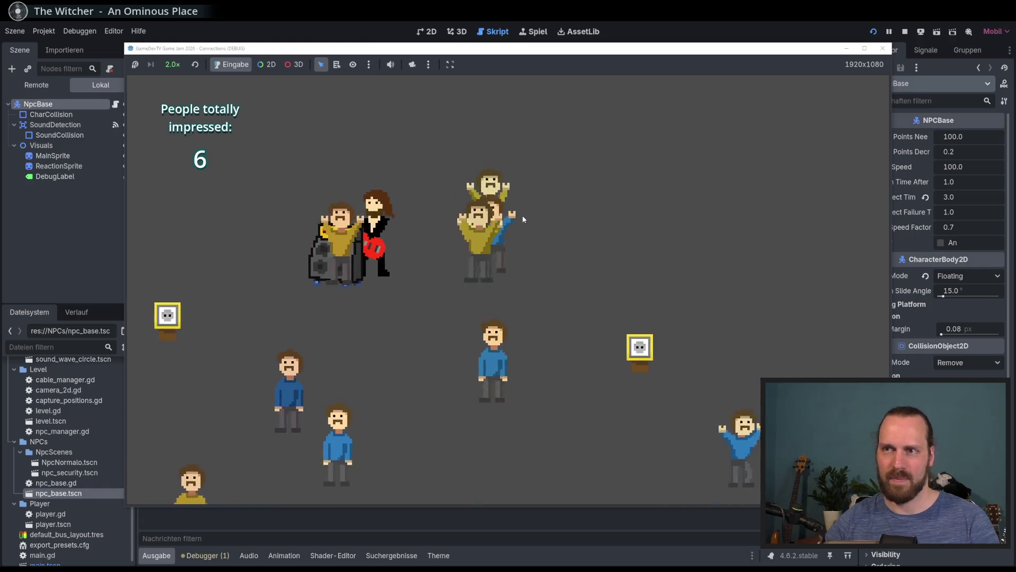
key(s)
key(space)
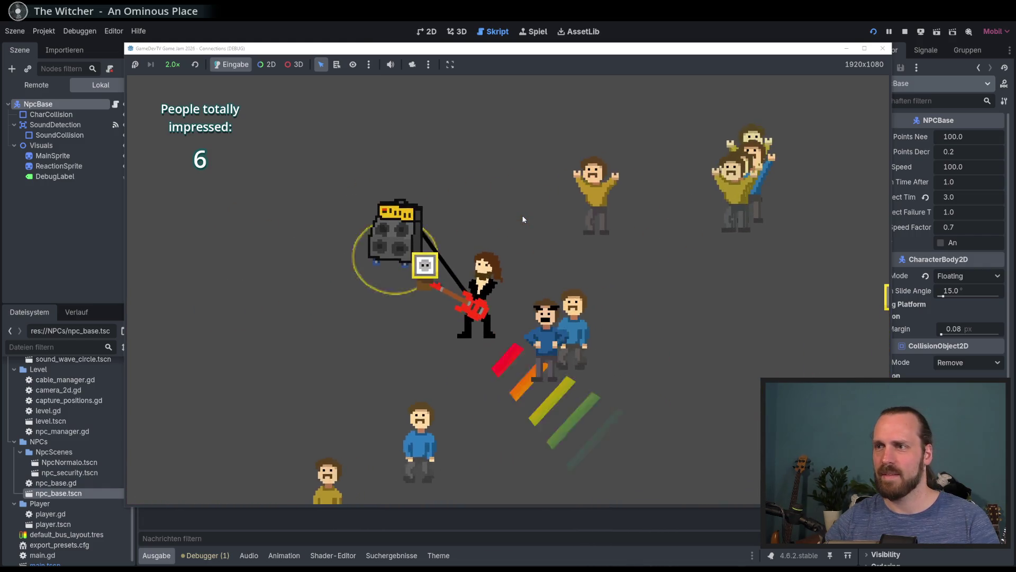
key(a)
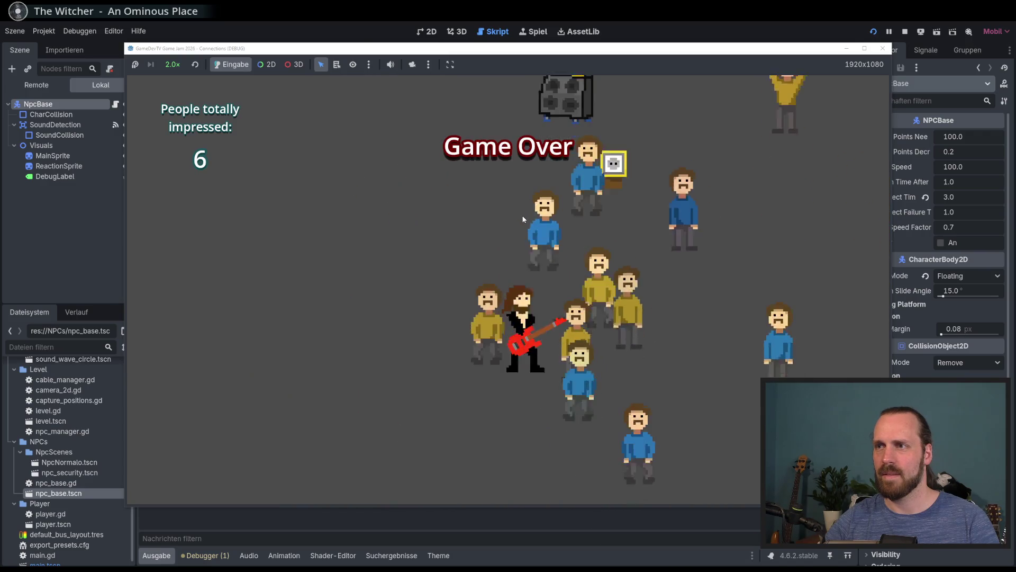
key(Return)
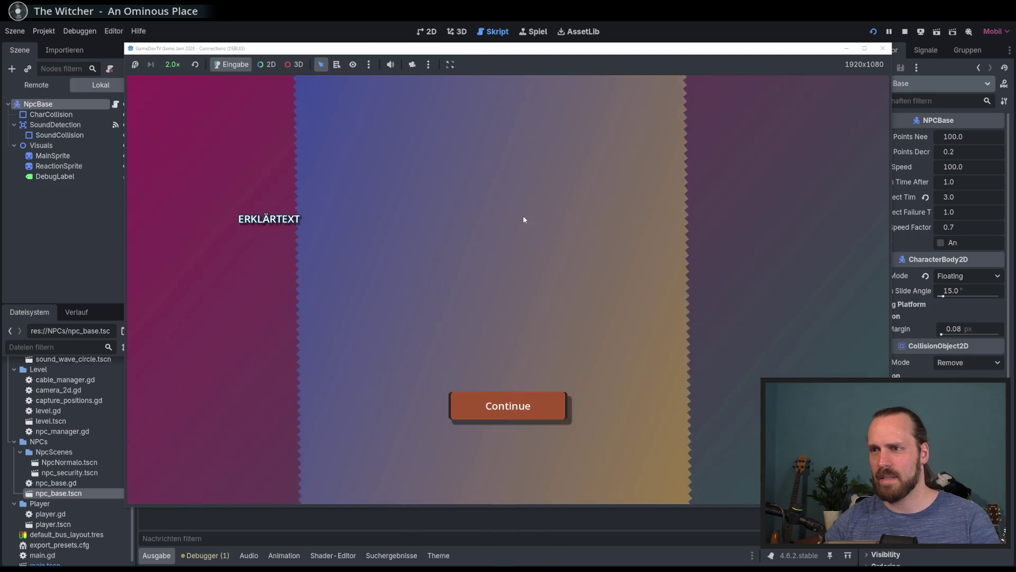
- Begin a new run, cable the amp, and play twice to impress nearby people
key(Return)
key(a)
key(d)
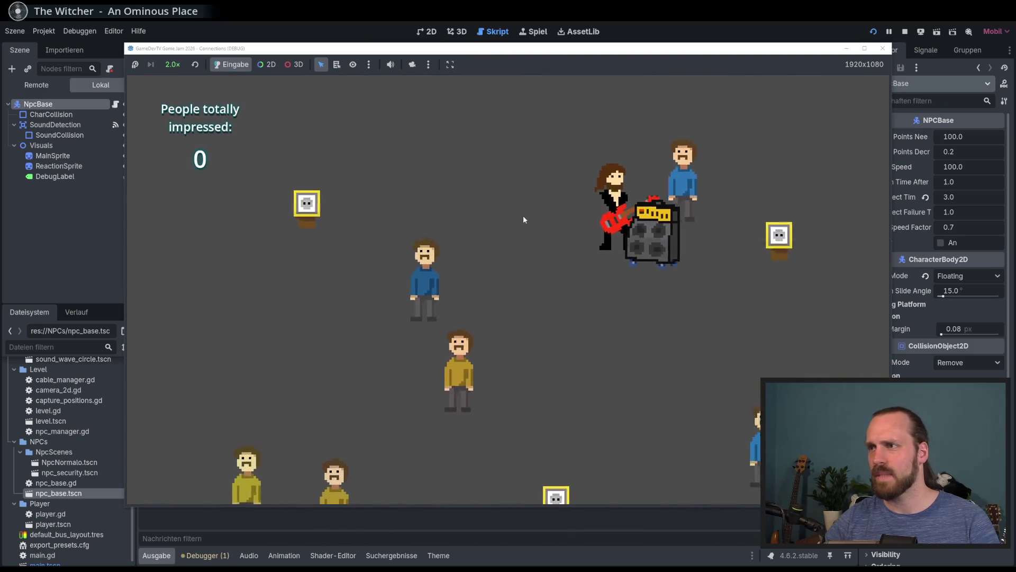
key(s)
key(s)
key(space)
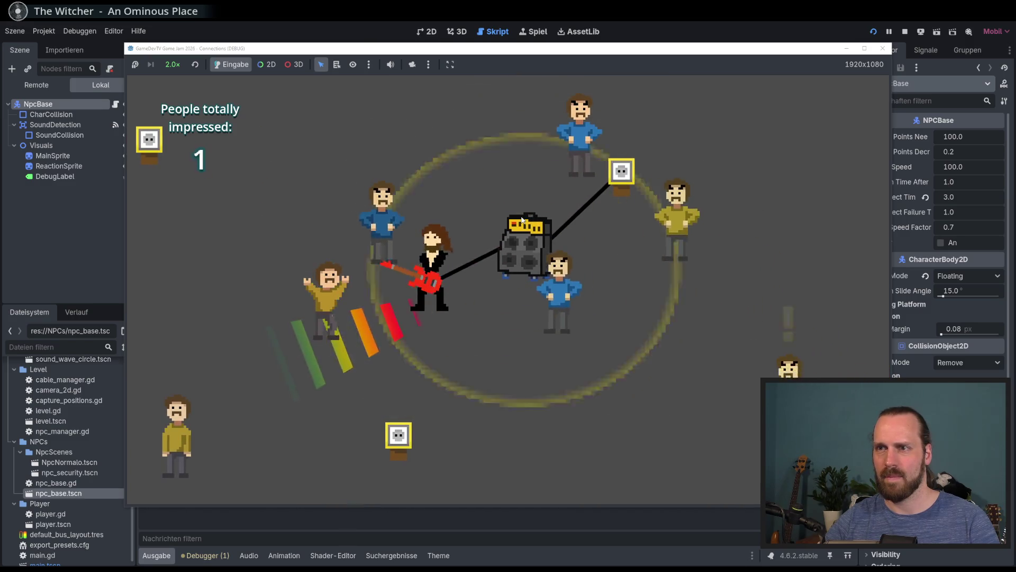
key(d)
key(w)
key(s)
key(a)
key(d)
key(s)
key(space)
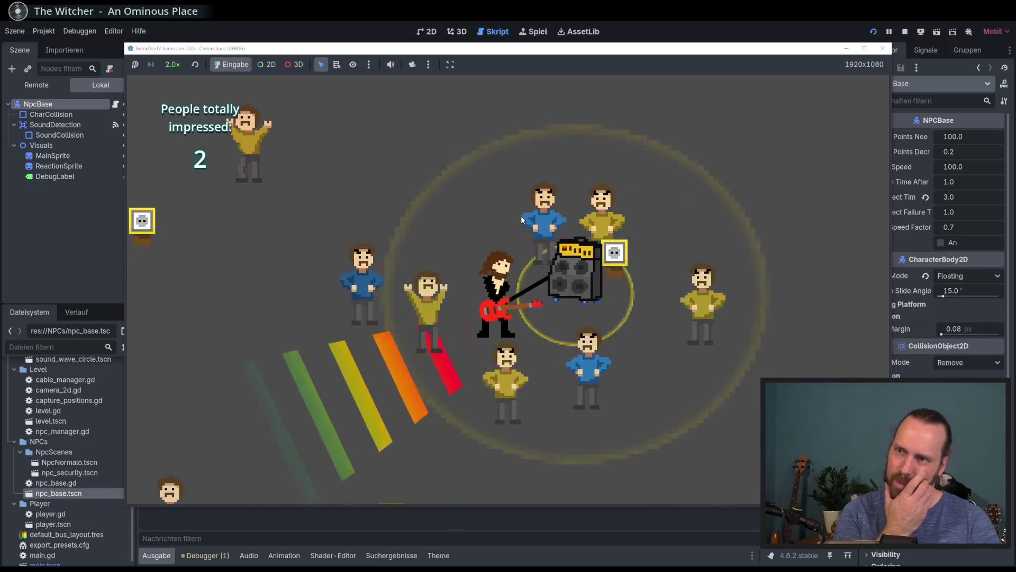
- Drag the amp around the level and keep playing to win over the gathering crowd
key(d)
key(a)
key(w)
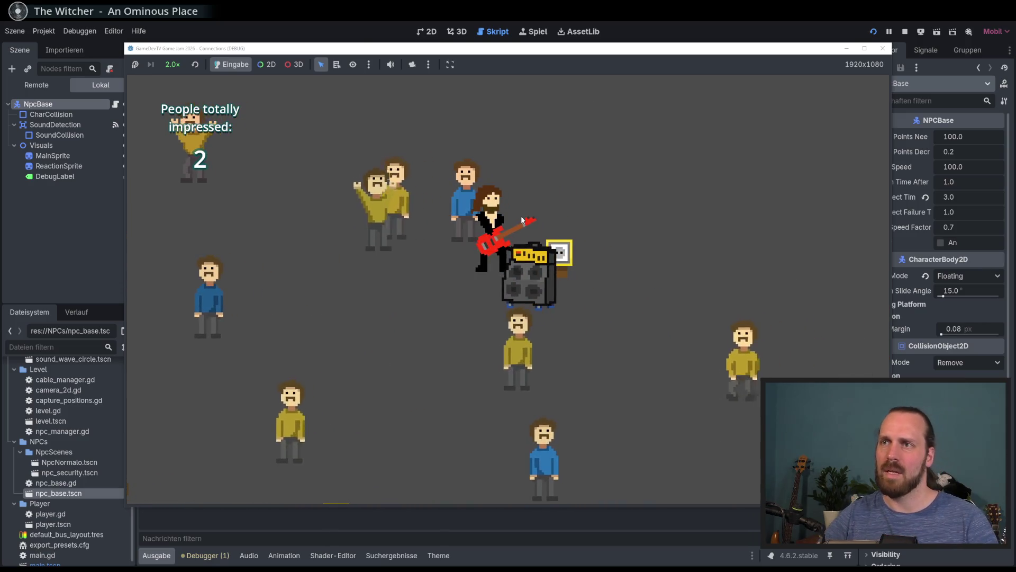
key(s)
key(d)
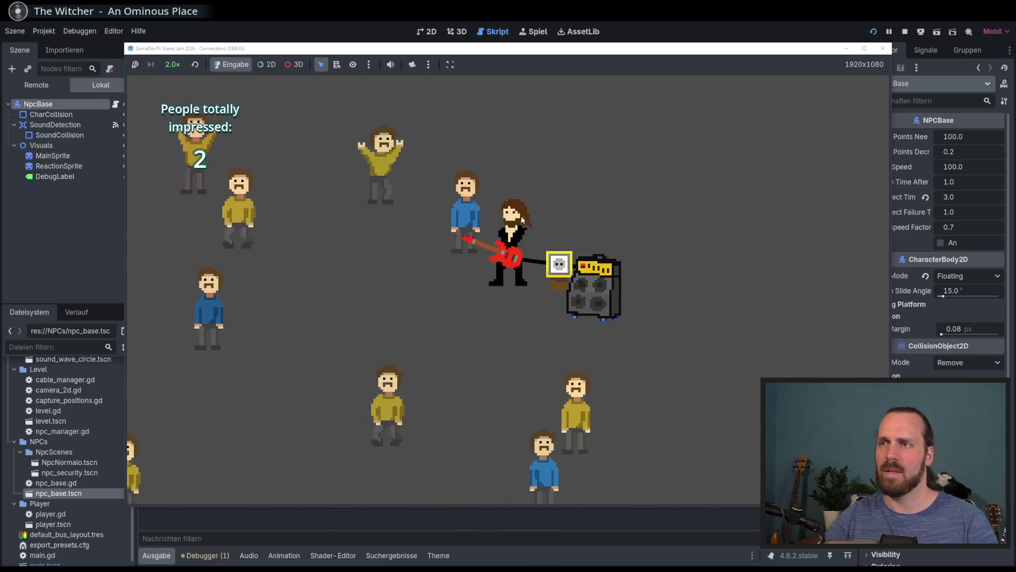
key(s)
key(w)
key(a)
key(d)
key(s)
key(a)
key(w)
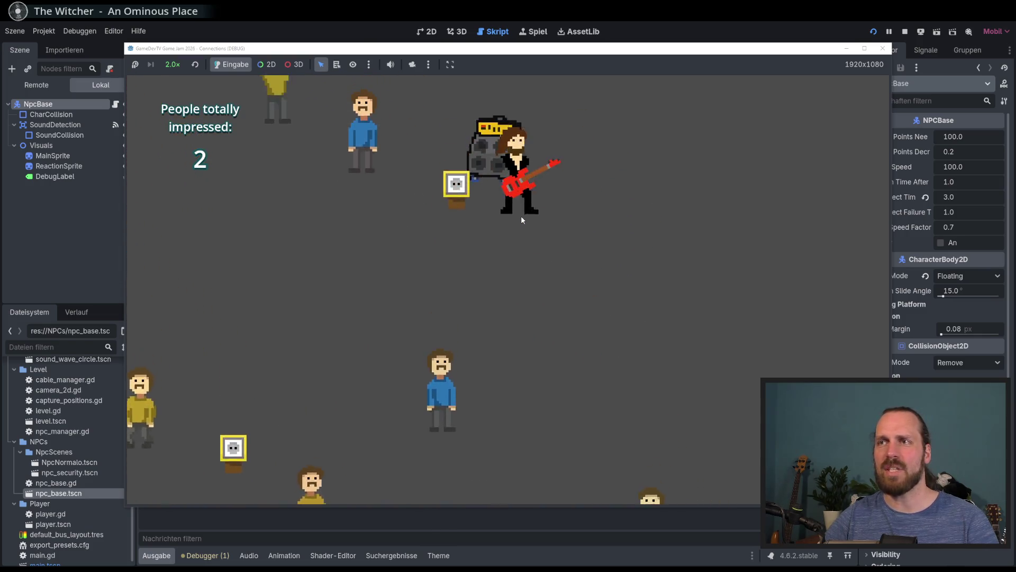
key(a)
key(a)
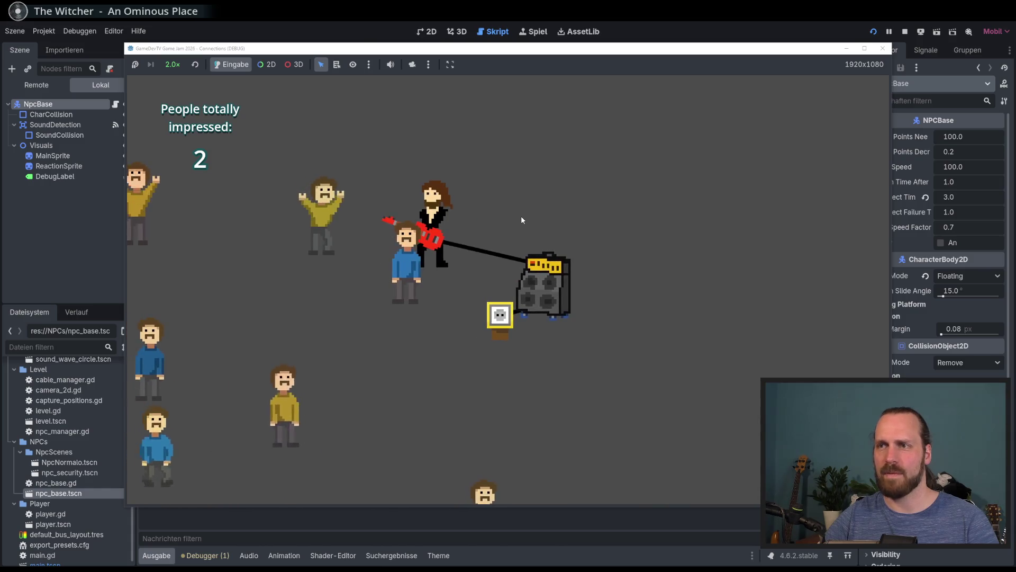
key(space)
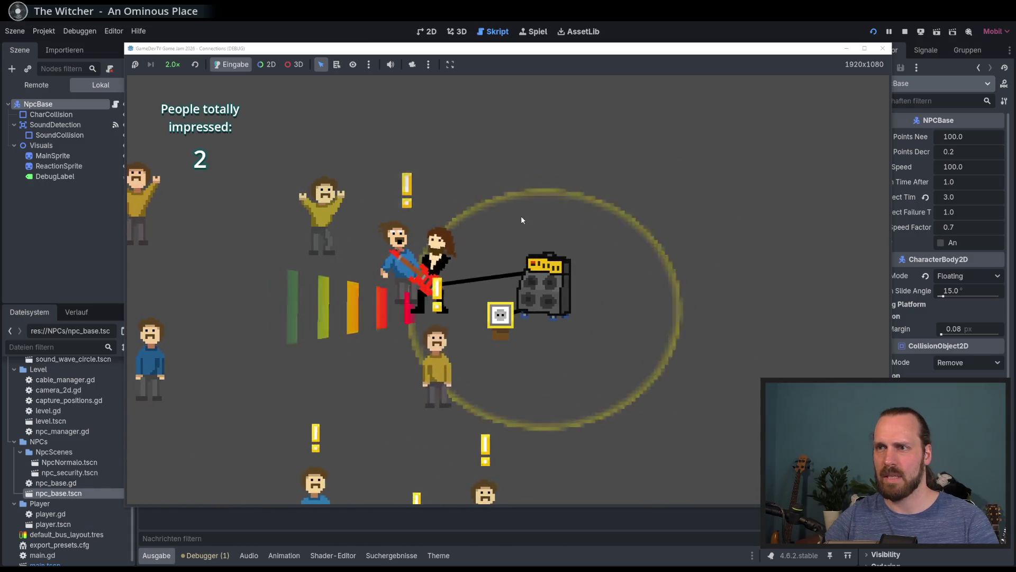
key(d)
key(a)
key(s)
key(space)
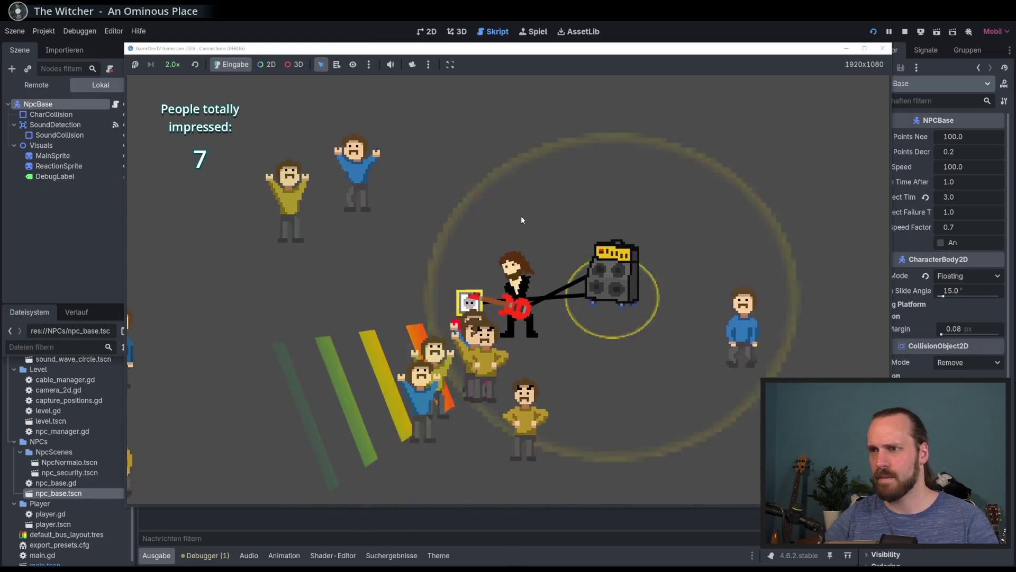
key(d)
key(a)
key(space)
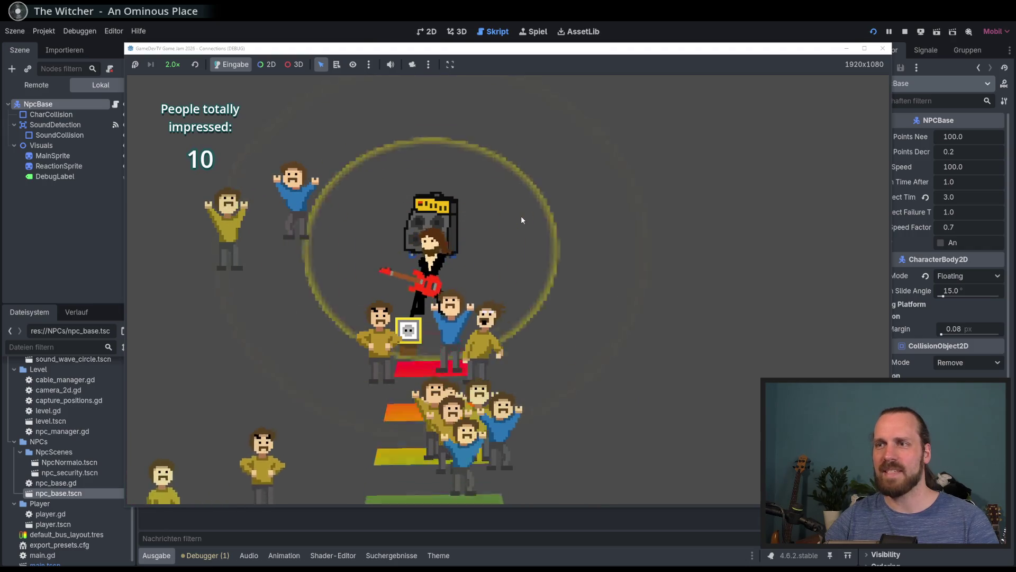
- Move the guitarist down into the crowd, back below the amp, then toward the socket
key(d)
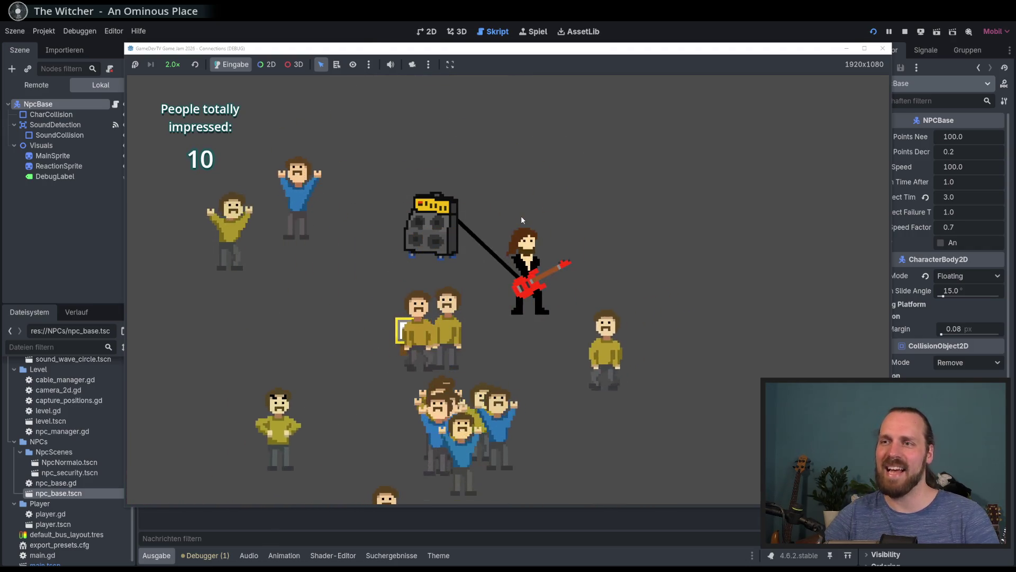
key(s)
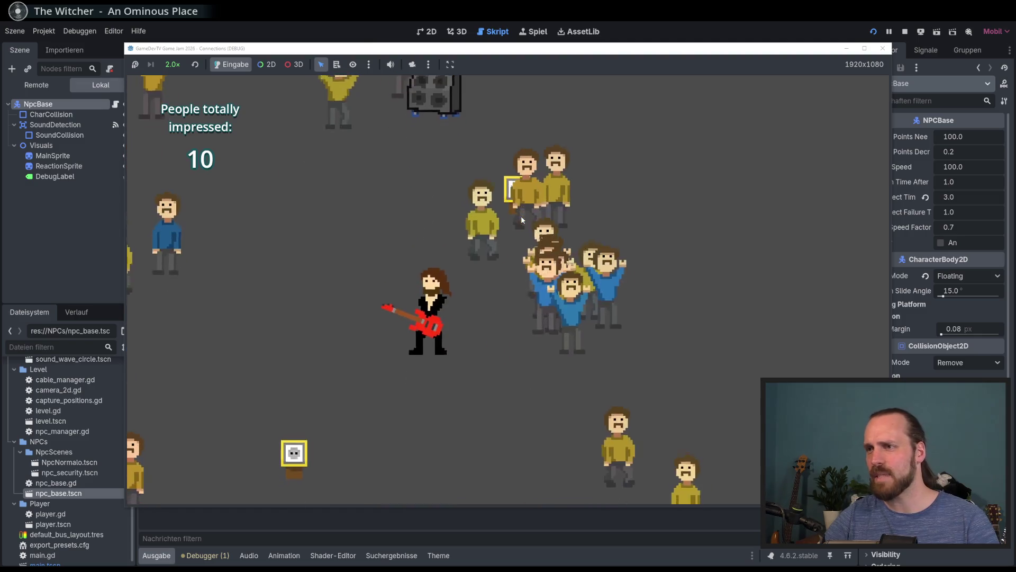
key(w)
key(a)
key(s)
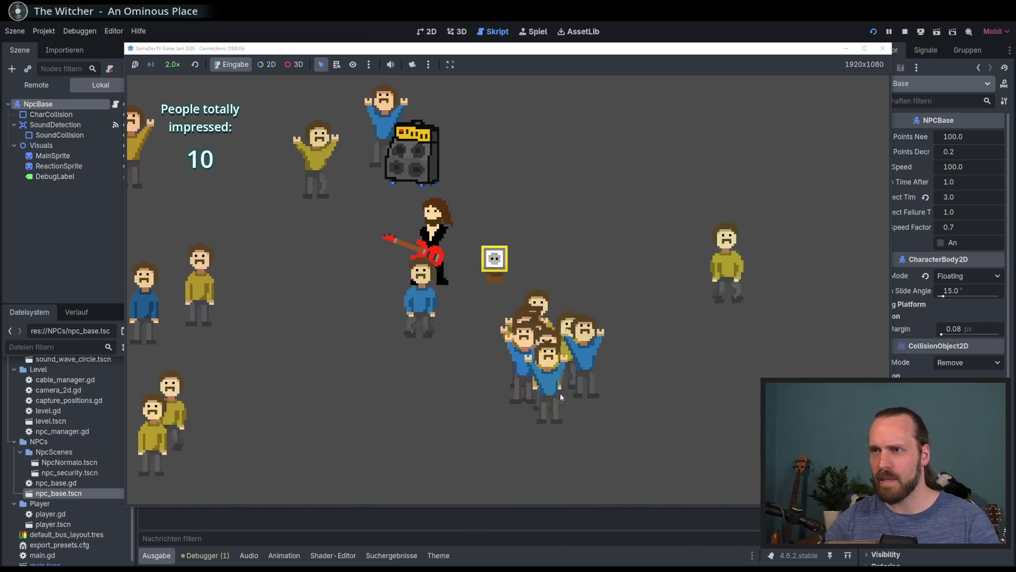
key(s)
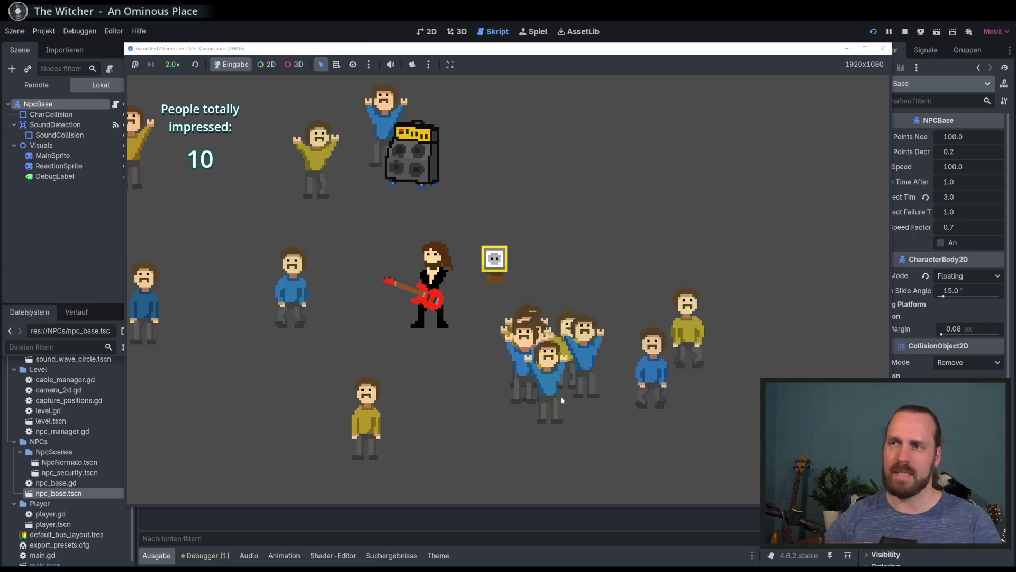
- Set game speed to 16.0x, walk the amp around until 10 are impressed, then stop the game
click(173, 65)
click(177, 218)
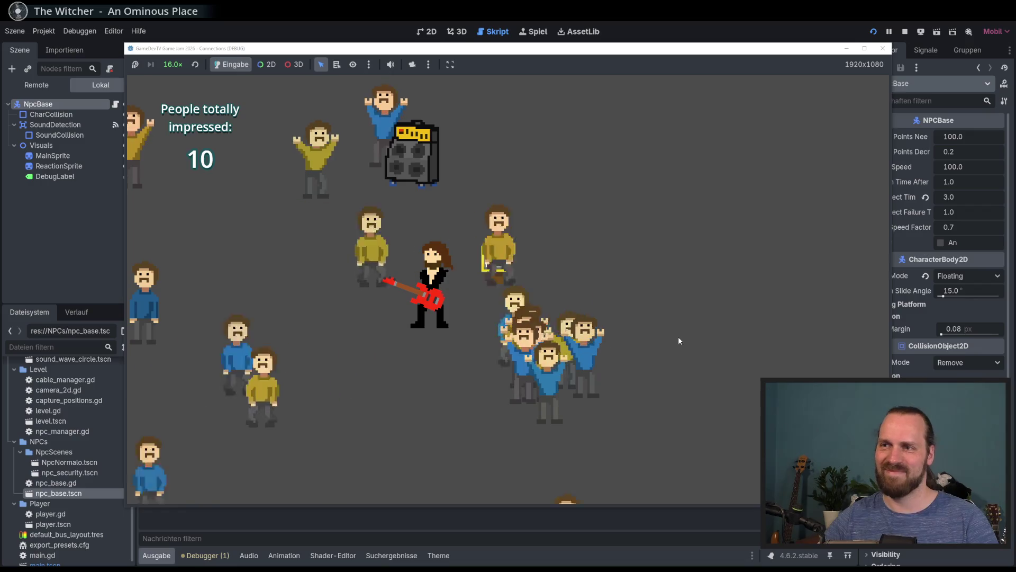
key(s)
key(s)
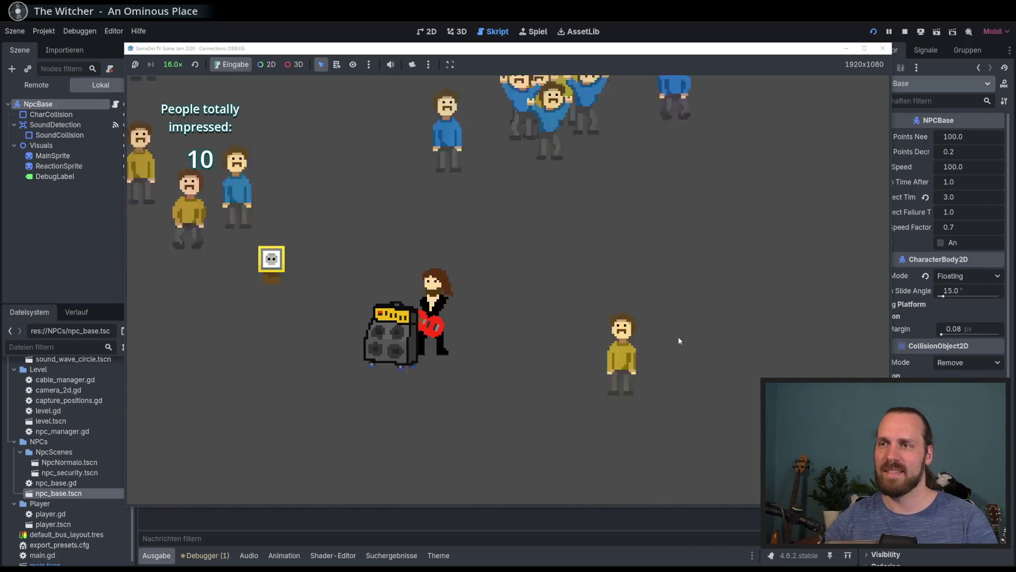
key(d)
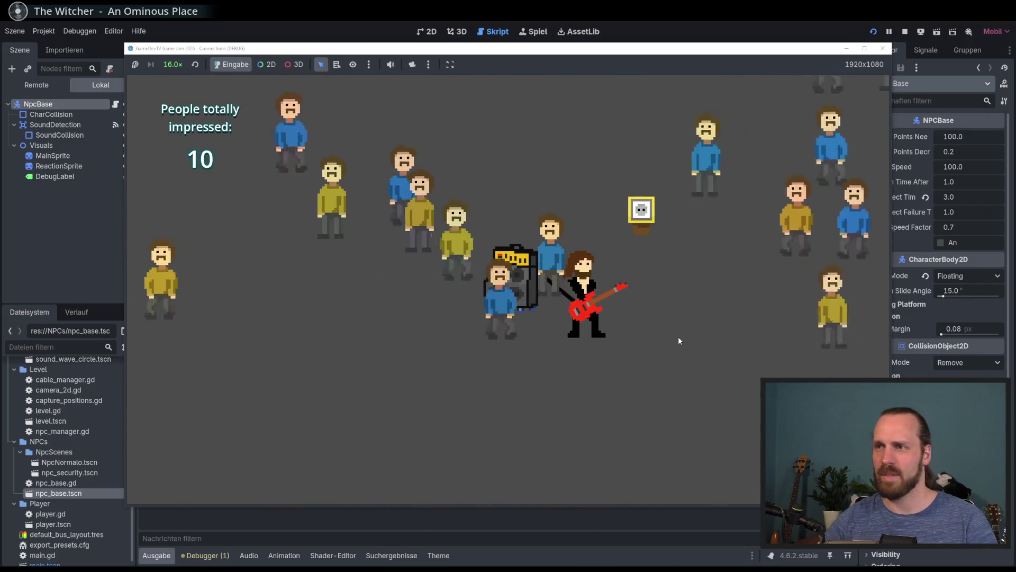
key(d)
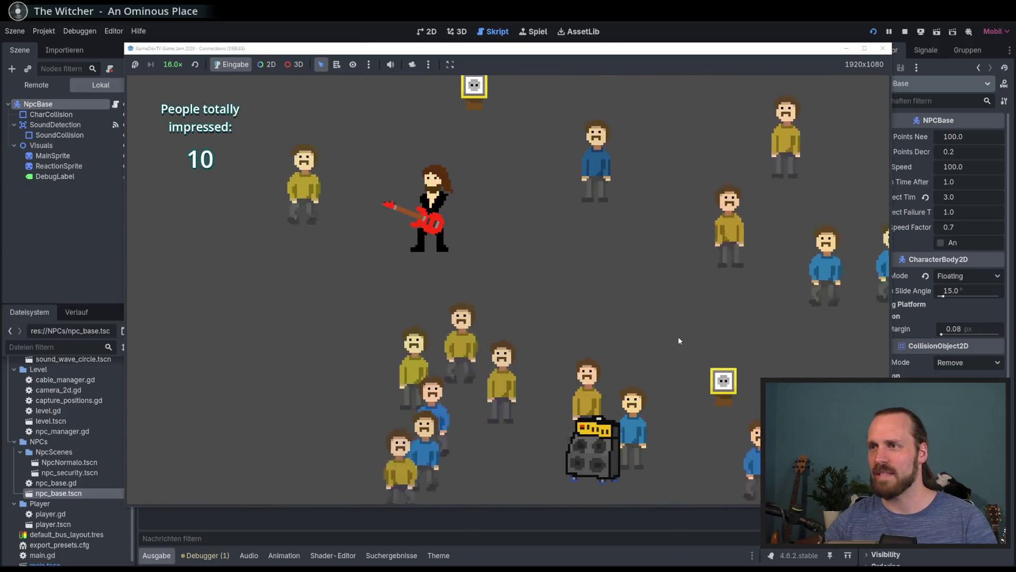
key(a)
key(d)
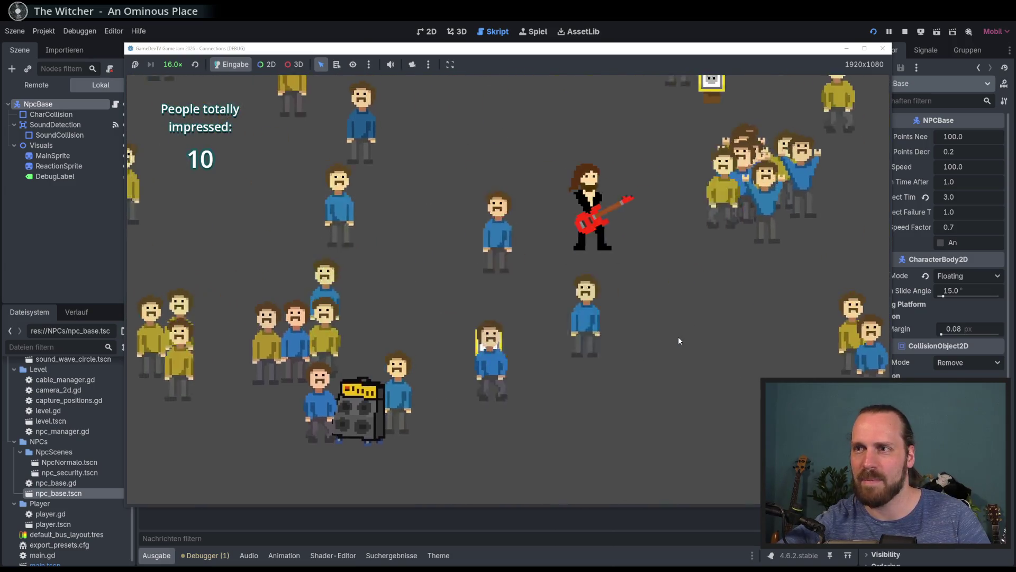
key(s)
key(a)
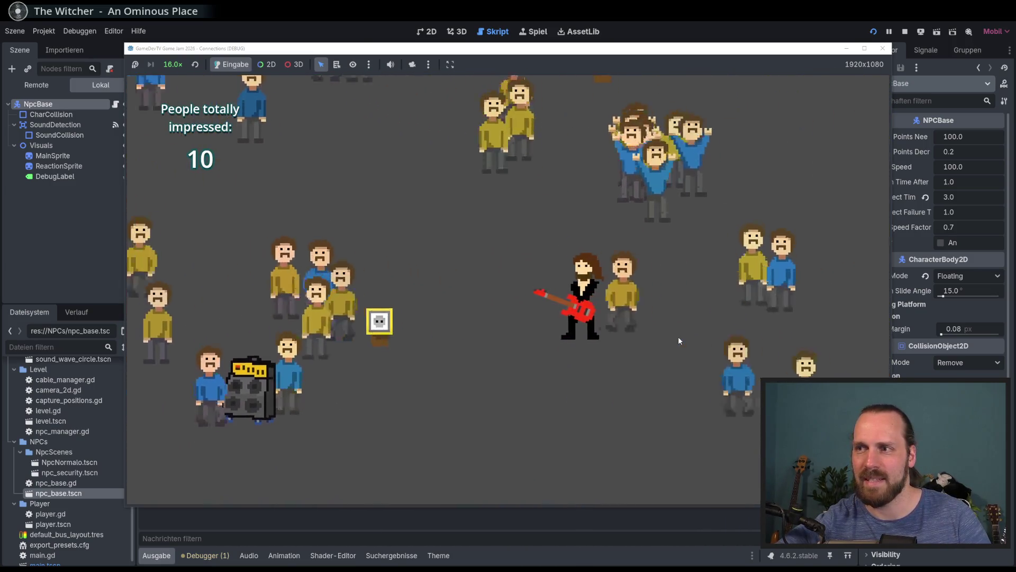
key(w)
key(a)
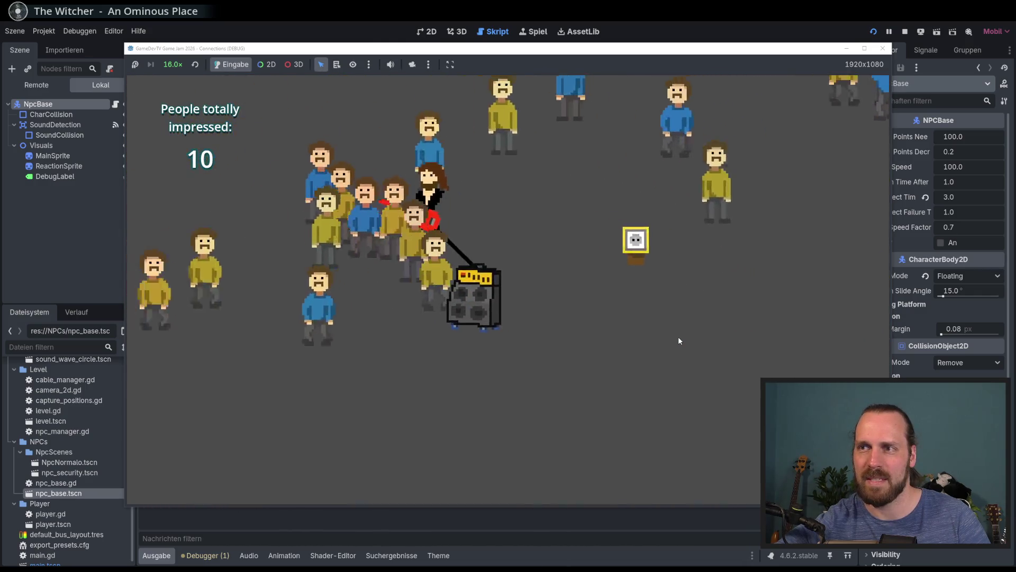
key(F8)
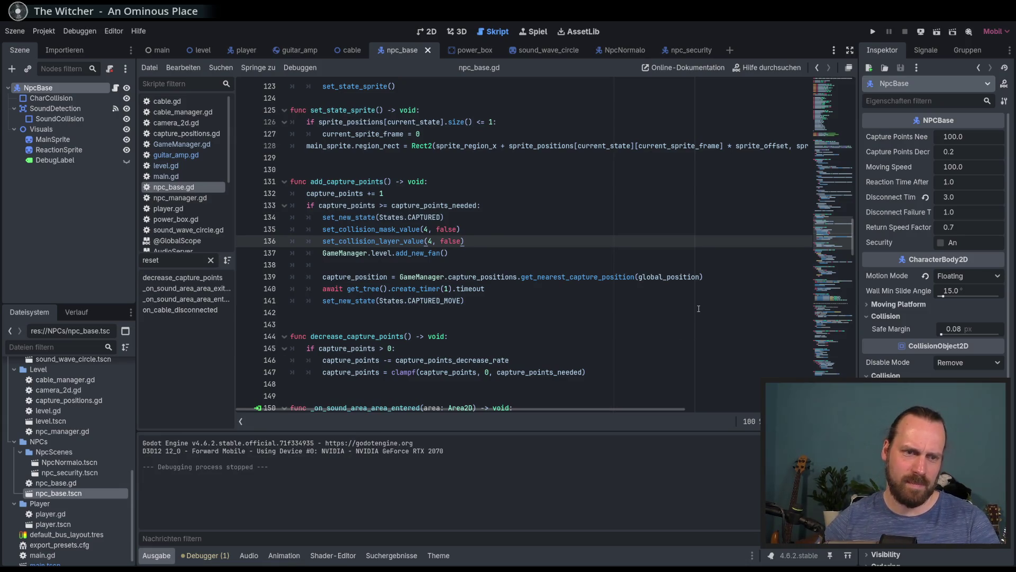
- Review lines 134–138 of npc_base.gd, then switch to the 2D view of the NPC sprite and collision shape
click(552, 254)
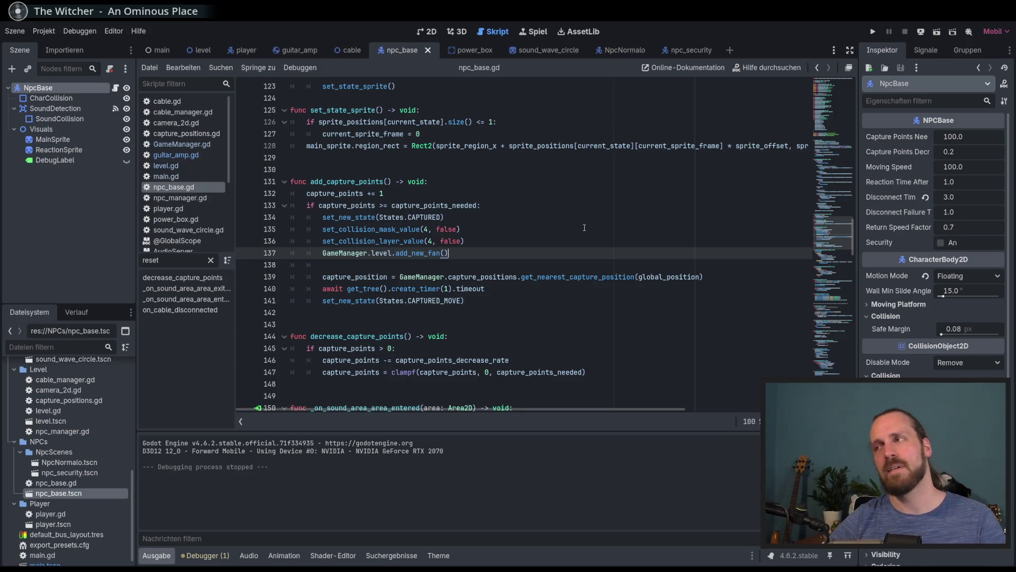
right_click(584, 229)
click(542, 231)
key(Up)
click(570, 231)
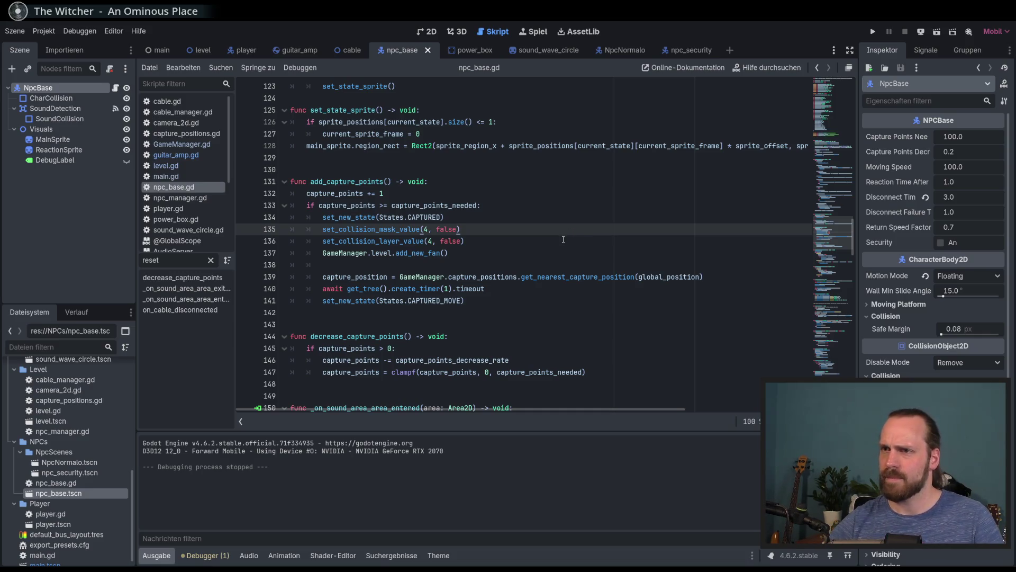
click(560, 252)
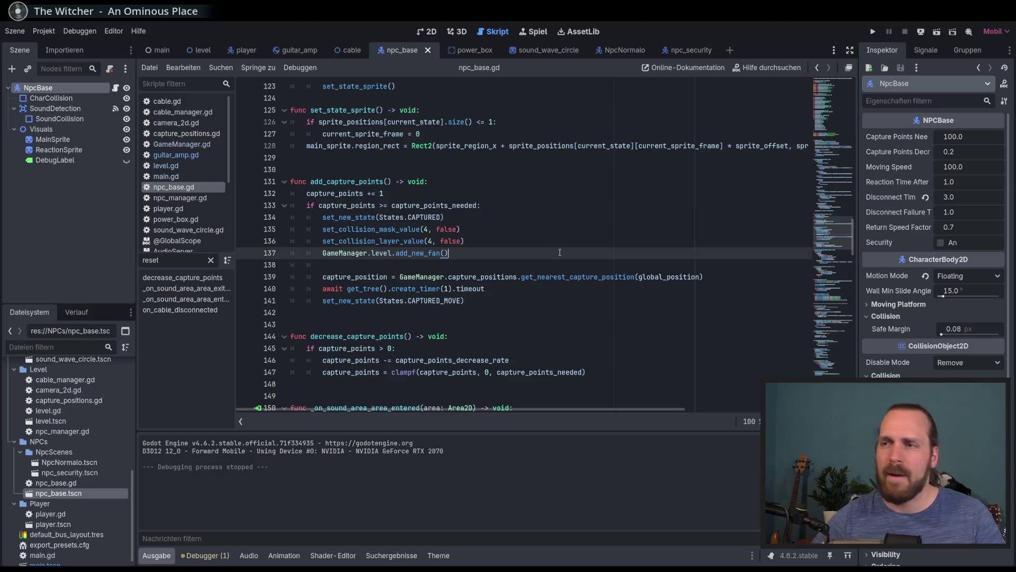
key(Down)
scroll(529, 238, down, 2)
click(428, 31)
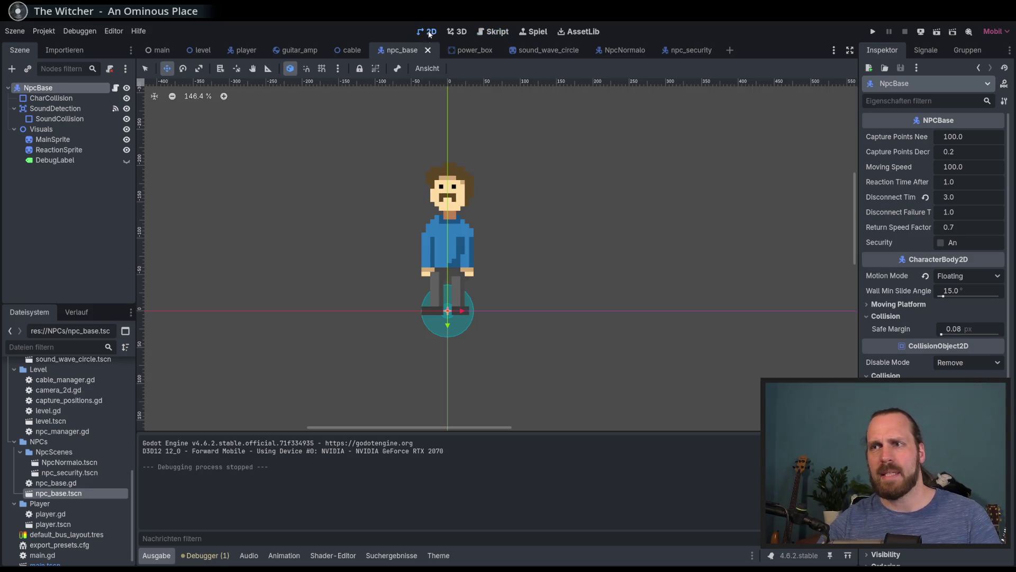
- Select nodes in the NpcBase scene tree and open the root node's npc_base.gd script
scroll(291, 154, down, 1)
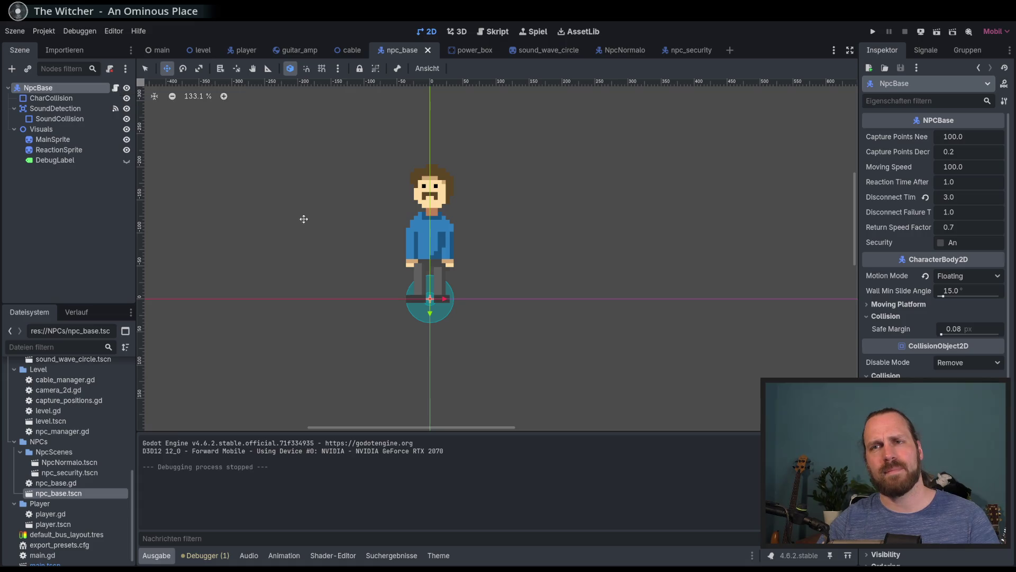
click(84, 217)
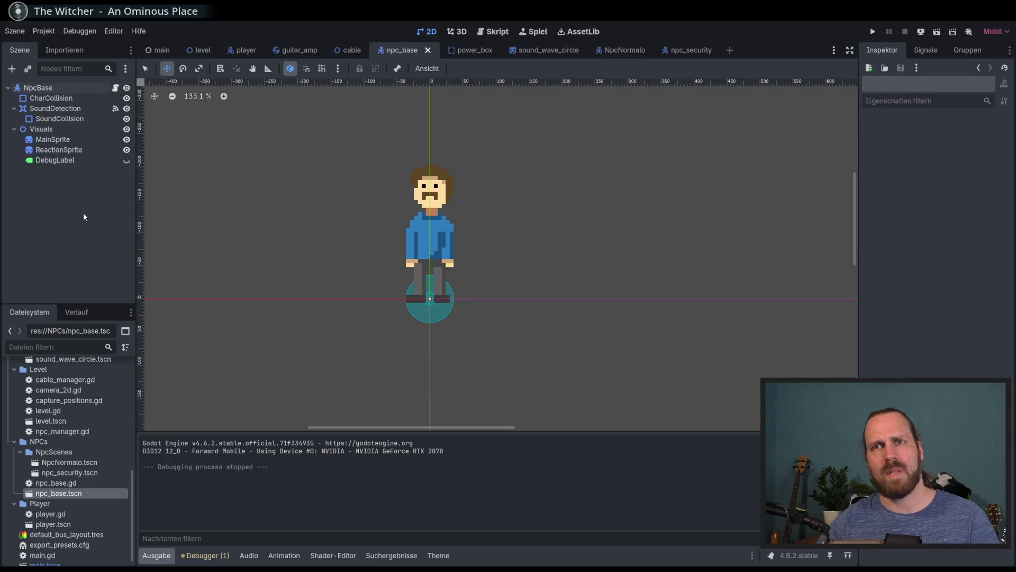
click(65, 137)
click(64, 130)
click(76, 174)
click(81, 138)
click(82, 177)
click(115, 88)
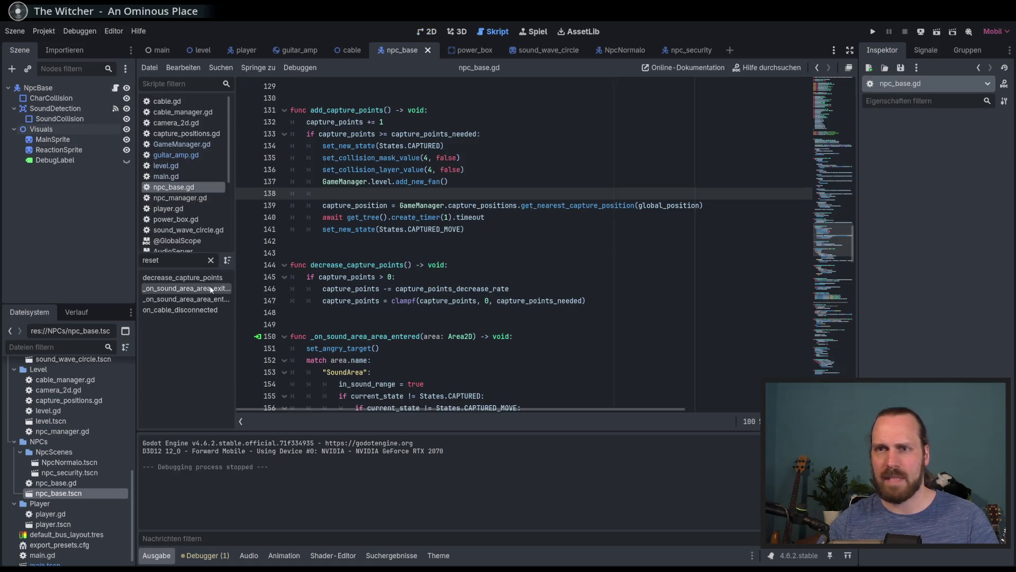
- Clear the 'reset' method filter and jump to the set_new_state function
click(210, 261)
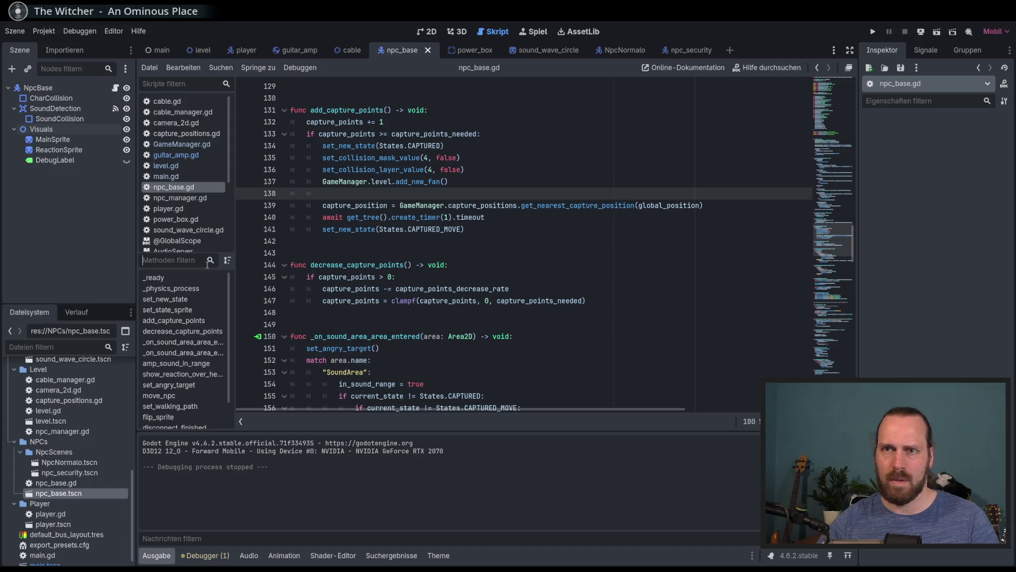
scroll(524, 243, down, 4)
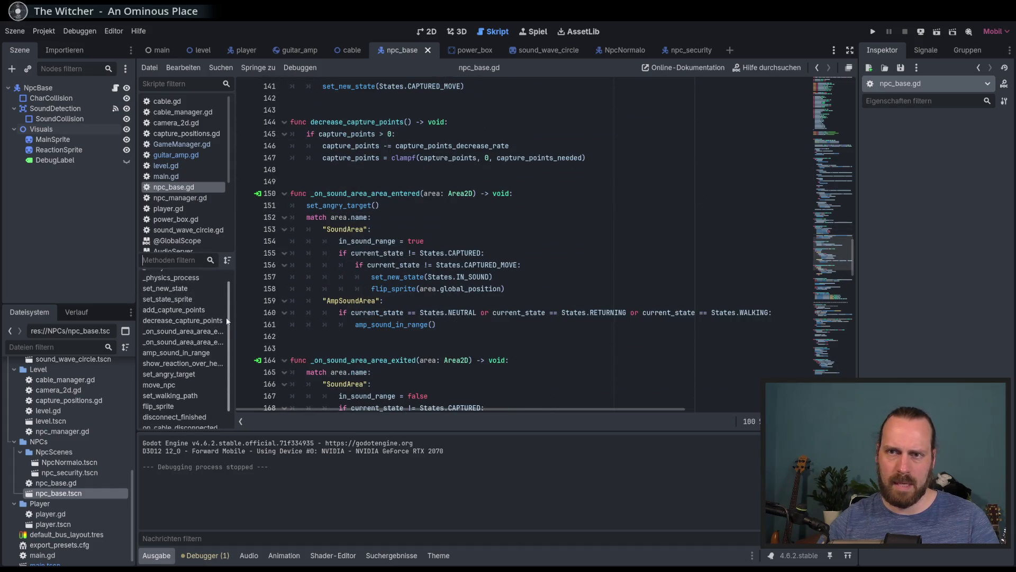
click(167, 298)
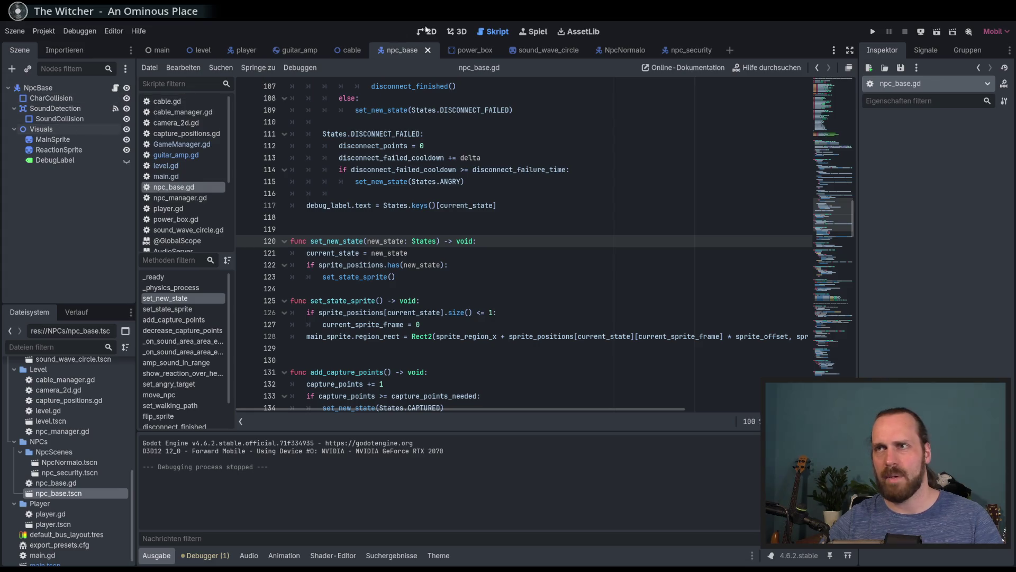
key(ctrl+F1)
- Add an Area2D child node under the NpcBase root, leaving its default name
click(40, 88)
click(40, 87)
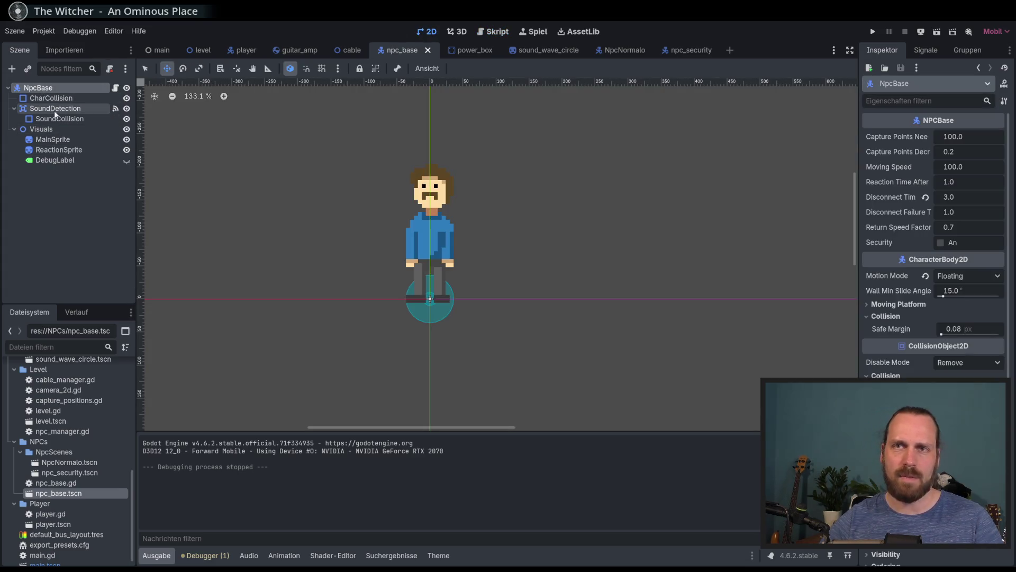
click(12, 69)
text(area)
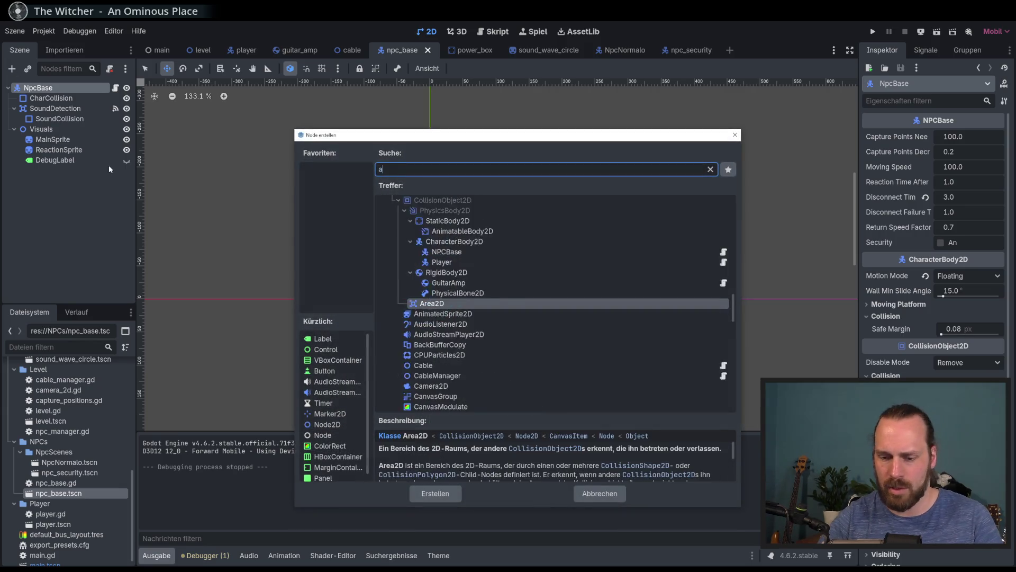
key(Return)
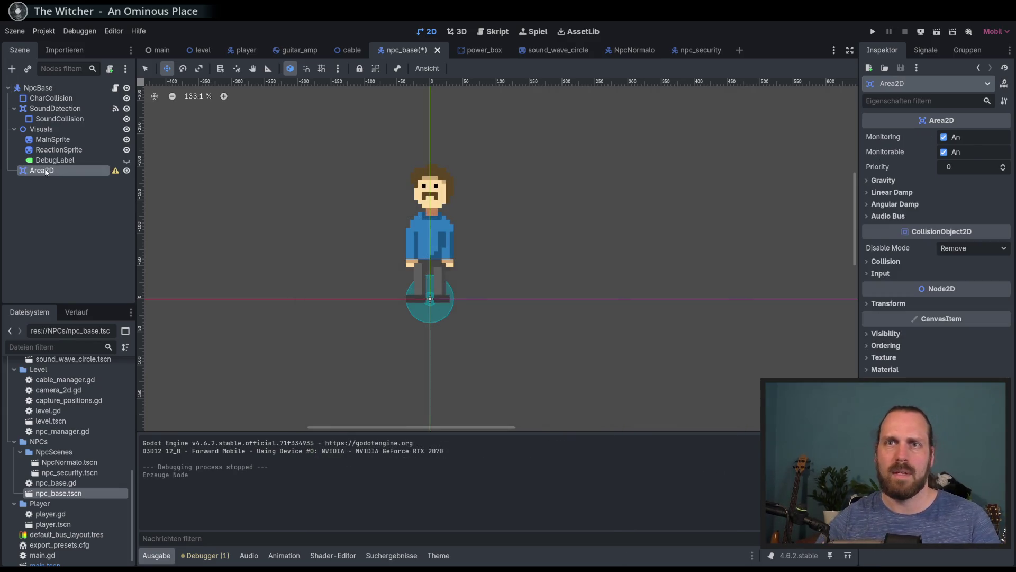
key(F2)
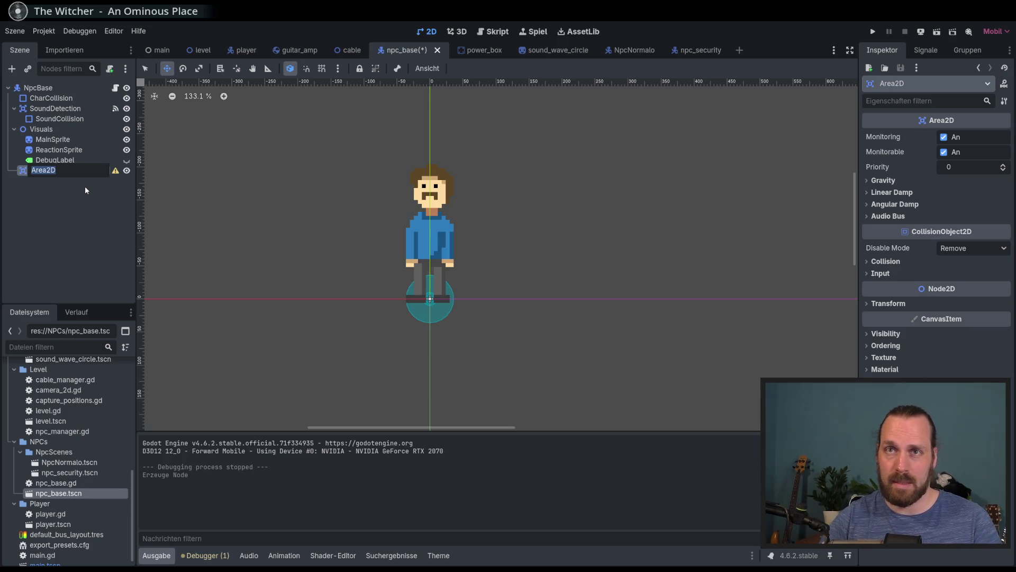
key(Return)
- Delete the Area2D node, save the npc_base scene, and move to the npc_security scene
click(72, 161)
click(71, 172)
key(Delete)
key(Return)
key(ctrl+s)
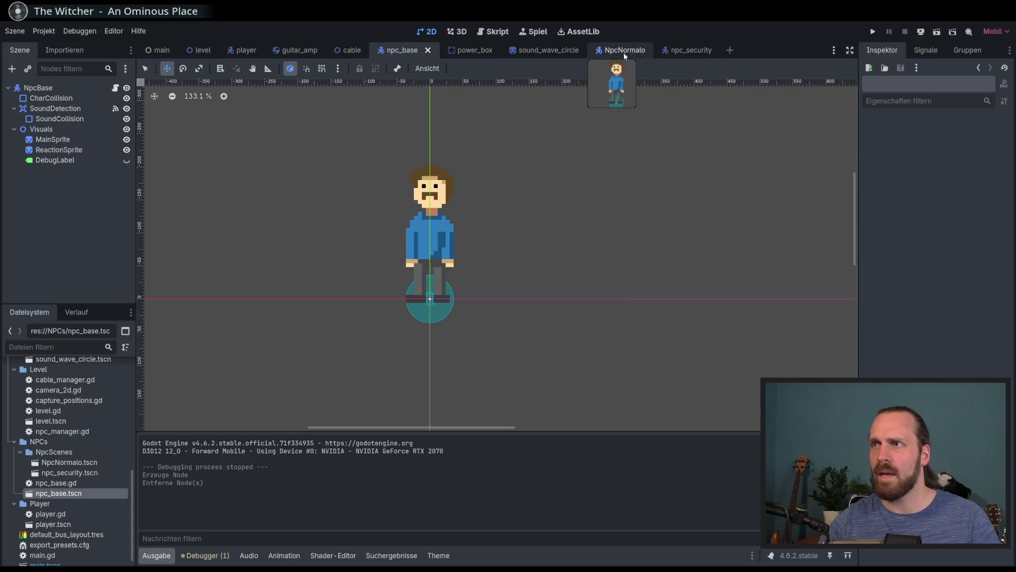
click(688, 50)
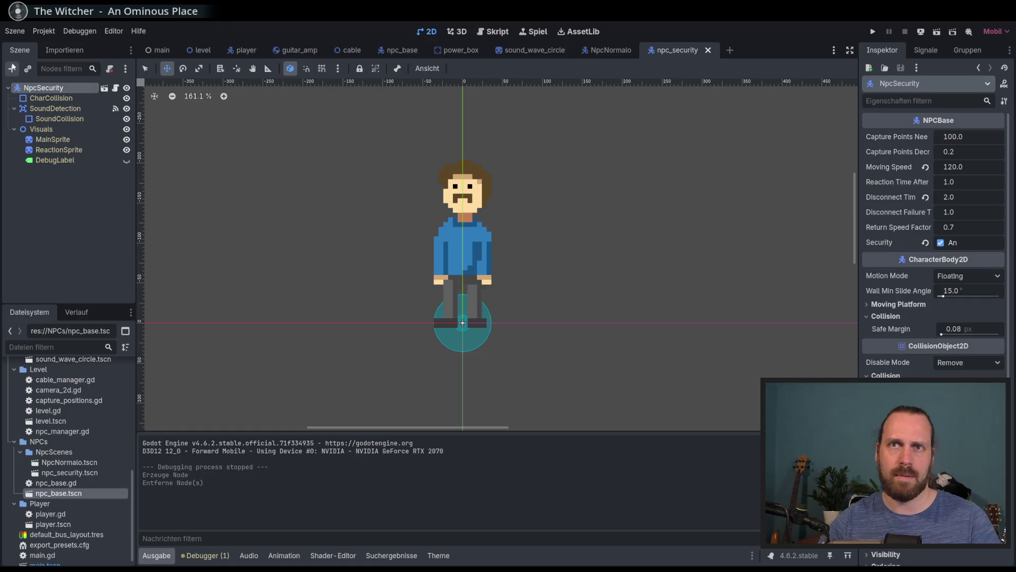
- Add an Area2D under NpcSecurity and name it PeopleDetectArea
click(14, 73)
text(area)
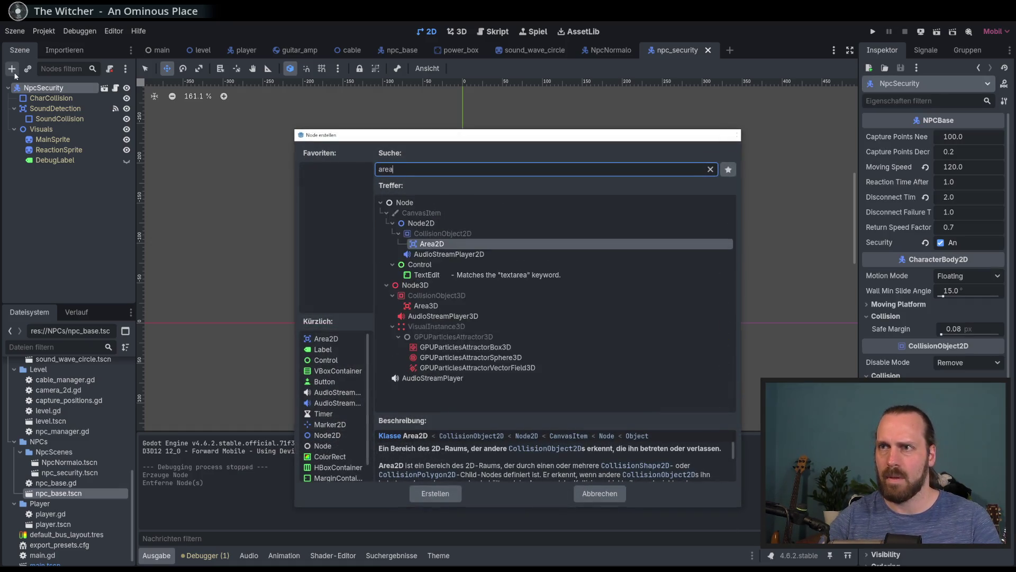
key(Return)
key(F2)
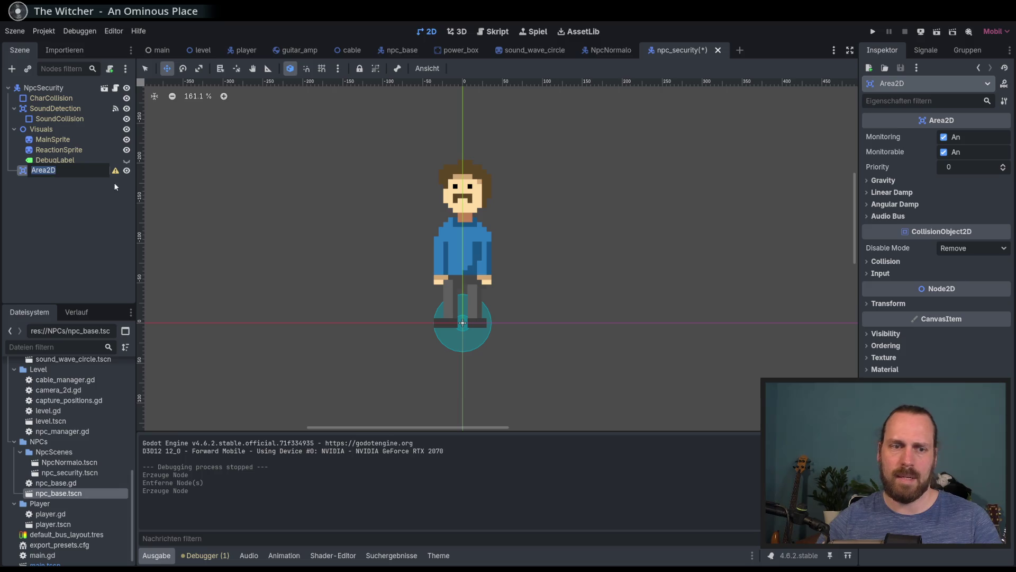
key(BackSpace)
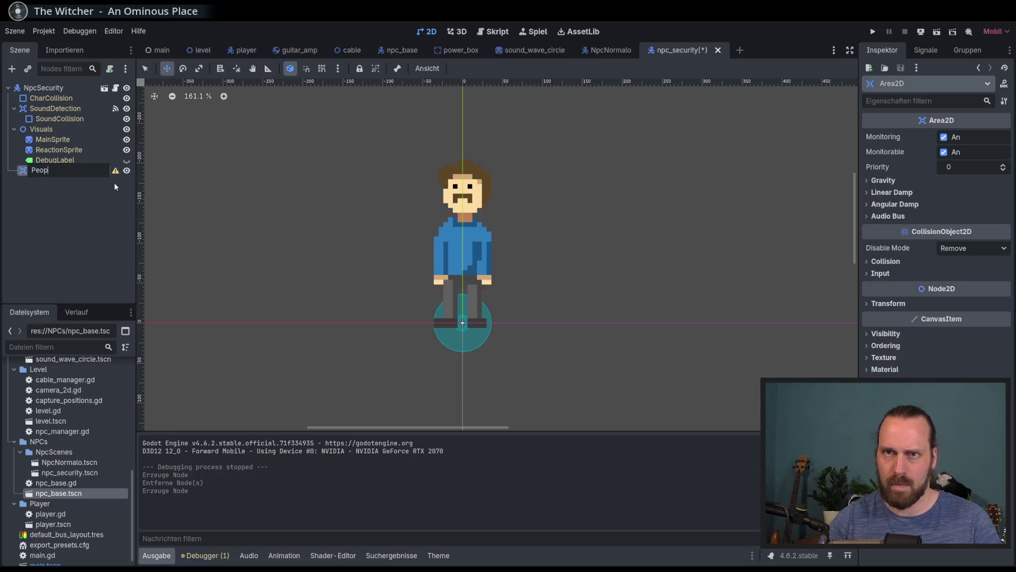
text(Pe)
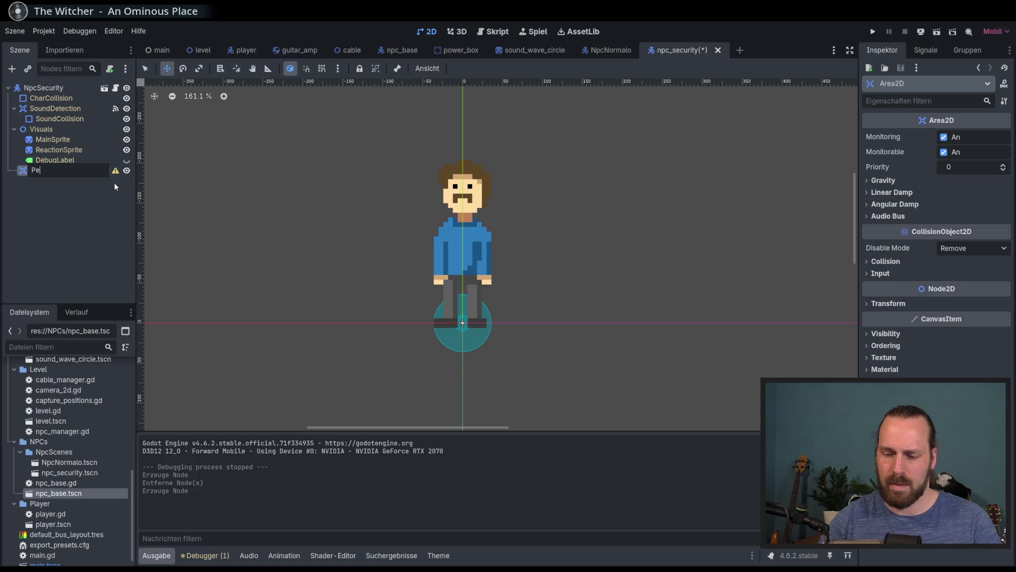
text(opleDetectAre)
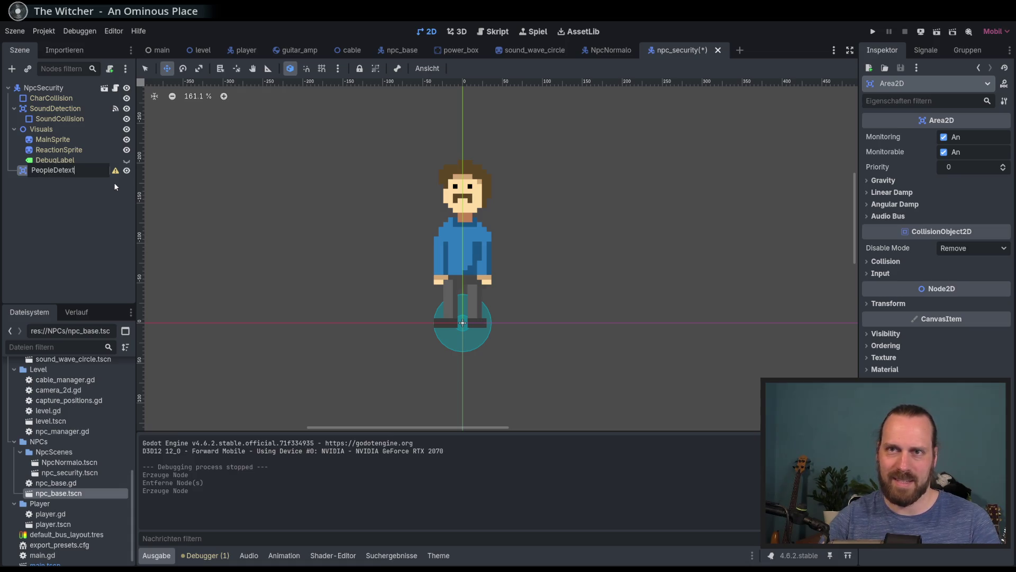
text(a)
key(Return)
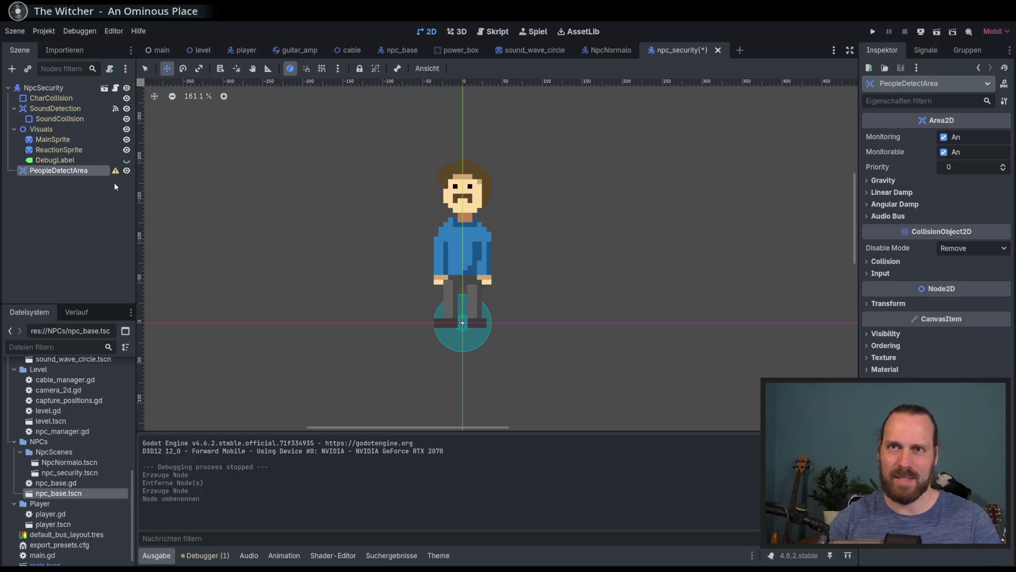
- Give PeopleDetectArea a CollisionShape2D with a CircleShape2D enlarged around the NPC, and save the scene
click(12, 69)
text(colis)
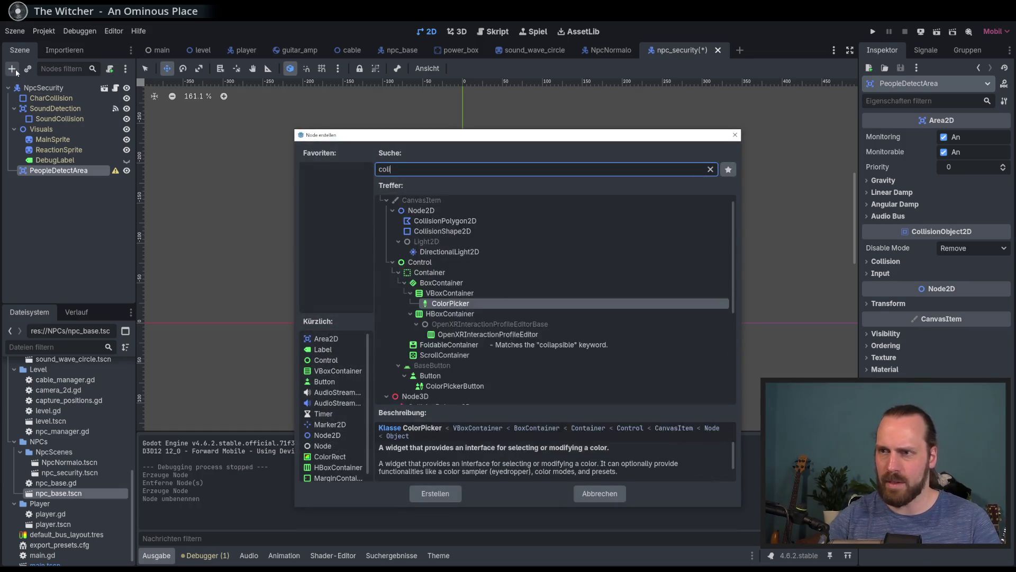
key(Return)
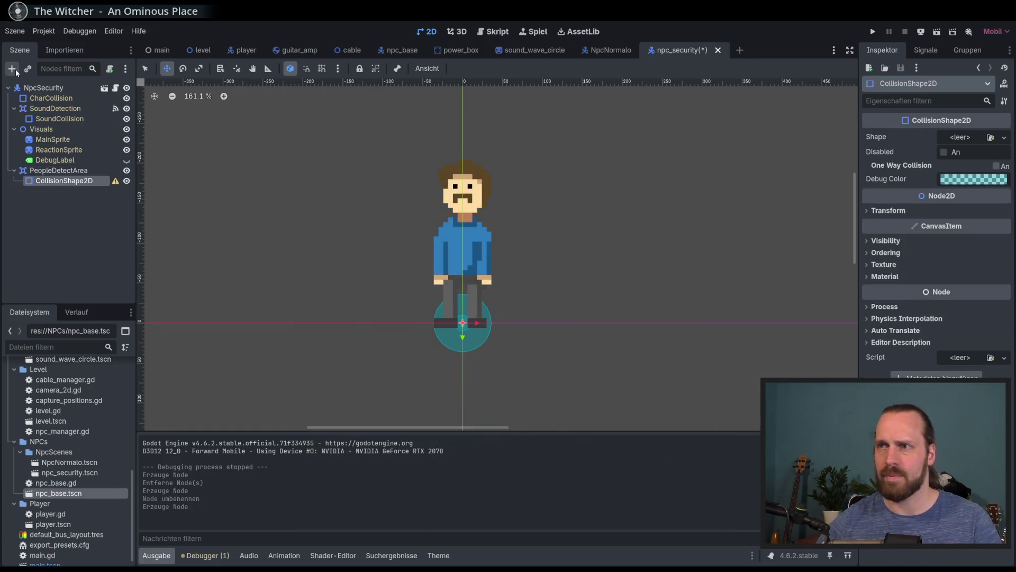
click(1004, 138)
click(934, 198)
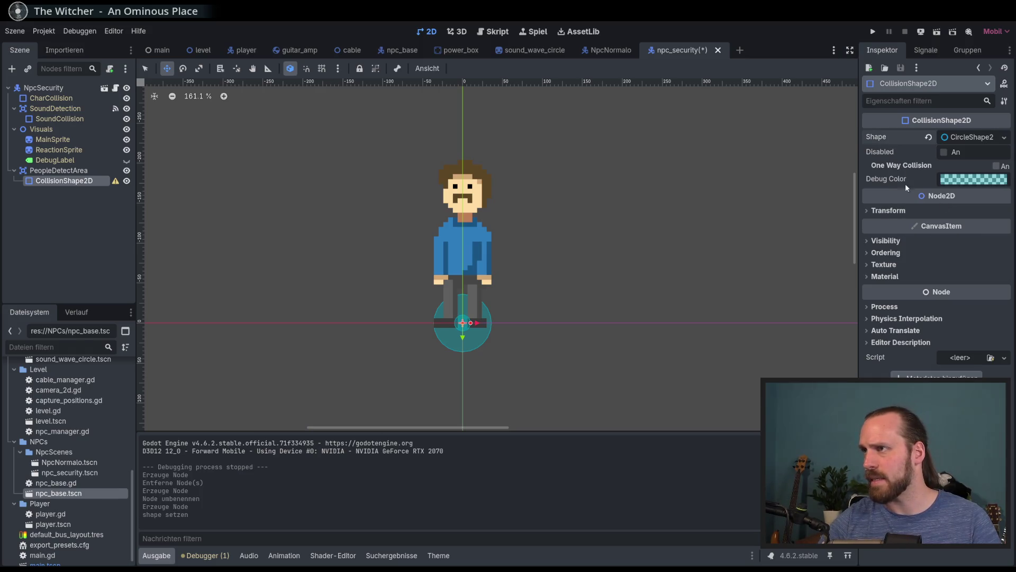
key(q)
drag(476, 325, 567, 324)
key(ctrl+s)
- Rename the collision shape node to PeopleDetectShape
click(60, 171)
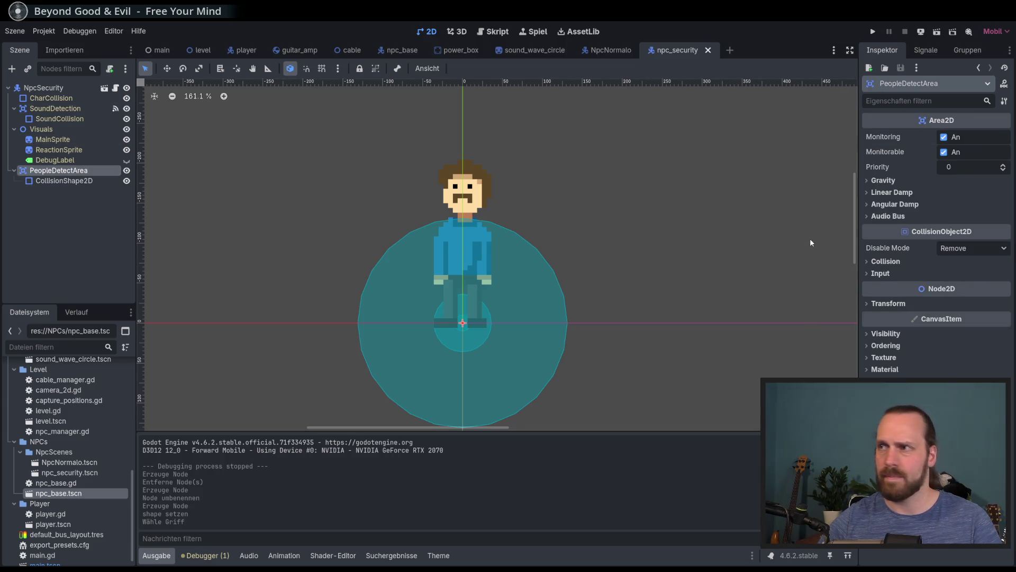
click(80, 181)
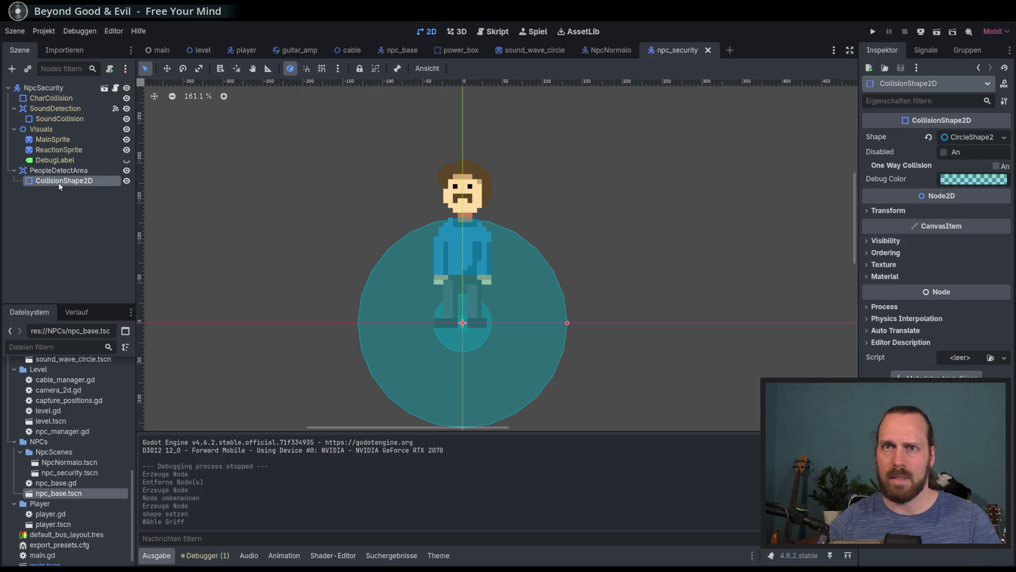
click(58, 181)
text(People)
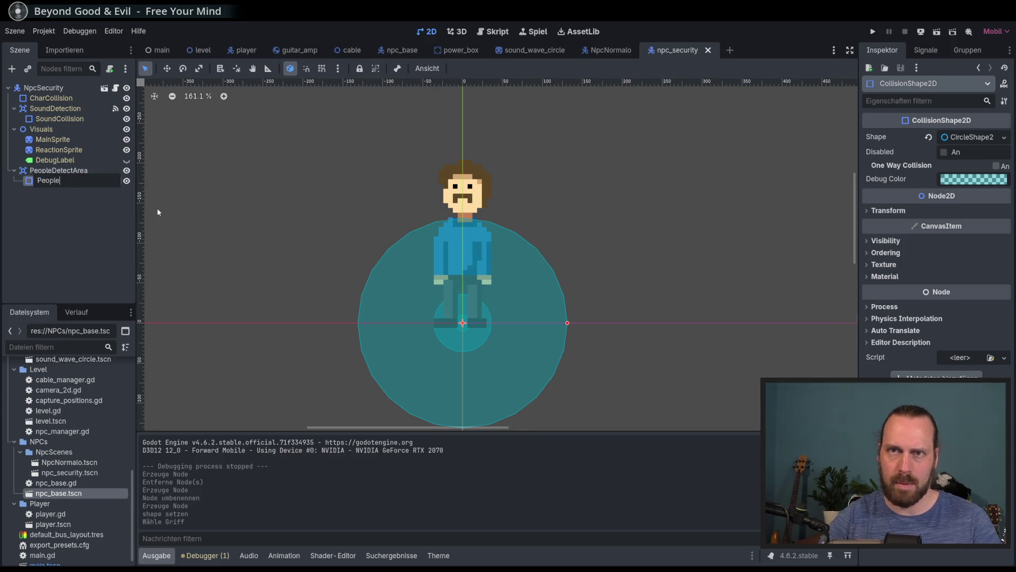
text(Detex)
text(Shape)
key(Return)
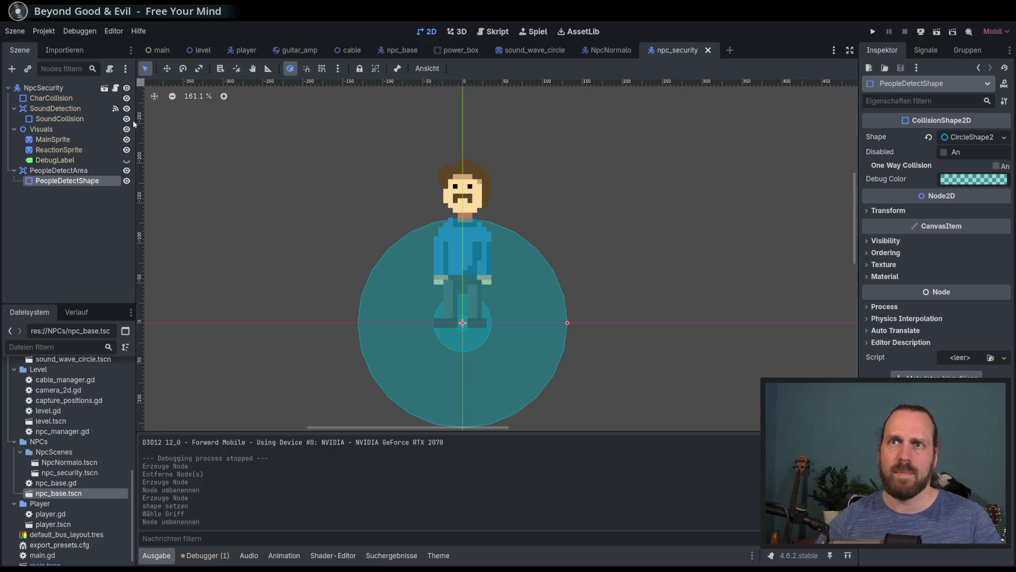
click(116, 87)
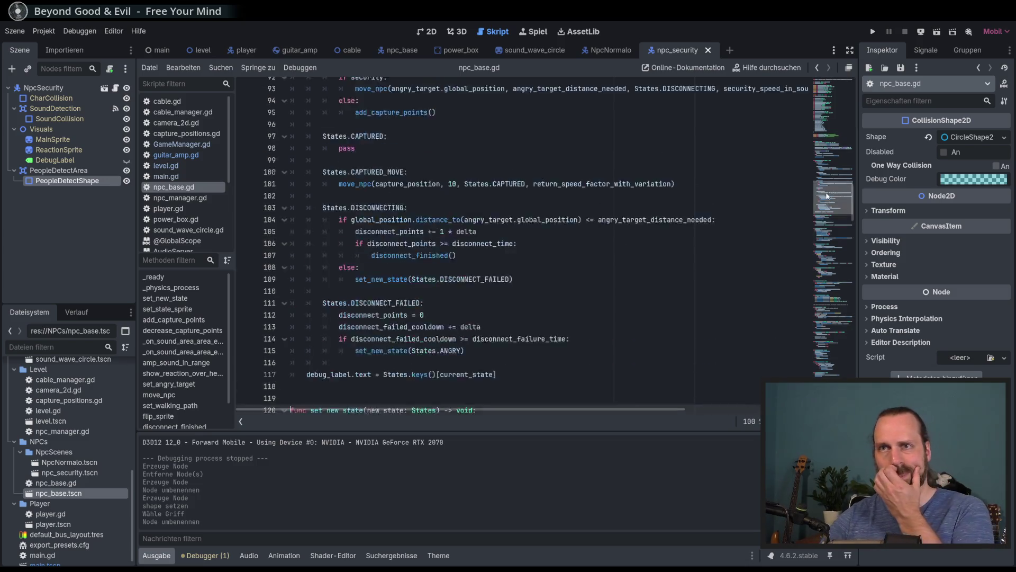
scroll(550, 247, up, 20)
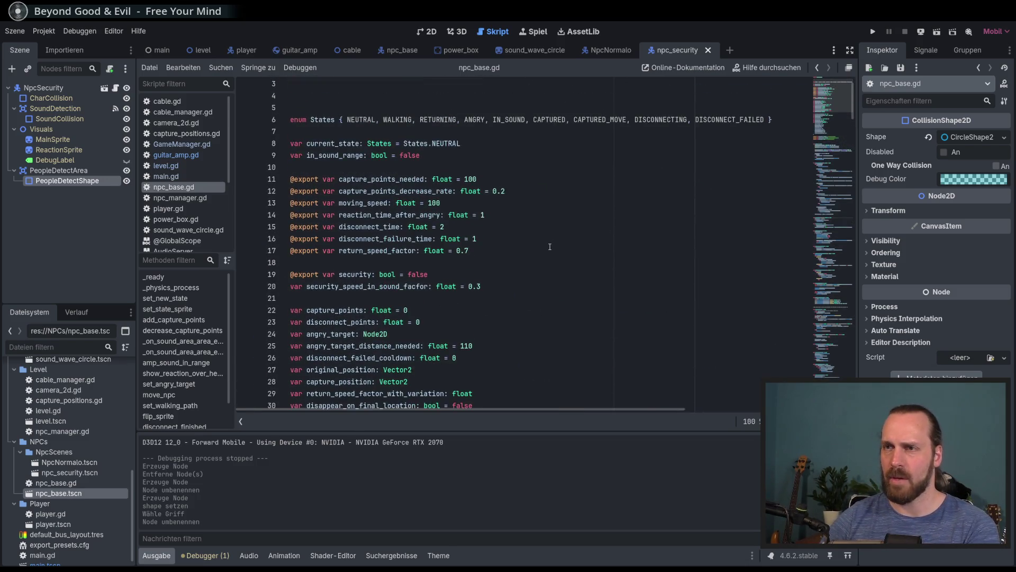
scroll(550, 246, down, 7)
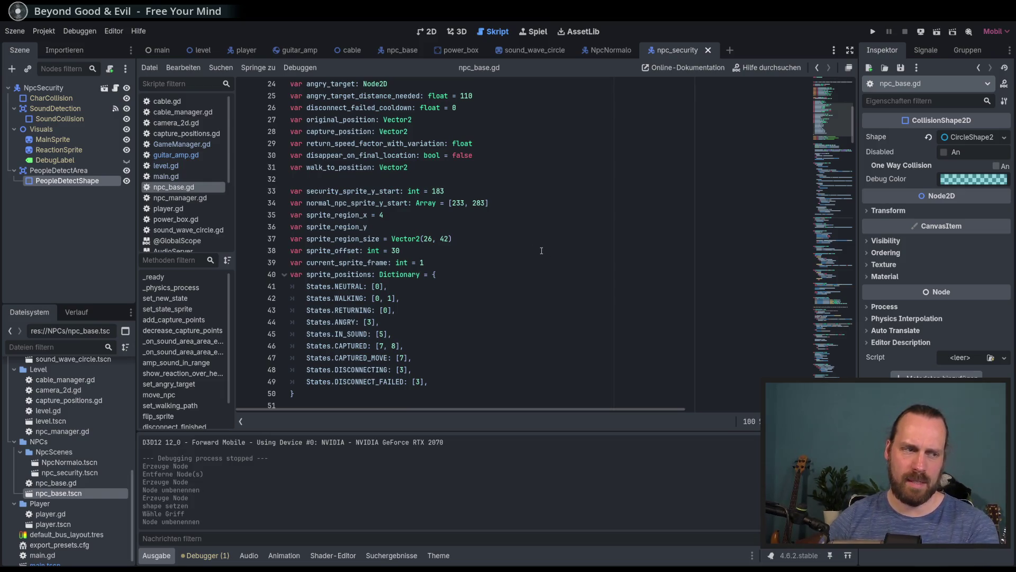
scroll(553, 257, up, 1)
scroll(553, 257, down, 3)
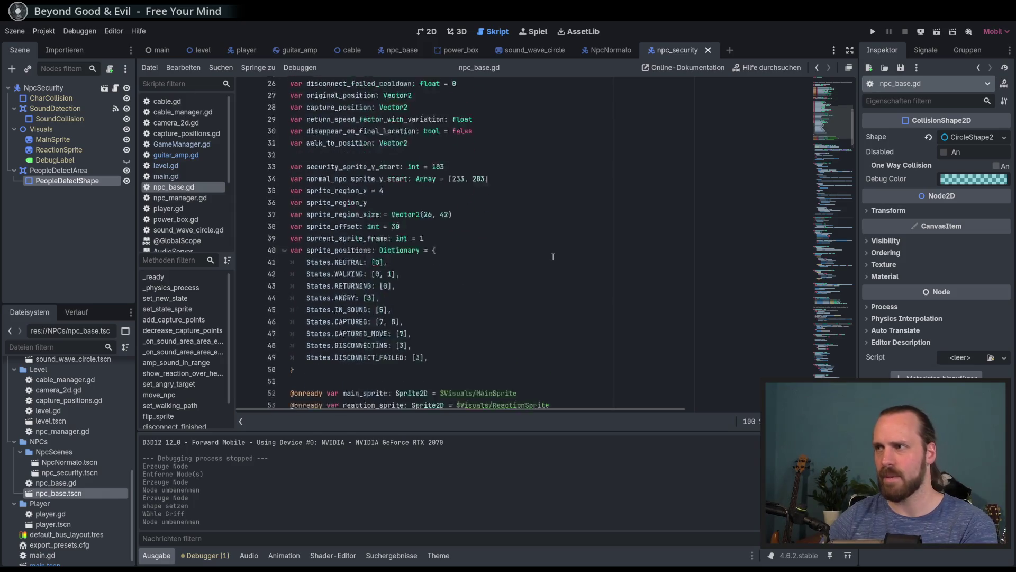
scroll(487, 284, up, 10)
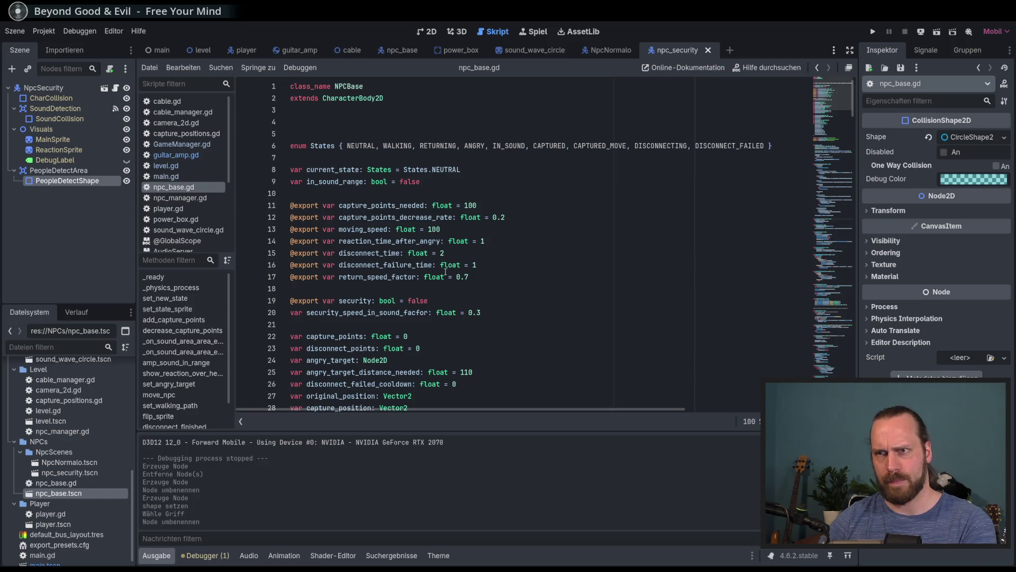
scroll(423, 272, down, 10)
scroll(453, 277, down, 4)
click(583, 217)
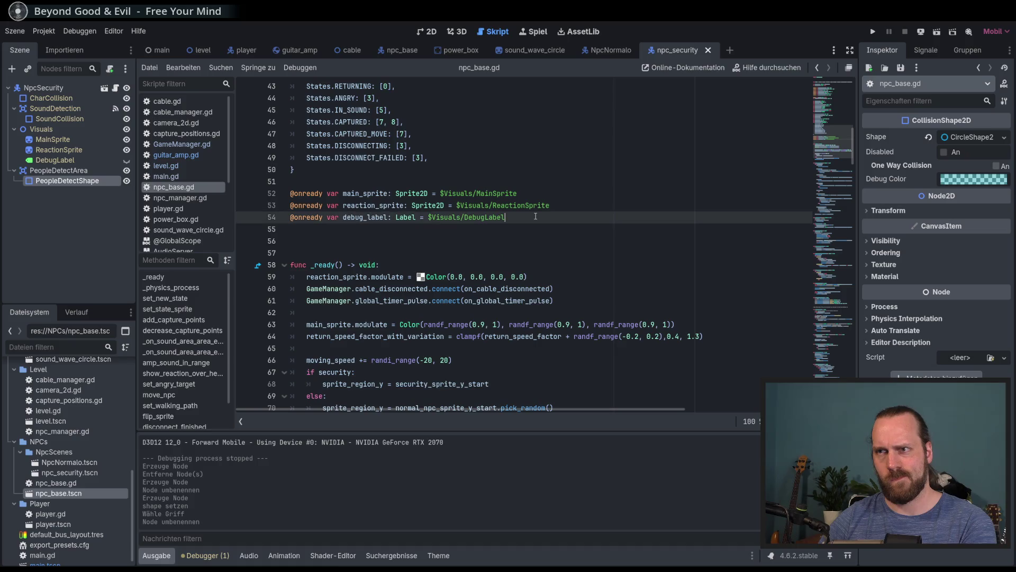
key(Return)
mouse_move(84, 183)
mouse_down()
mouse_move(296, 229)
mouse_move(361, 230)
mouse_up()
click(86, 183)
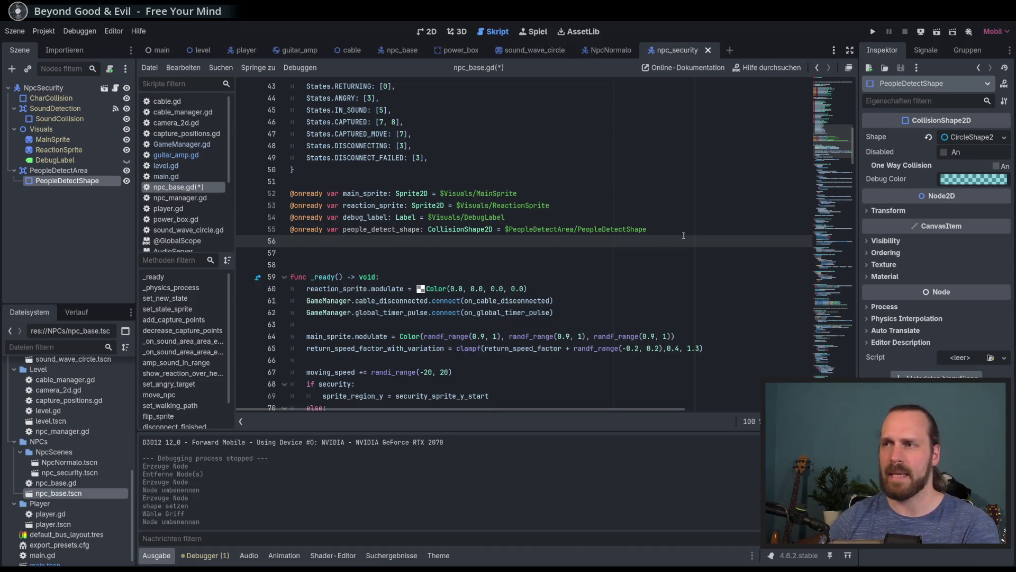
key(BackSpace)
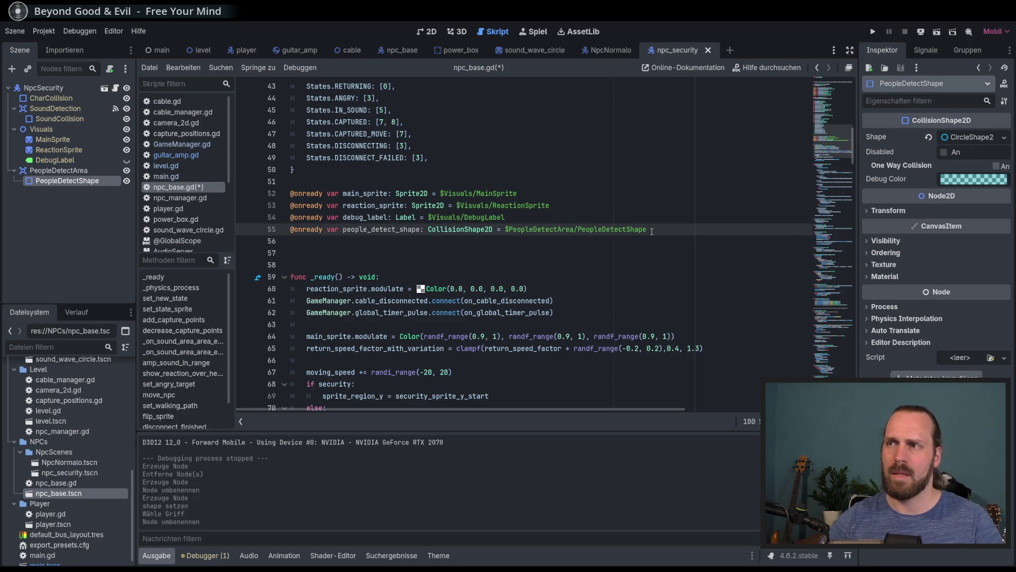
key(shift+Up)
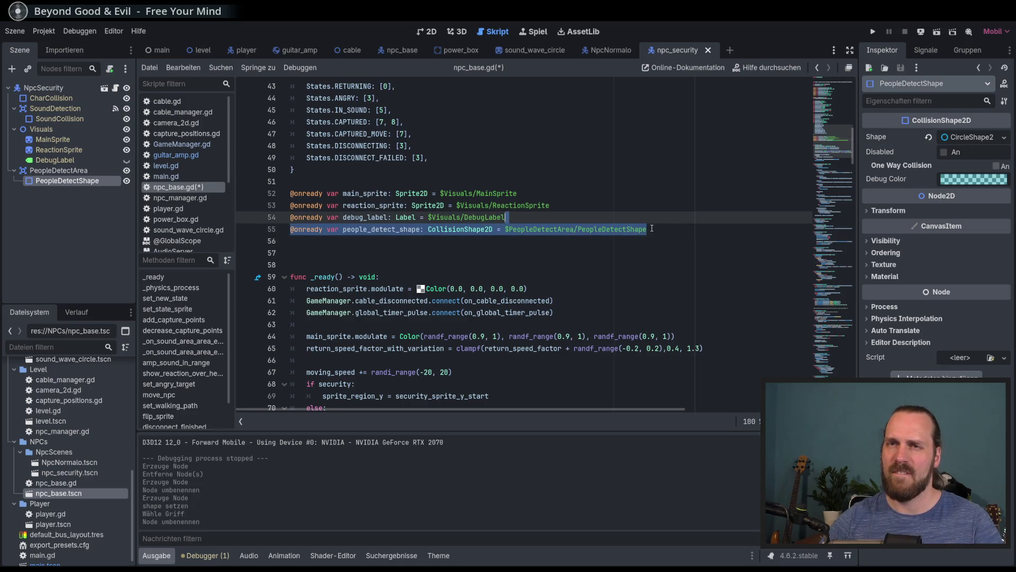
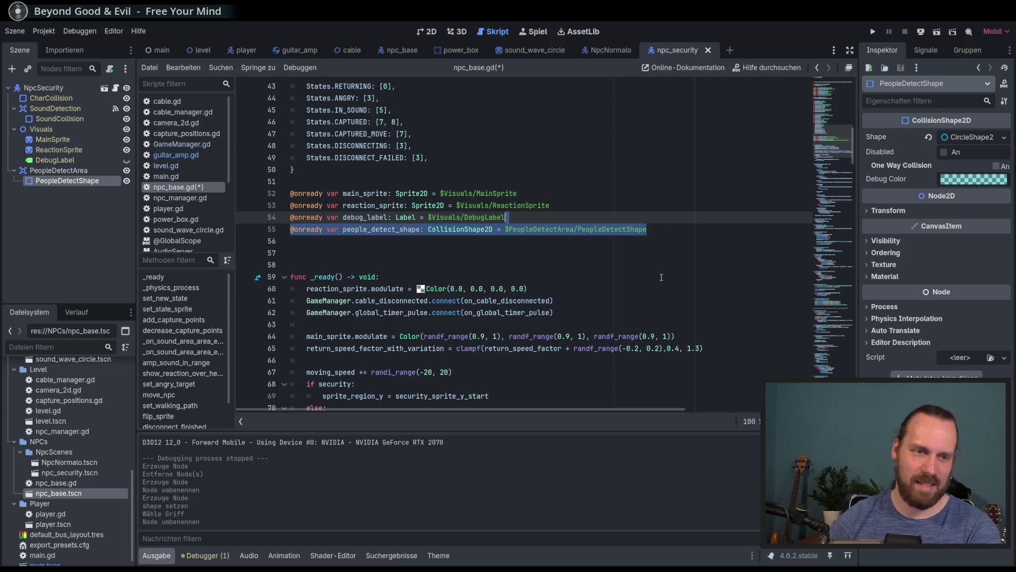
click(666, 229)
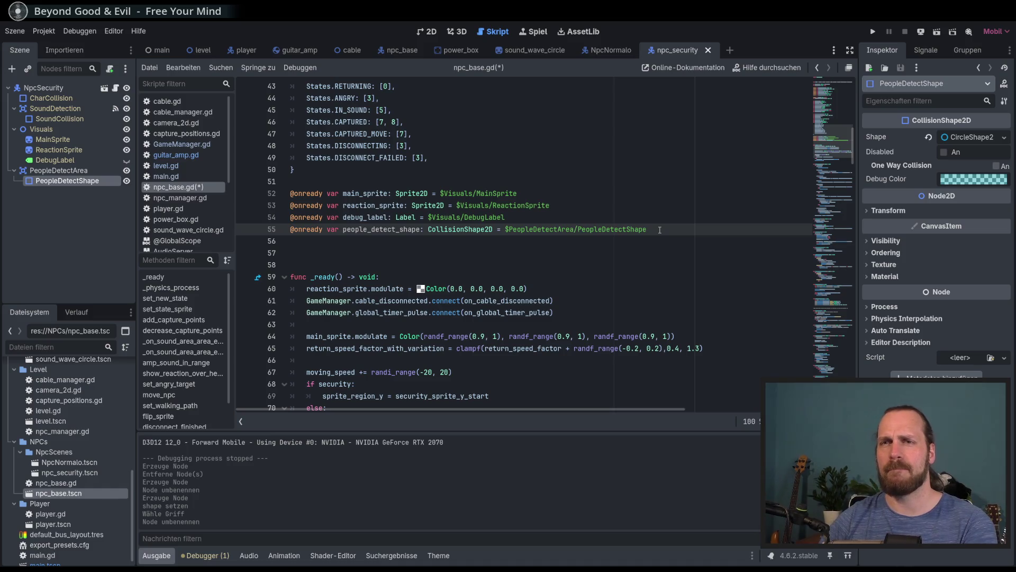
triple_click(660, 229)
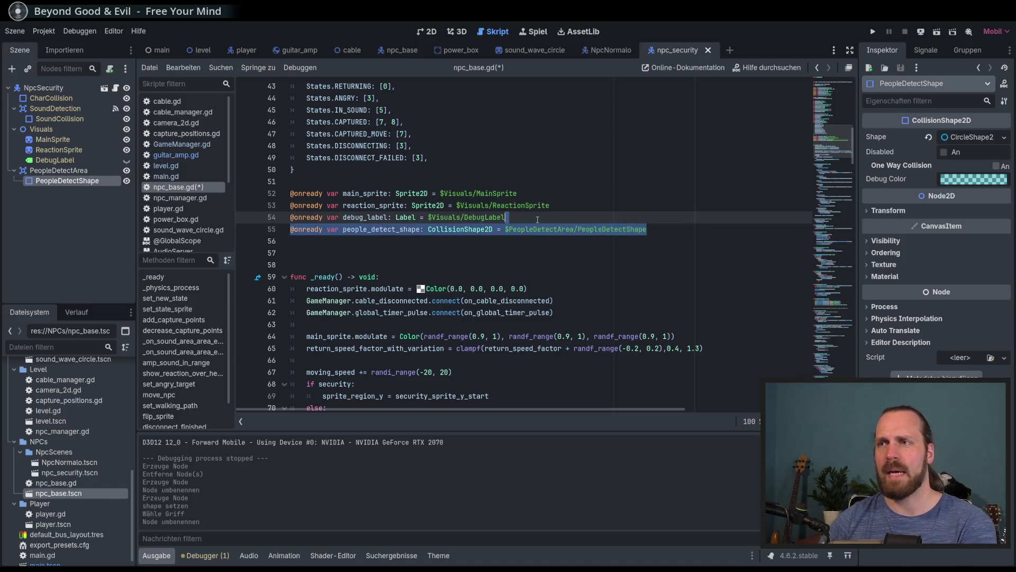
key(BackSpace)
click(524, 242)
key(ctrl+s)
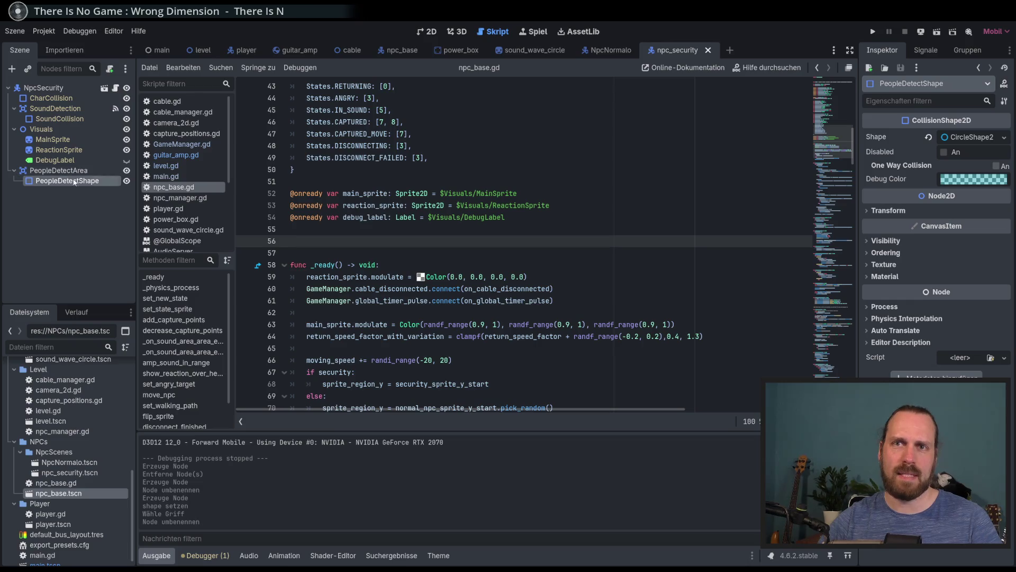
key(Left)
key(Left)
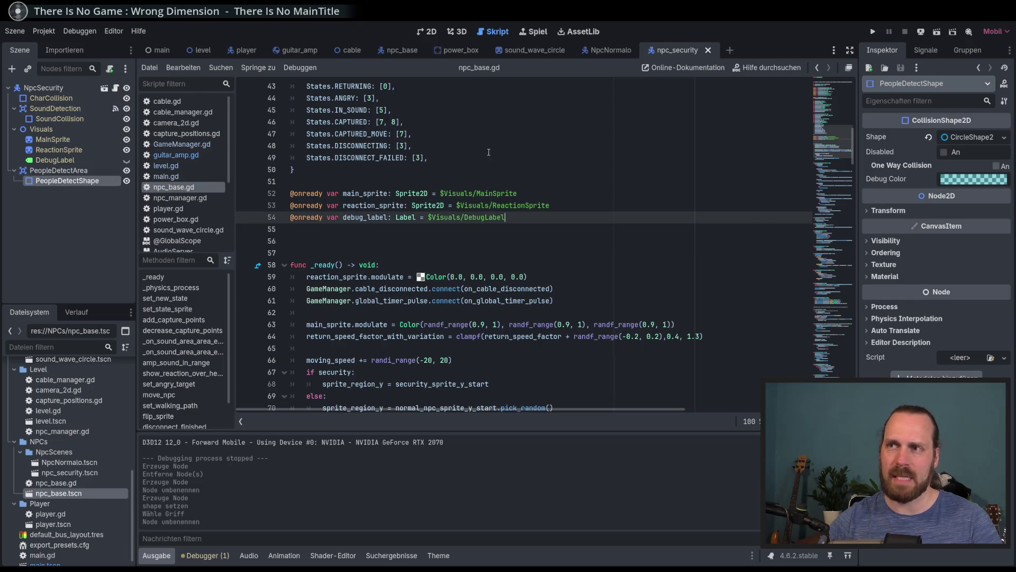
- Review the top of npc_base.gd and select the PeopleDetectArea node in the Scene dock
scroll(440, 174, up, 2)
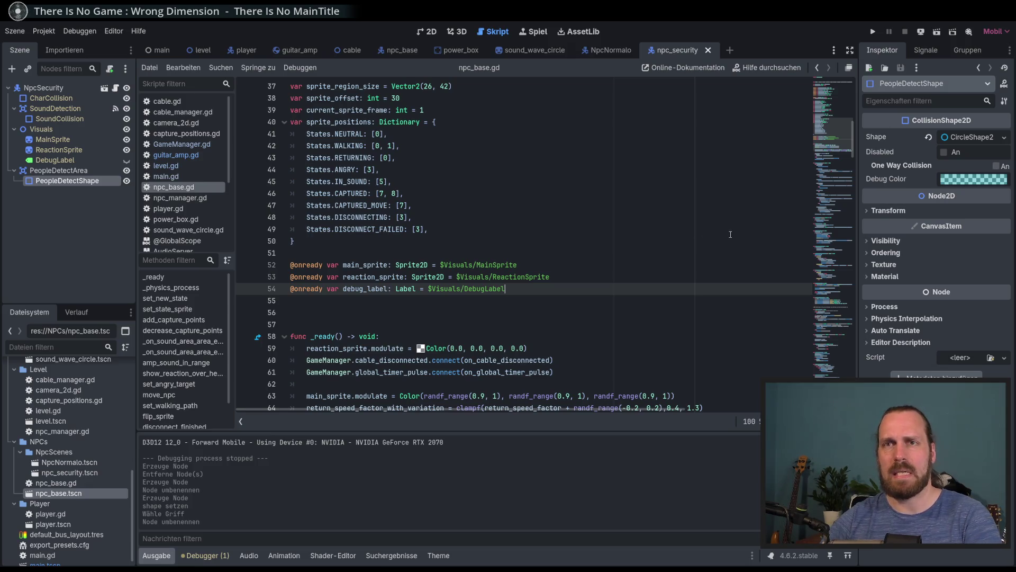
drag(828, 140, 826, 162)
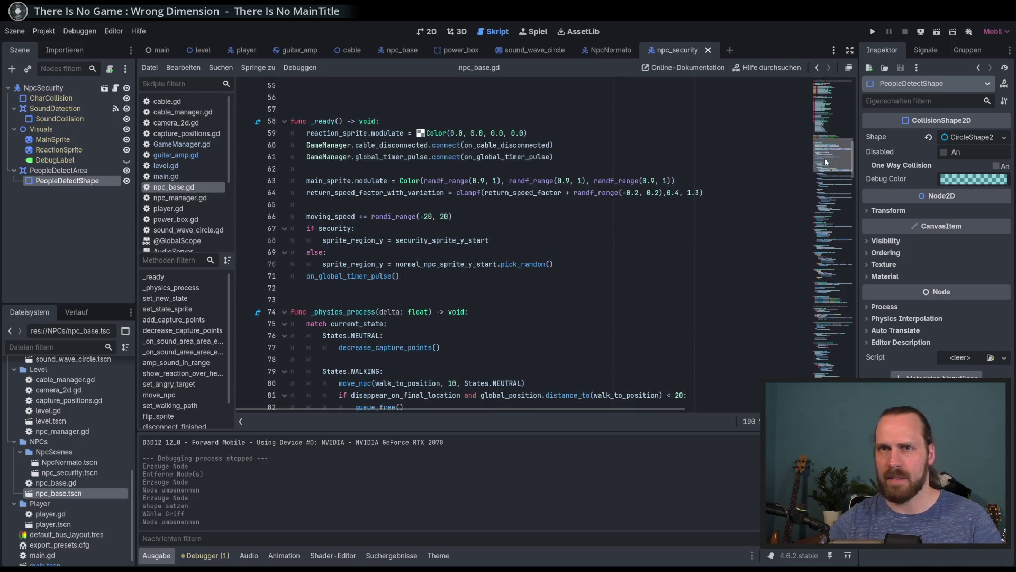
scroll(824, 158, up, 4)
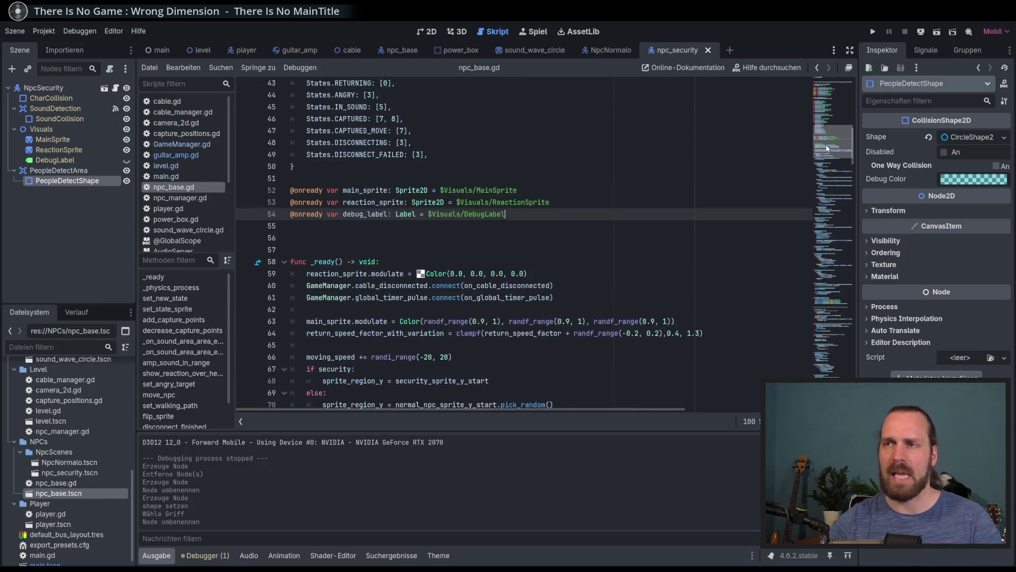
mouse_move(420, 273)
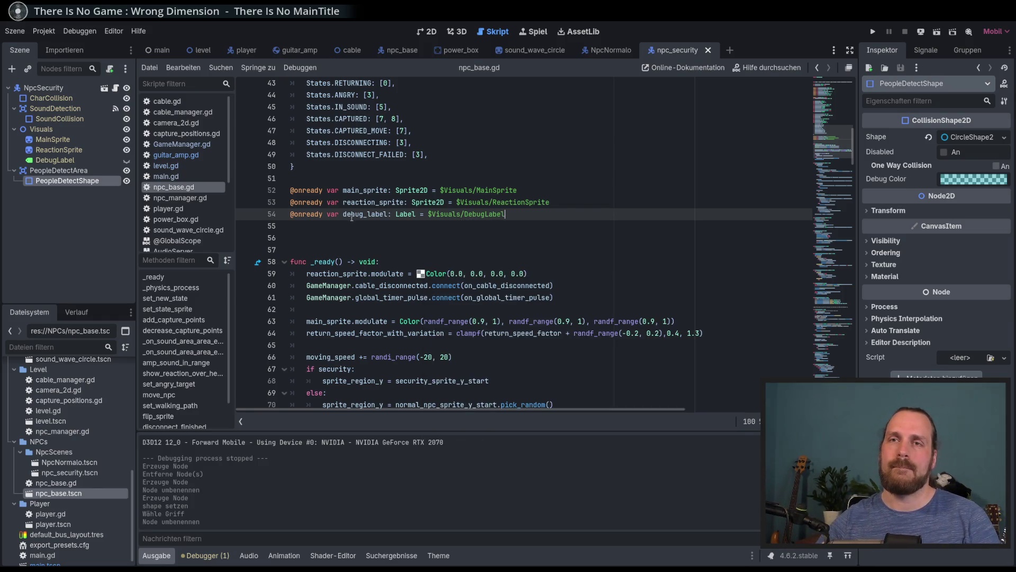
mouse_move(322, 215)
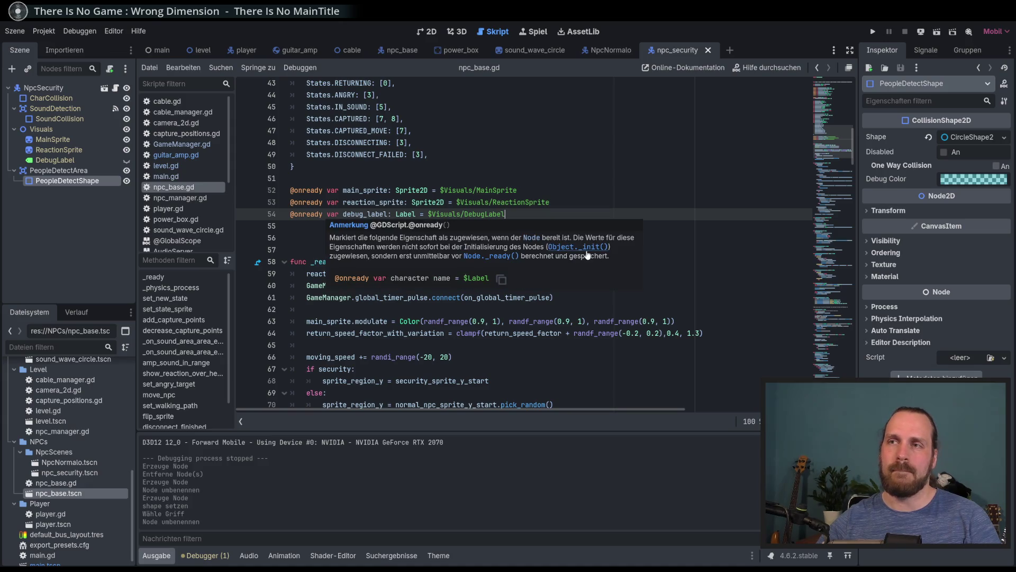
click(81, 172)
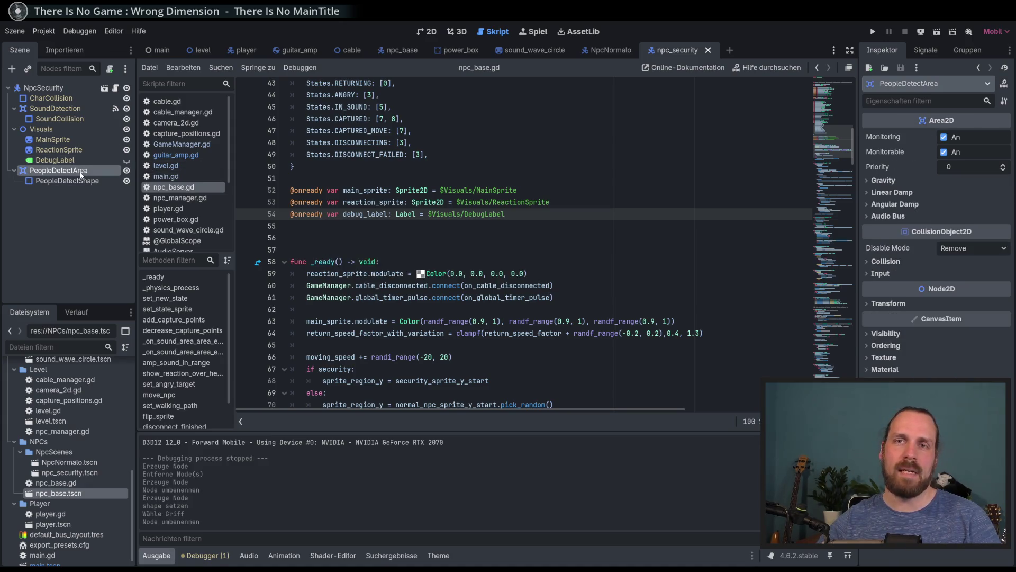
- Attach a new people_detect_area.gd script with the default path and template to PeopleDetectArea
right_click(81, 173)
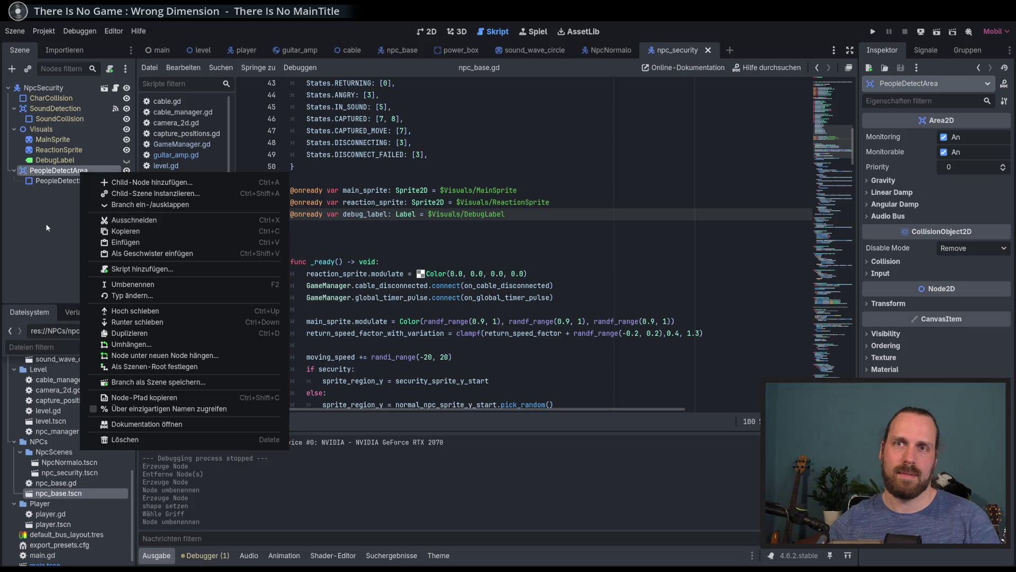
click(160, 231)
click(491, 266)
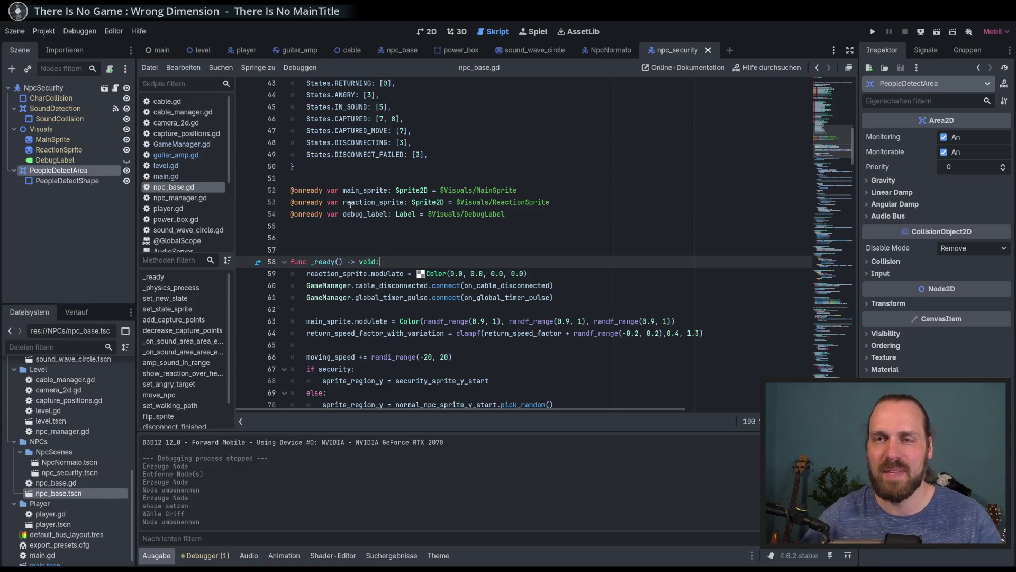
click(110, 68)
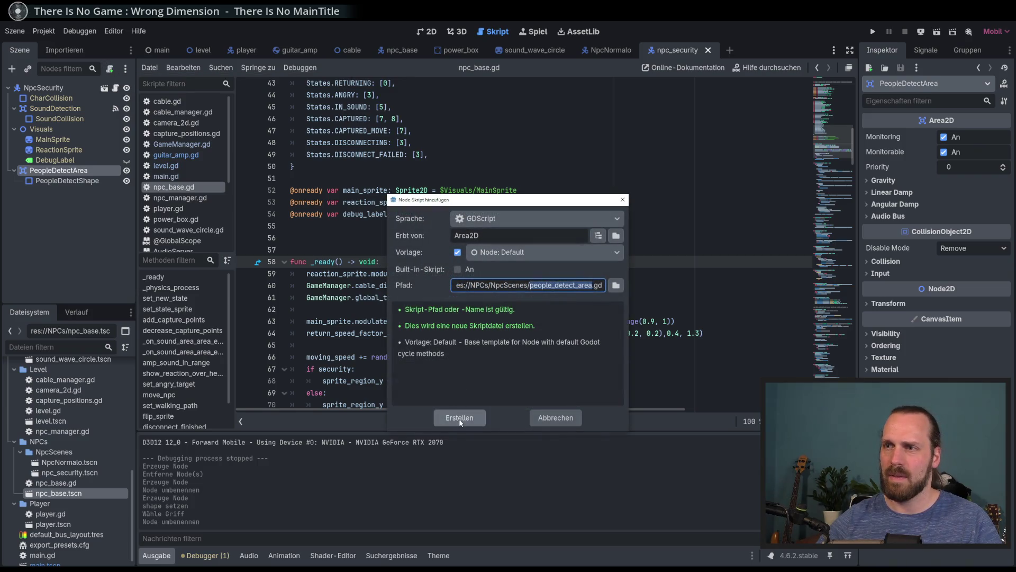
click(460, 418)
click(399, 286)
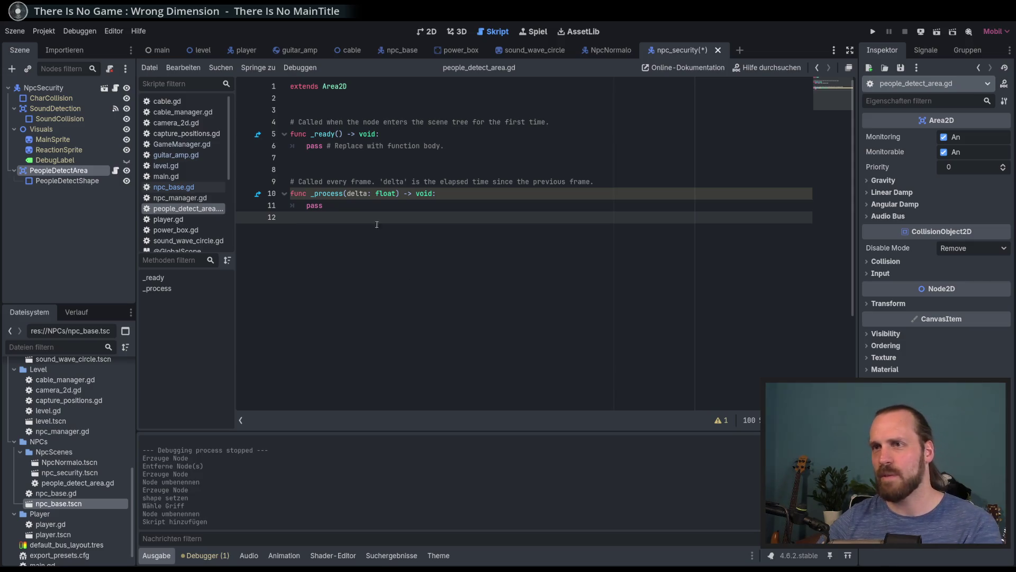
- Remove the _process stub and declare 'var people_in_area: Array' below extends Area2D
shift+click(320, 168)
key(BackSpace)
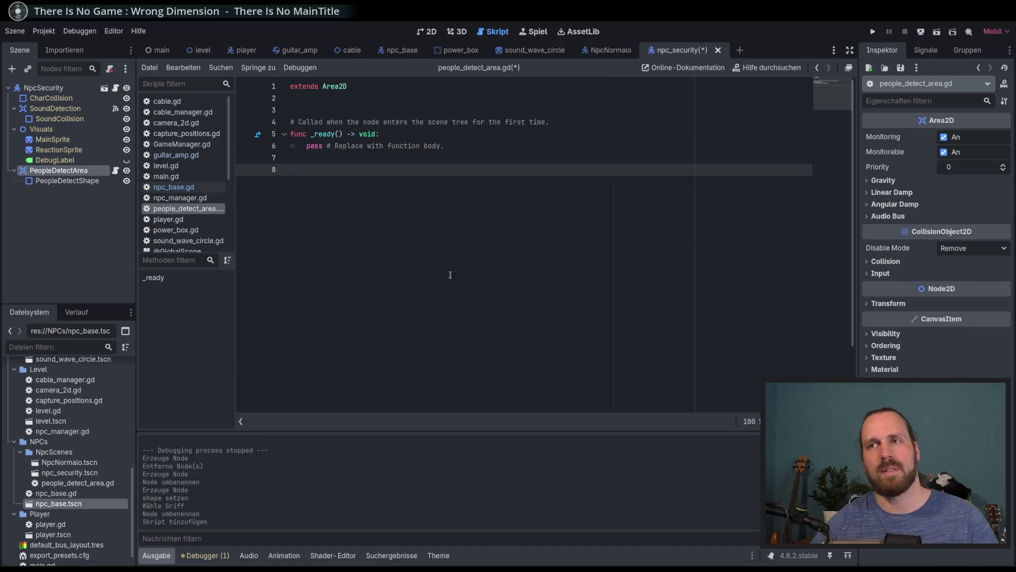
click(341, 112)
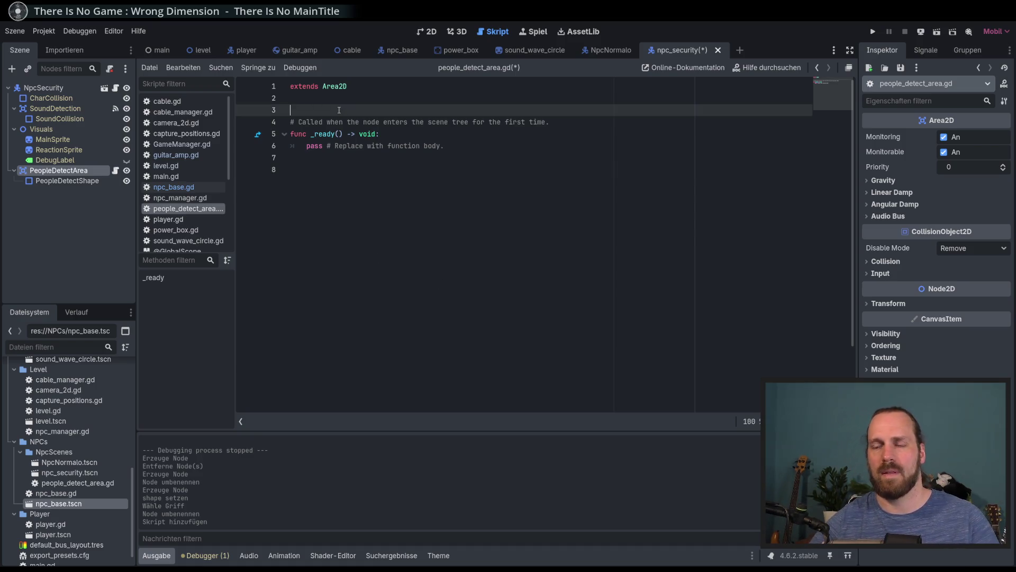
key(Return)
key(Return)
click(338, 110)
key(Return)
text(ar t)
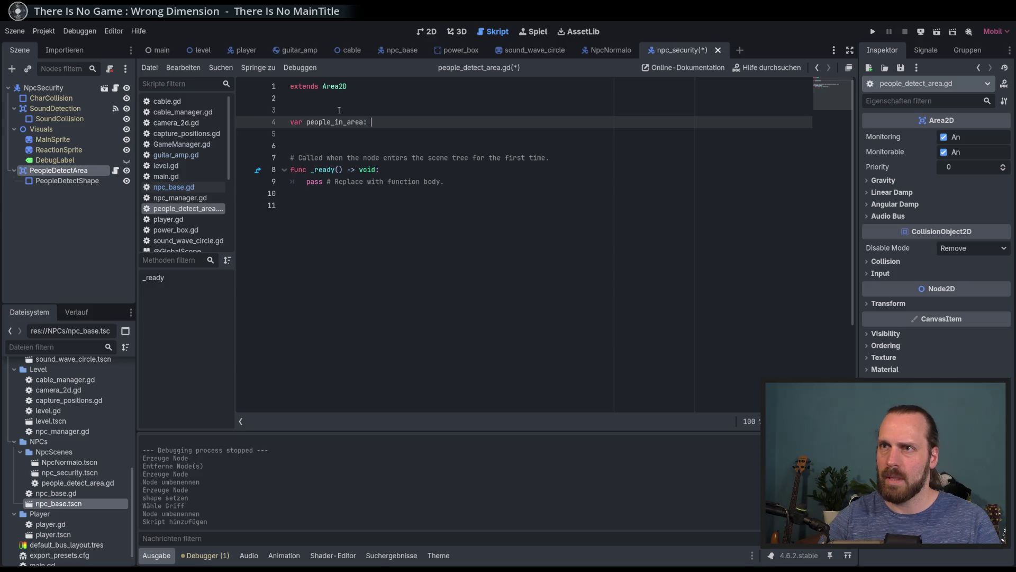
text(y)
key(Return)
- Bring up the Signals list for the selected detection node in the right dock
click(415, 206)
click(67, 181)
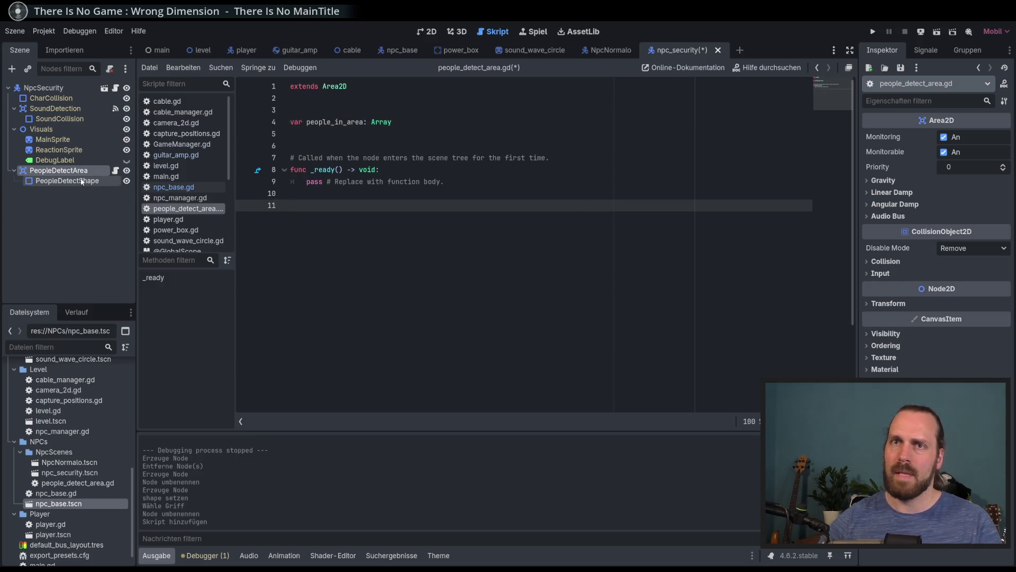
click(931, 54)
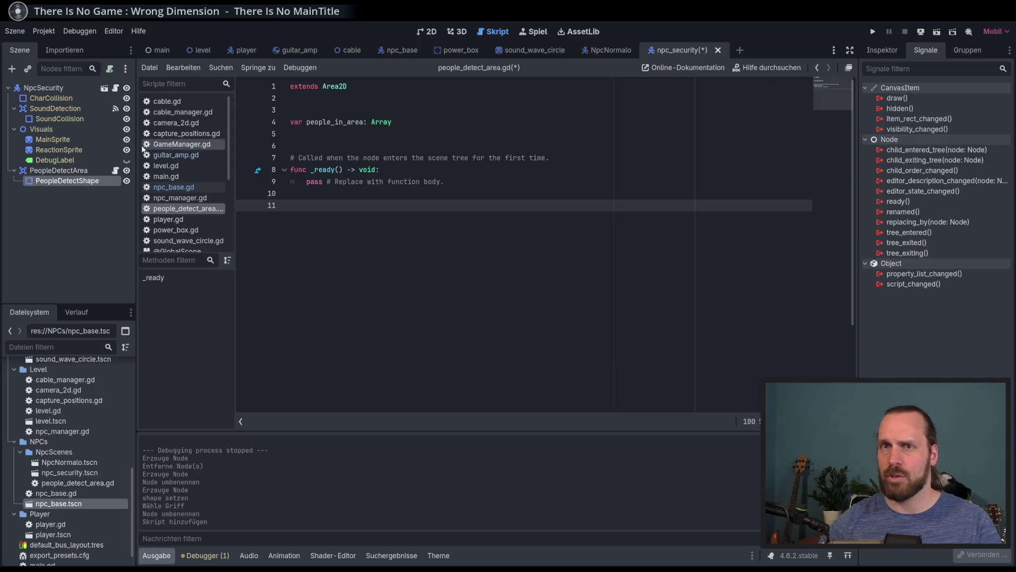
- Connect body_entered to npc_base.gd, then delete the handler it generated there
click(74, 173)
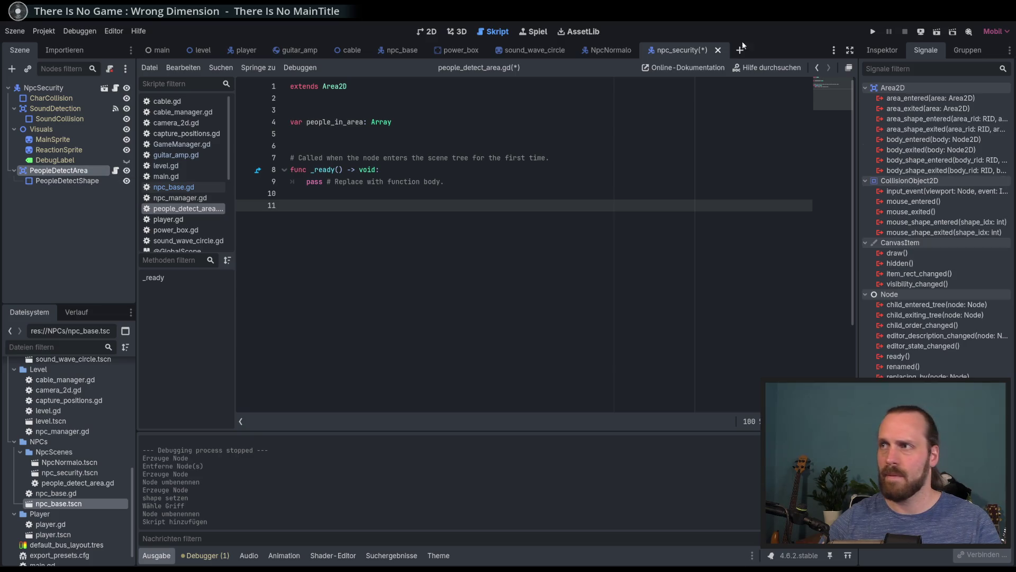
click(78, 178)
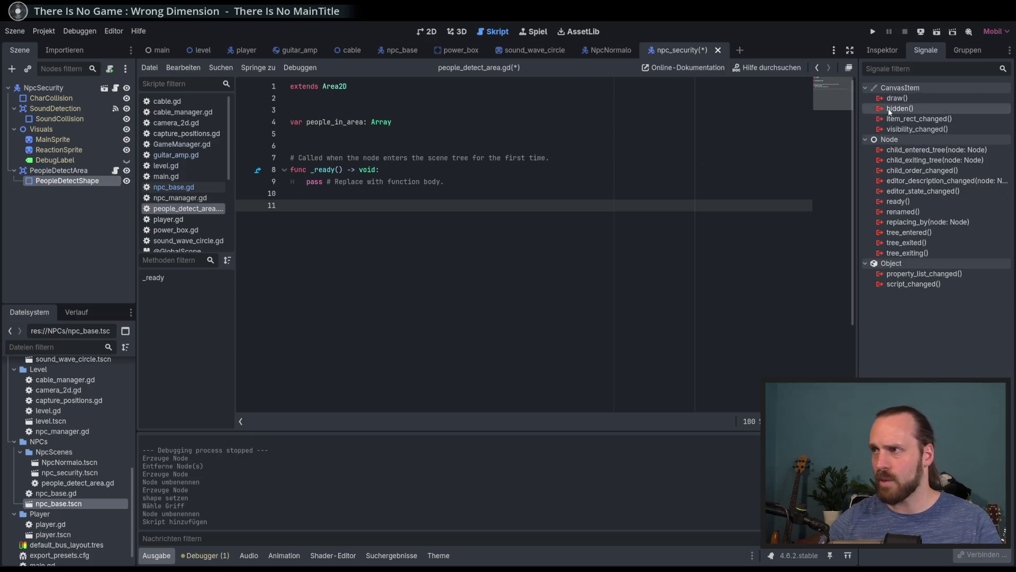
click(77, 171)
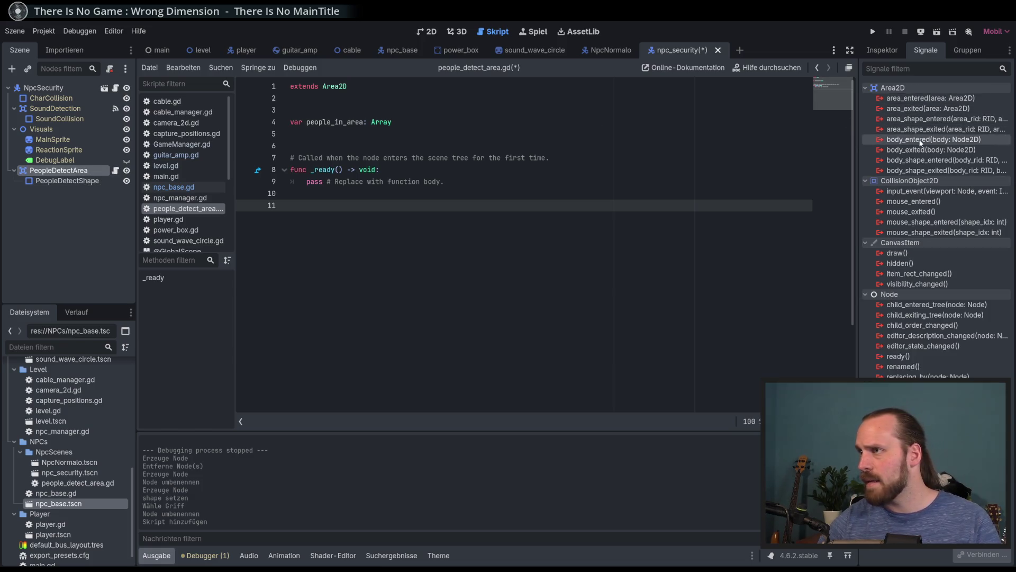
click(922, 144)
double_click(922, 140)
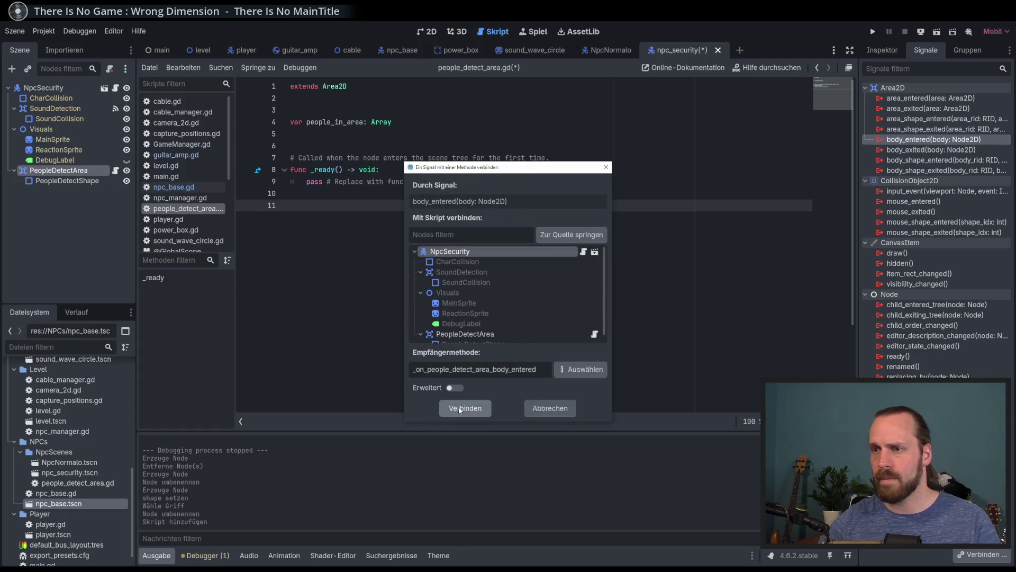
click(466, 407)
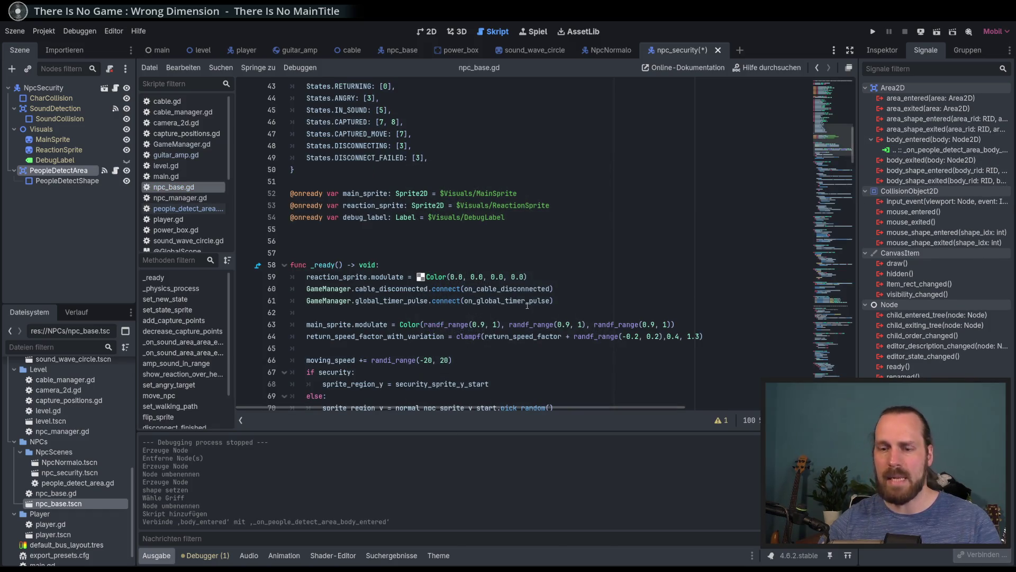
right_click(894, 151)
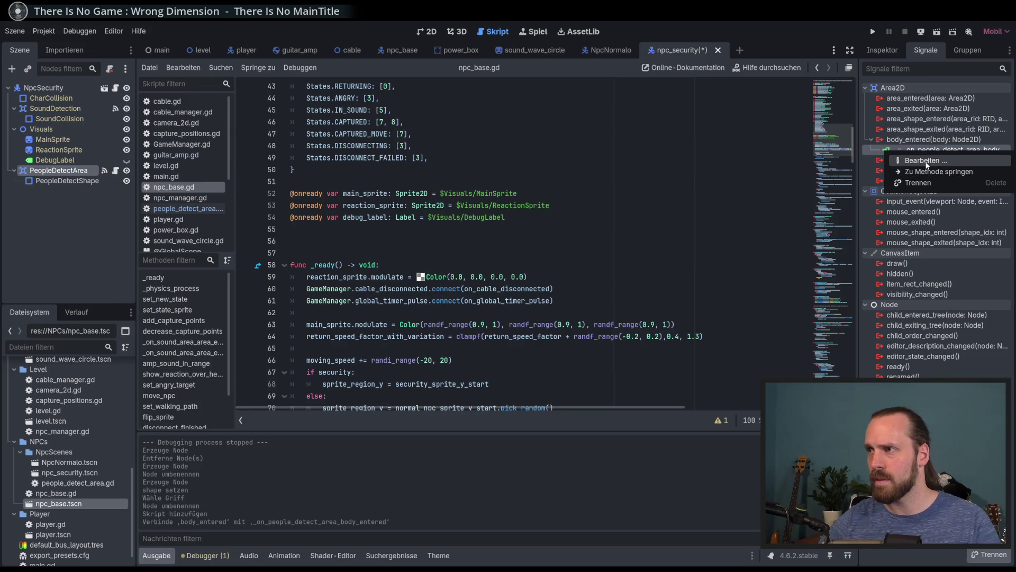
click(927, 171)
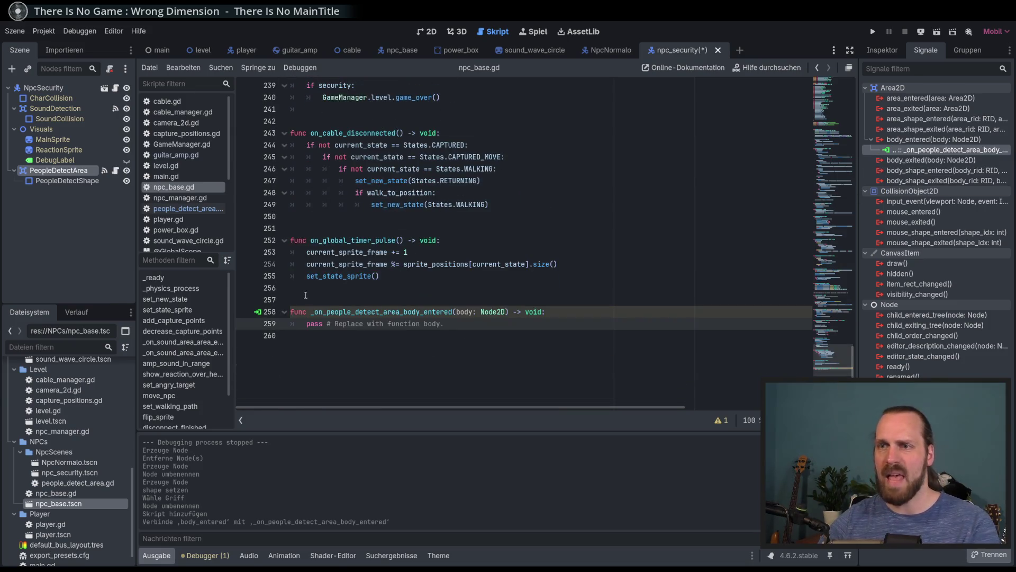
drag(318, 300, 389, 343)
key(BackSpace)
- Disconnect body_entered from npc_base.gd and reconnect it to PeopleDetectArea's own _on_body_entered
right_click(899, 150)
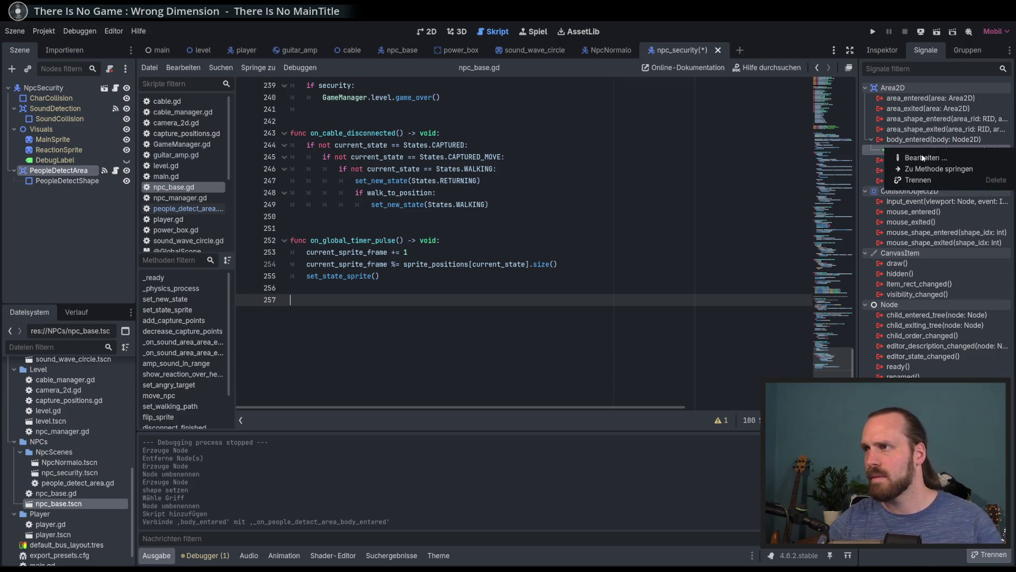
click(934, 180)
click(900, 150)
right_click(894, 152)
click(919, 182)
double_click(932, 140)
scroll(604, 280, down, 1)
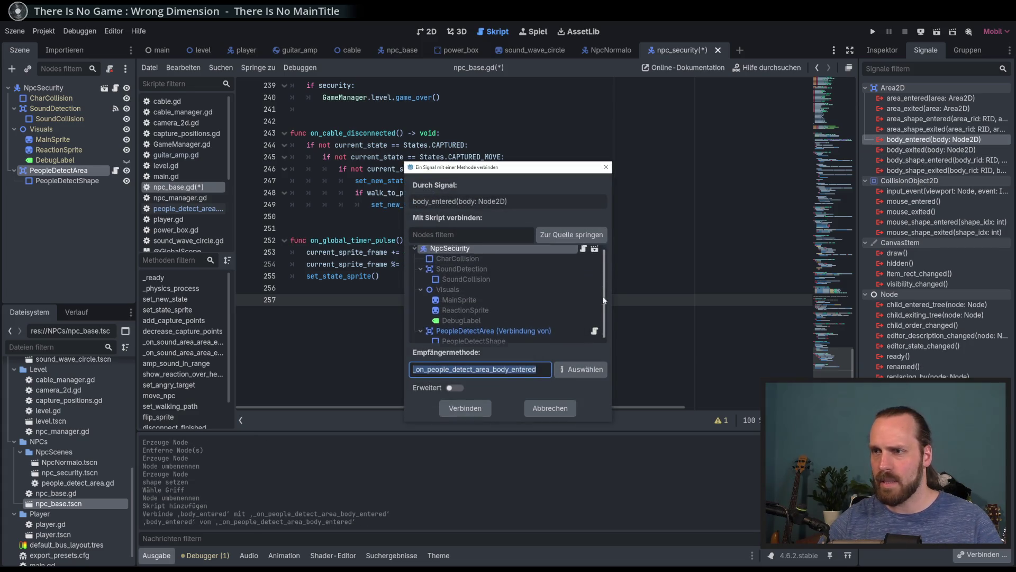
click(492, 324)
click(465, 408)
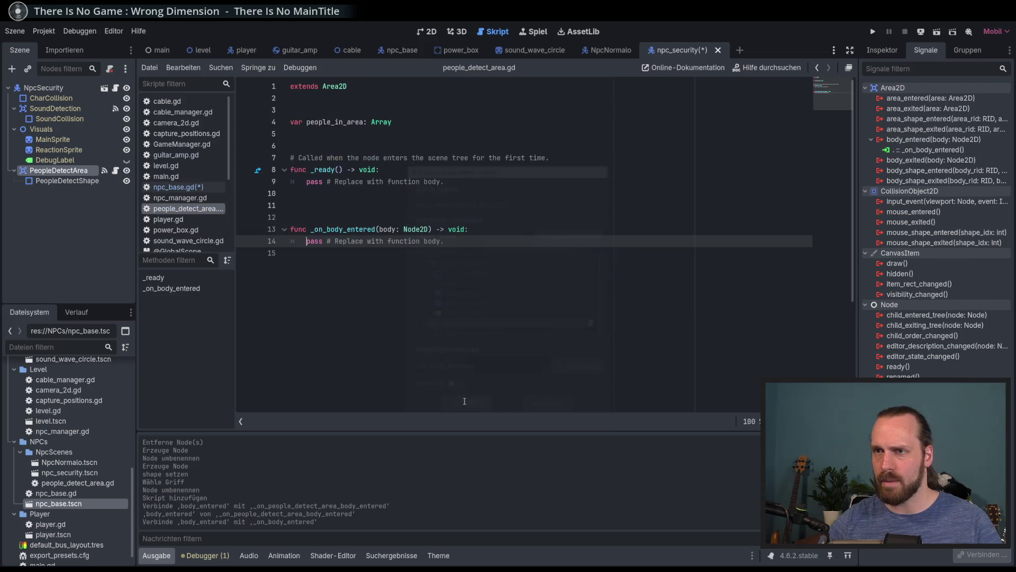
- Reconnect body_exited from npc_base.gd to a new _on_body_exited in PeopleDetectArea's script
double_click(931, 160)
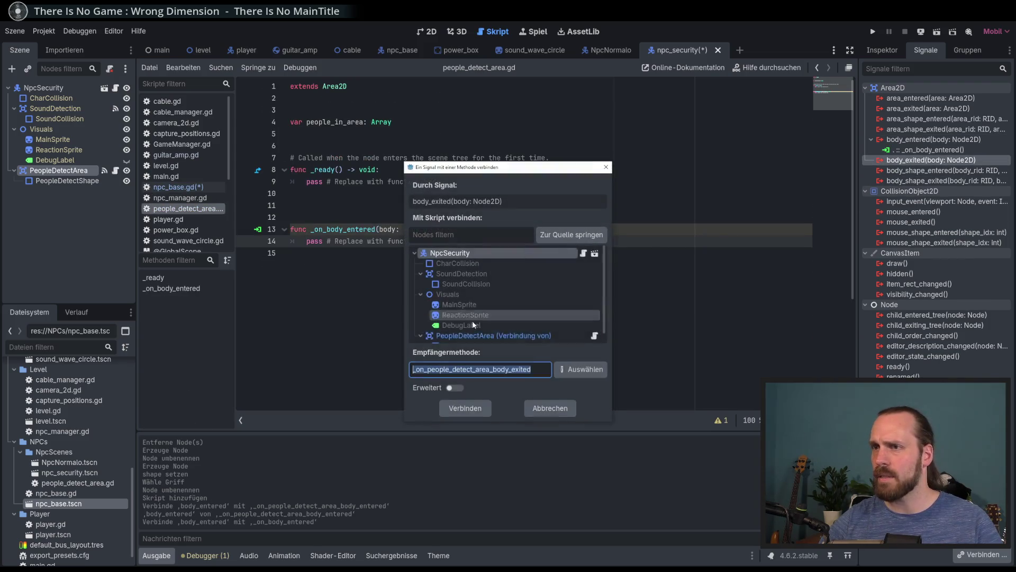
click(466, 408)
click(408, 324)
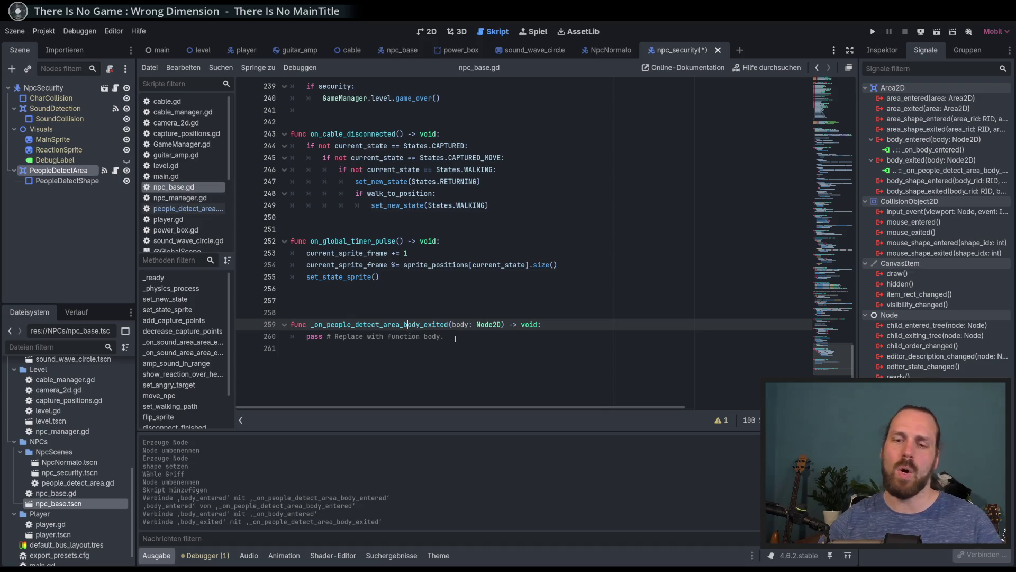
right_click(887, 171)
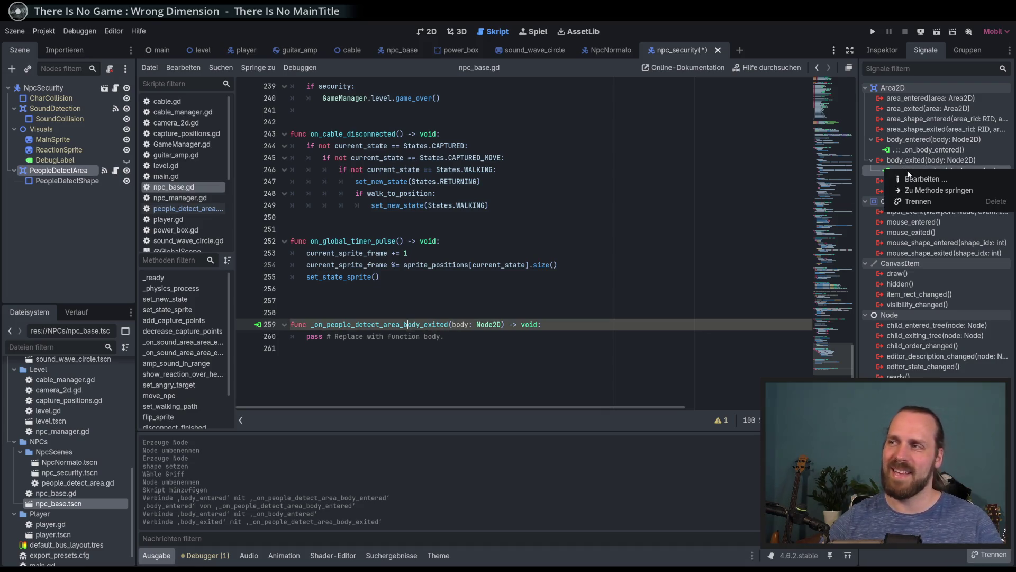
click(923, 201)
click(504, 324)
key(ctrl+z)
double_click(930, 160)
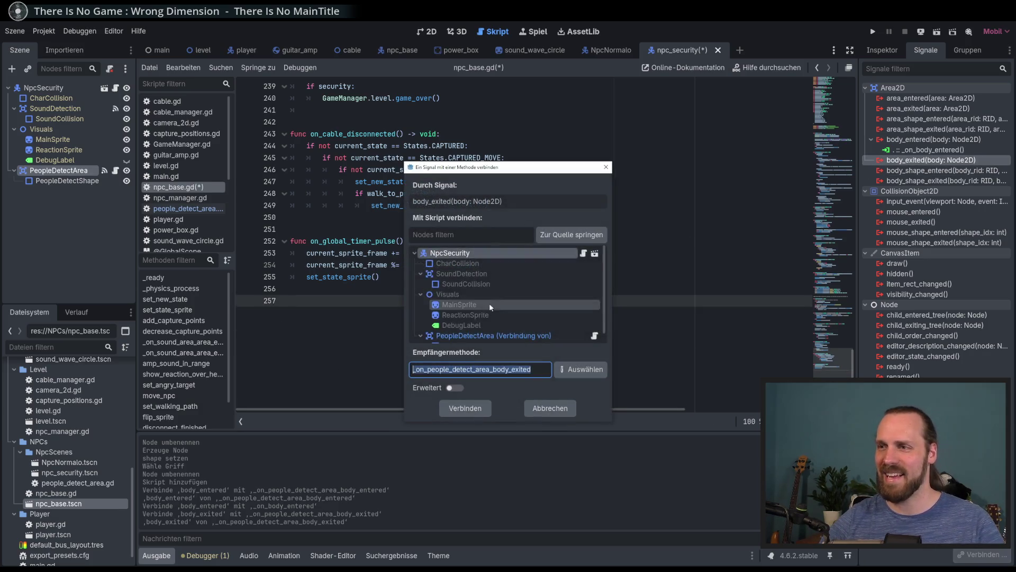
click(549, 326)
click(466, 408)
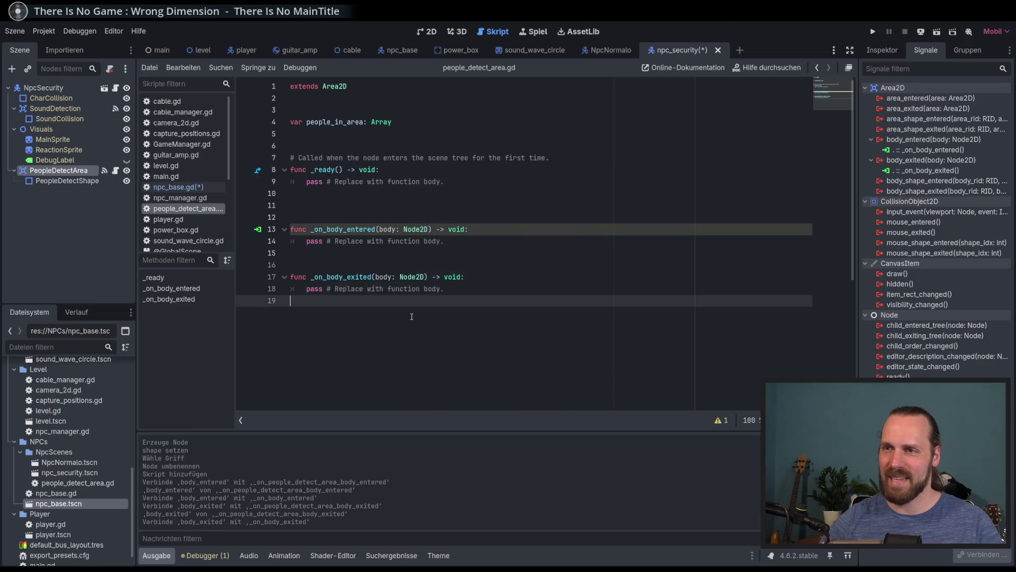
- Replace the pass in _on_body_entered with people_in_area, discarding a trial if line
drag(462, 245, 307, 244)
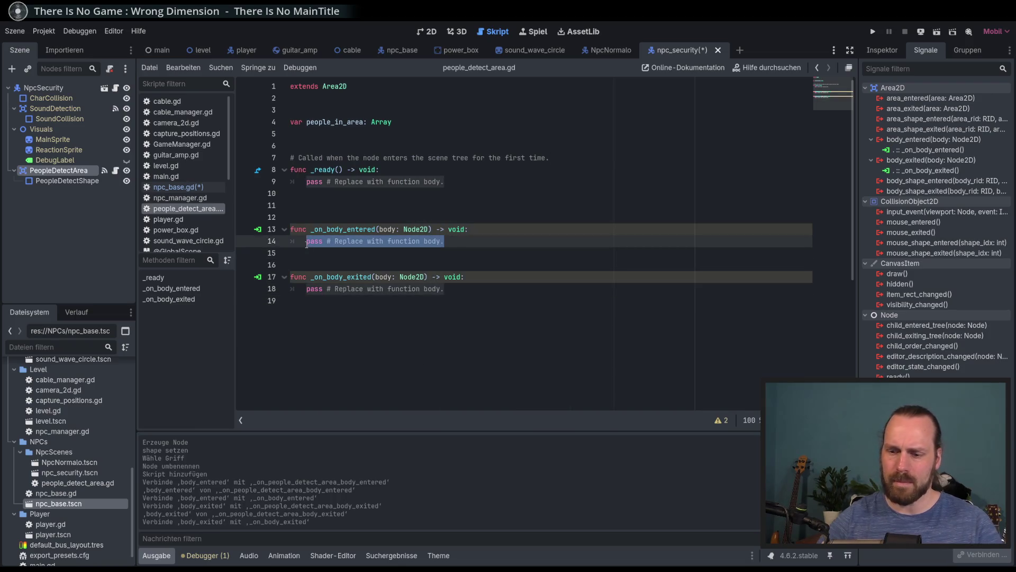
text(peo)
key(Return)
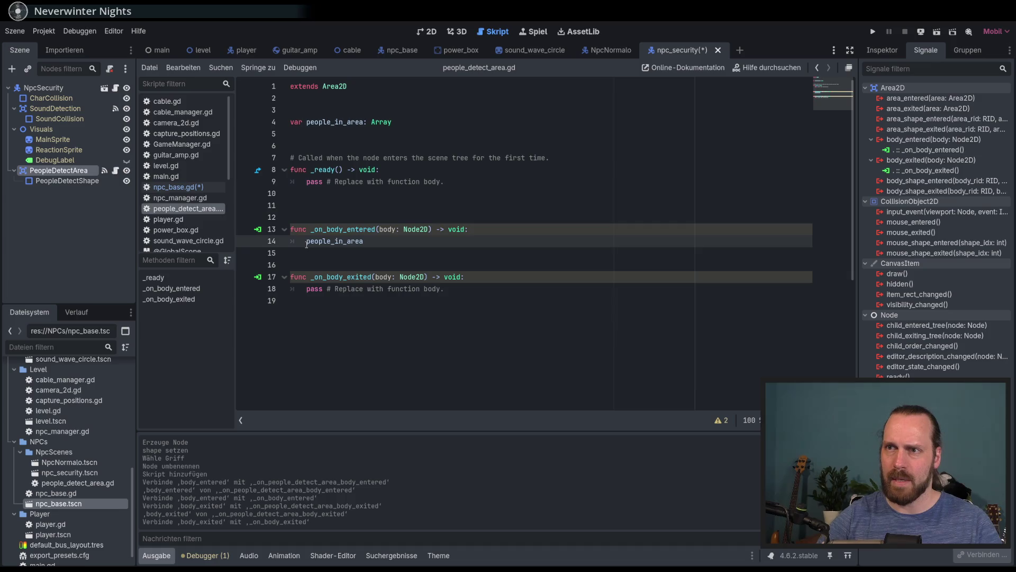
click(307, 244)
key(Return)
key(Up)
text(if b)
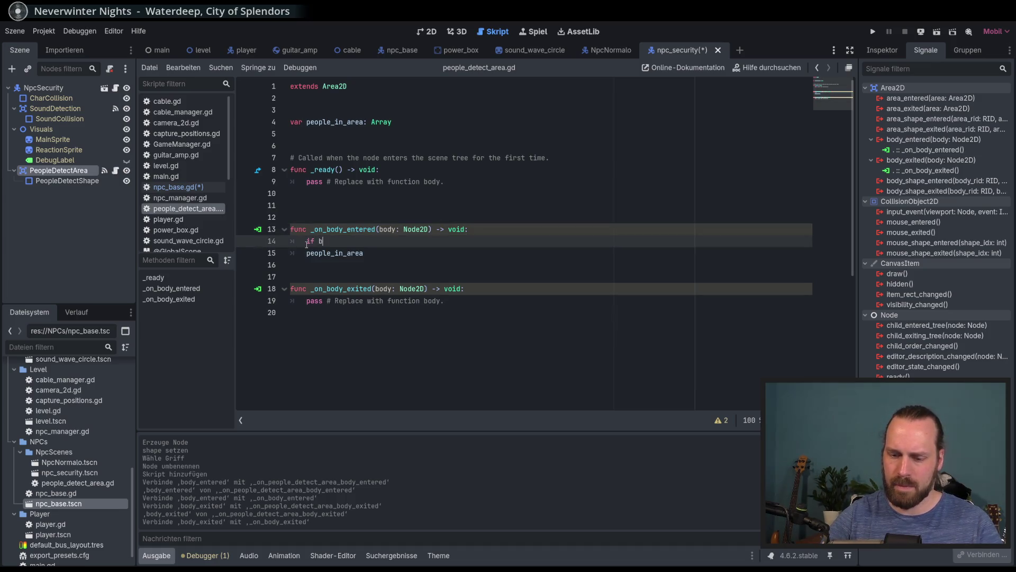
text(o)
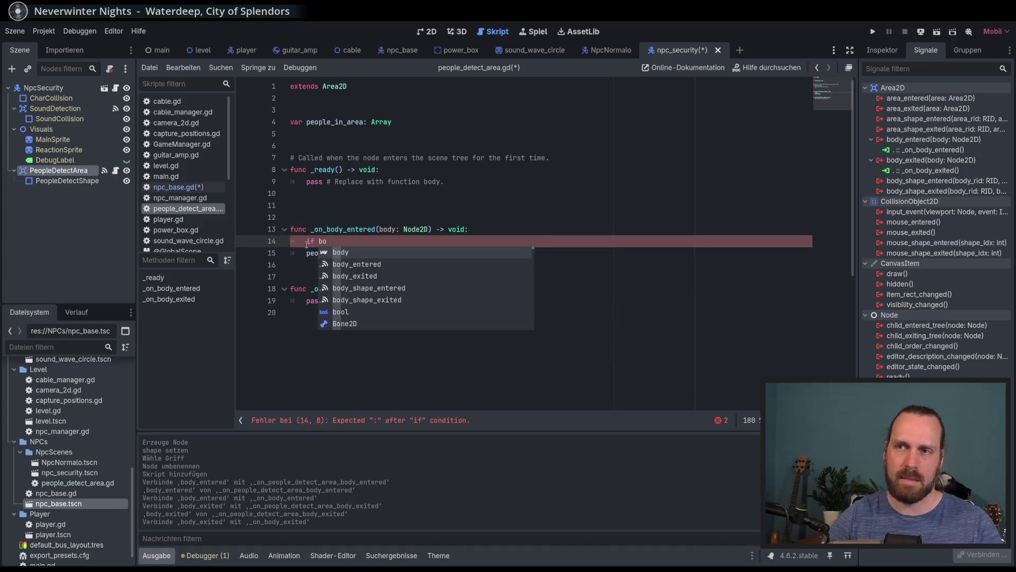
key(BackSpace)
key(BackSpace)
key(BackSpace)
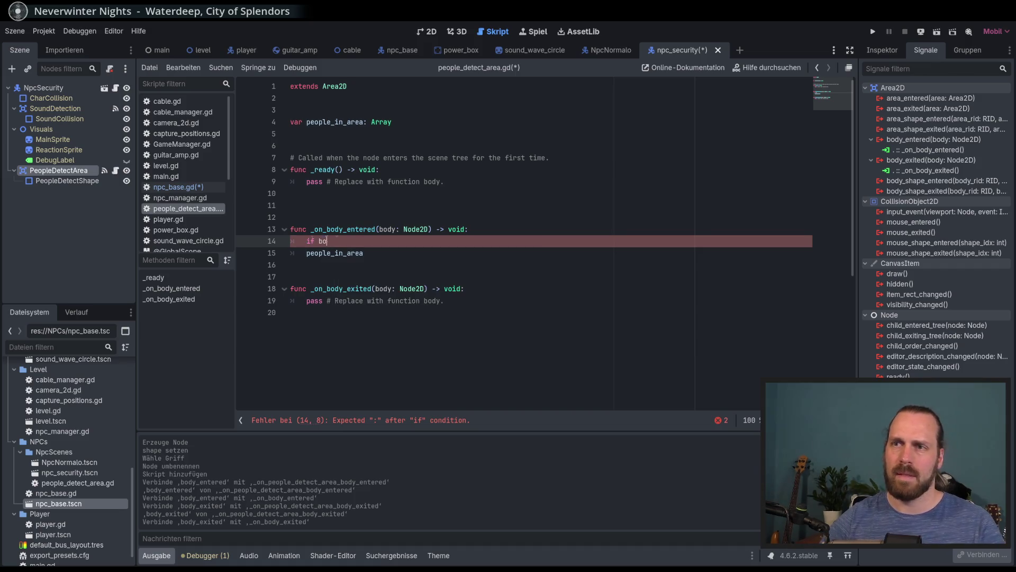
key(BackSpace)
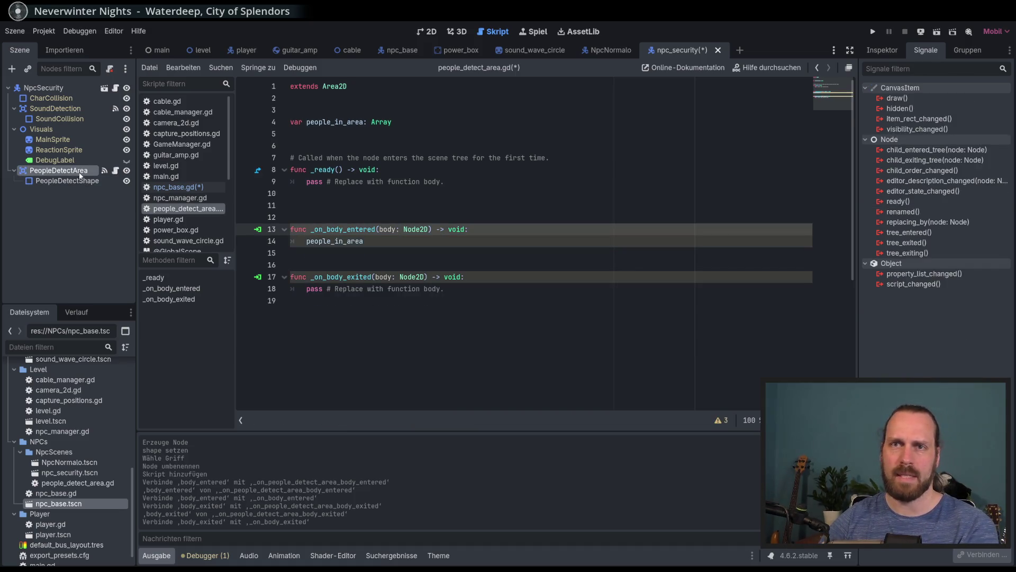
click(892, 51)
- Take PeopleDetectArea off the Player collision layer and make its mask detect only NPC
click(891, 262)
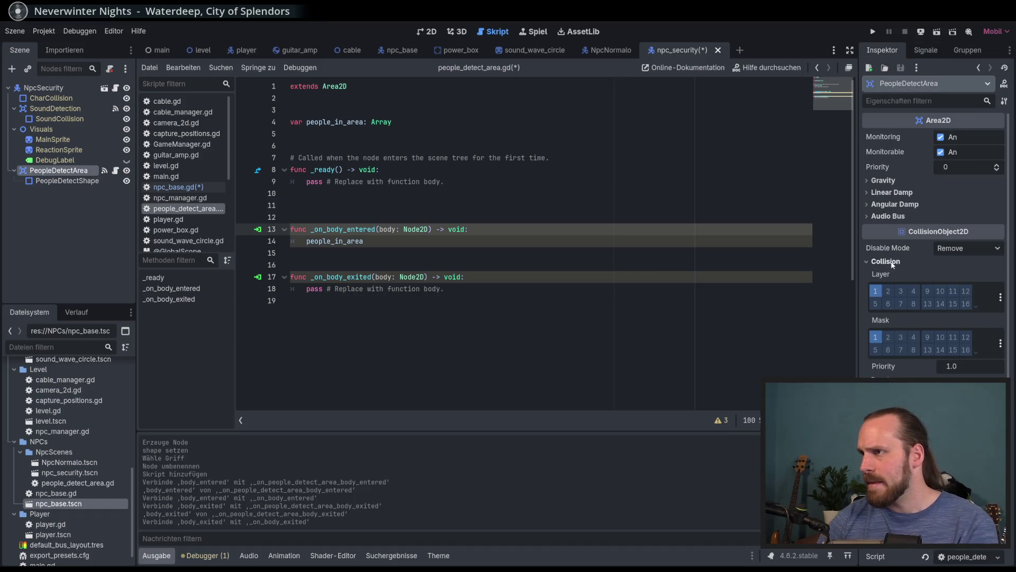
click(1001, 297)
click(916, 291)
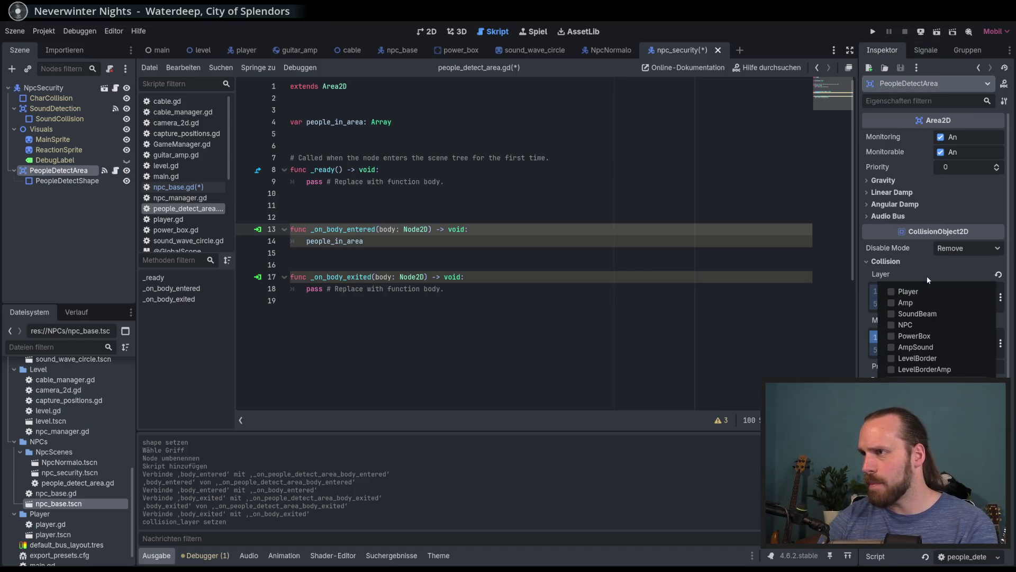
click(923, 277)
click(1000, 343)
click(922, 336)
click(913, 367)
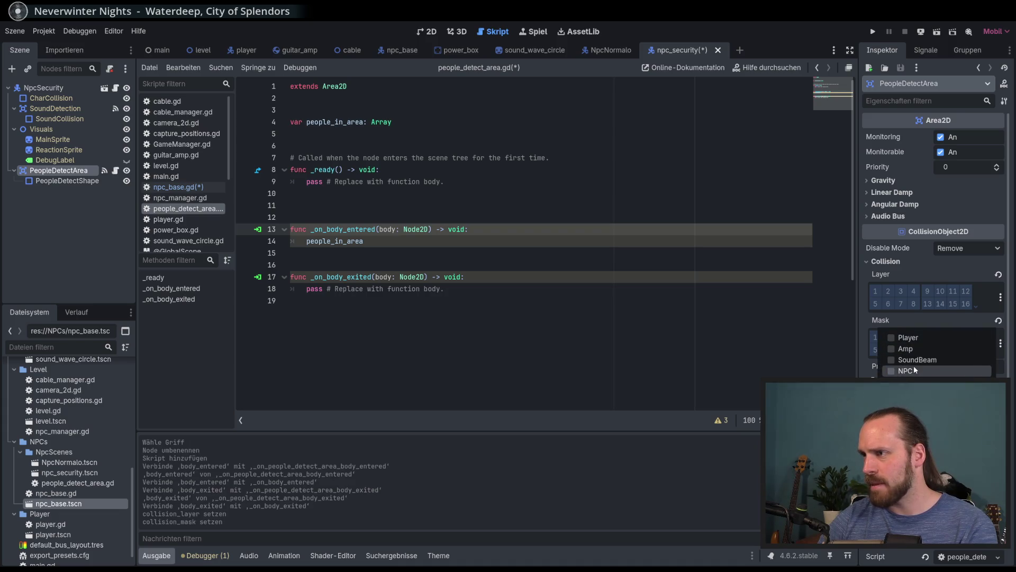
click(796, 37)
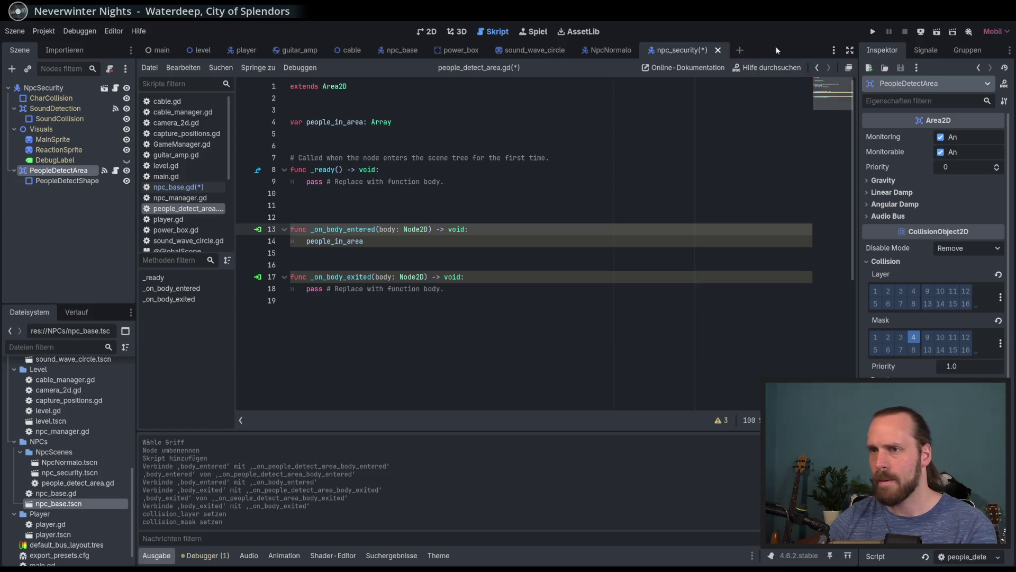
- Start writing people_in_area.append(body) on line 14
click(414, 244)
key(BackSpace)
text(.append()
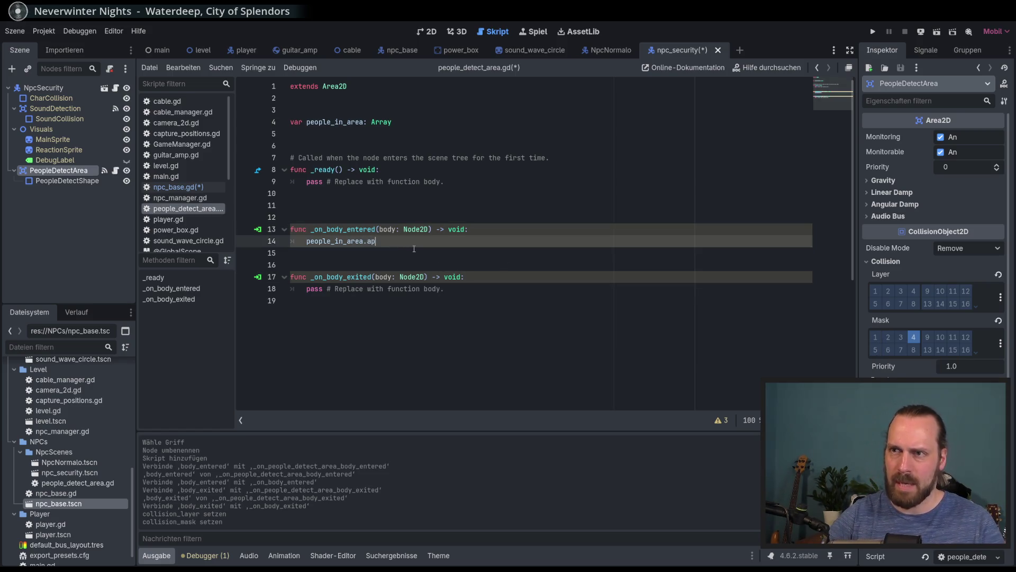
text(bo)
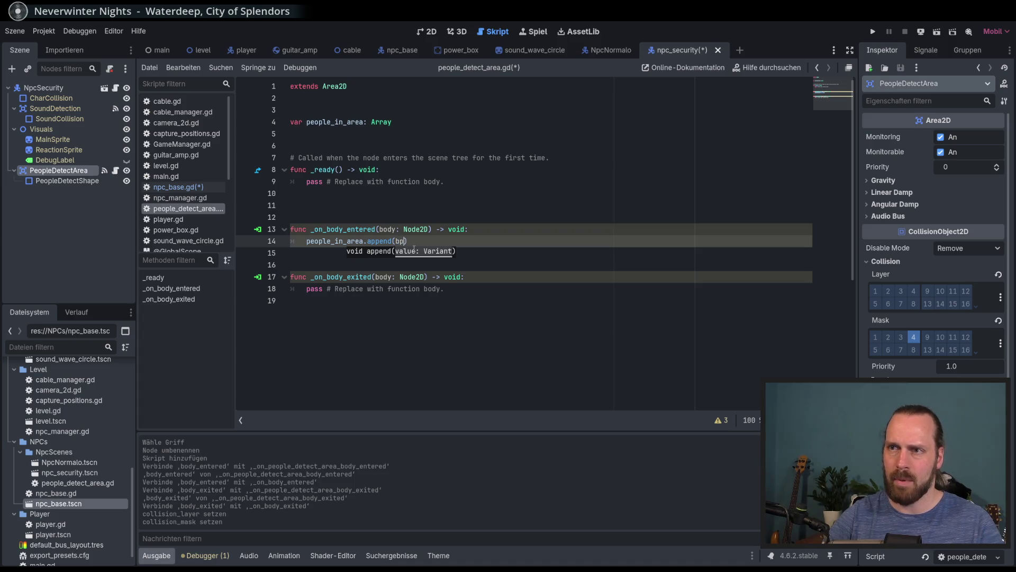
- Finish people_in_area.append(body), add people_in_area.erase(body) to _on_body_exited, and save
key(Return)
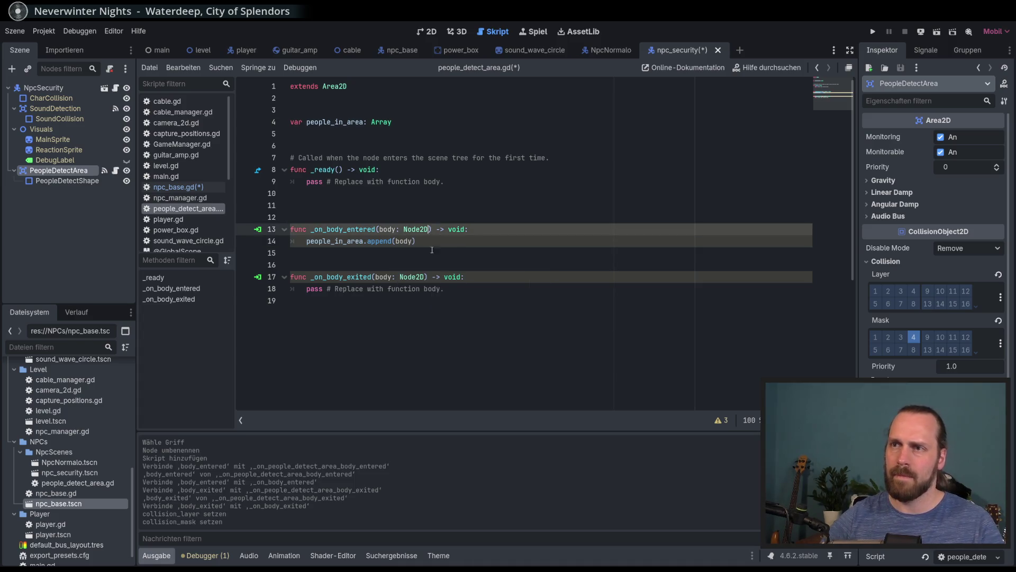
click(307, 289)
key(shift+End)
key(BackSpace)
text(people_in_area.)
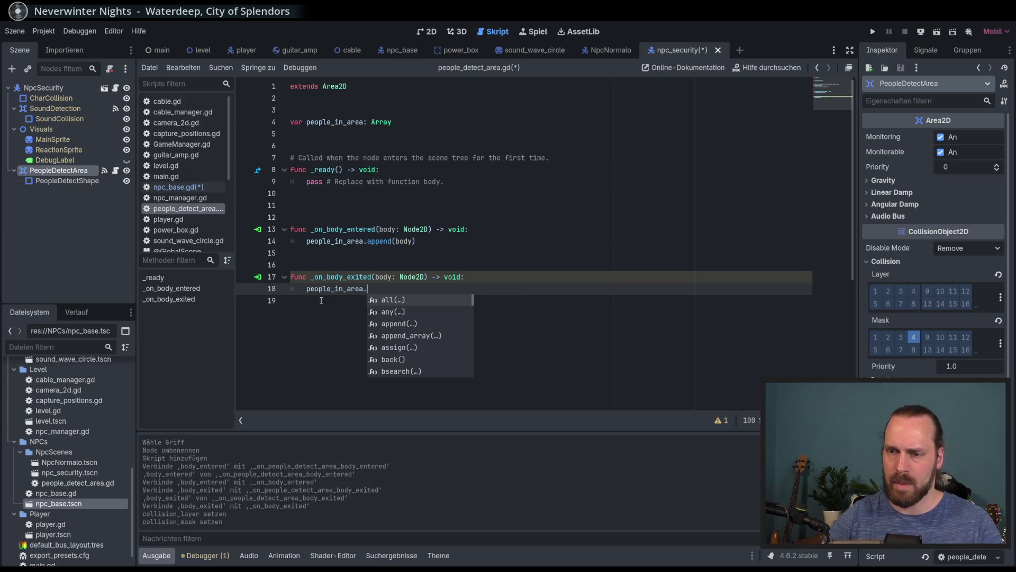
text(era)
key(Return)
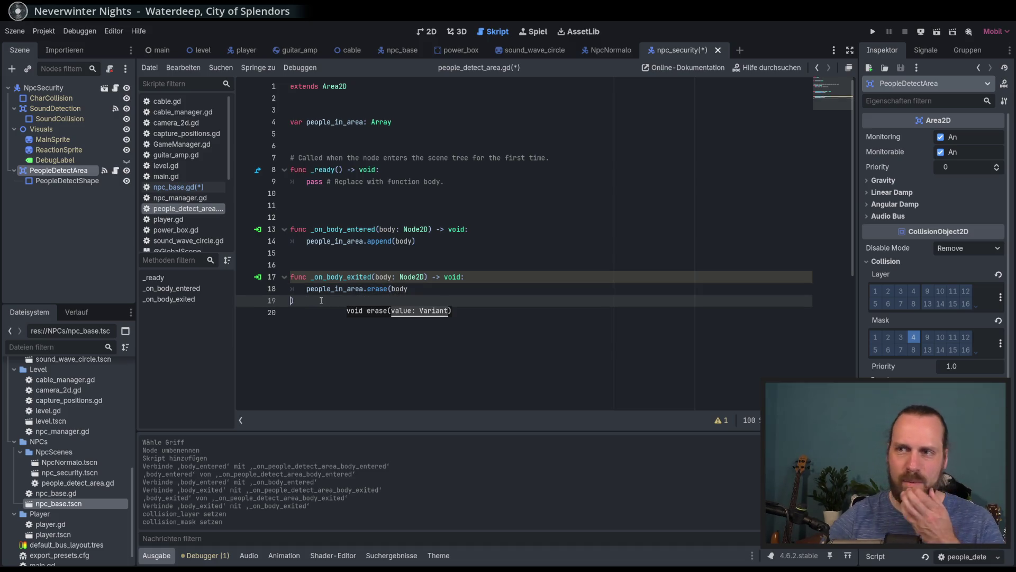
key(ctrl+s)
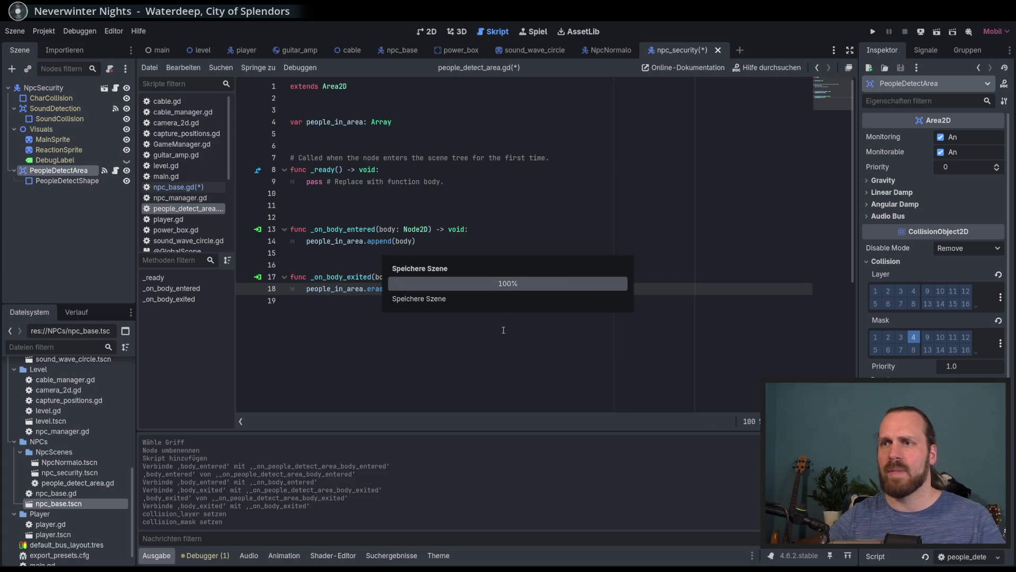
click(378, 201)
drag(330, 209, 290, 158)
- Delete the unused _ready block and add a func set_people_to_return() -> void
key(BackSpace)
key(BackSpace)
click(390, 306)
key(Return)
key(Return)
text(func)
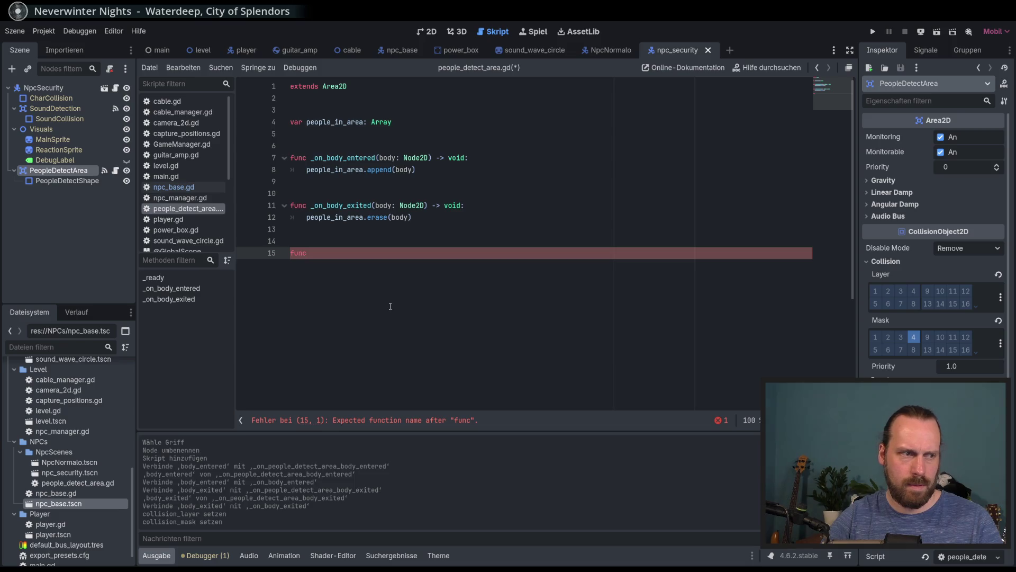
key(BackSpace)
key(BackSpace)
key(BackSpace)
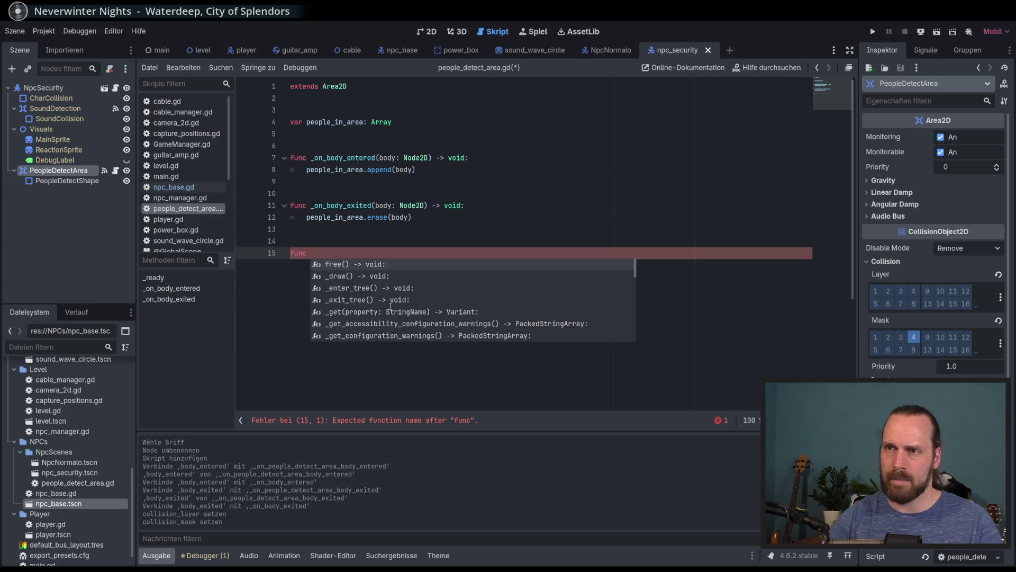
text(set_)
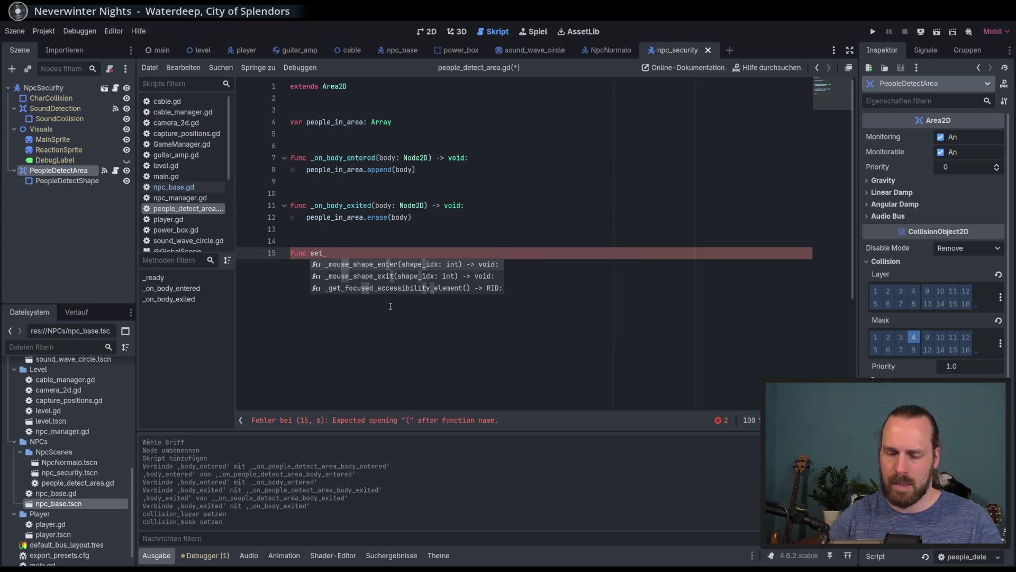
text(people_to_return)
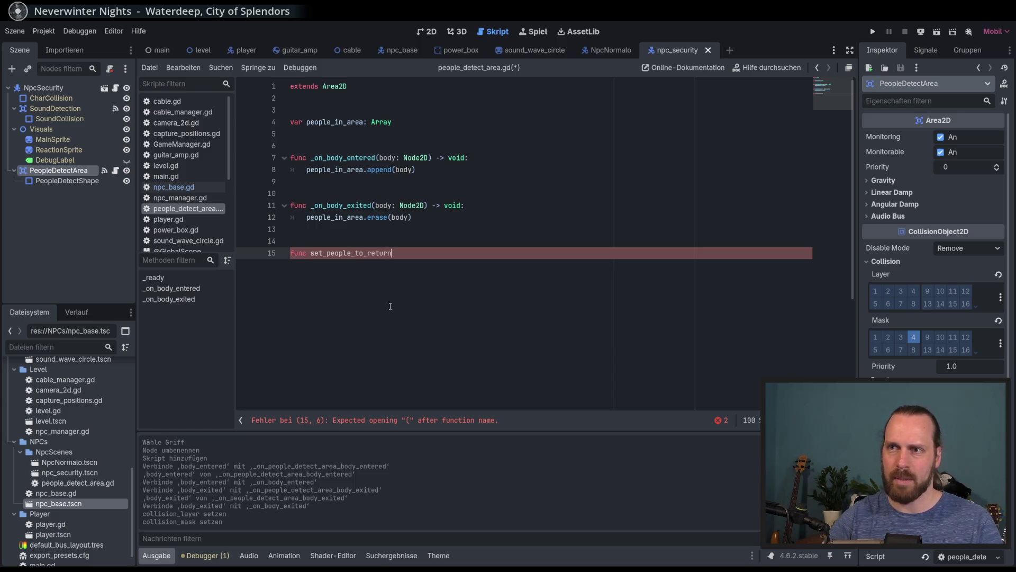
text(() -)
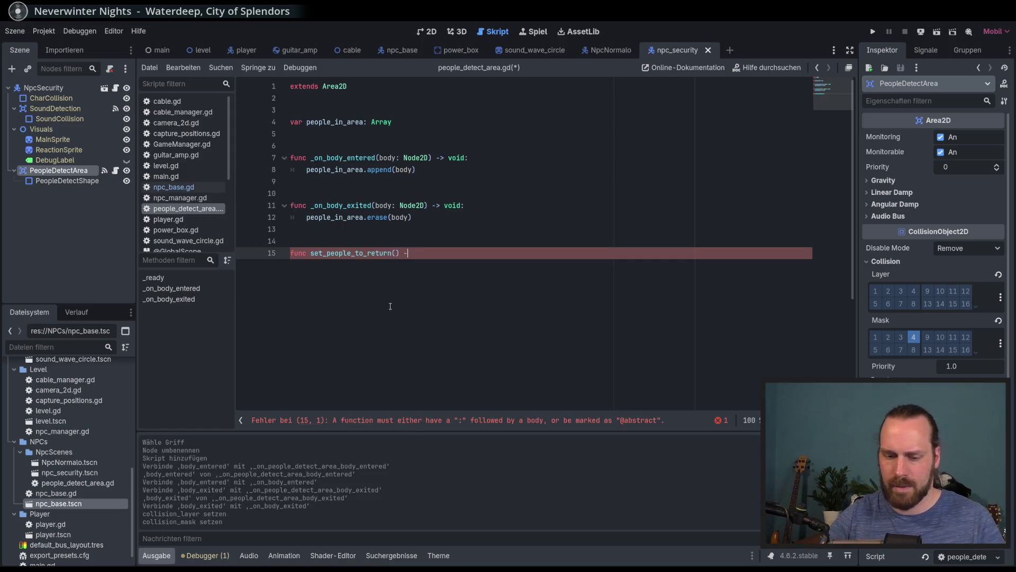
text(> void:)
key(Return)
- Add a 'for person in people_in_area:' loop starting a person. call
text(fof)
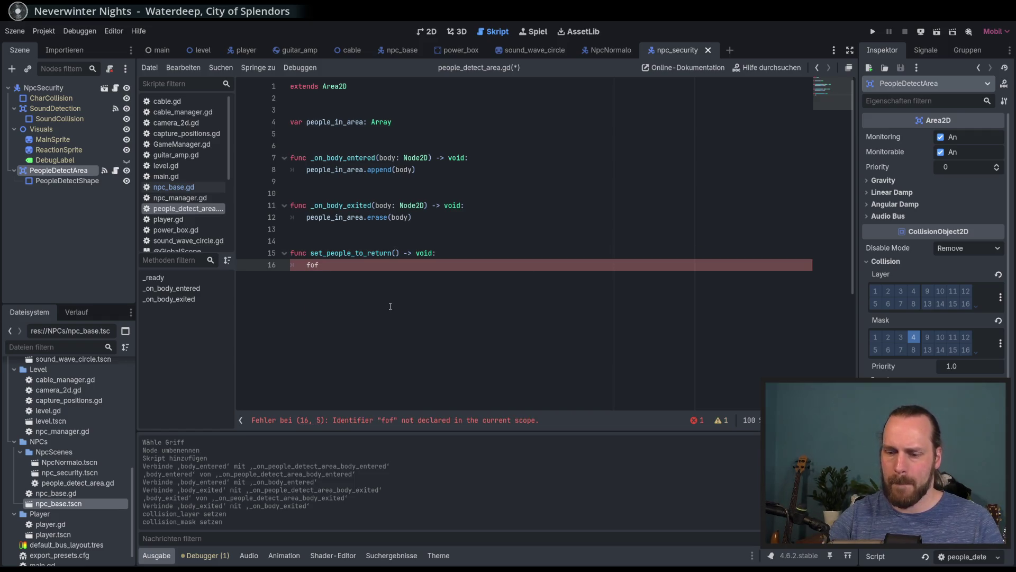
key(BackSpace)
key(BackSpace)
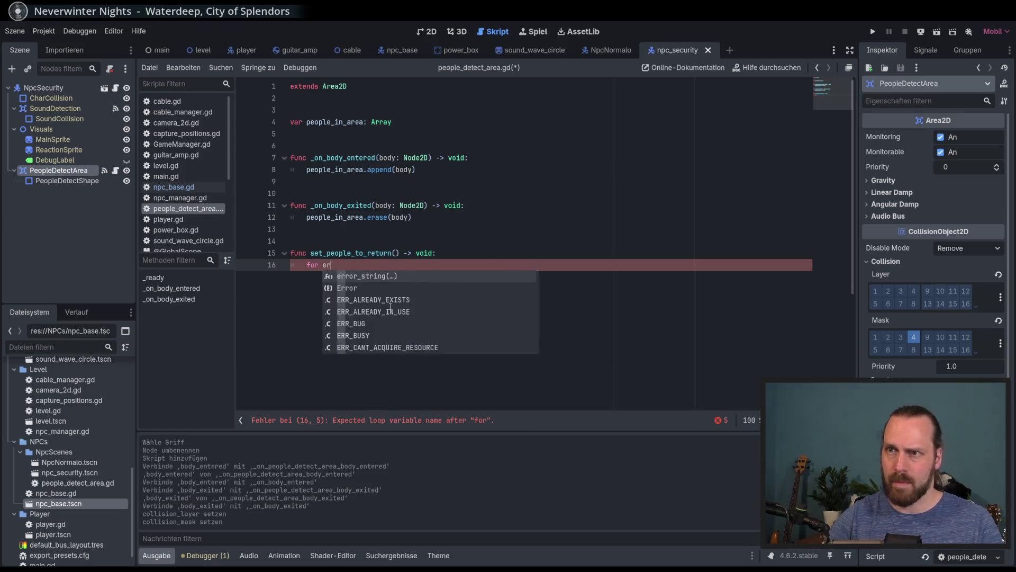
text(person in)
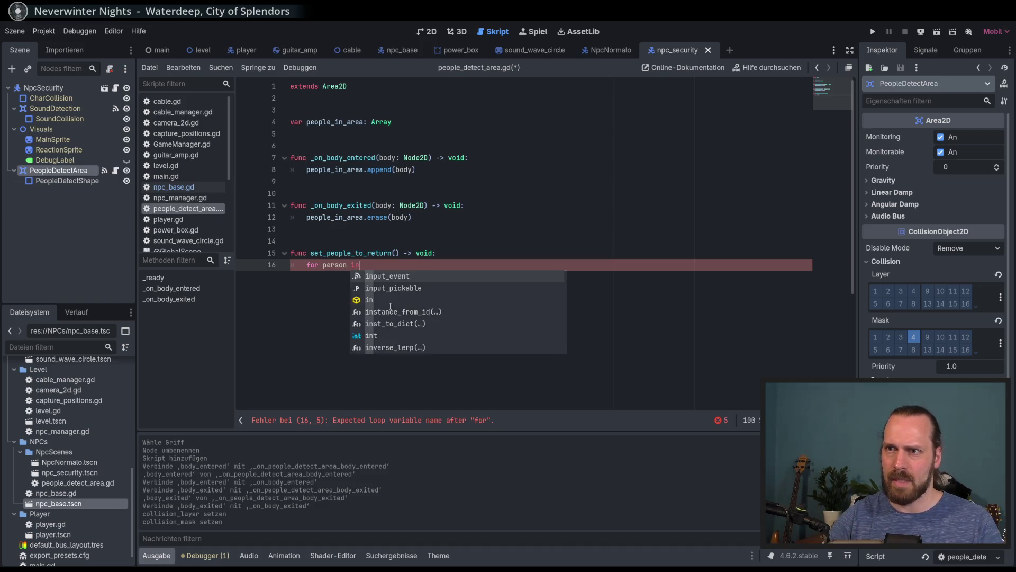
text( people_in_area:)
key(Return)
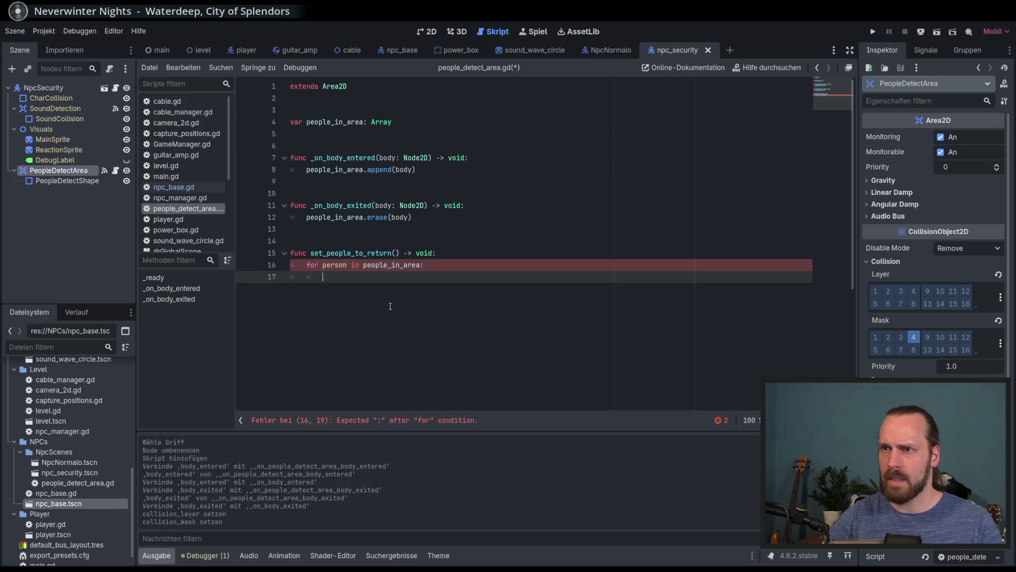
text(person.)
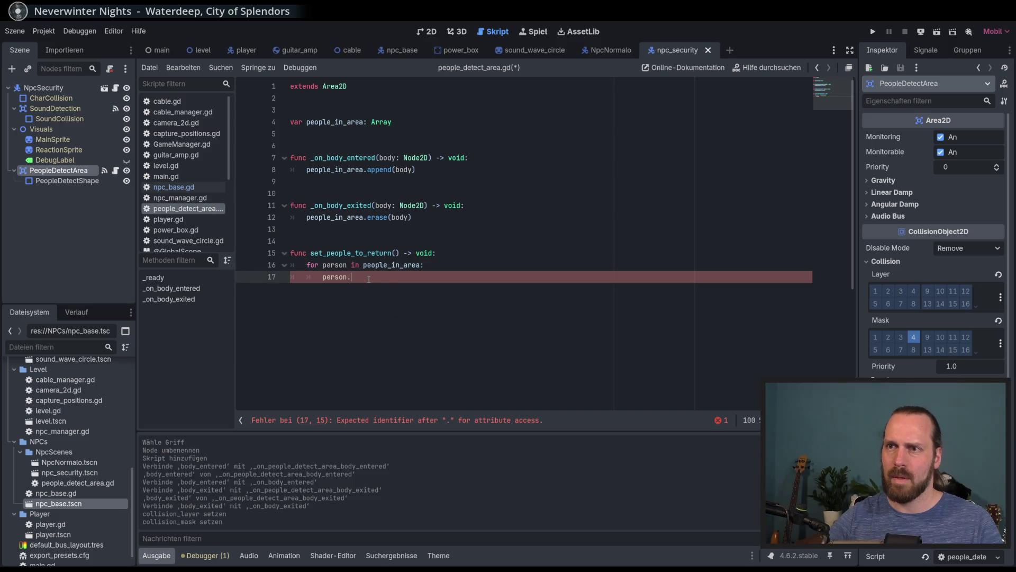
- Drop a trial 'as NPCBase' cast and write person.set_new_state on line 17
click(420, 264)
text(as Np)
key(Down)
key(Return)
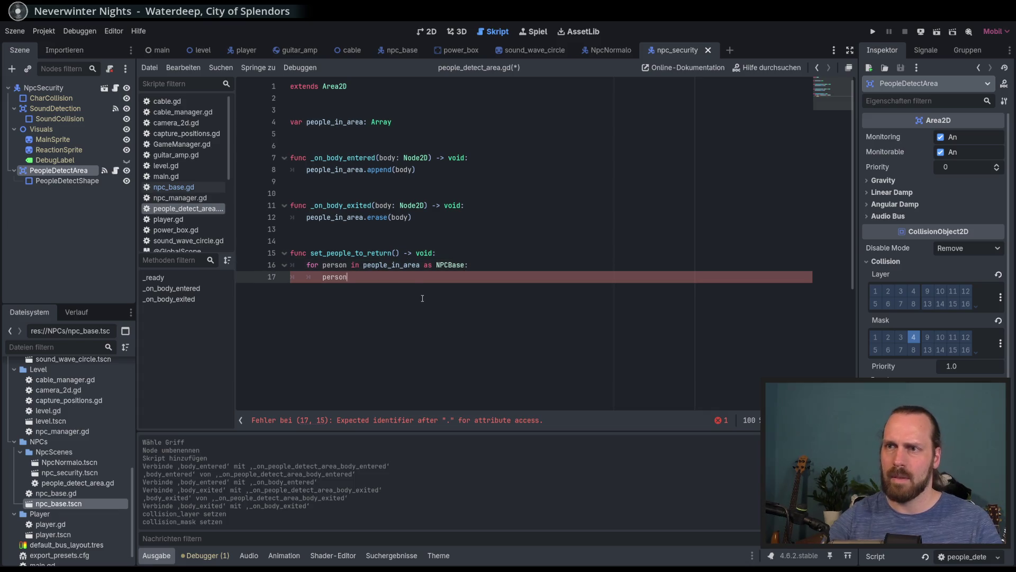
text(se)
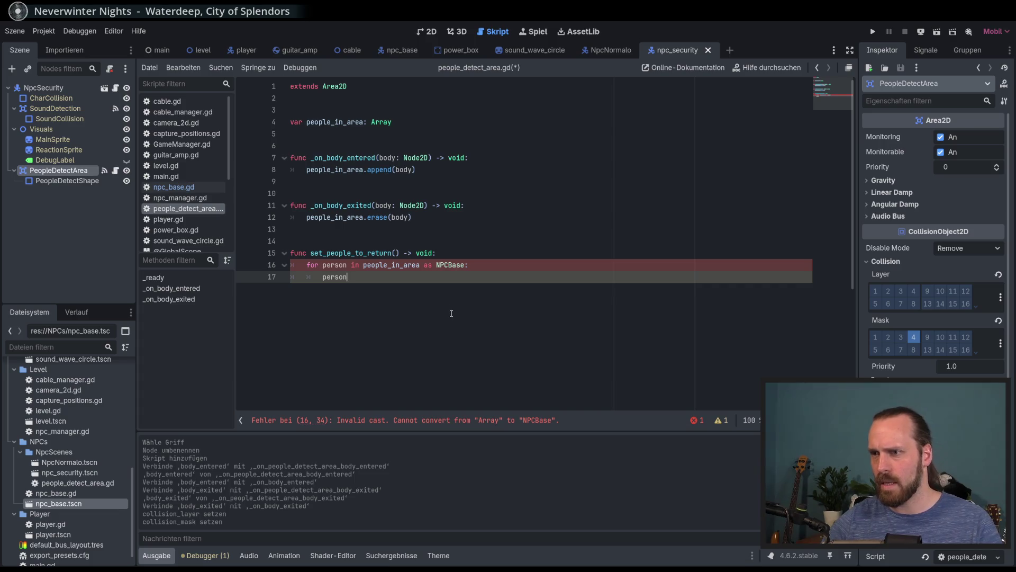
drag(463, 265, 420, 265)
key(BackSpace)
click(350, 265)
text(as)
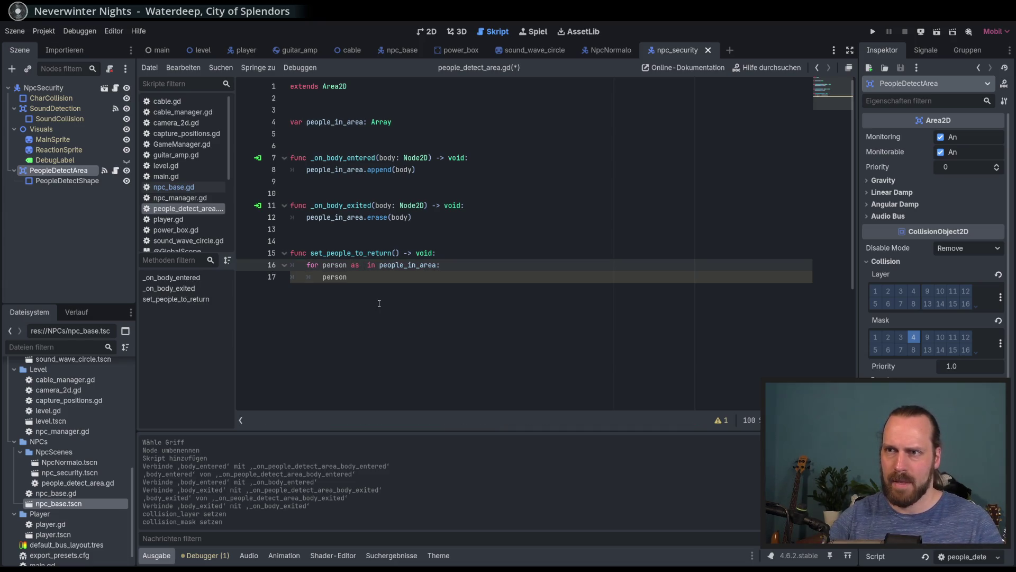
key(BackSpace)
key(BackSpace)
key(BackSpace)
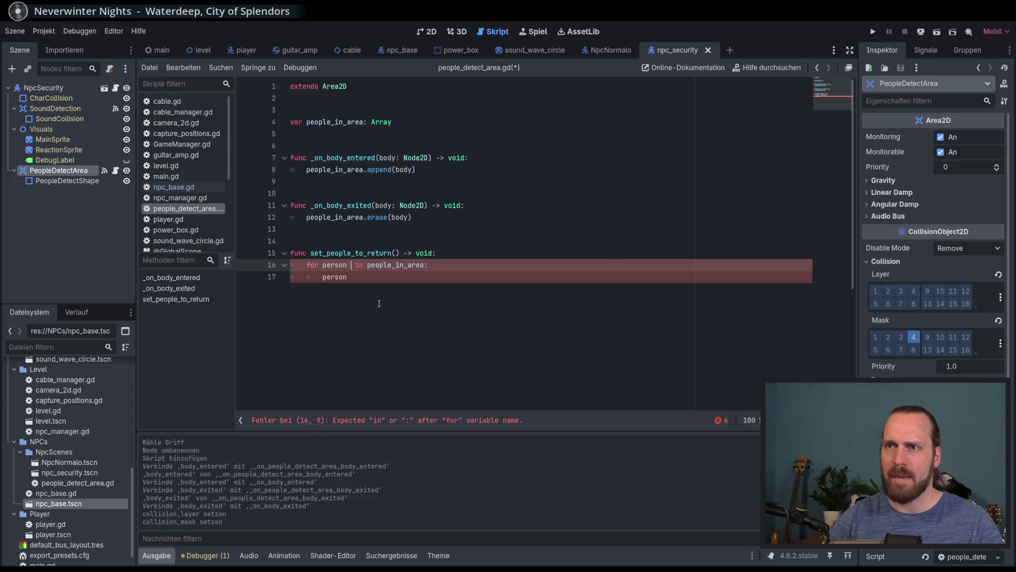
click(370, 279)
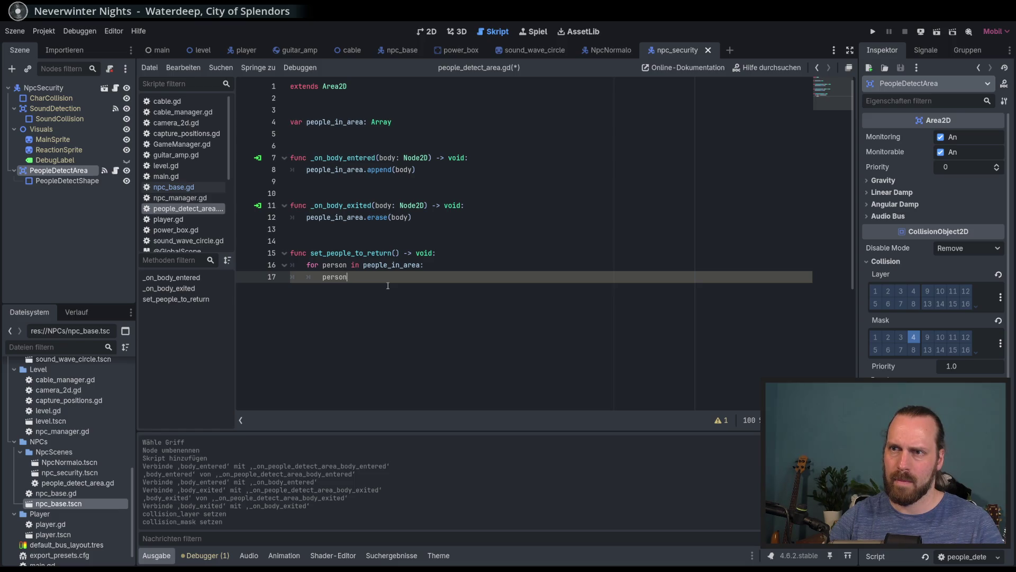
text(.se)
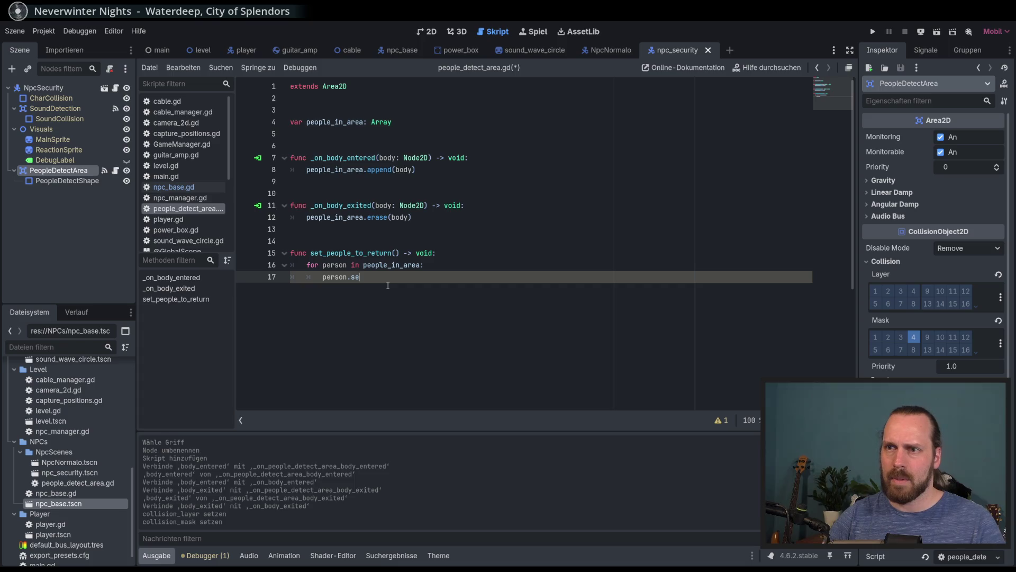
text(t_new_state)
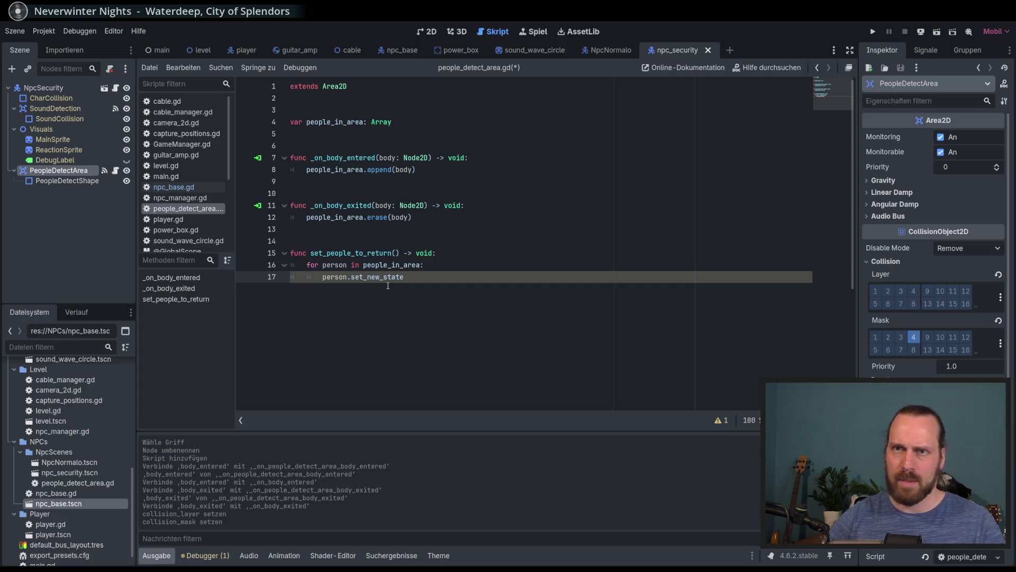
click(171, 188)
- Look up set_new_state in npc_base.gd to confirm its NPCBase.States parameter, then return
drag(832, 350, 831, 260)
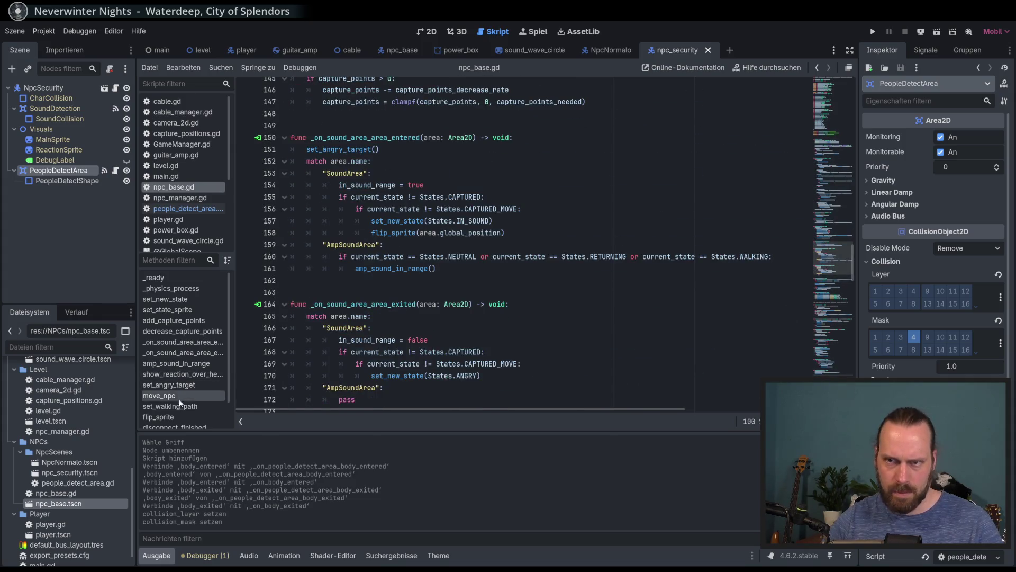
scroll(175, 408, down, 2)
scroll(176, 408, up, 2)
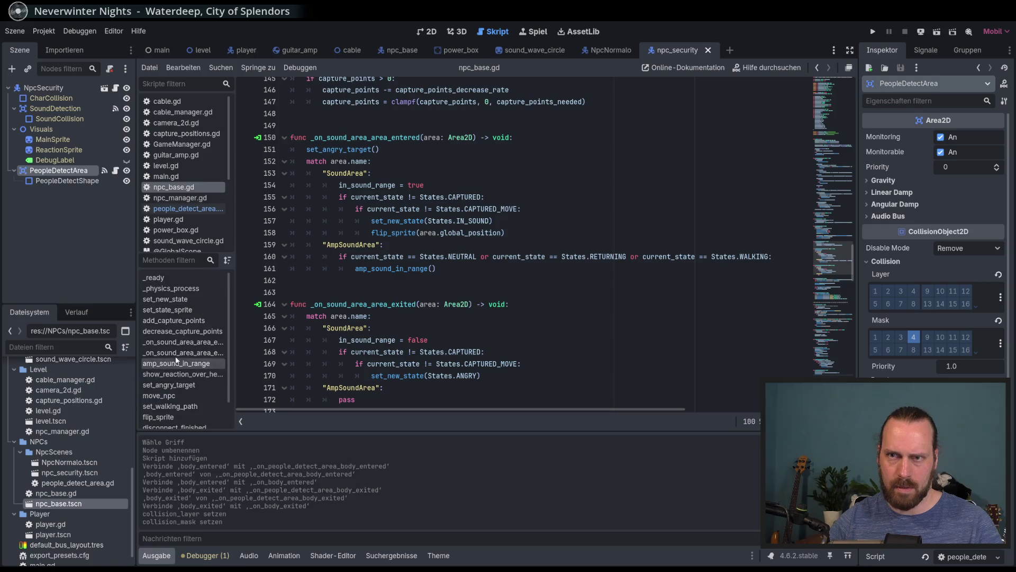
click(167, 303)
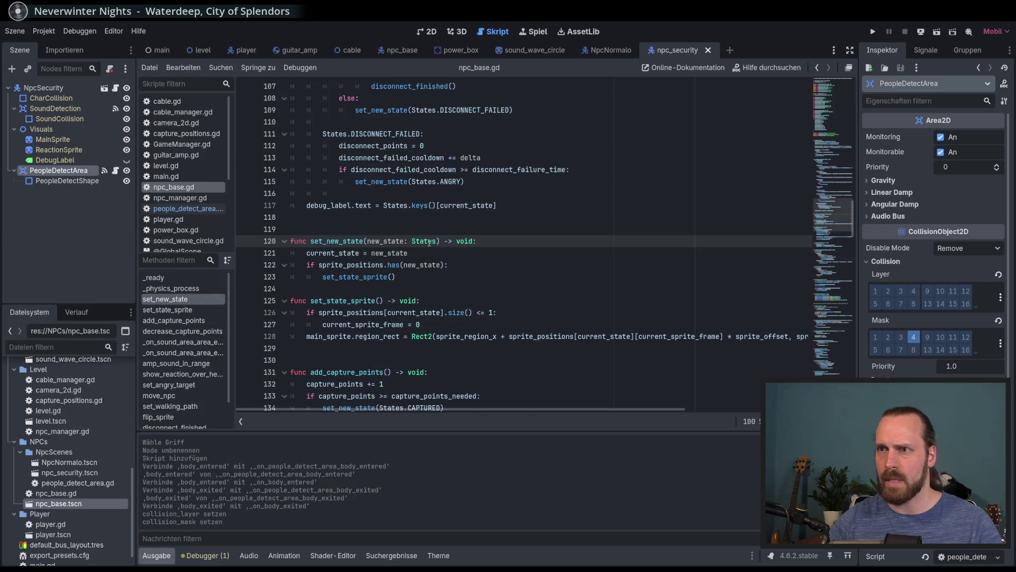
double_click(385, 241)
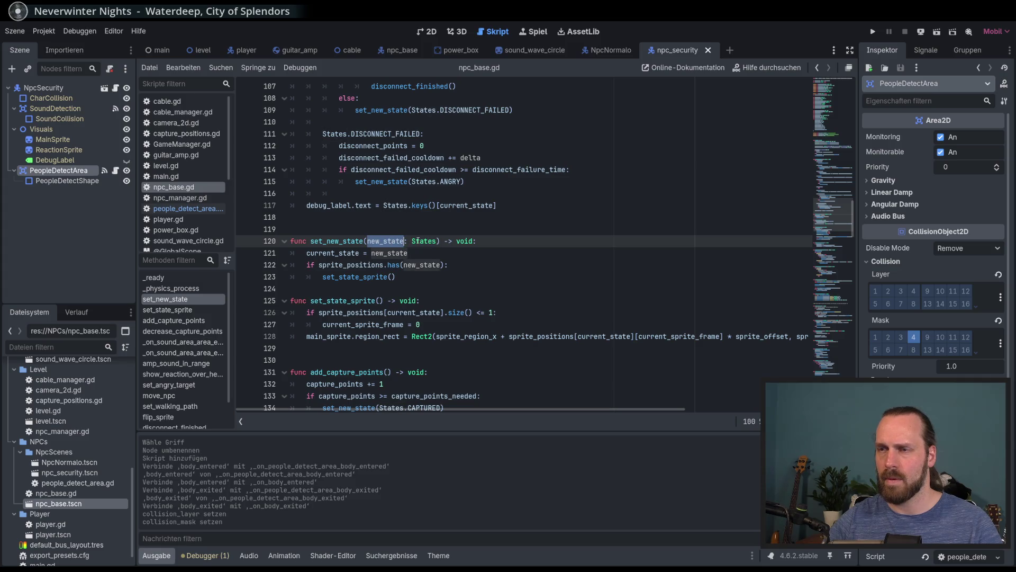
mouse_move(437, 241)
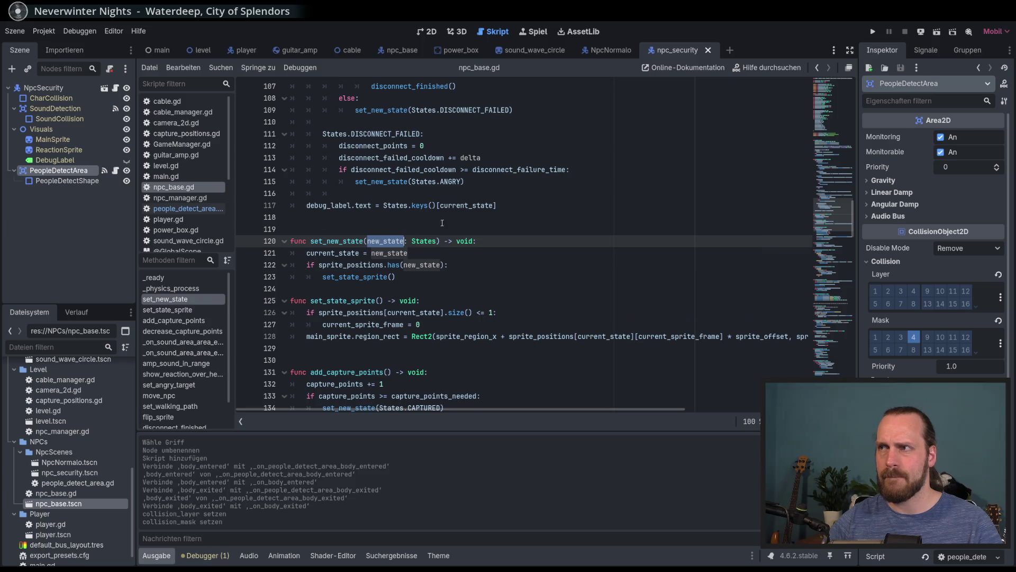
click(188, 208)
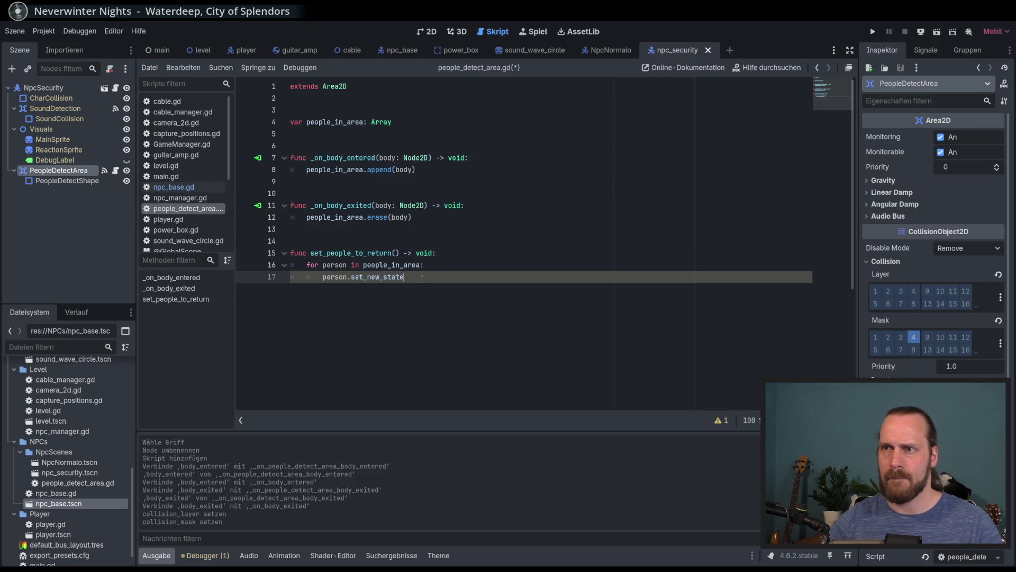
- Complete line 17 as person.set_new_state(NPCBase.States.RETURNING) and save the script
text(()
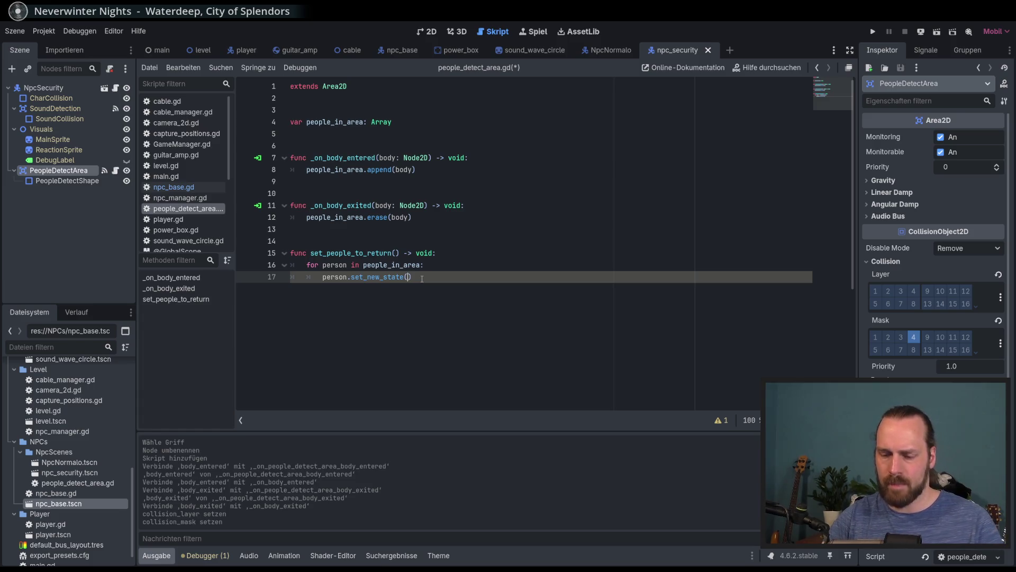
text(No)
key(BackSpace)
text(pc)
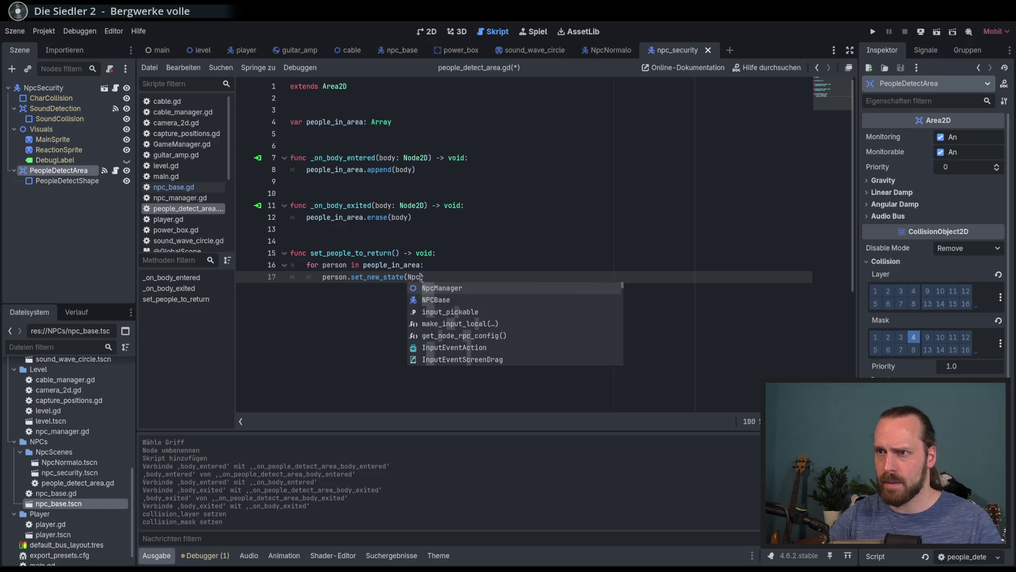
key(Down)
key(Return)
text(.sta)
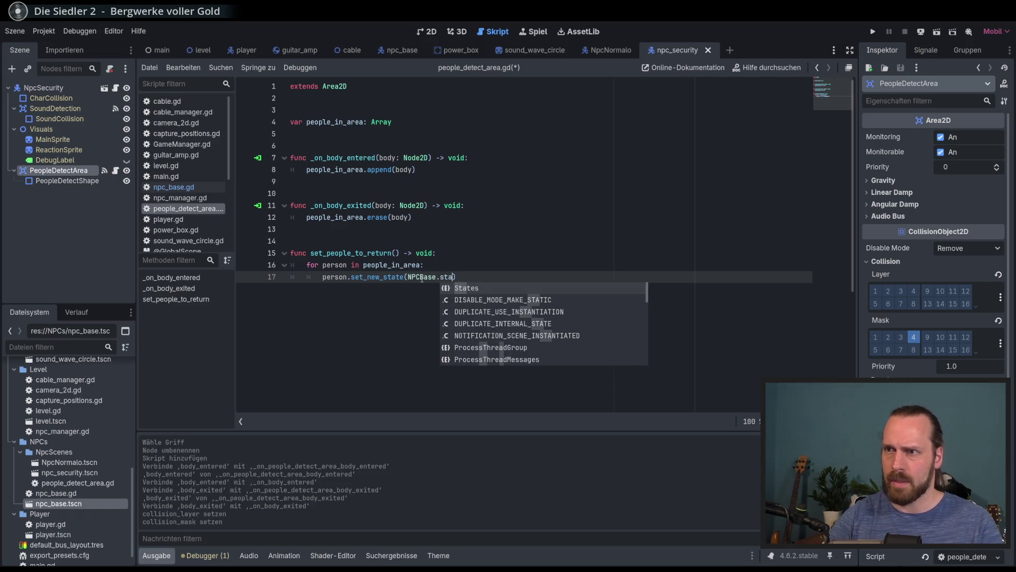
key(Return)
text(.)
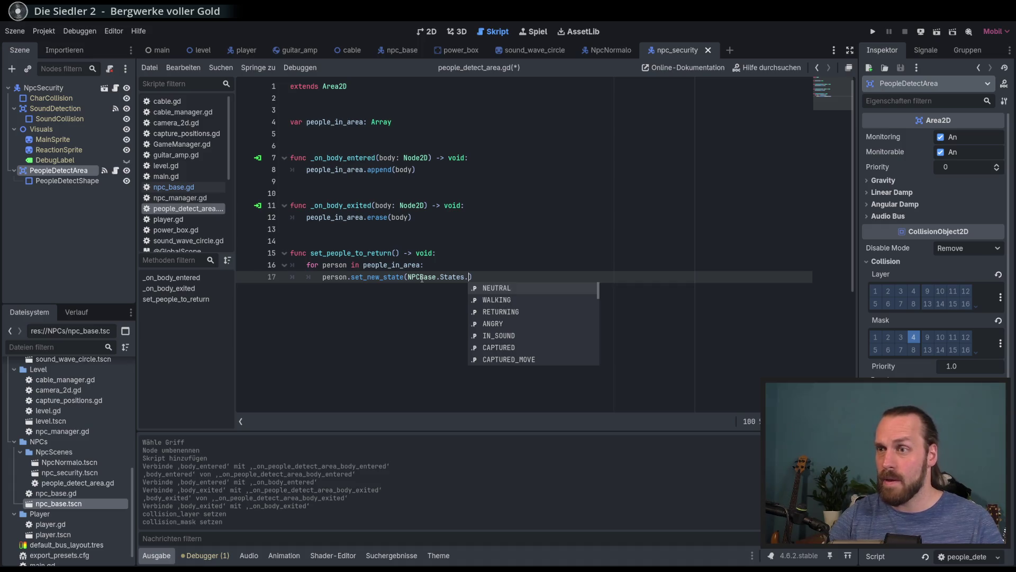
key(Down)
key(Down)
key(Return)
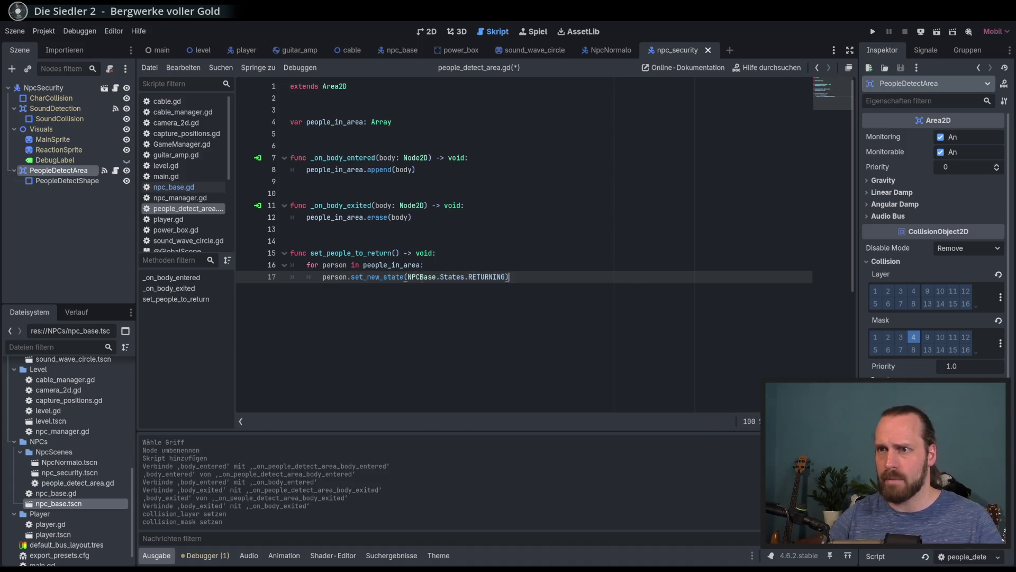
key(ctrl+s)
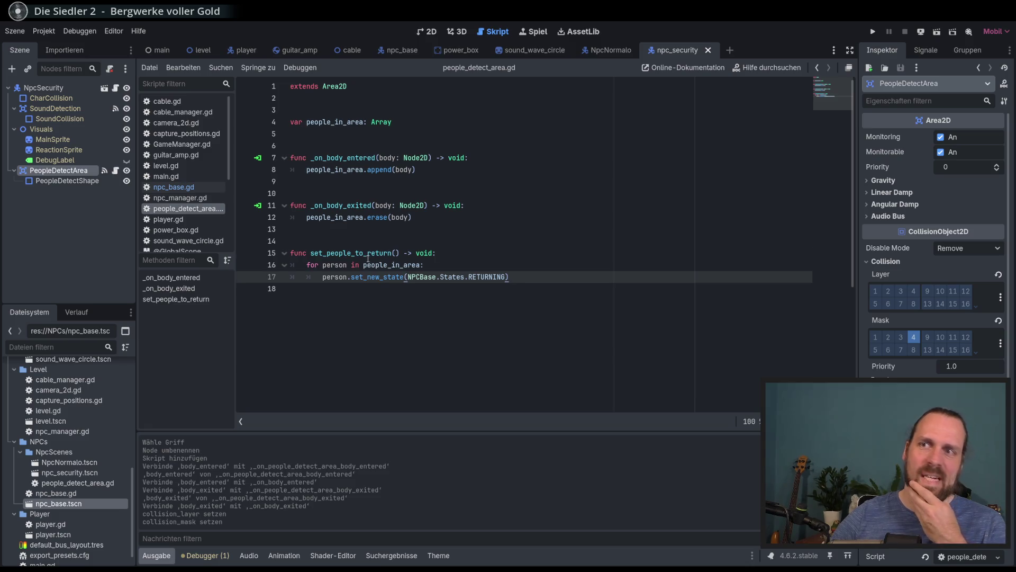
- Select the set_people_to_return function name and open the NpcSecurity node's script
double_click(372, 253)
click(469, 267)
click(469, 276)
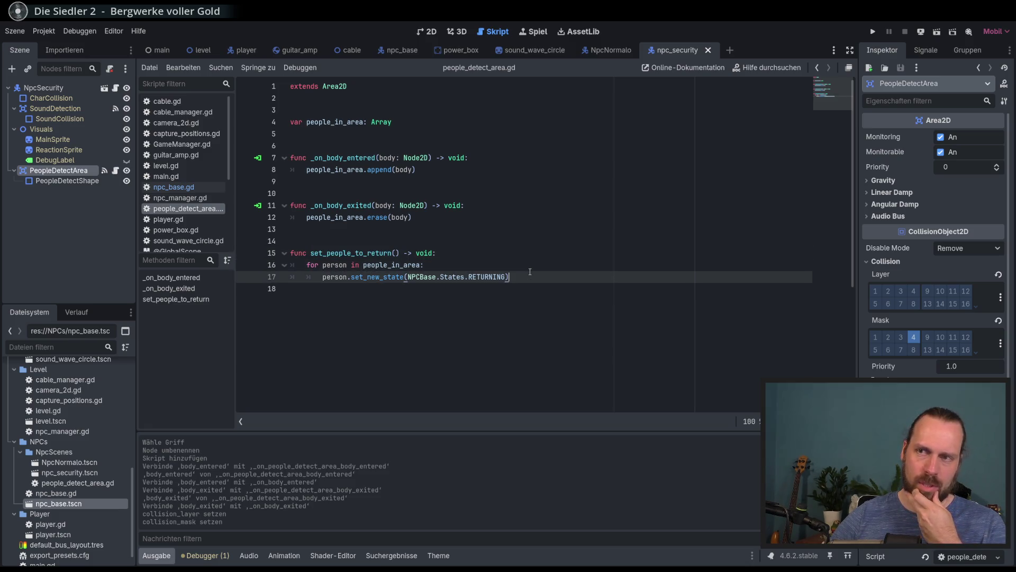
click(115, 88)
- Search npc_base.gd for DISCONNECTING and step through each of its matches
drag(842, 229, 846, 218)
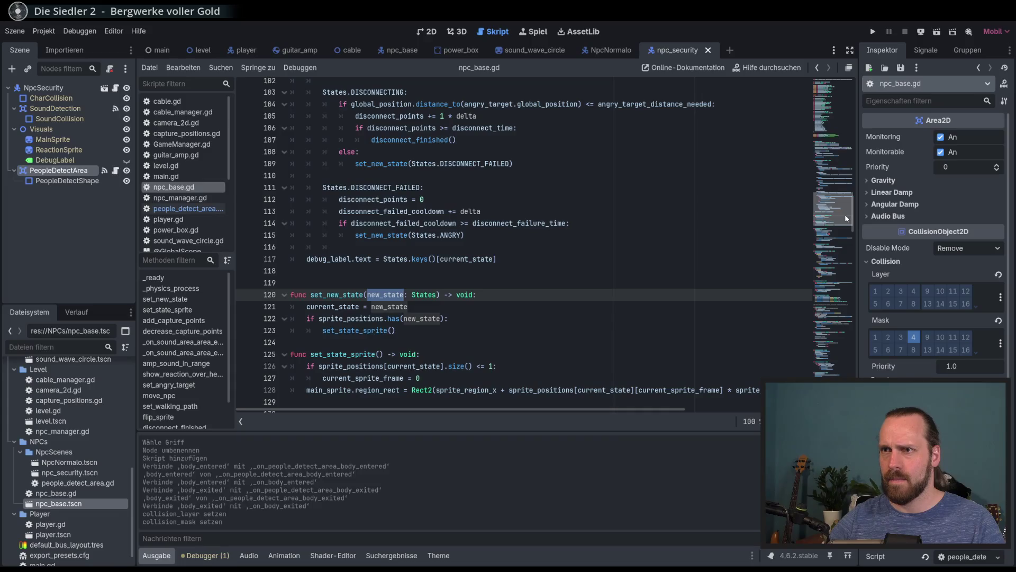
scroll(390, 189, up, 1)
double_click(380, 127)
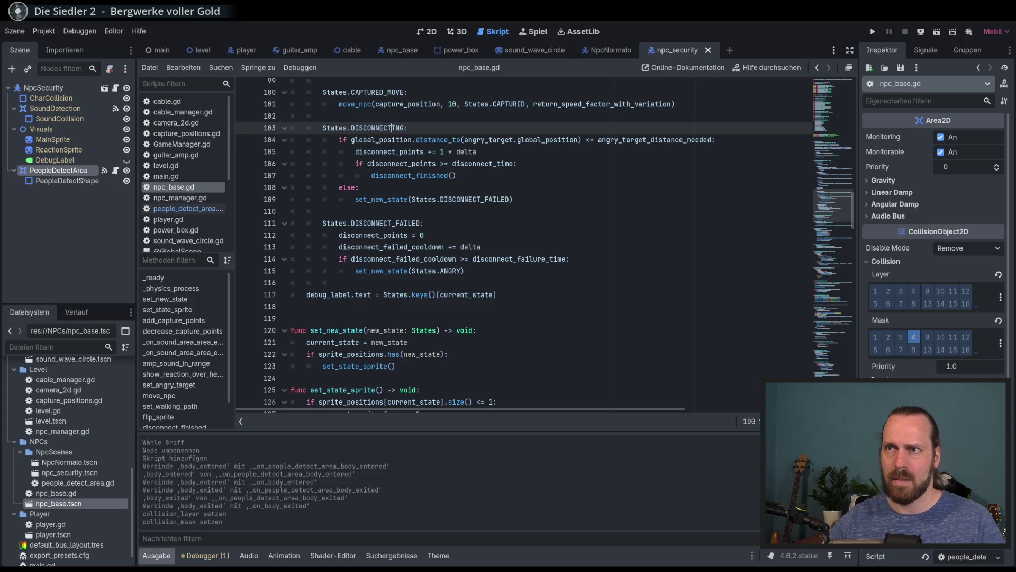
key(ctrl+f)
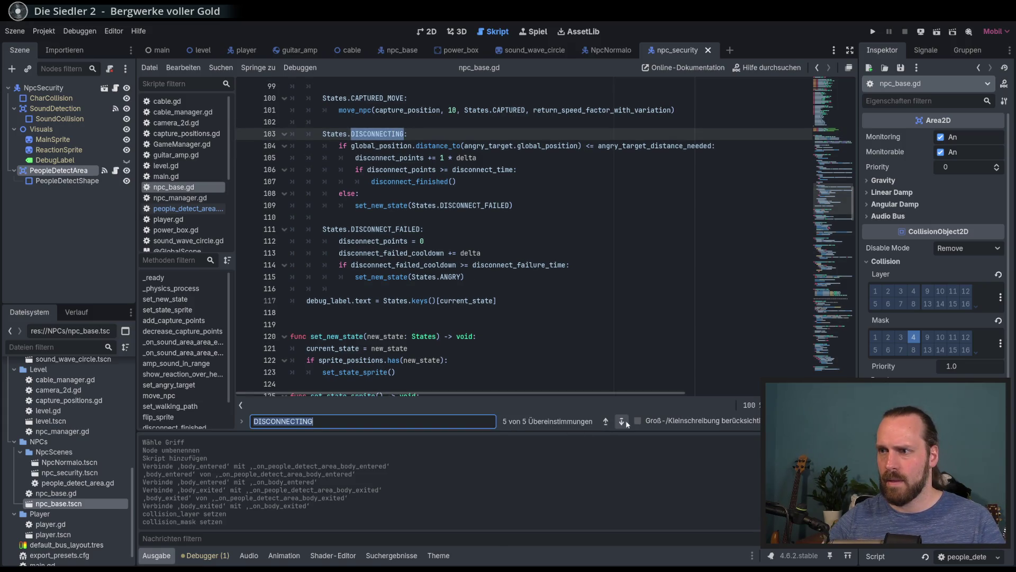
click(624, 421)
click(623, 420)
click(624, 420)
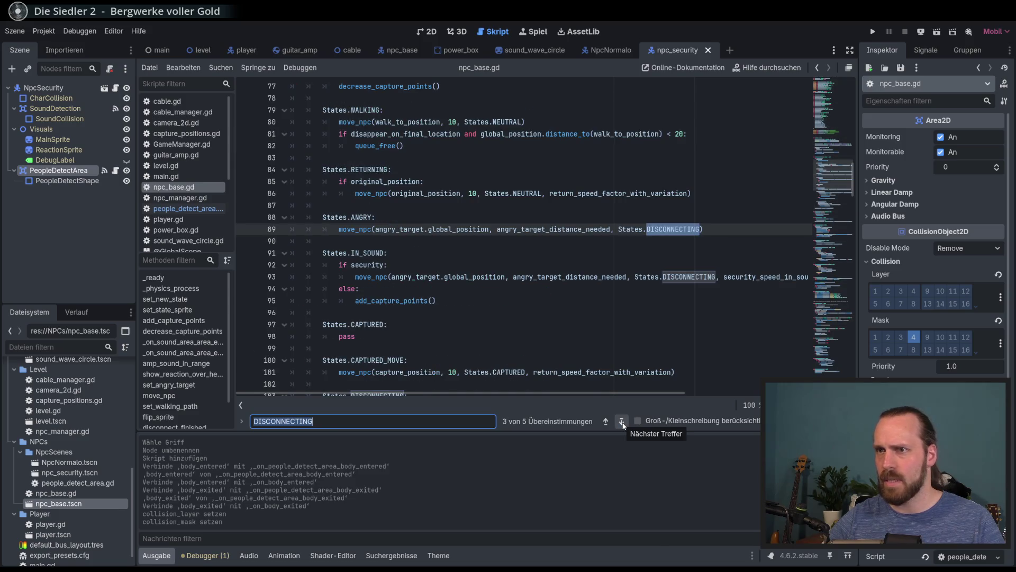
click(623, 421)
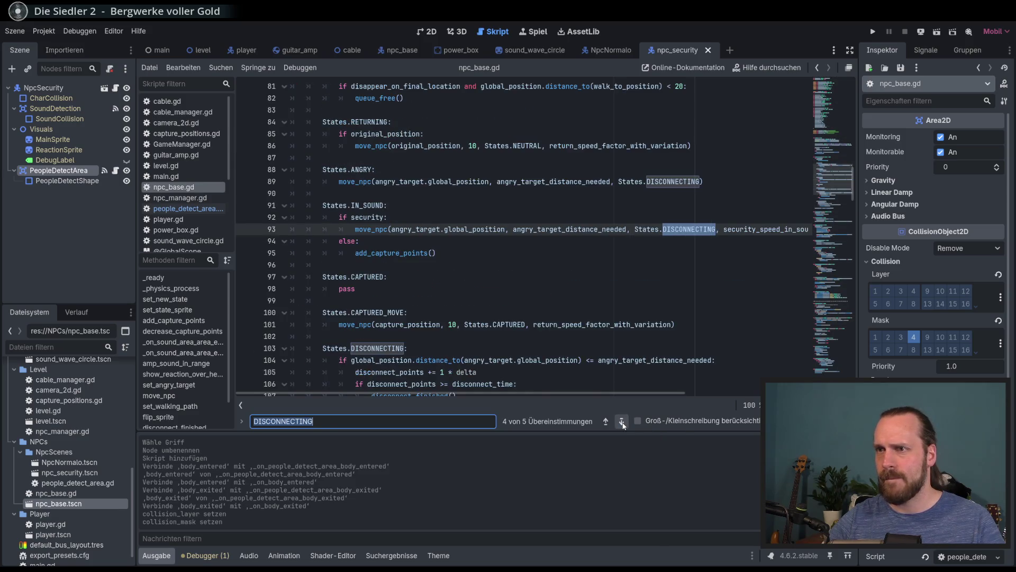
click(623, 422)
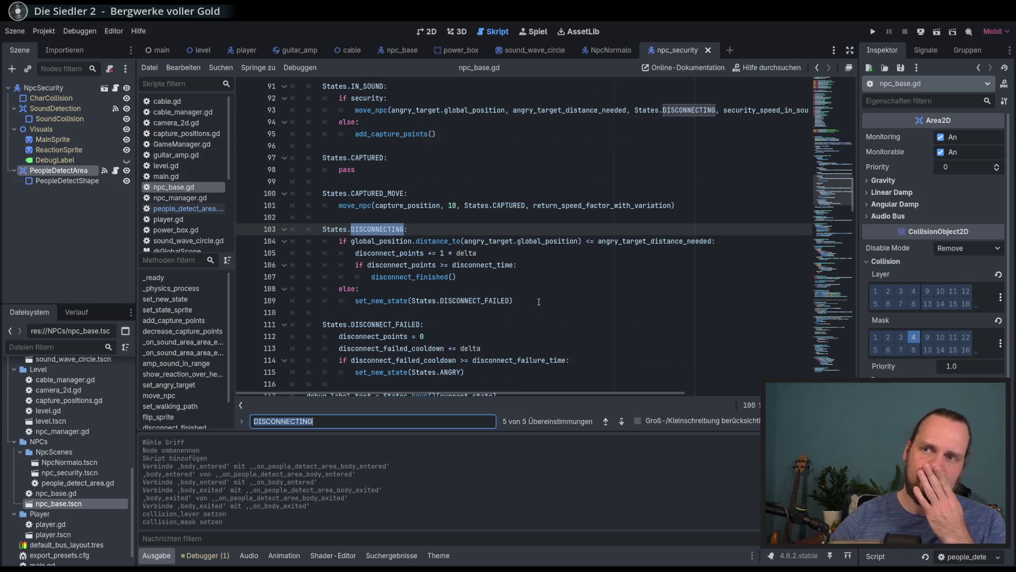
click(605, 421)
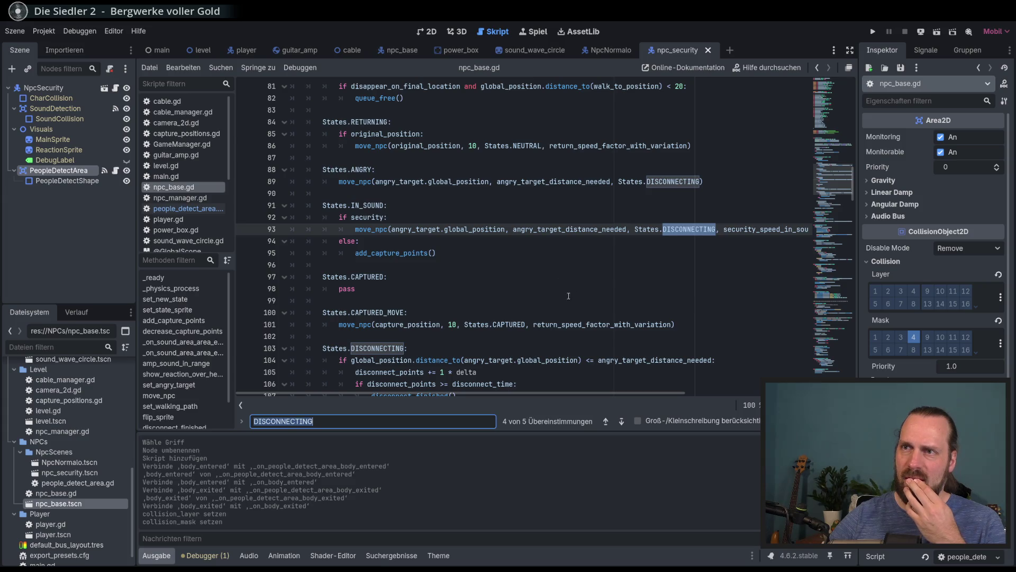
click(622, 421)
click(622, 421)
click(622, 422)
click(622, 422)
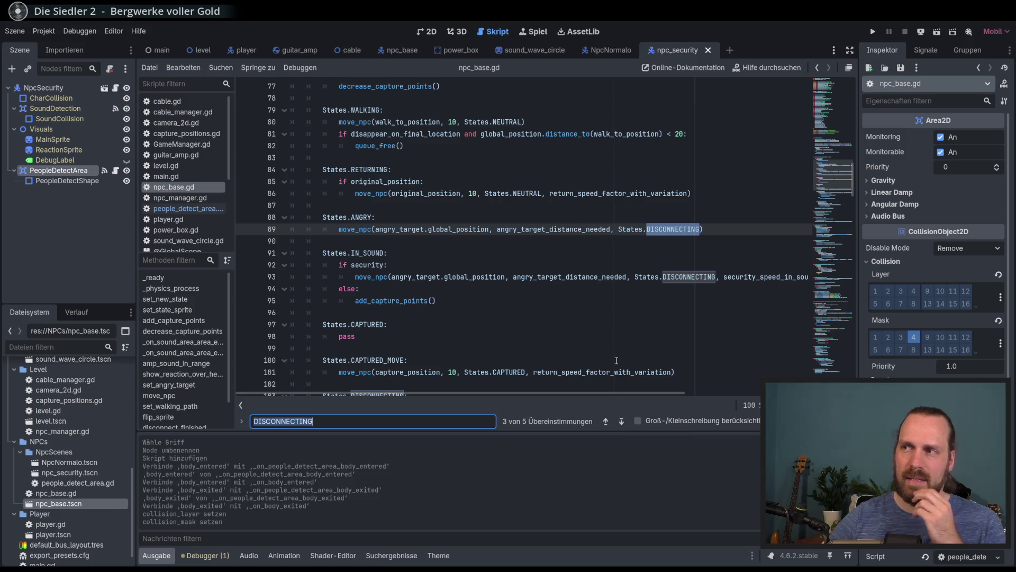
- Select disconnect_points at its declaration in _ready's area and search for its next use
click(825, 161)
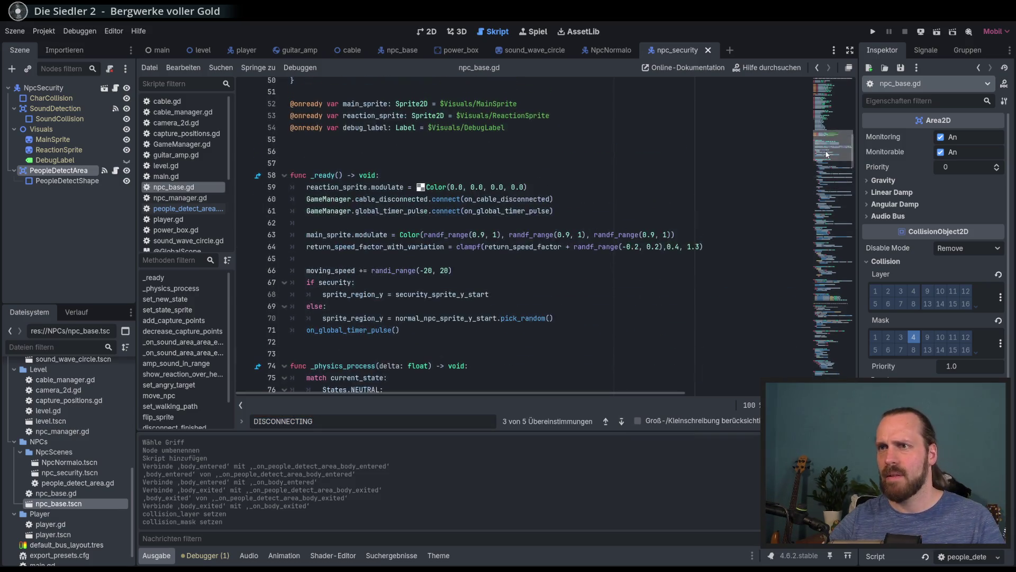
mouse_move(825, 161)
mouse_down()
mouse_move(823, 171)
mouse_move(813, 130)
mouse_up()
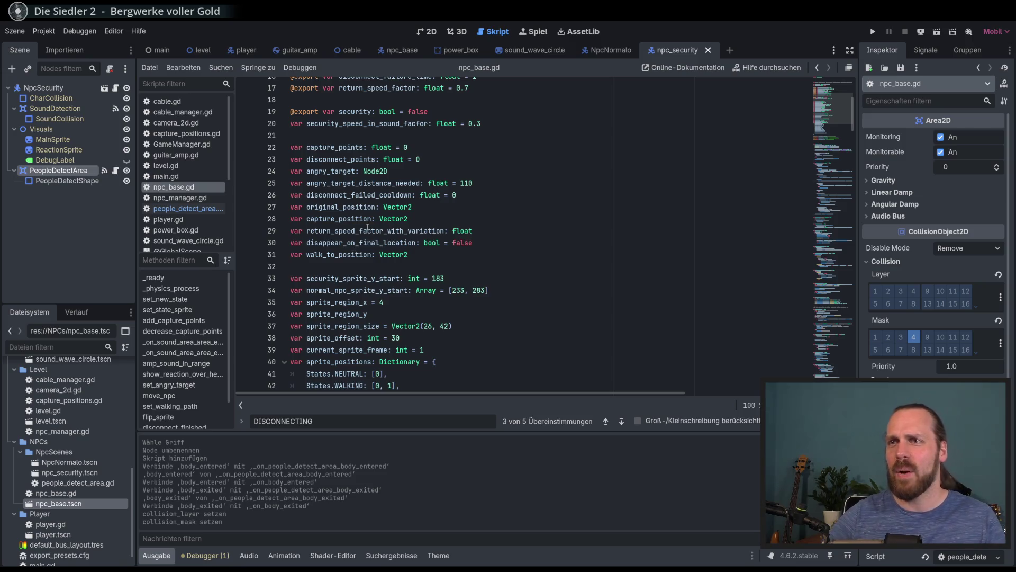
double_click(340, 159)
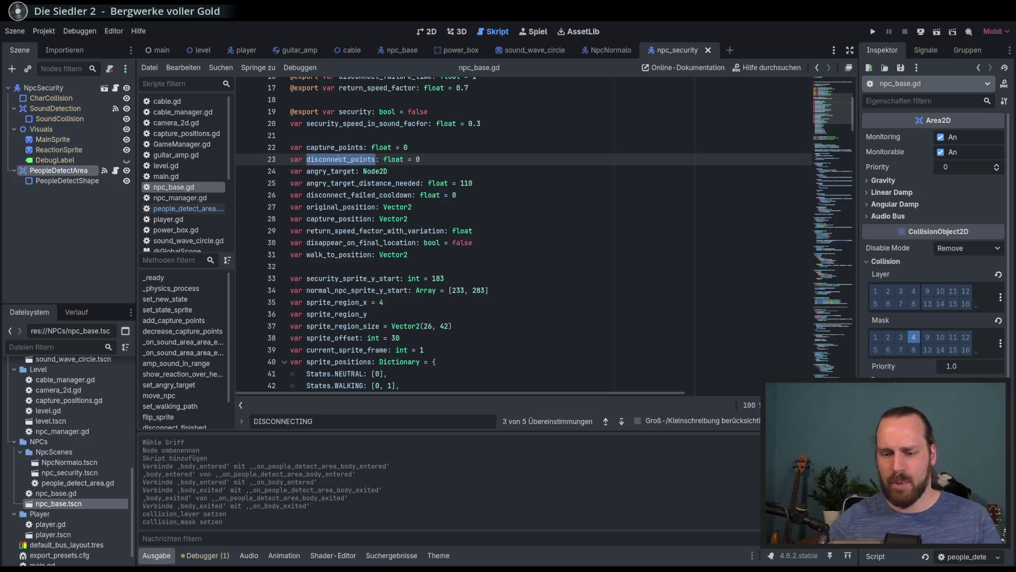
key(ctrl+f)
click(621, 421)
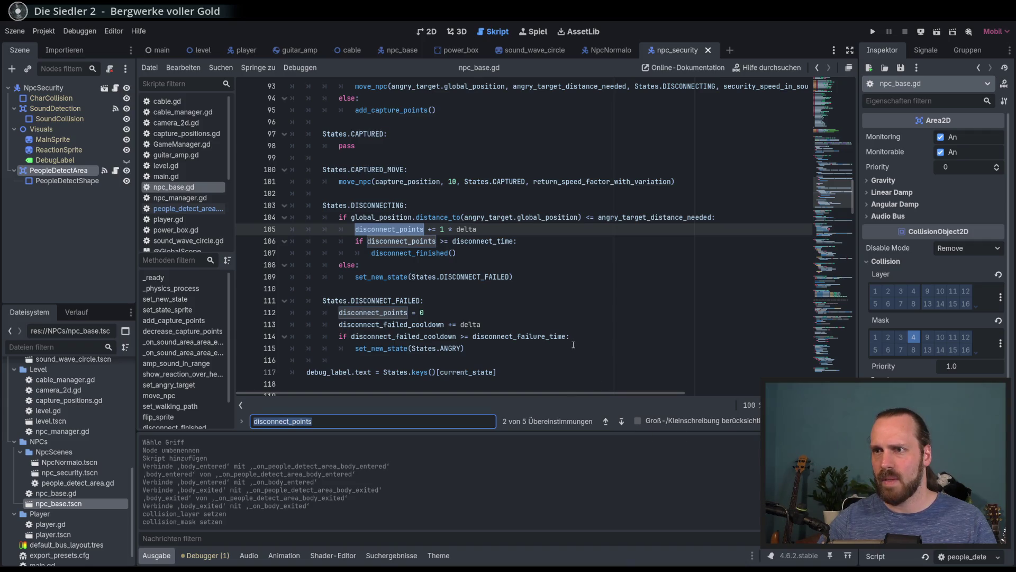
- Read the disconnect_finished() call and the failed-state disconnect_points and disconnect_failed_cooldown lines
mouse_move(415, 256)
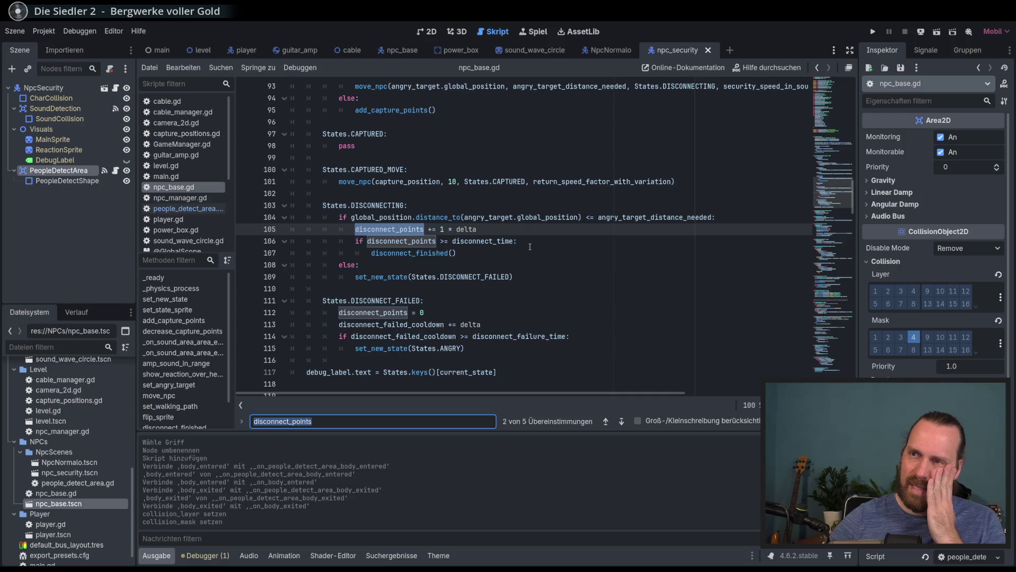
mouse_move(496, 234)
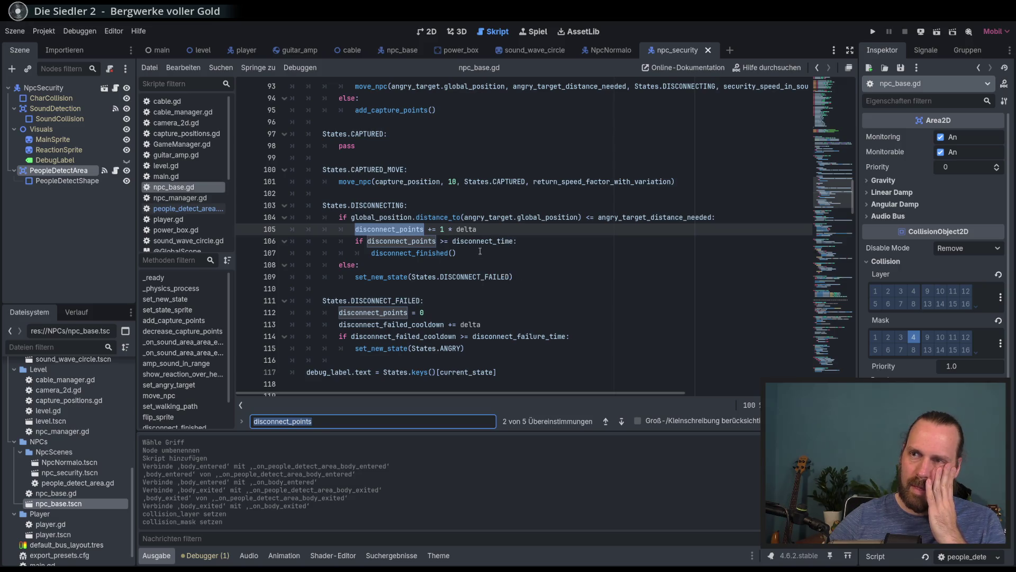
click(513, 249)
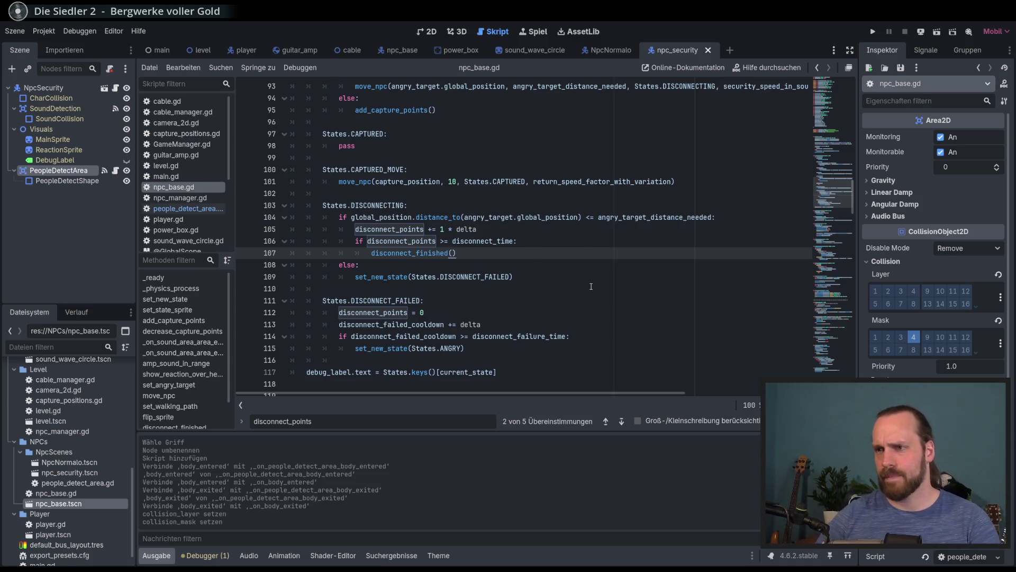
double_click(388, 313)
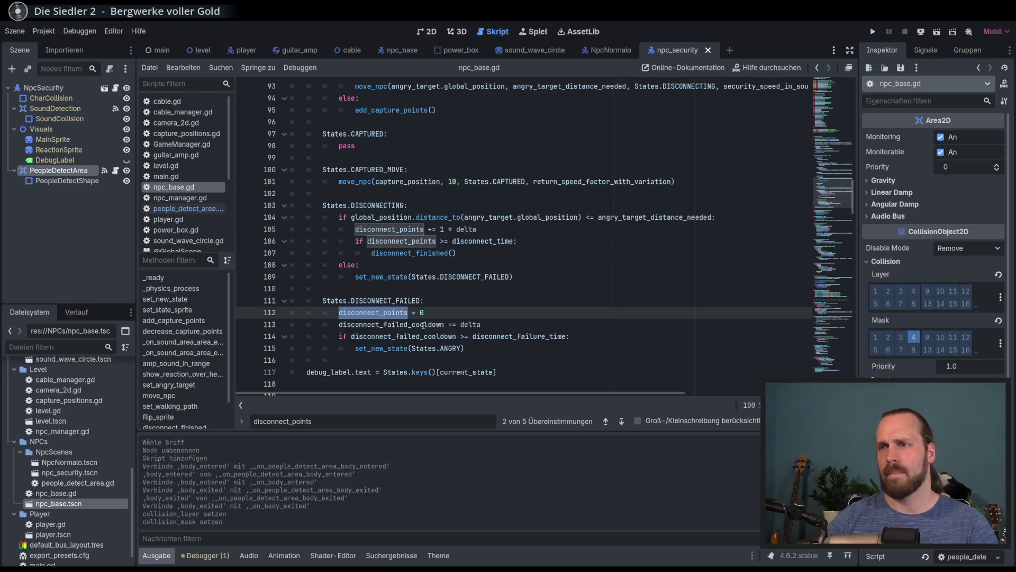
mouse_move(422, 325)
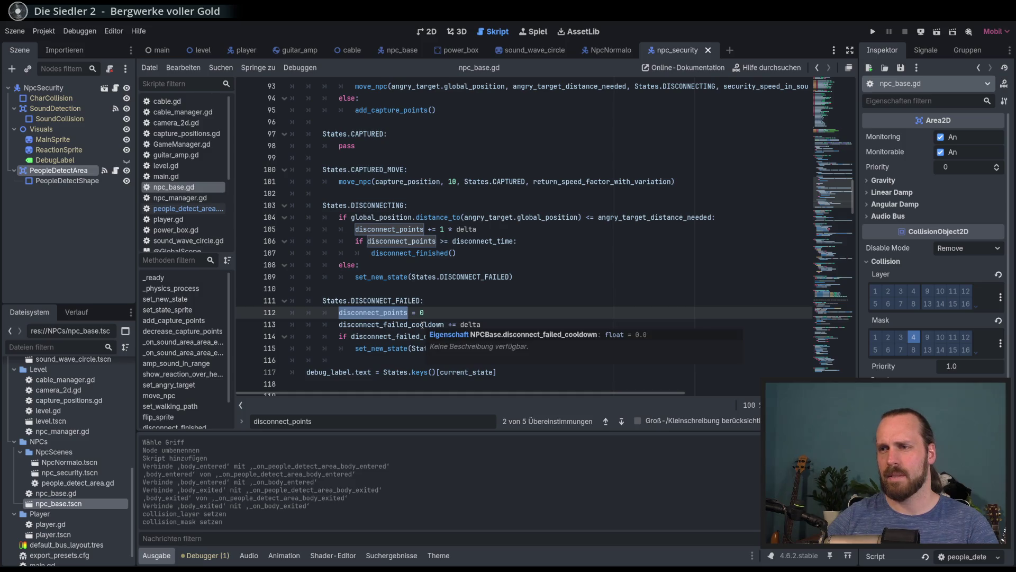
double_click(422, 325)
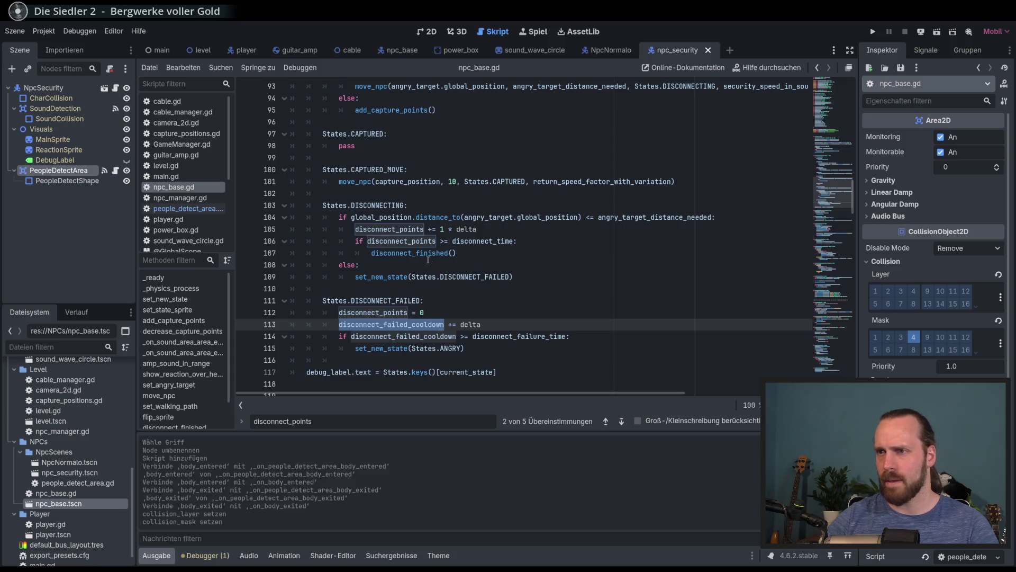
click(479, 323)
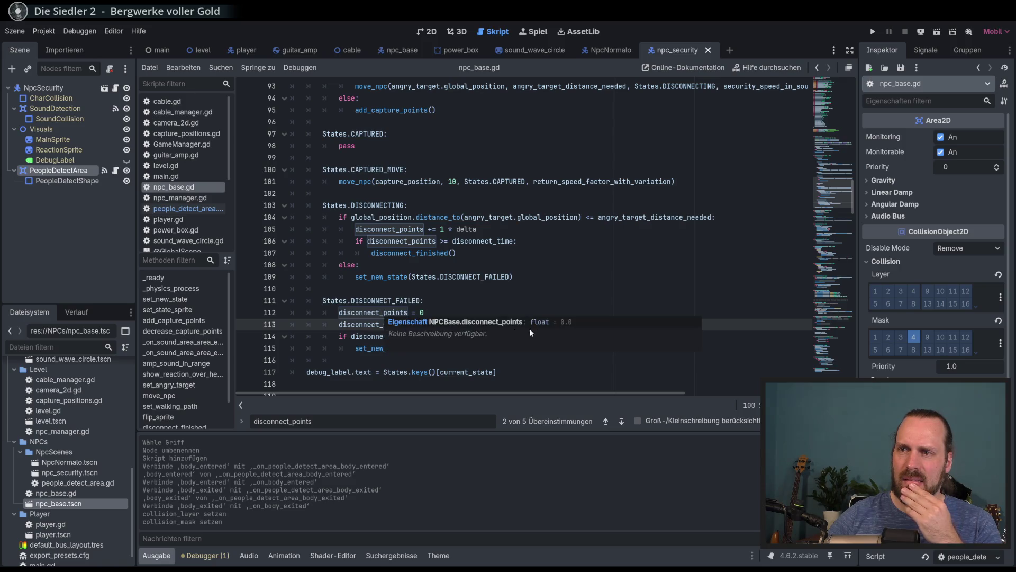
click(507, 309)
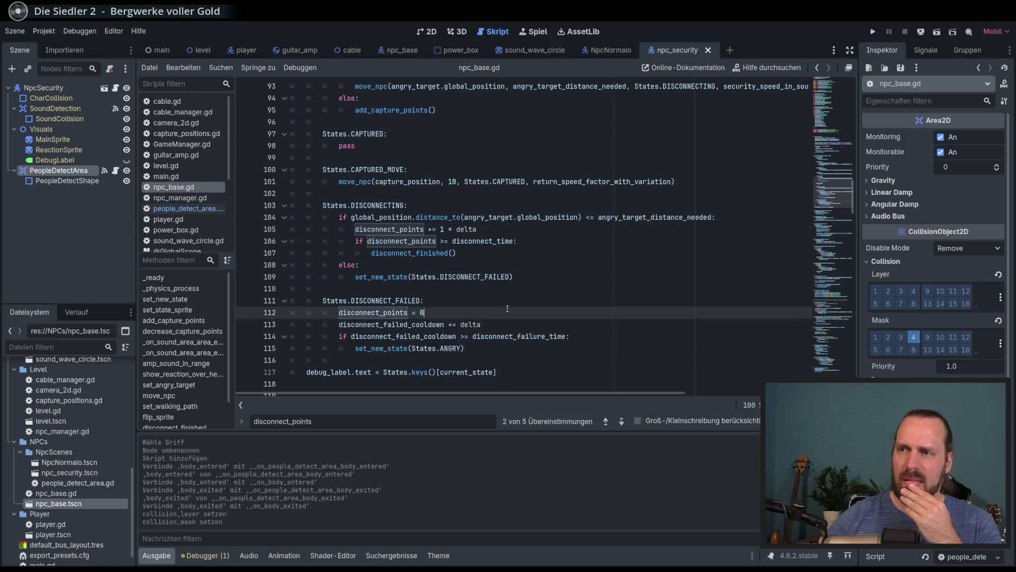
click(408, 324)
double_click(408, 324)
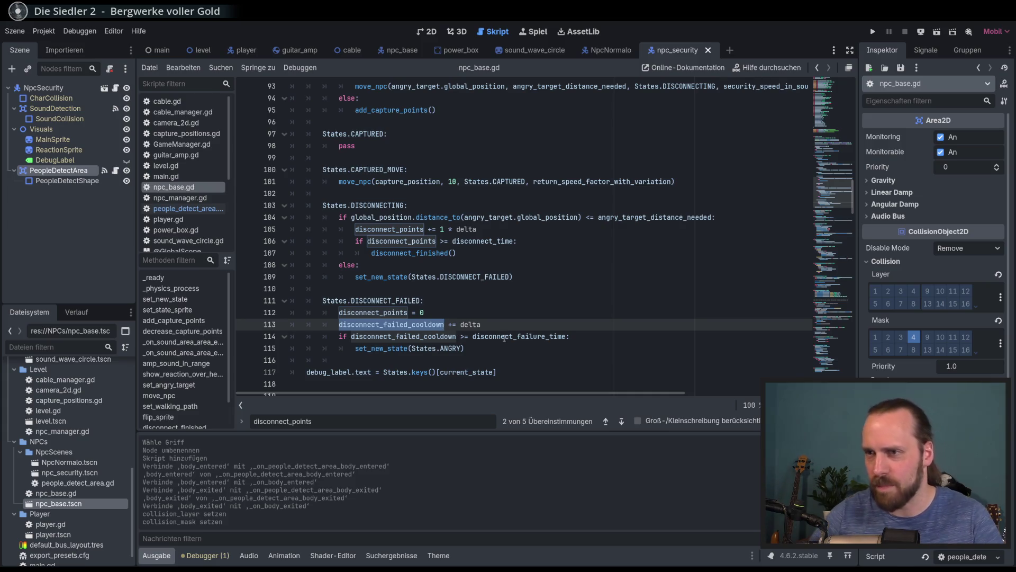
- Highlight the DISCONNECT_FAILED and DISCONNECTING state names to see their other uses
double_click(386, 300)
click(375, 205)
double_click(375, 205)
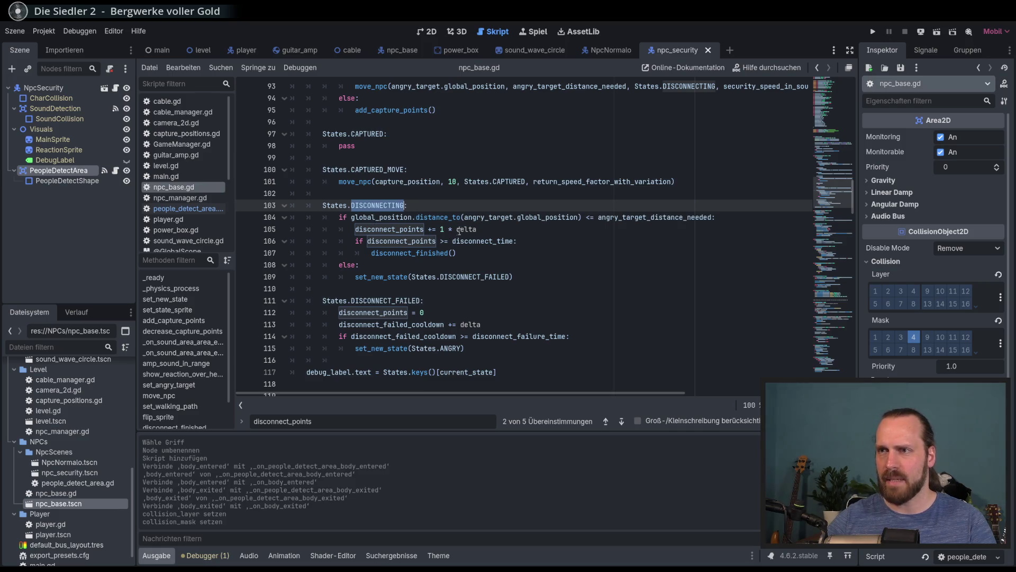
mouse_move(467, 229)
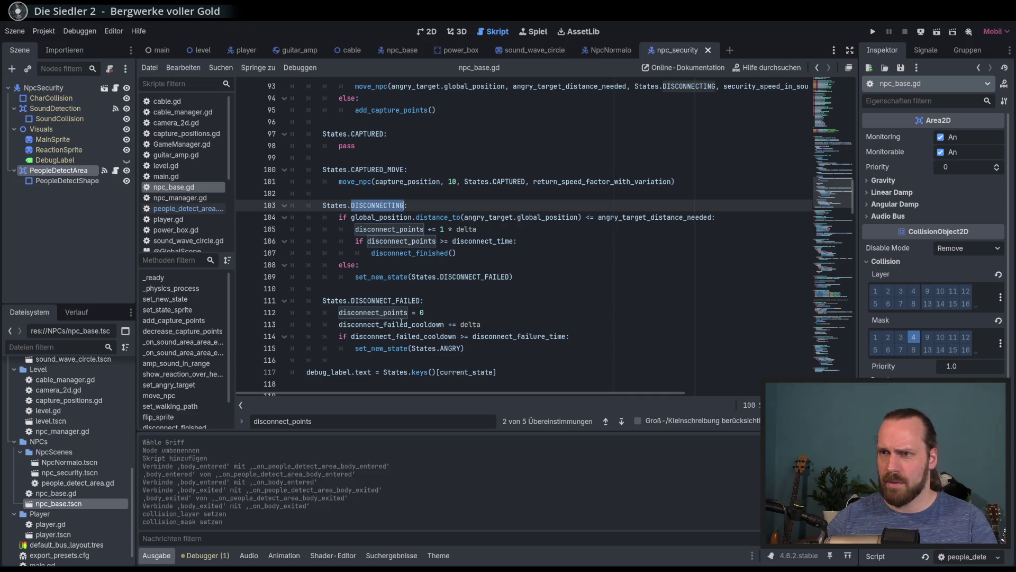
mouse_move(418, 348)
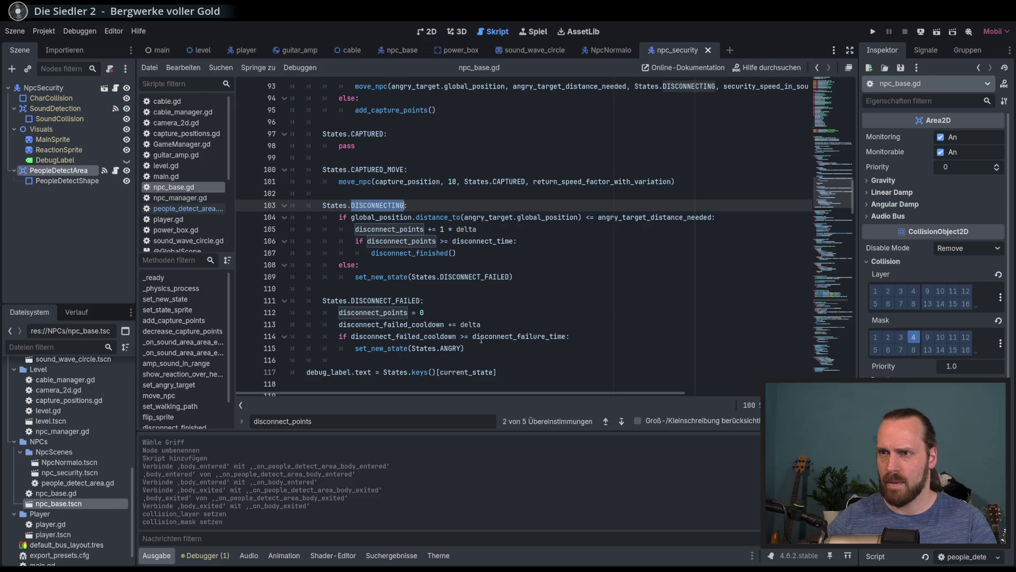
- Search for disconnect_failed_cooldown from line 113 back to its declaration on line 26
click(393, 316)
key(Down)
key(ctrl+d)
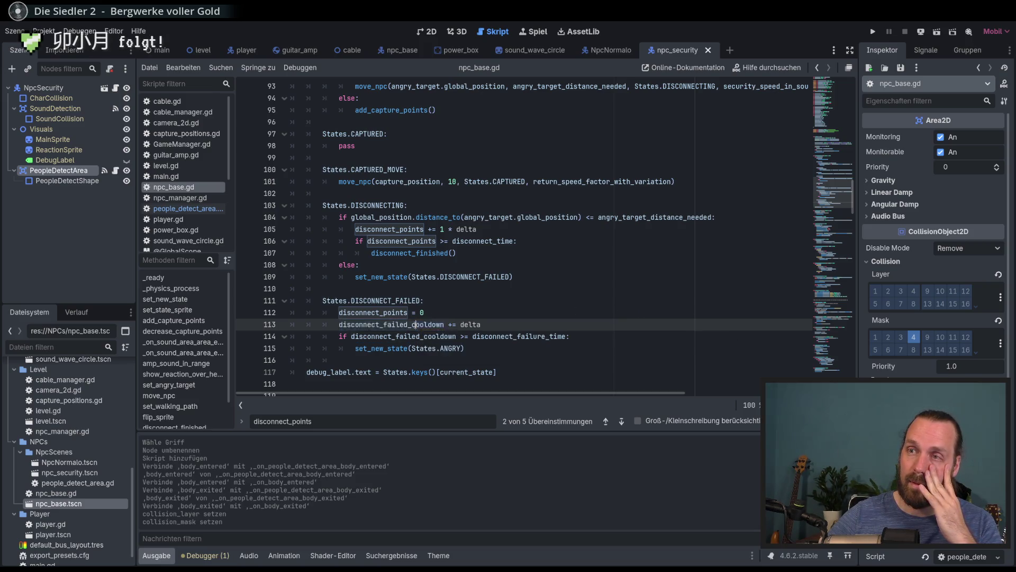
key(ctrl+f)
click(605, 422)
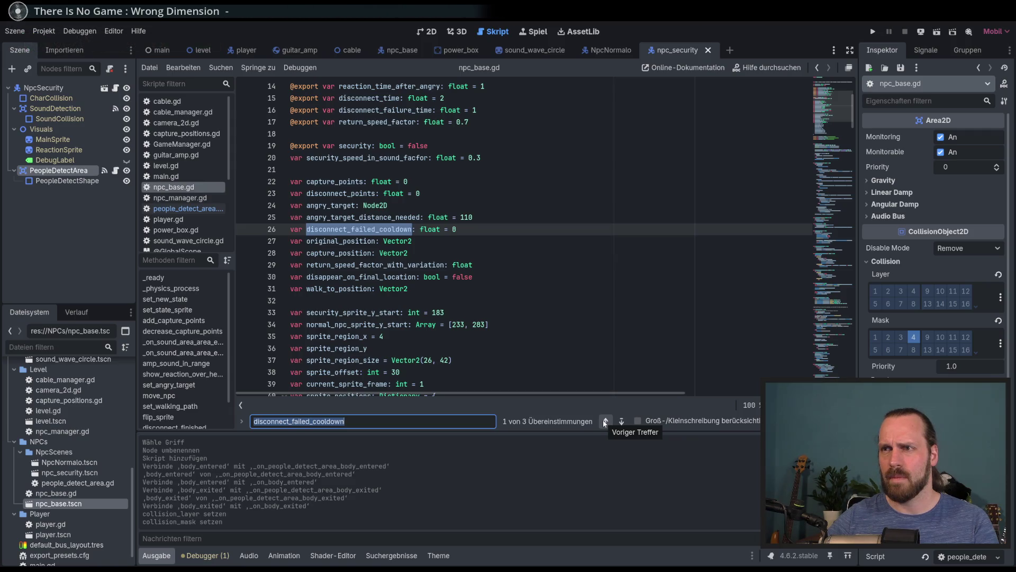
click(605, 421)
click(605, 422)
click(605, 422)
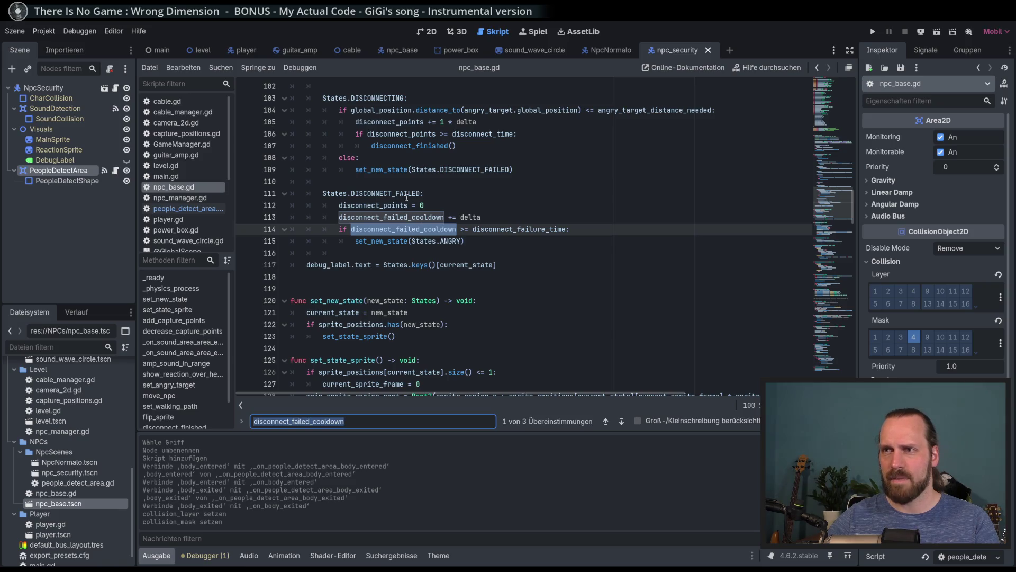
scroll(383, 192, up, 1)
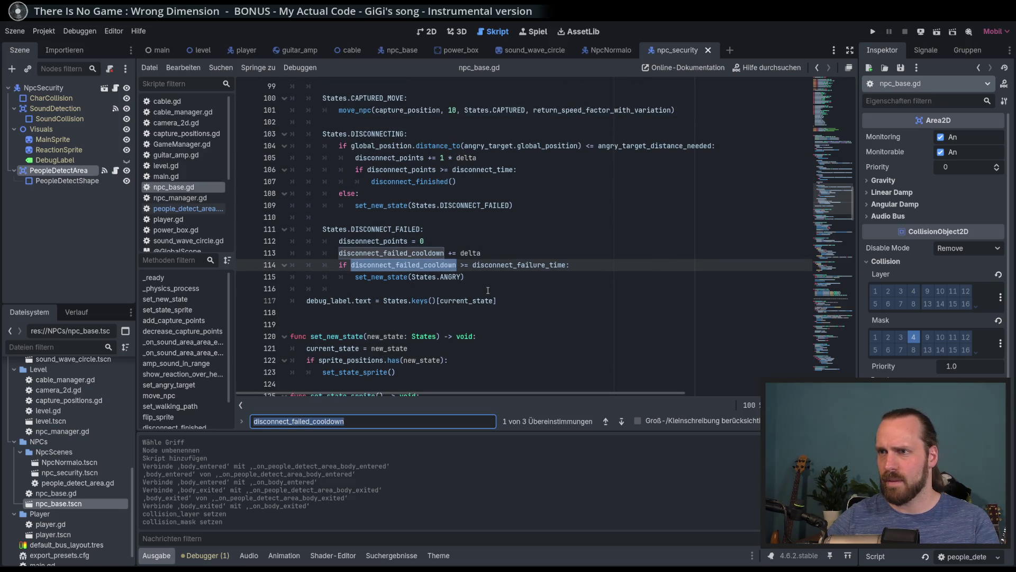
scroll(483, 306, up, 1)
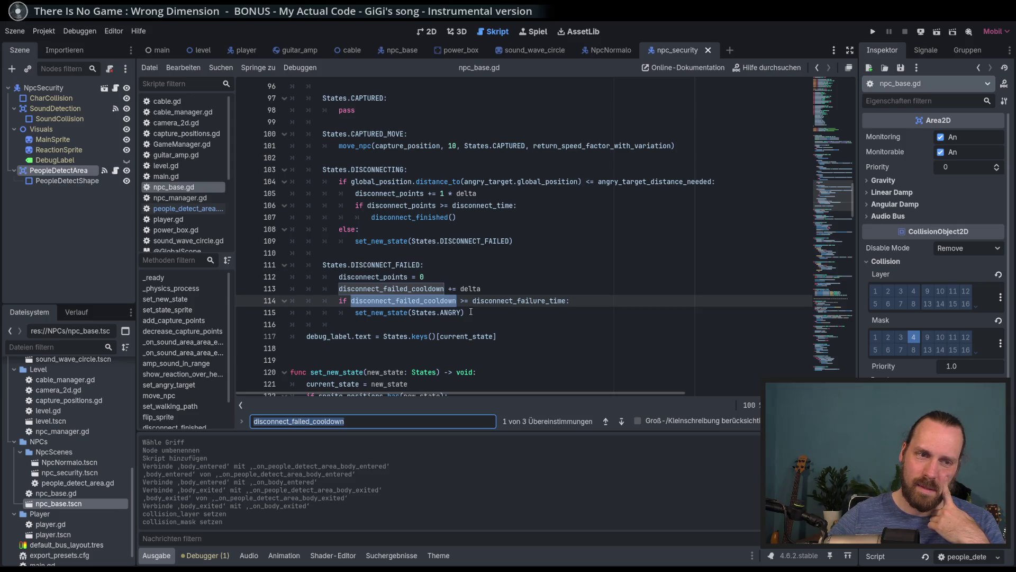
click(457, 311)
scroll(445, 299, down, 1)
click(434, 287)
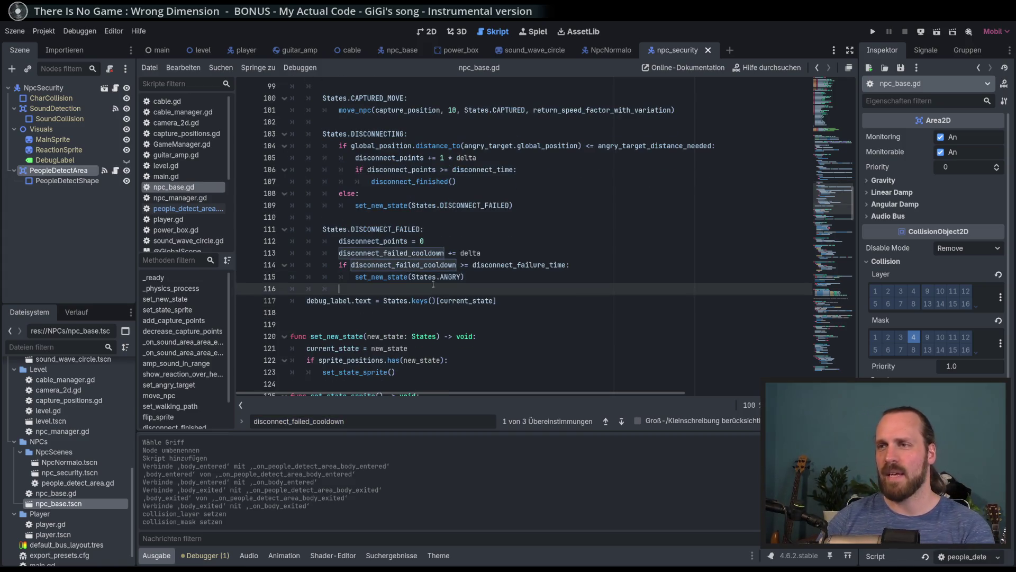
click(481, 268)
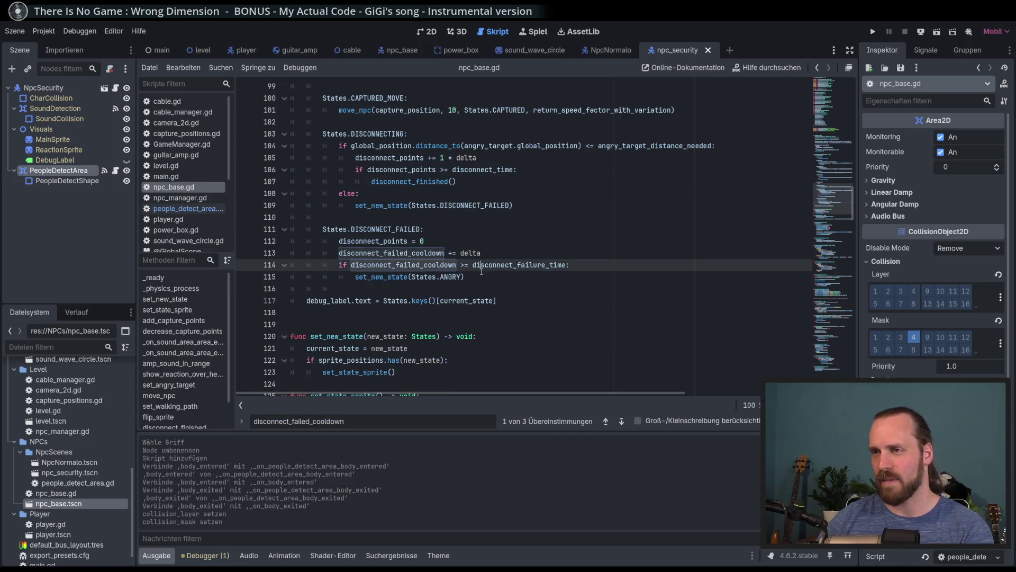
double_click(390, 229)
scroll(451, 265, up, 1)
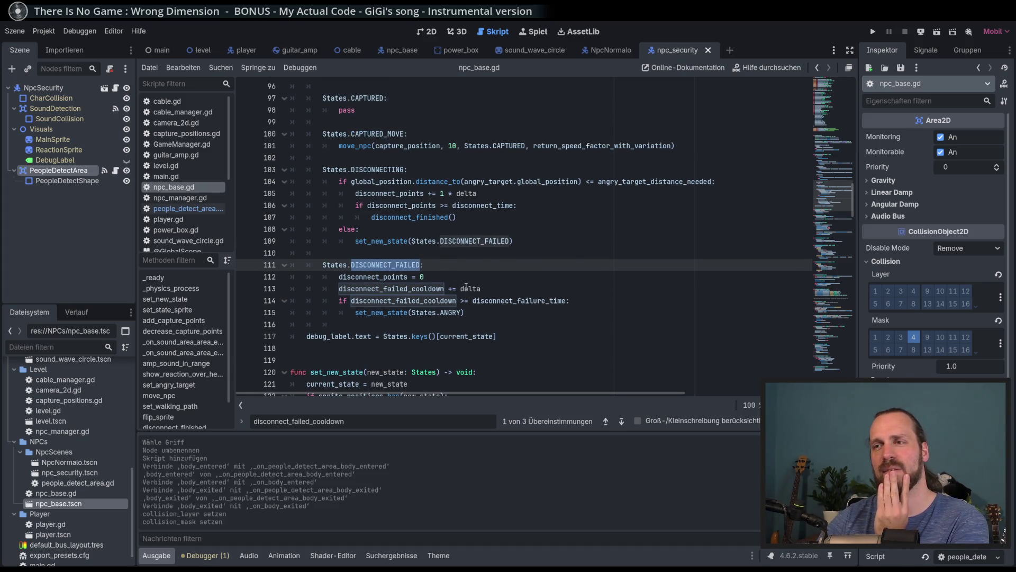
mouse_move(368, 271)
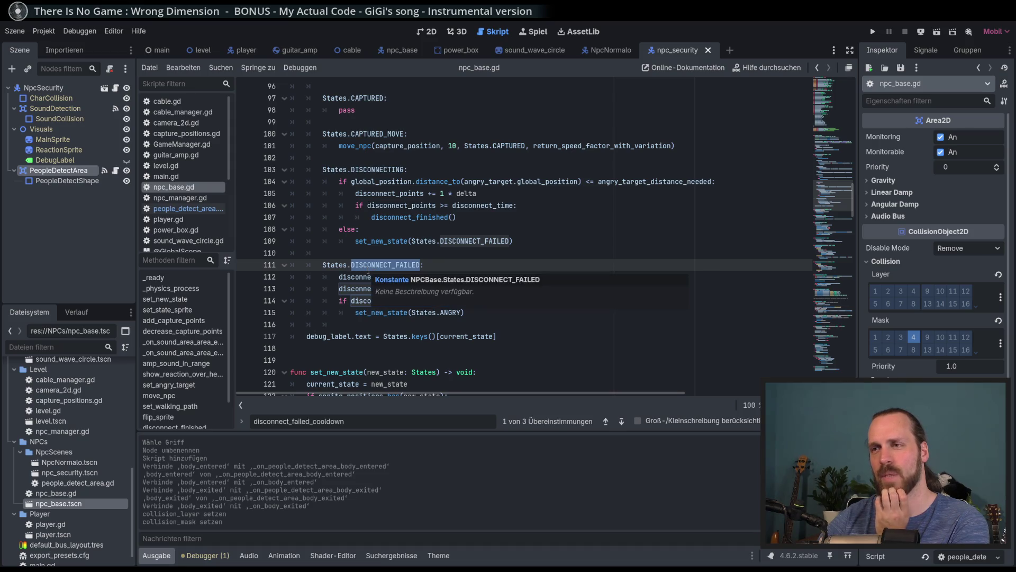
click(455, 277)
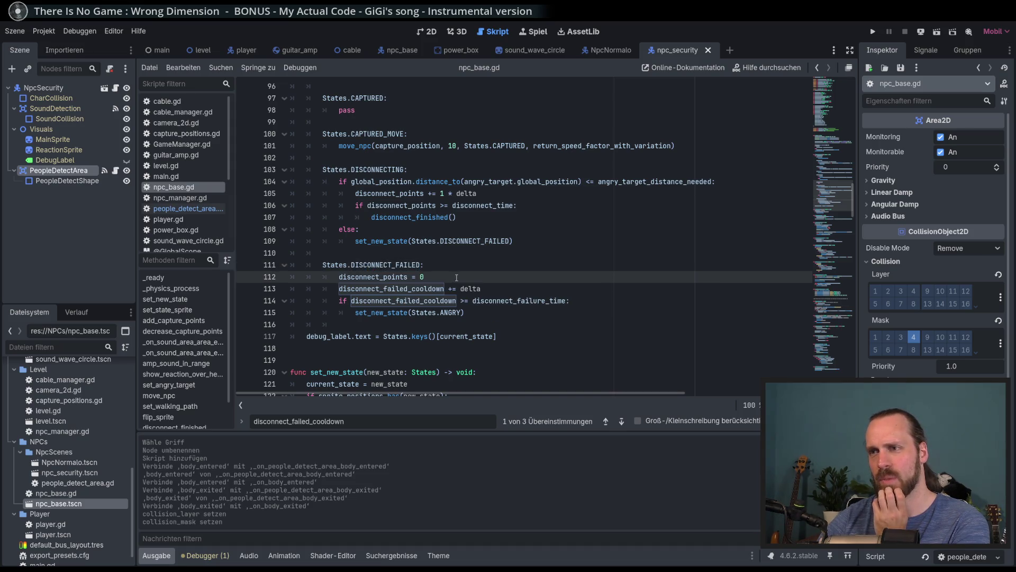
click(523, 292)
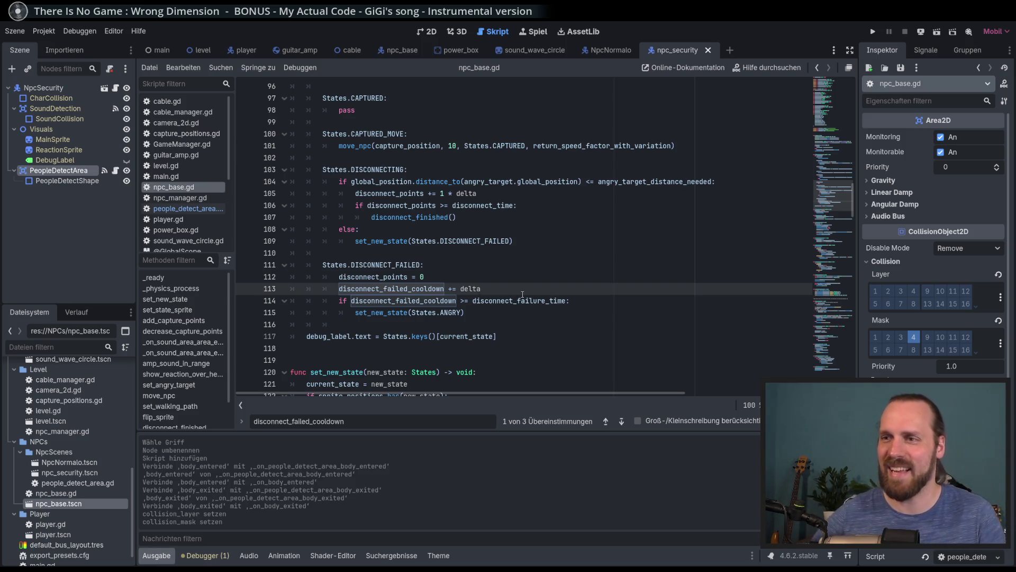
scroll(527, 291, up, 2)
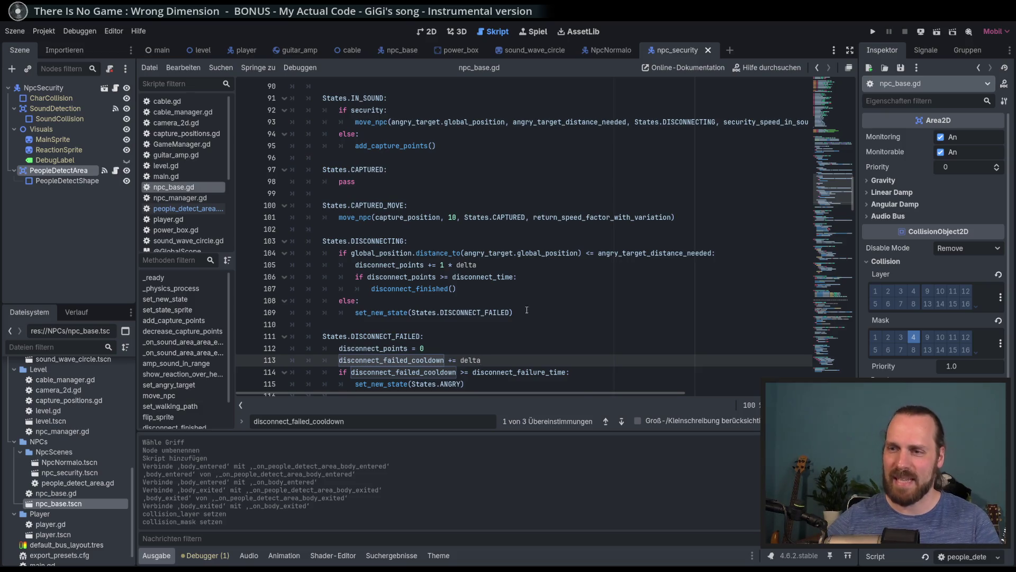
key(Escape)
click(488, 313)
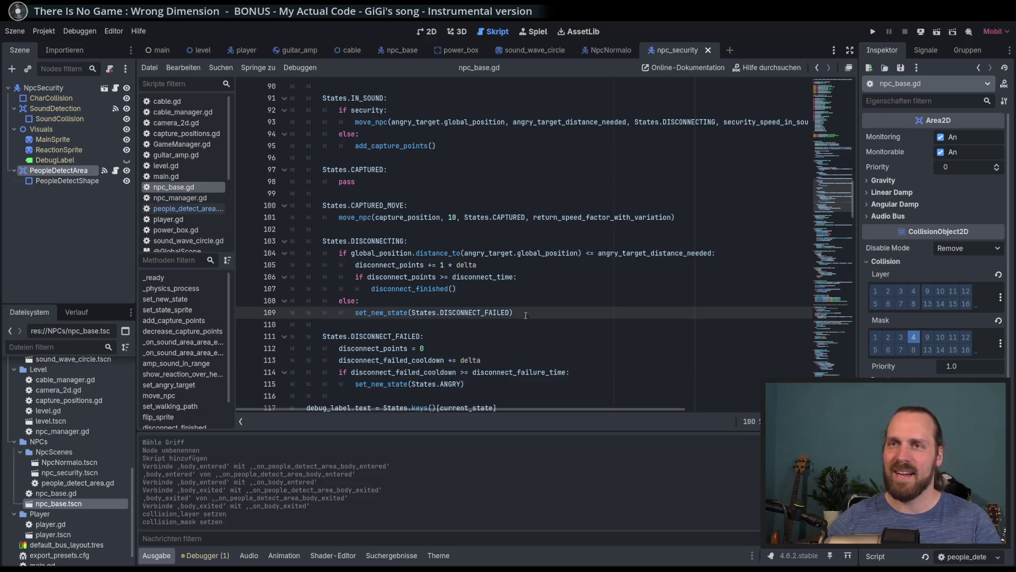
click(527, 314)
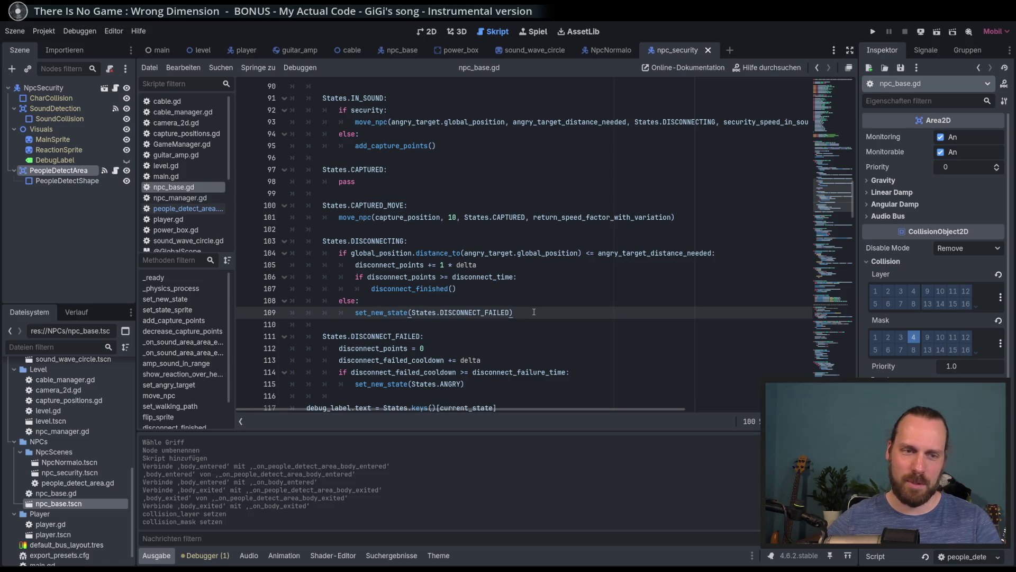
click(492, 289)
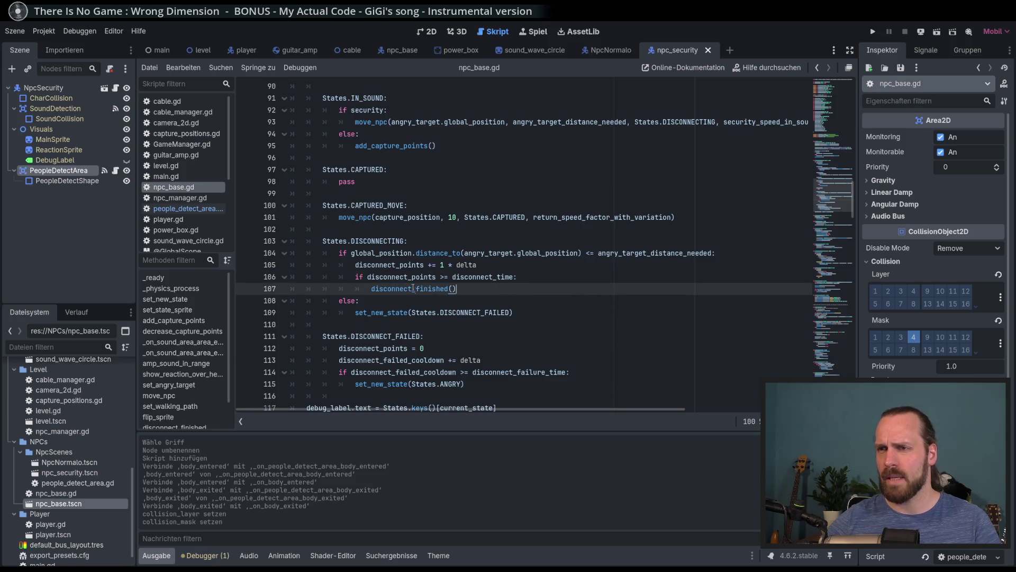
key(Up)
key(Up)
key(Up)
key(Down)
key(Down)
key(Down)
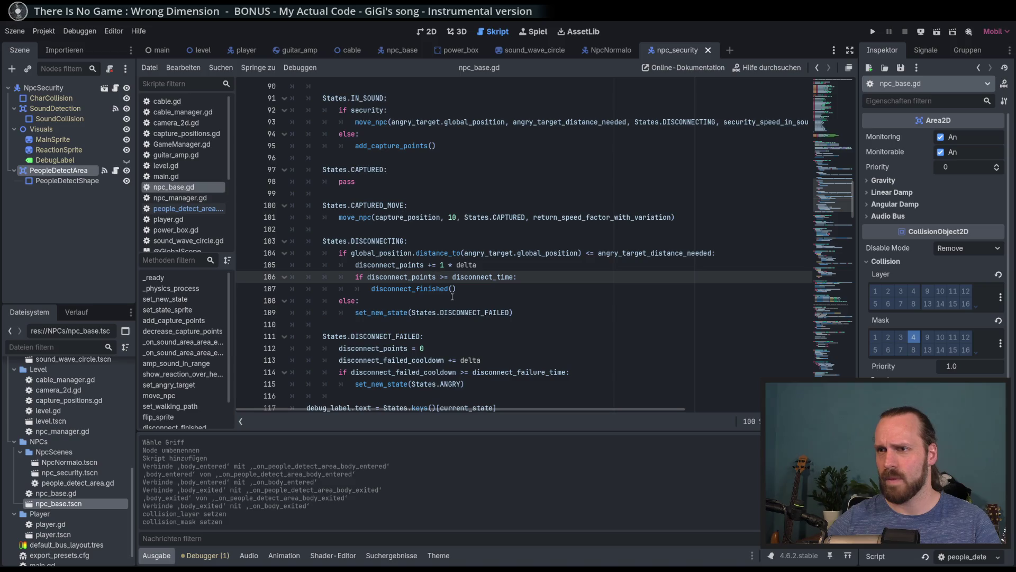
key(Down)
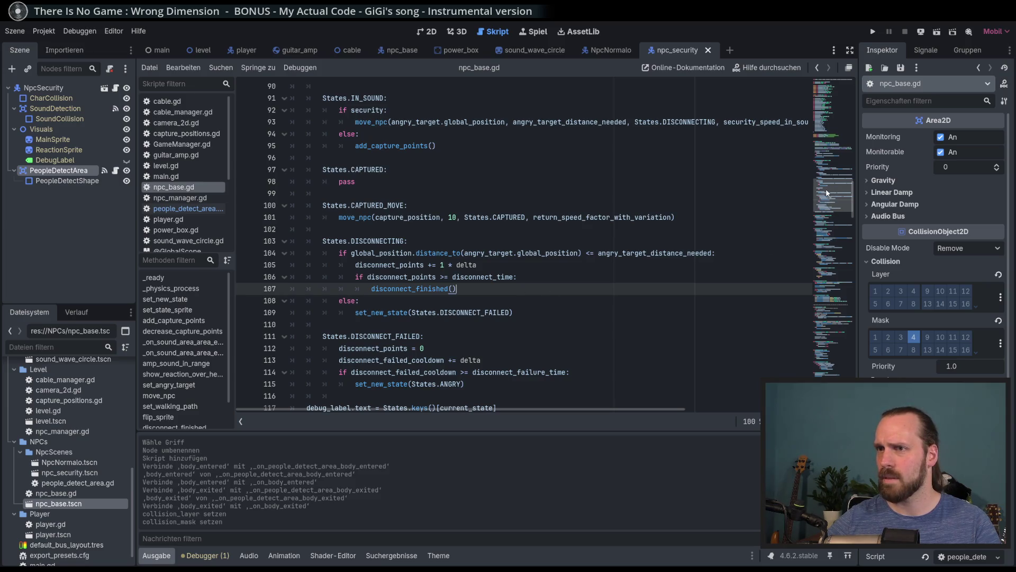
scroll(732, 176, up, 15)
scroll(434, 282, down, 2)
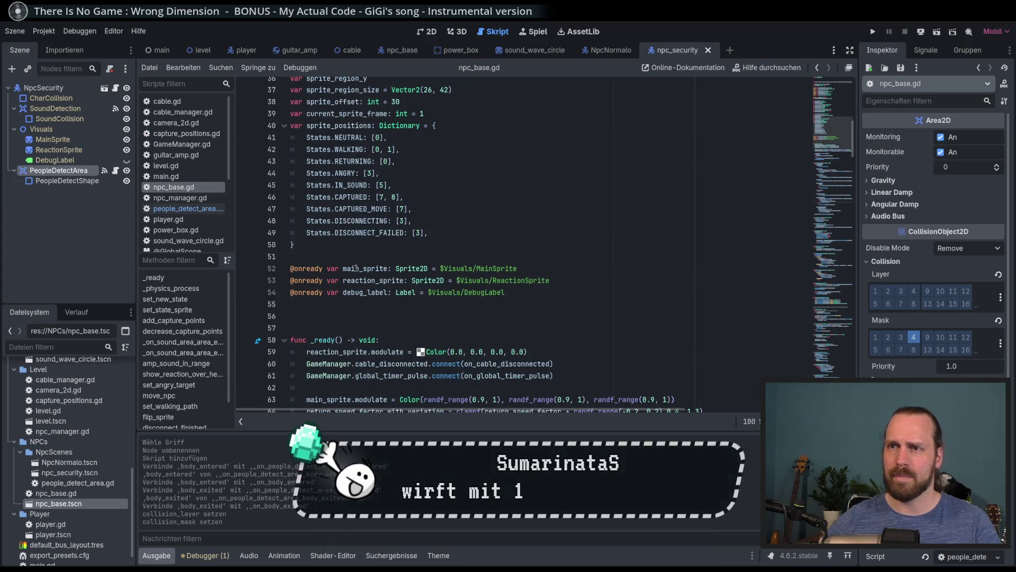
- Add 'var started_disconnecting: bool = false' after walk_to_position and save npc_base.gd
click(434, 244)
scroll(425, 281, up, 3)
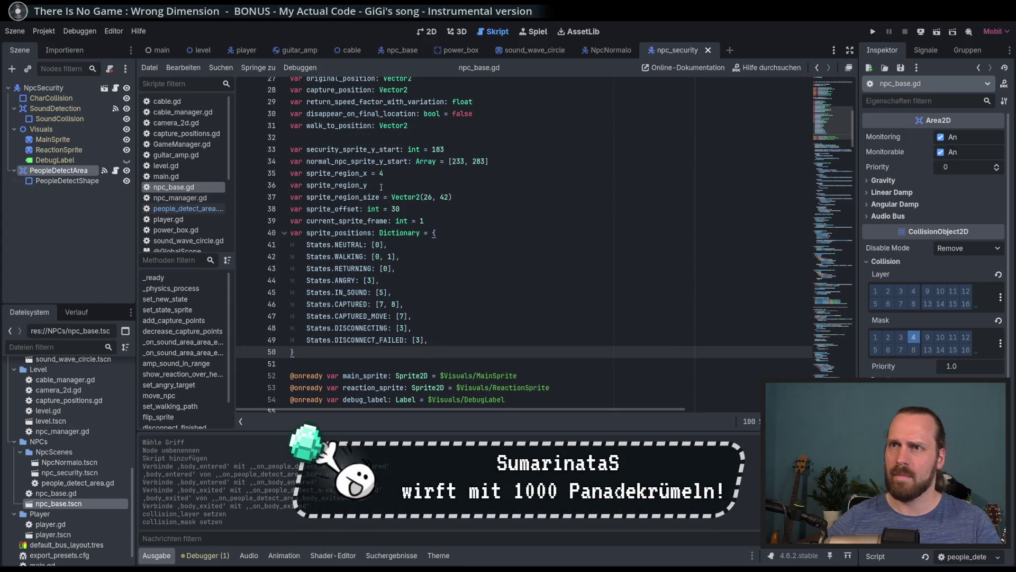
click(439, 126)
key(Return)
click(439, 144)
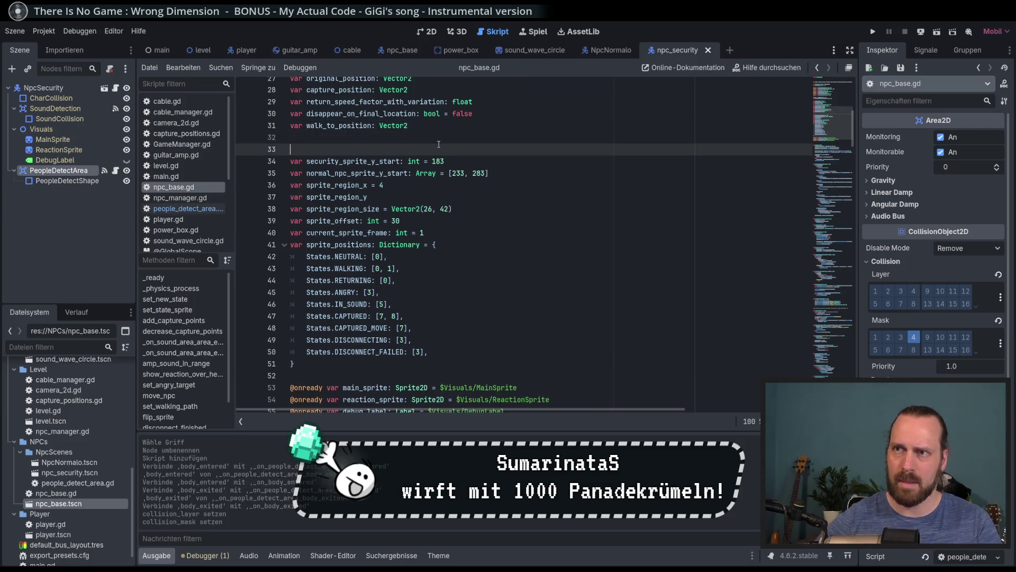
text(var )
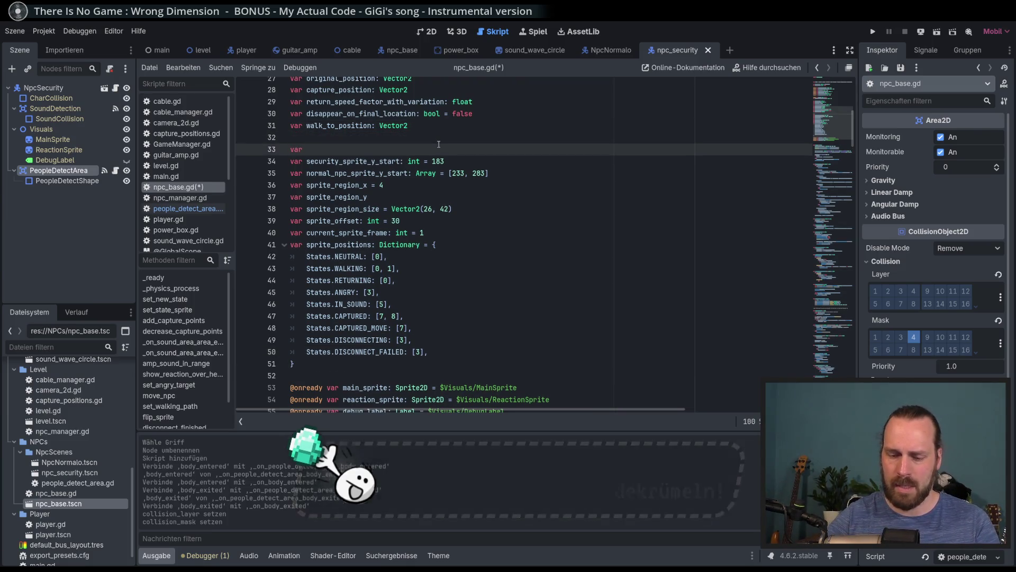
text(star_disco)
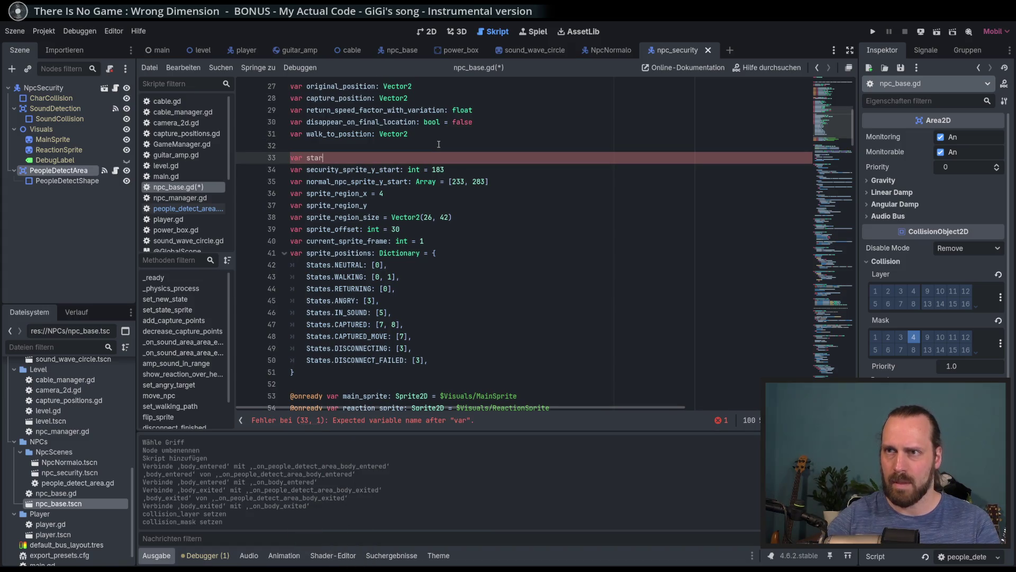
key(BackSpace)
key(BackSpace)
key(BackSpace)
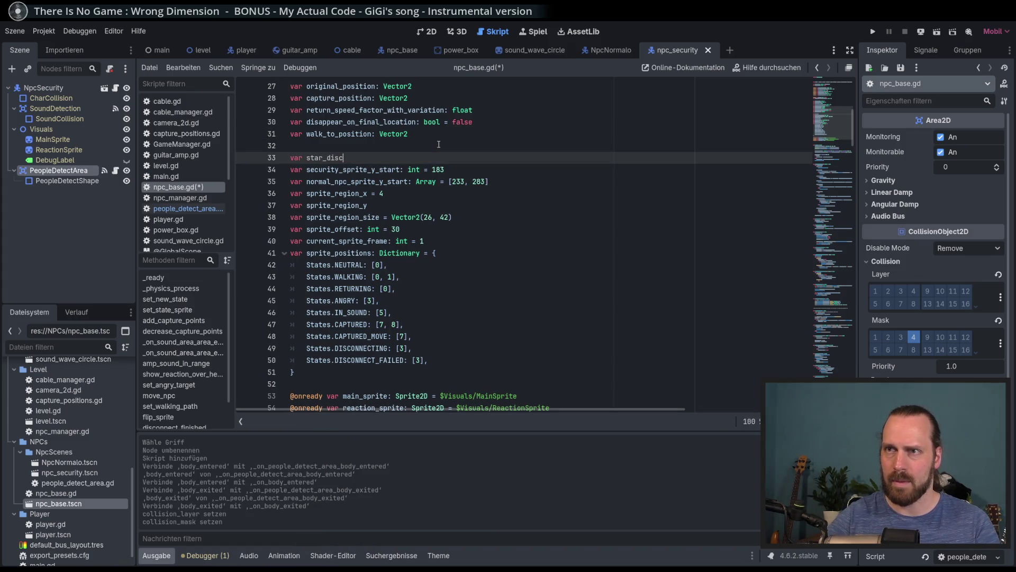
text(tar)
text(ted_disco)
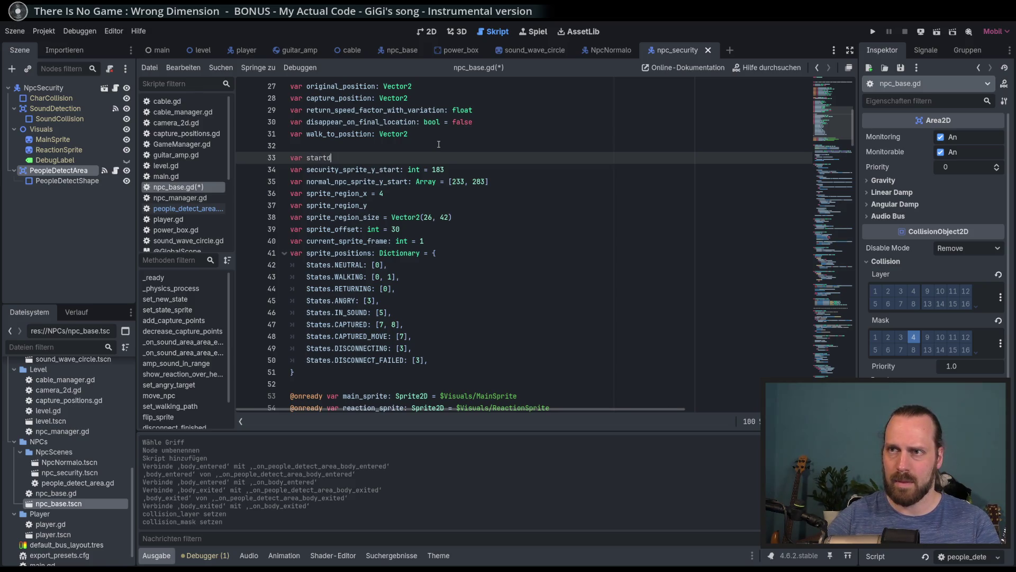
text(nnecting :)
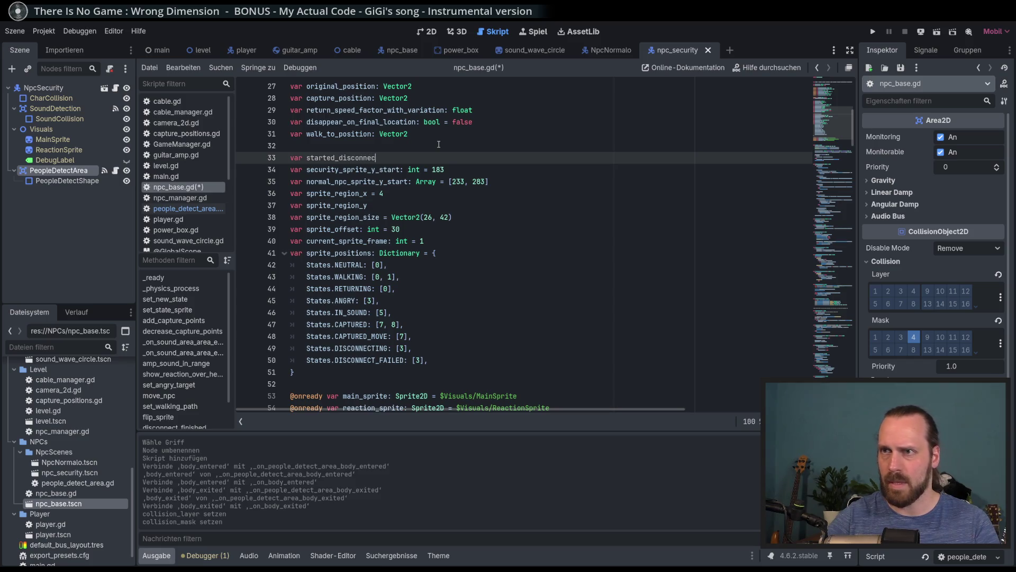
key(BackSpace)
key(BackSpace)
text(: )
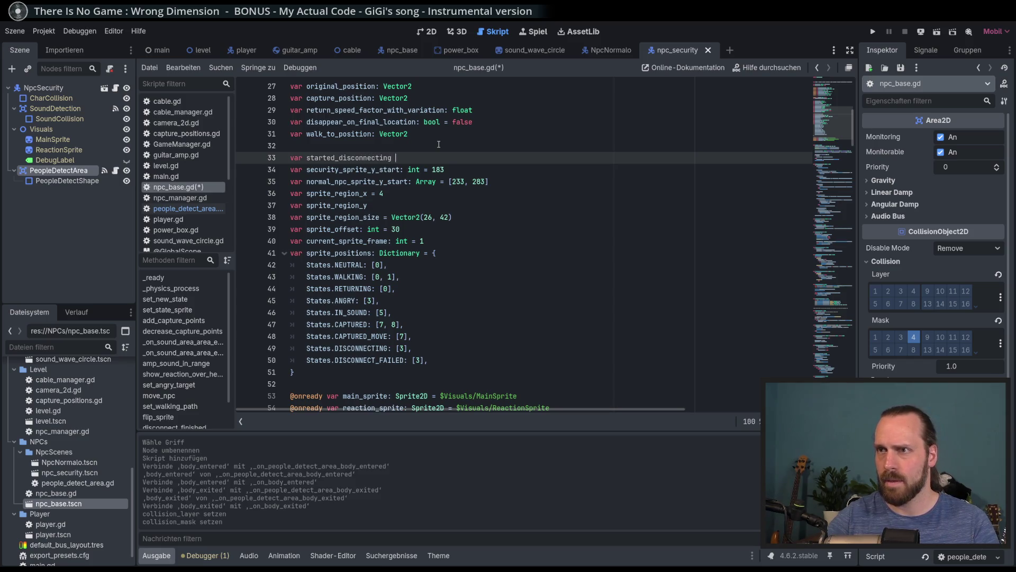
text(b)
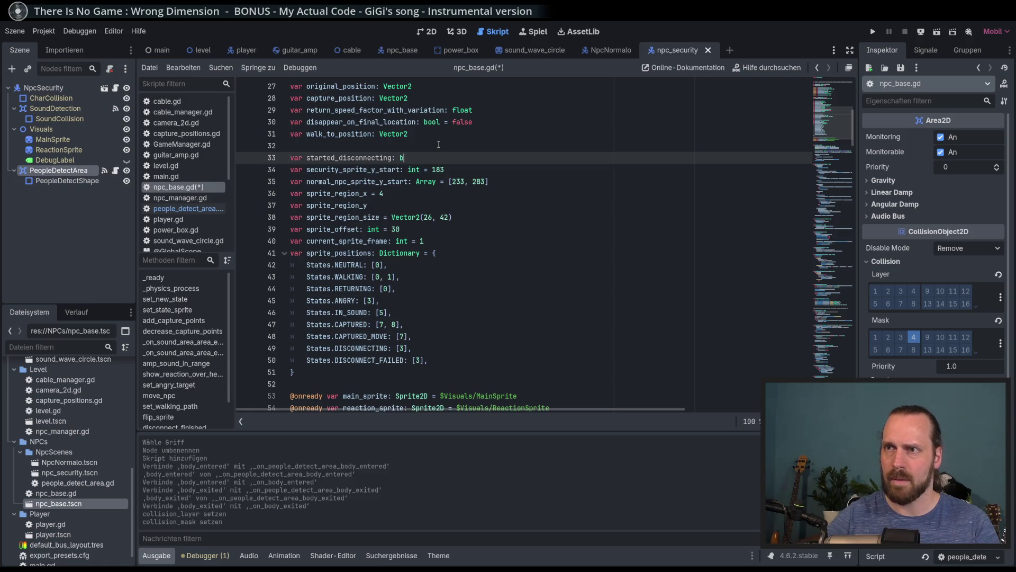
text(ool = false)
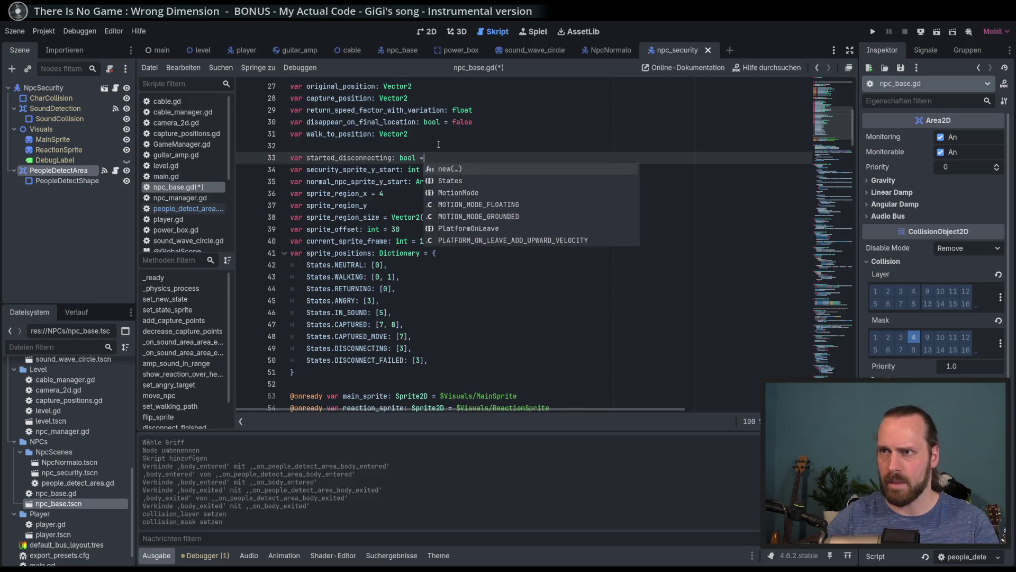
key(ctrl+s)
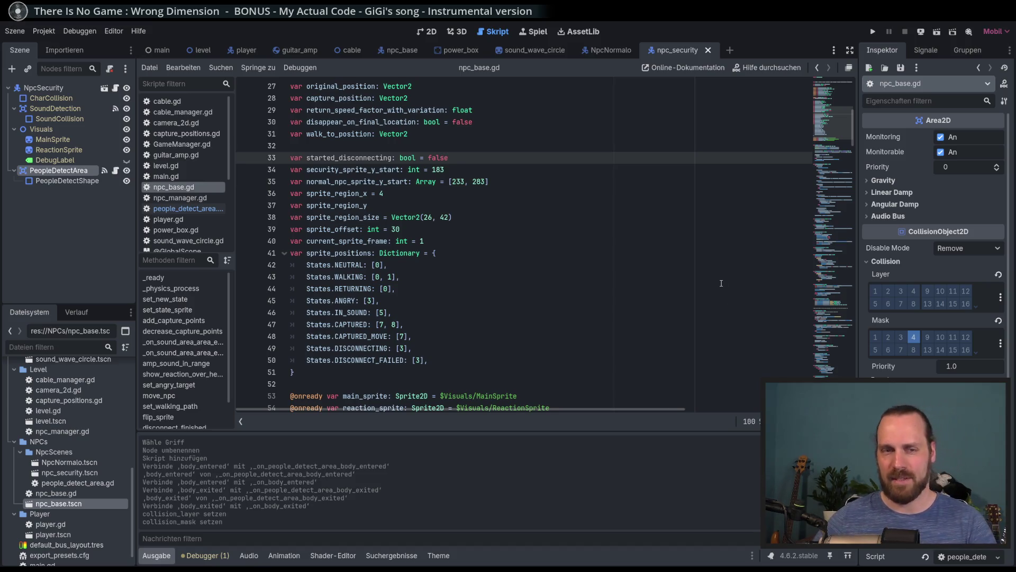
scroll(729, 326, down, 13)
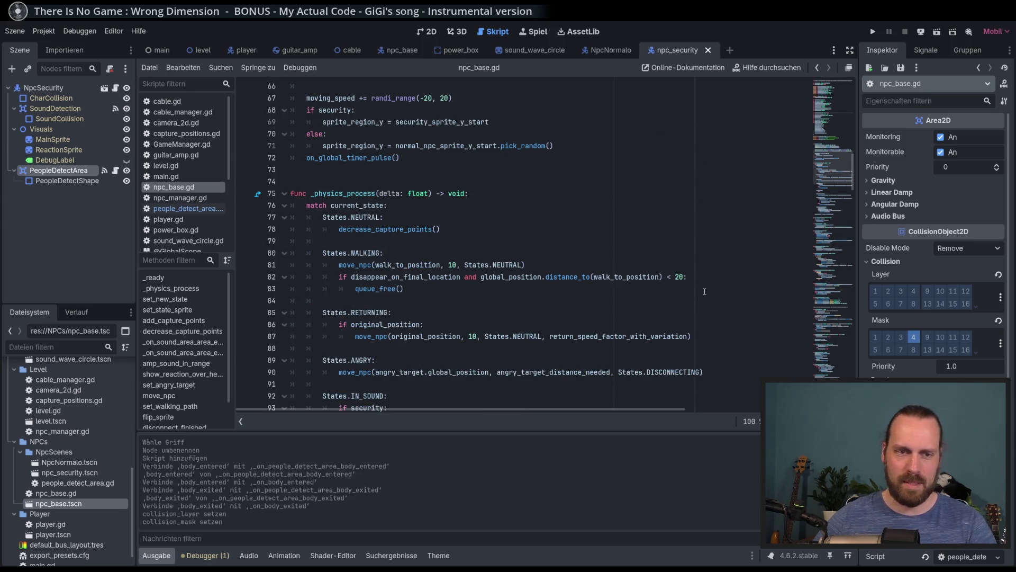
scroll(723, 287, down, 8)
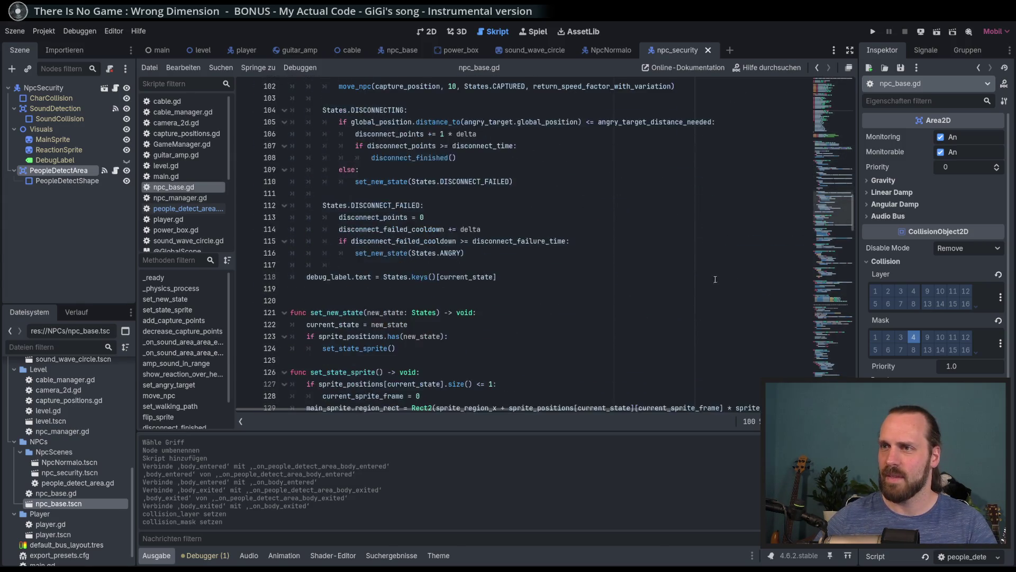
- In the DISCONNECTING branch, add 'if not started_disconnecting:' setting started_disconnecting = true
scroll(656, 244, down, 1)
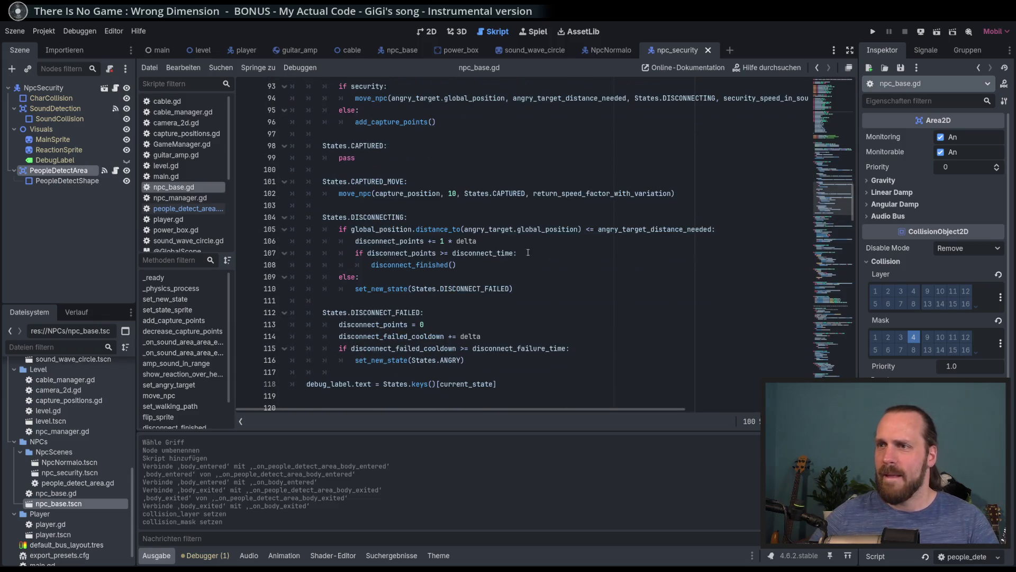
click(370, 218)
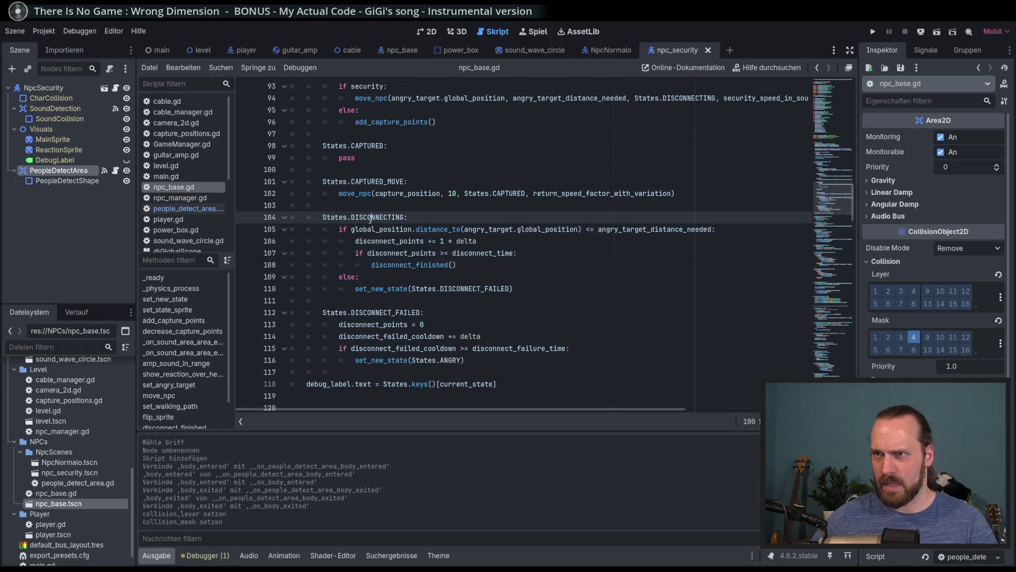
key(Return)
text(if not)
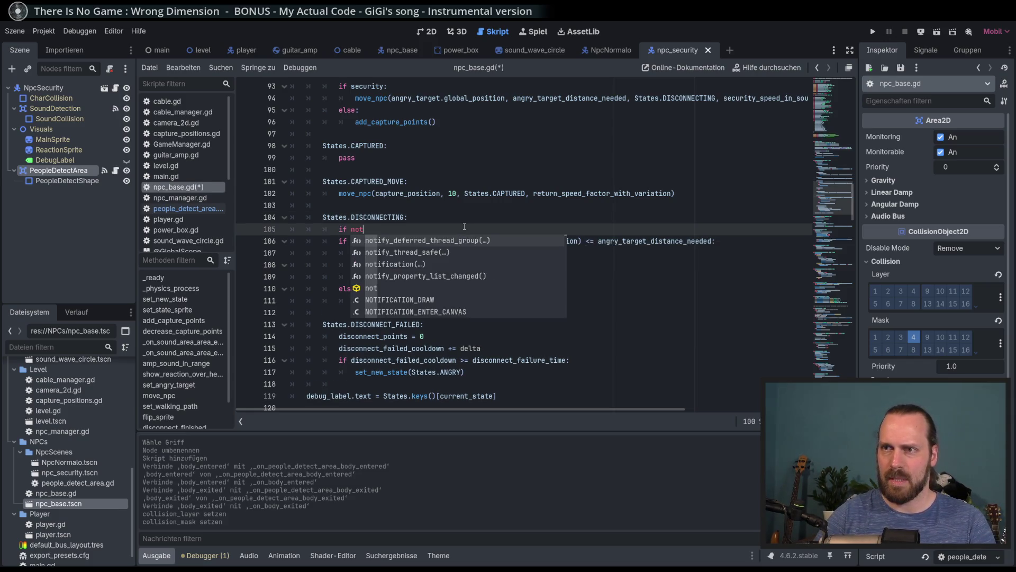
text( star)
key(Return)
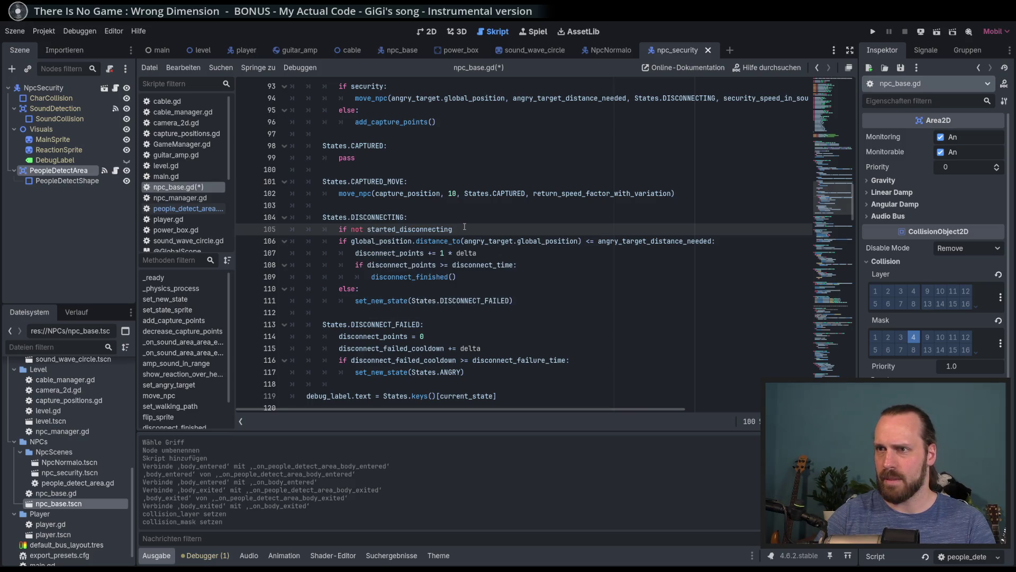
text(:)
key(Return)
text(star)
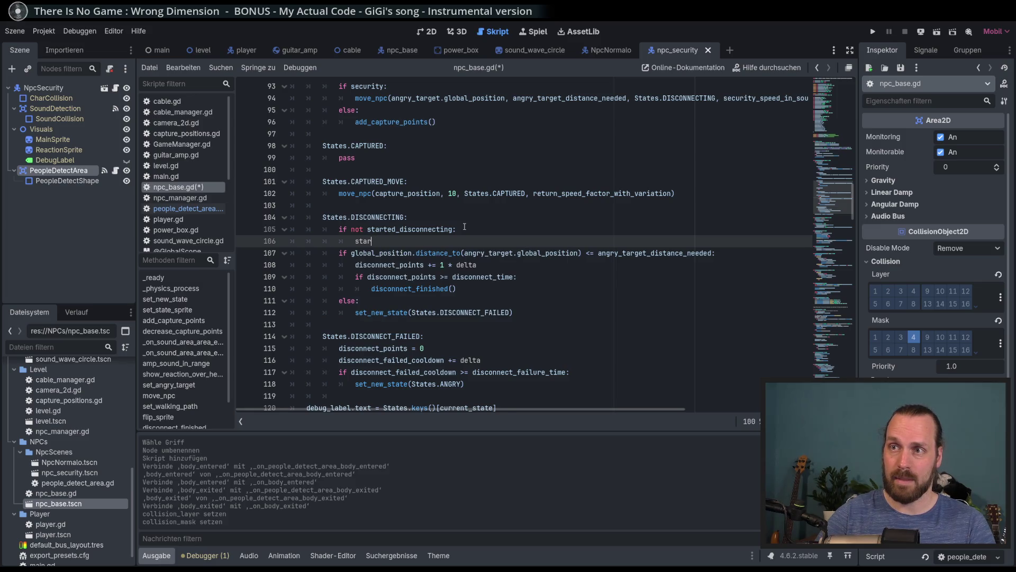
key(Return)
text(= true)
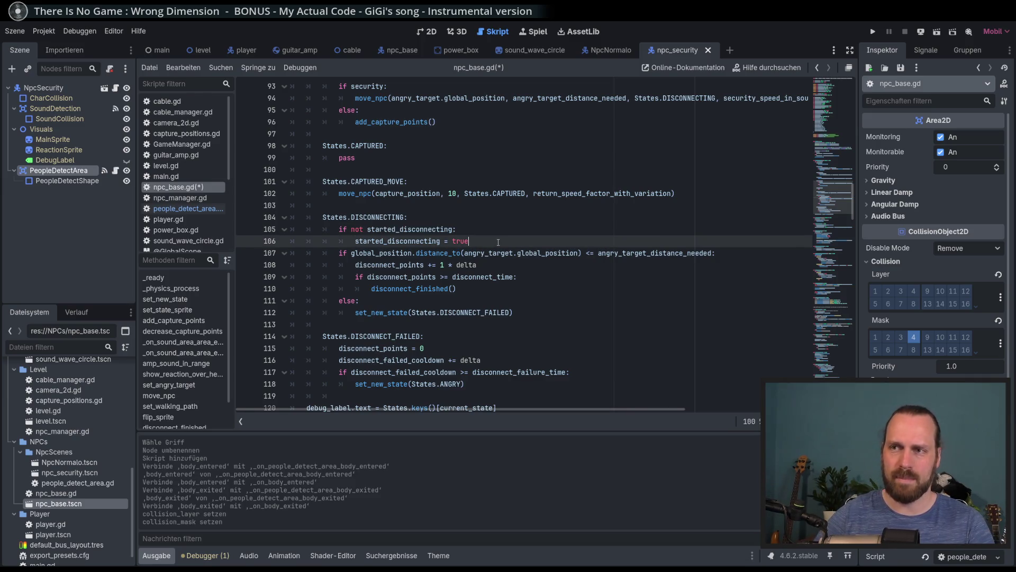
key(Return)
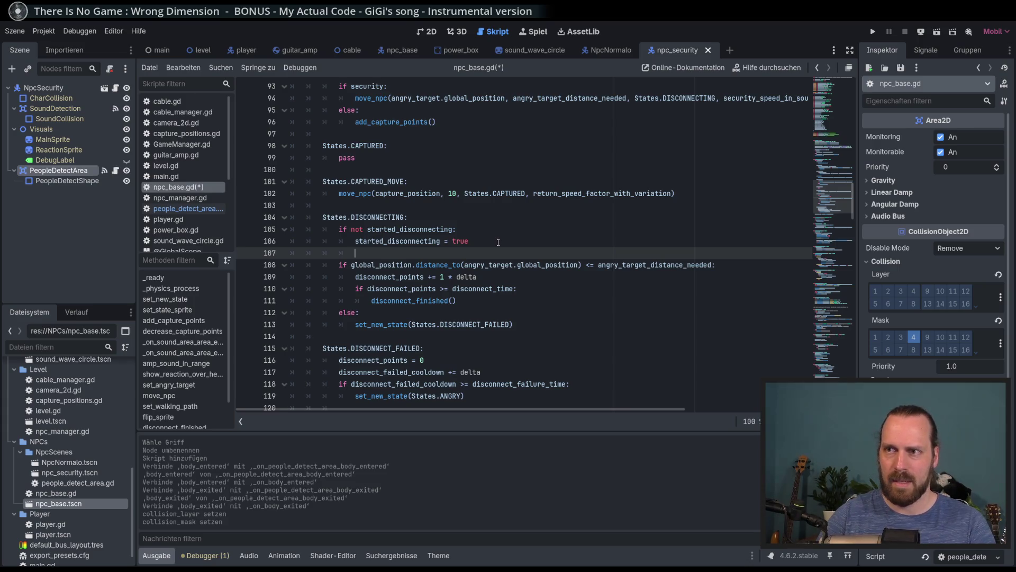
- Add 'started_disconnecting = false' after the disconnect_finished() call
click(483, 241)
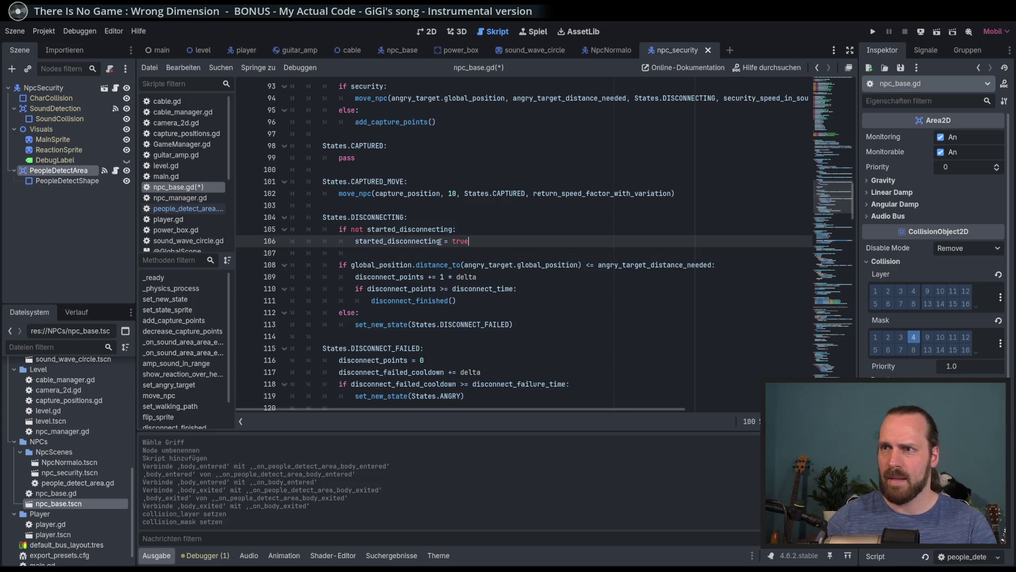
shift+click(356, 241)
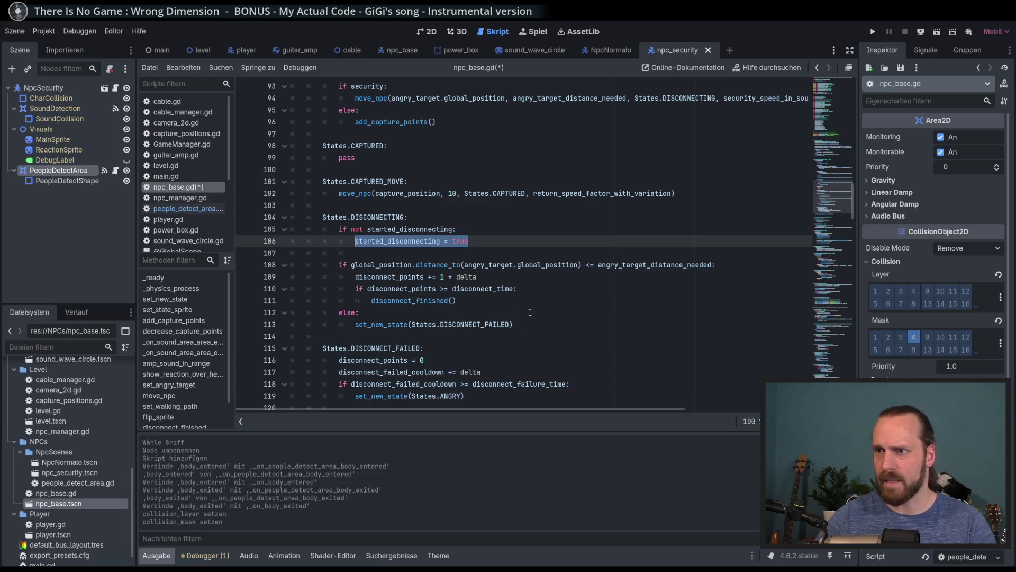
click(506, 300)
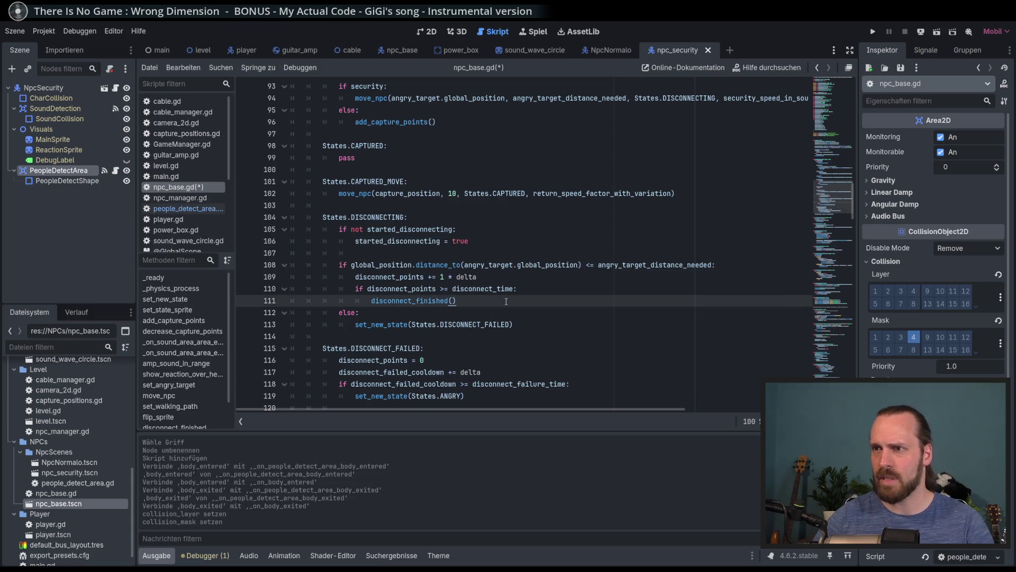
key(Return)
text(started_disconnecting = true)
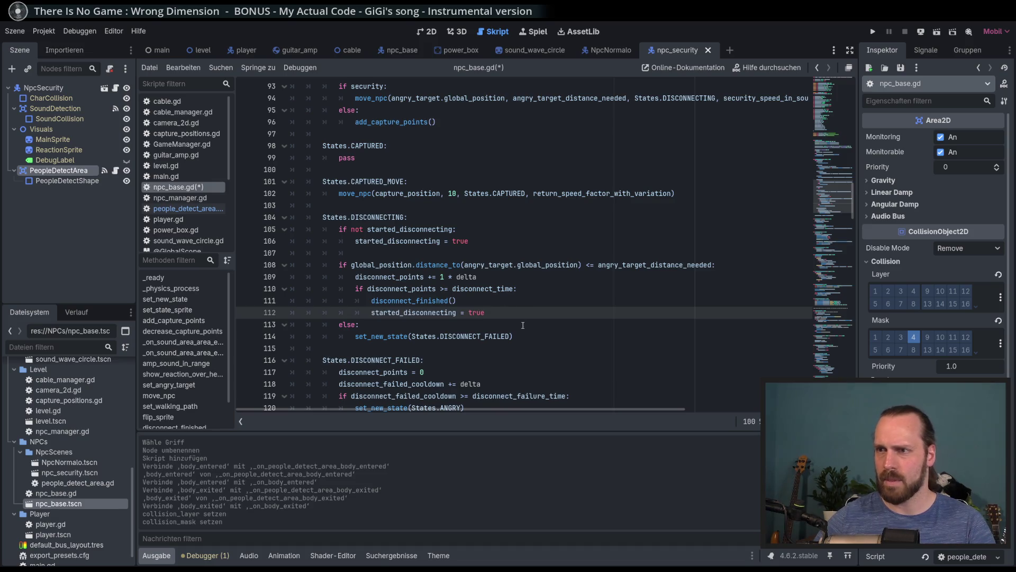
double_click(476, 313)
text(false)
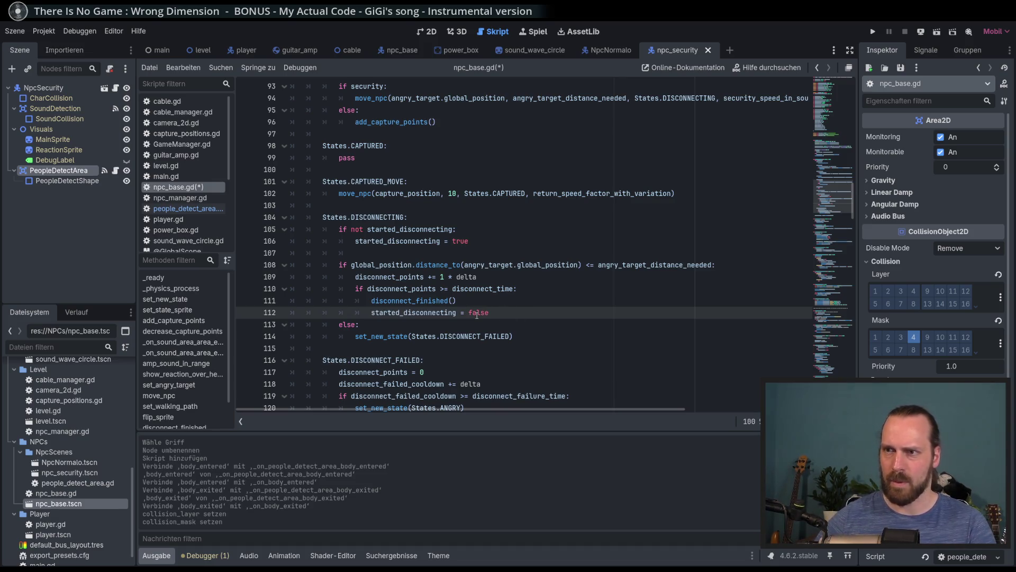
double_click(413, 313)
scroll(491, 297, down, 2)
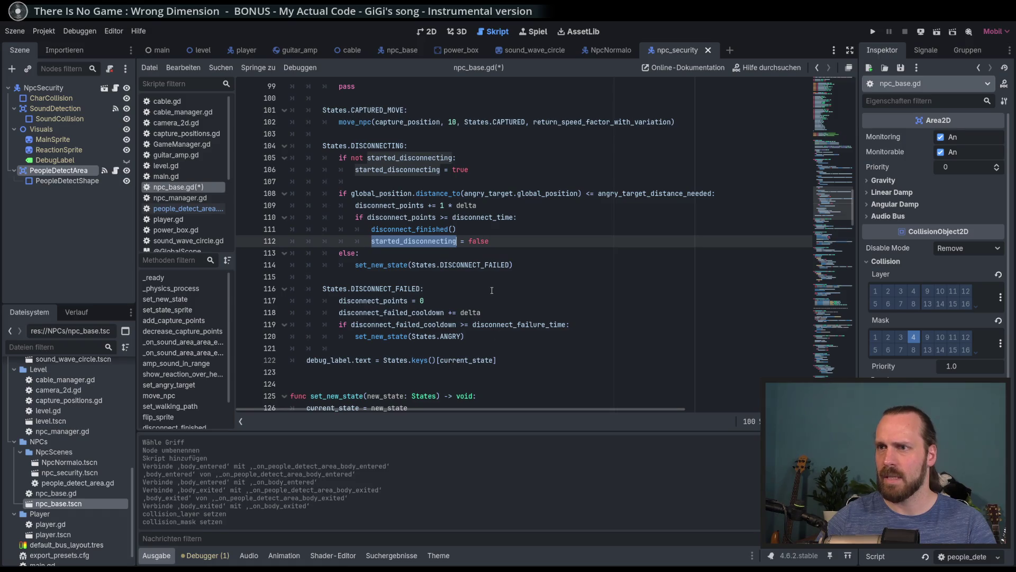
click(466, 279)
- Paste the started_disconnecting = false reset after set_new_state(States.DISCONNECT_FAILED) and save
click(561, 265)
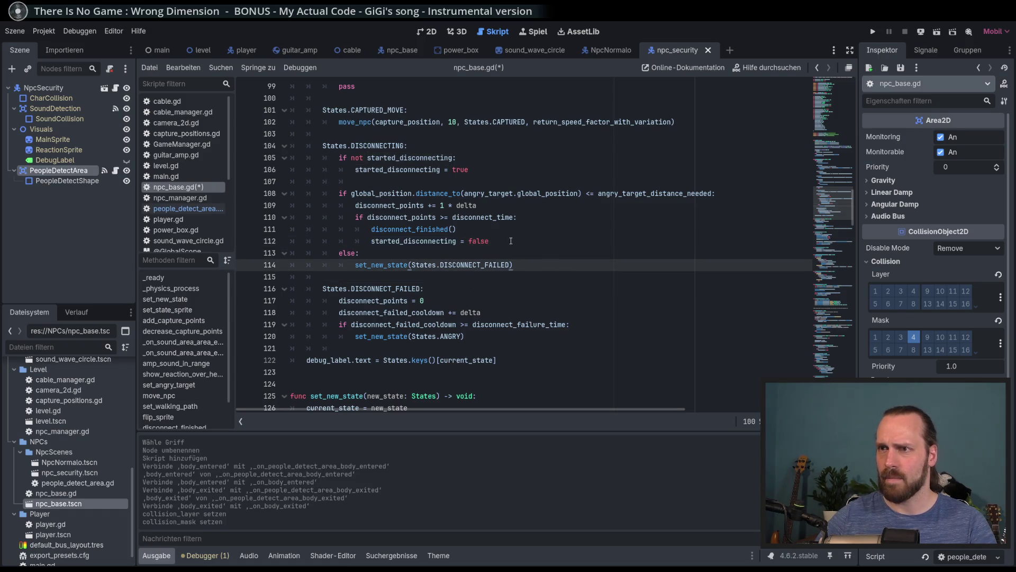
key(Up)
key(Up)
shift+click(372, 241)
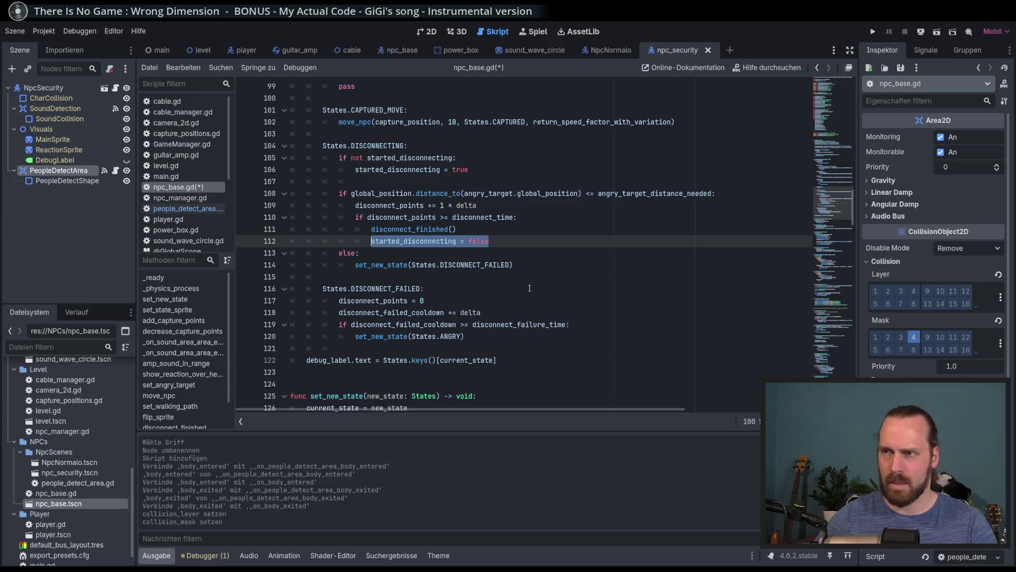
key(ctrl+c)
click(521, 265)
key(Return)
key(ctrl+v)
key(ctrl+s)
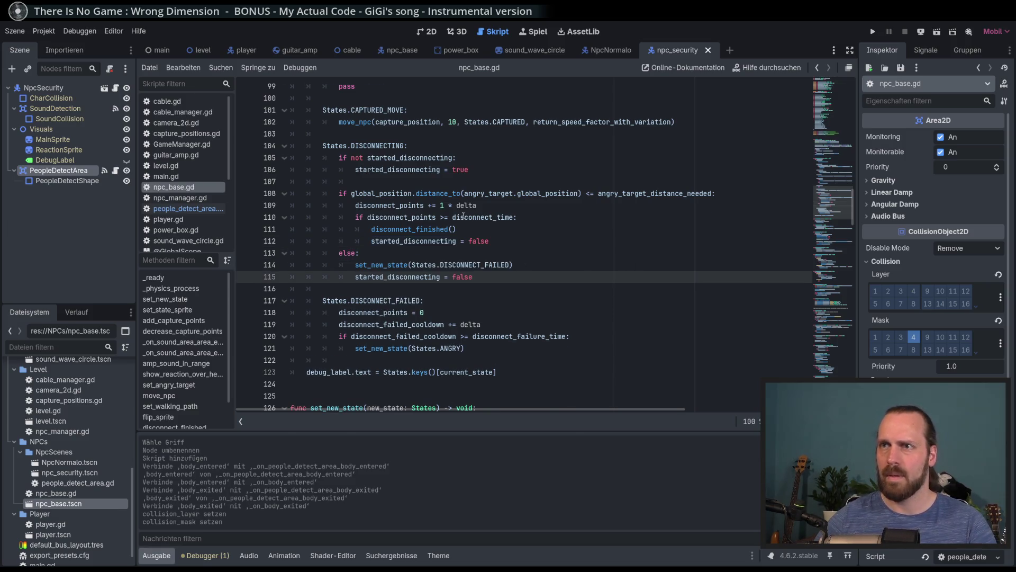
- Insert a new line after line 106 and begin typing get_n
scroll(463, 216, up, 2)
double_click(357, 229)
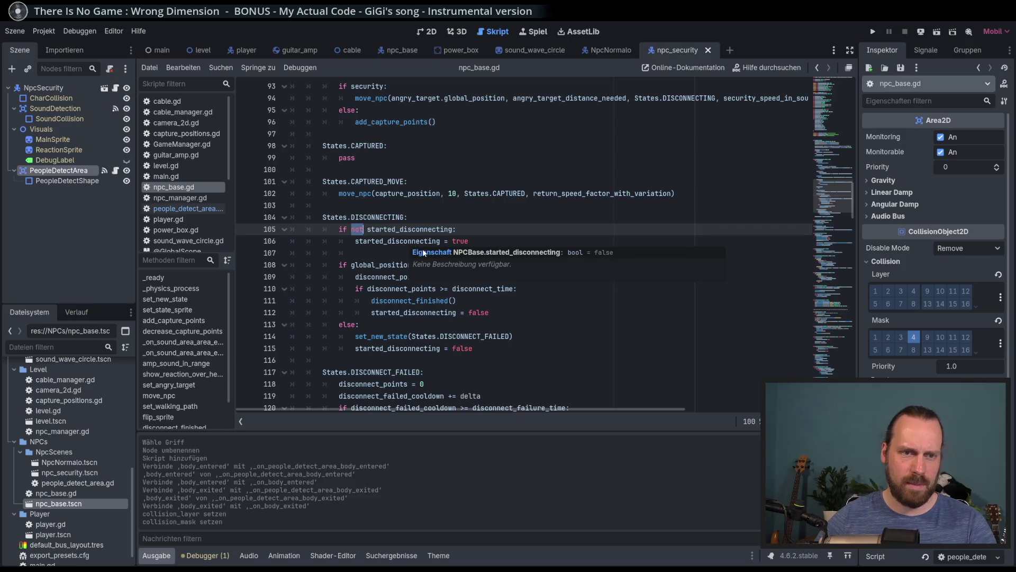
click(512, 240)
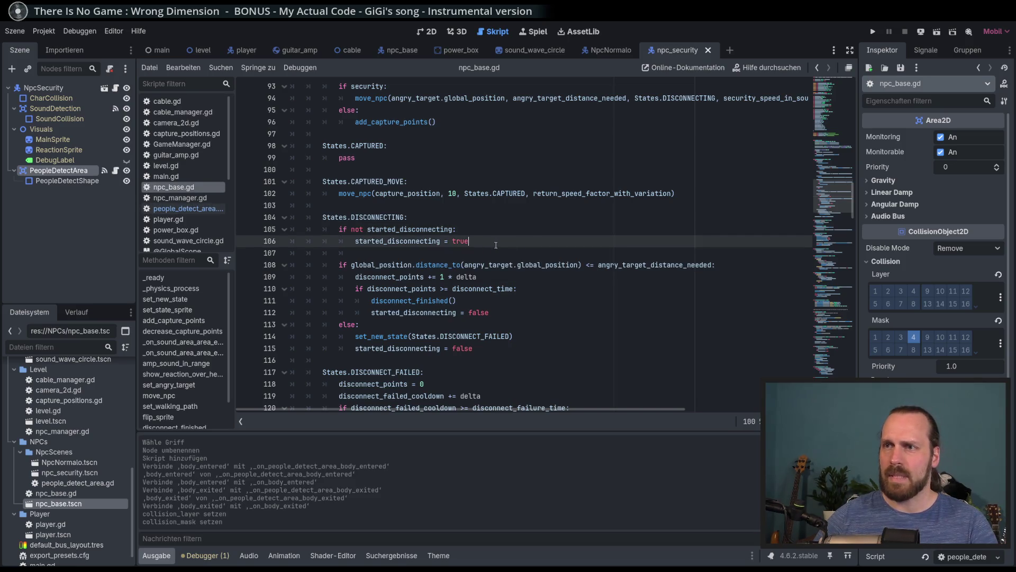
key(Return)
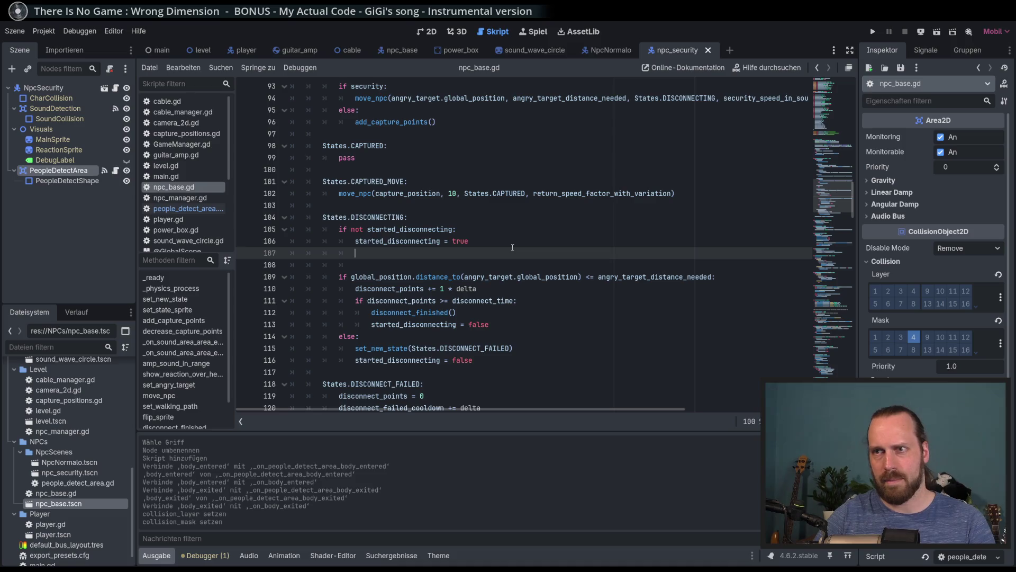
text(get_n)
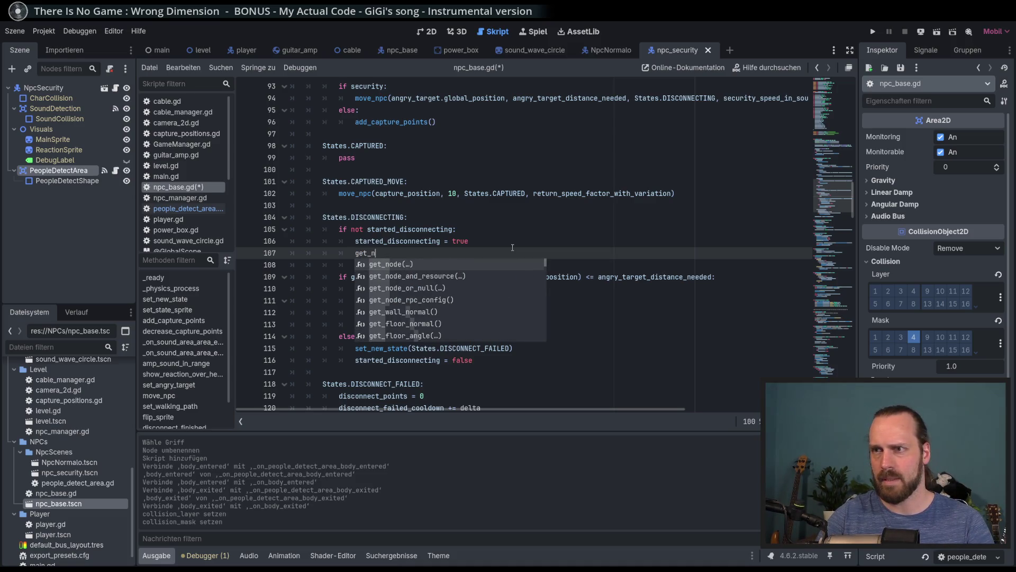
- Write 'if security:' with an indented get_node("PeopleDetectArea") line beneath it
key(Return)
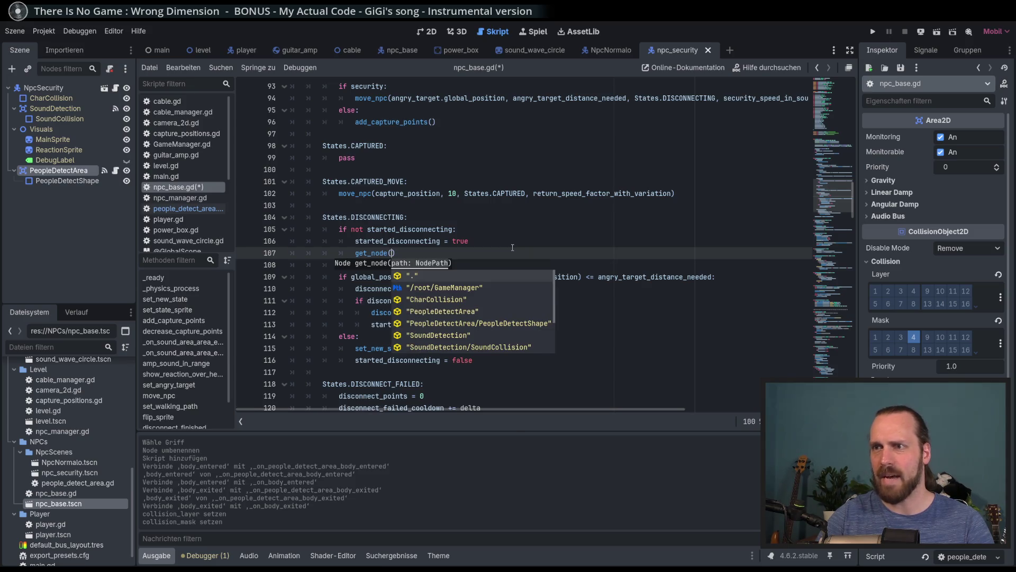
text("pe)
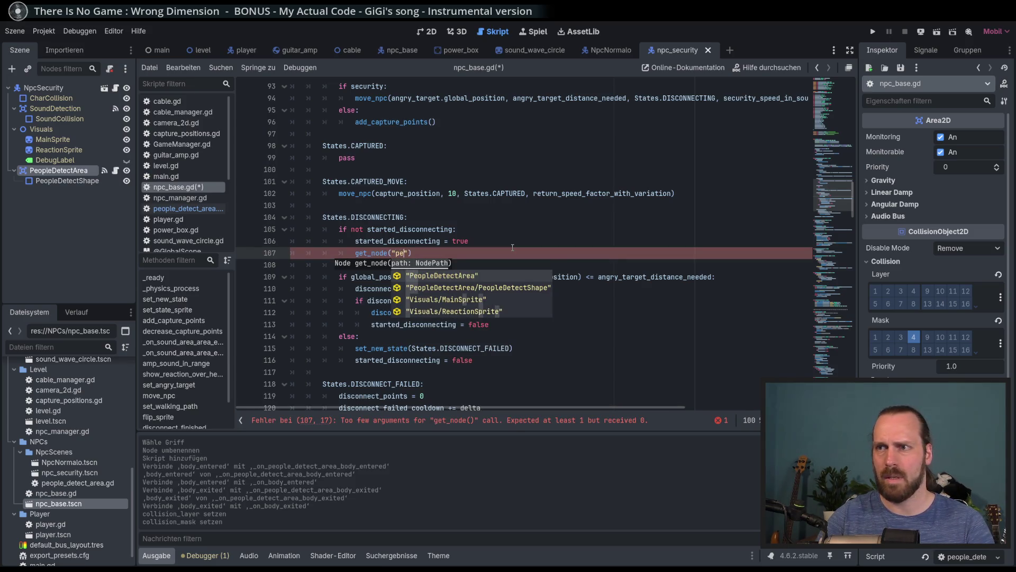
key(Return)
key(ctrl+shift+Return)
text(c)
key(Return)
key(Down)
key(Home)
key(Tab)
- Prefix the get_node line with var, then go to the empty line among the variable declarations
double_click(375, 253)
click(392, 253)
click(504, 269)
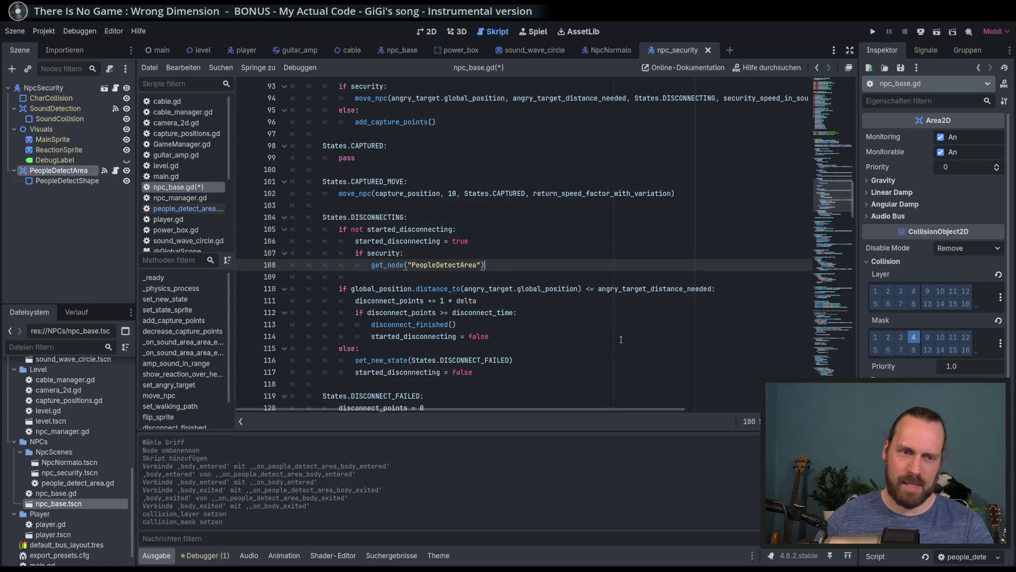
scroll(623, 339, down, 1)
key(Home)
text(var)
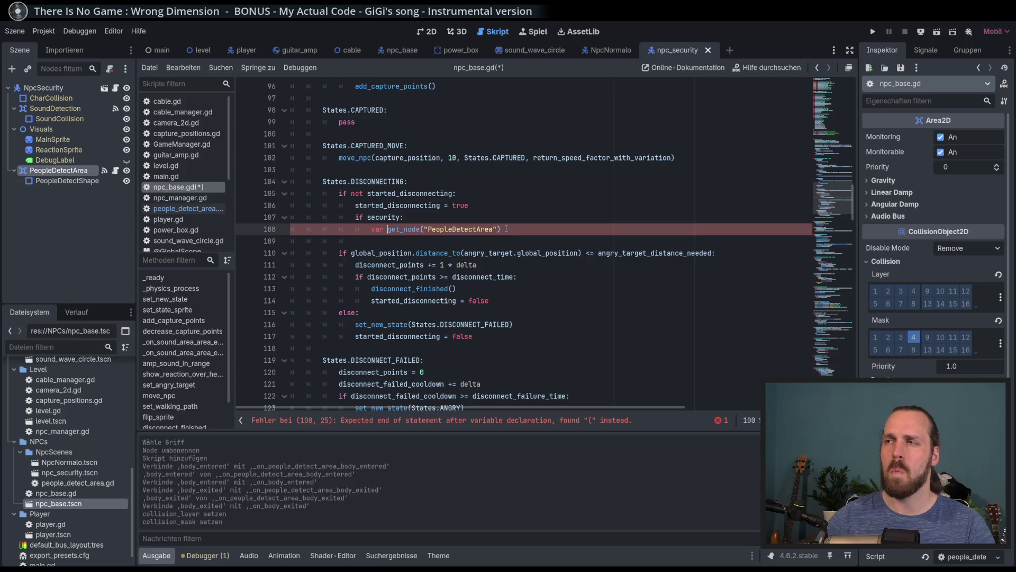
scroll(435, 269, up, 20)
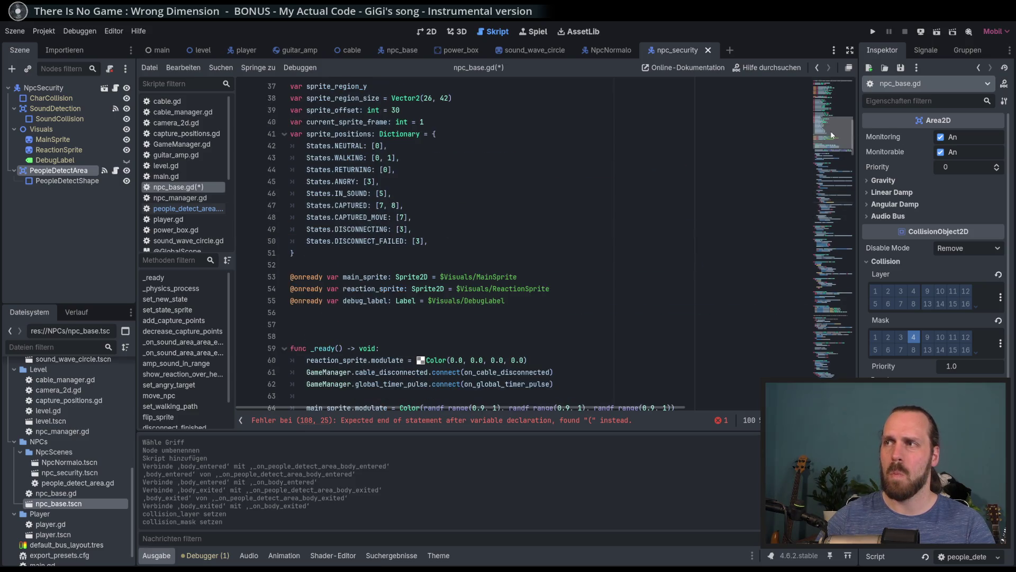
scroll(370, 238, up, 4)
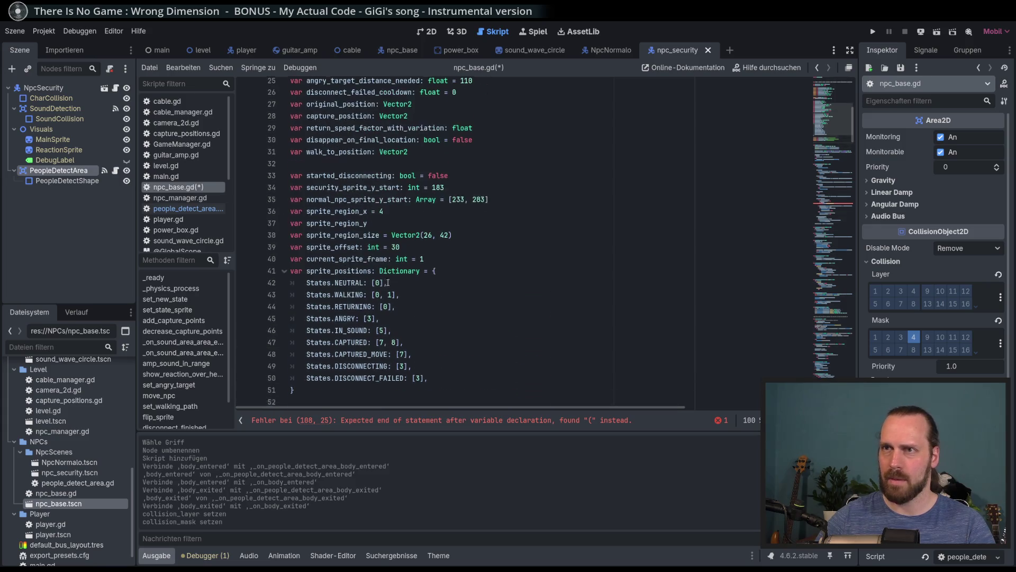
click(350, 172)
- Declare 'var people_detect_area: Node2D' among the script variables
key(Return)
text(var people_detect_aera)
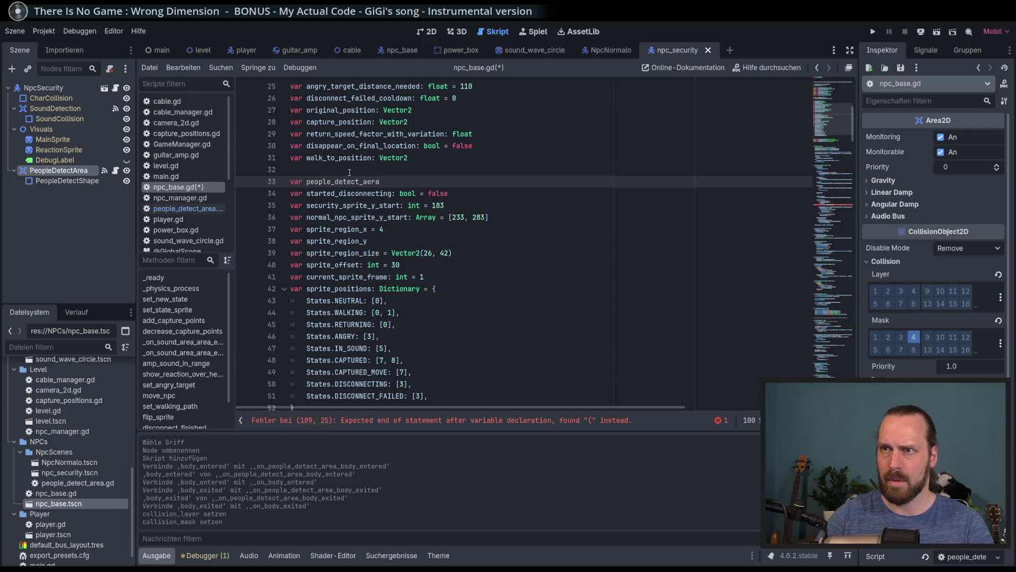
key(BackSpace)
key(BackSpace)
key(BackSpace)
text(rea: Node2D)
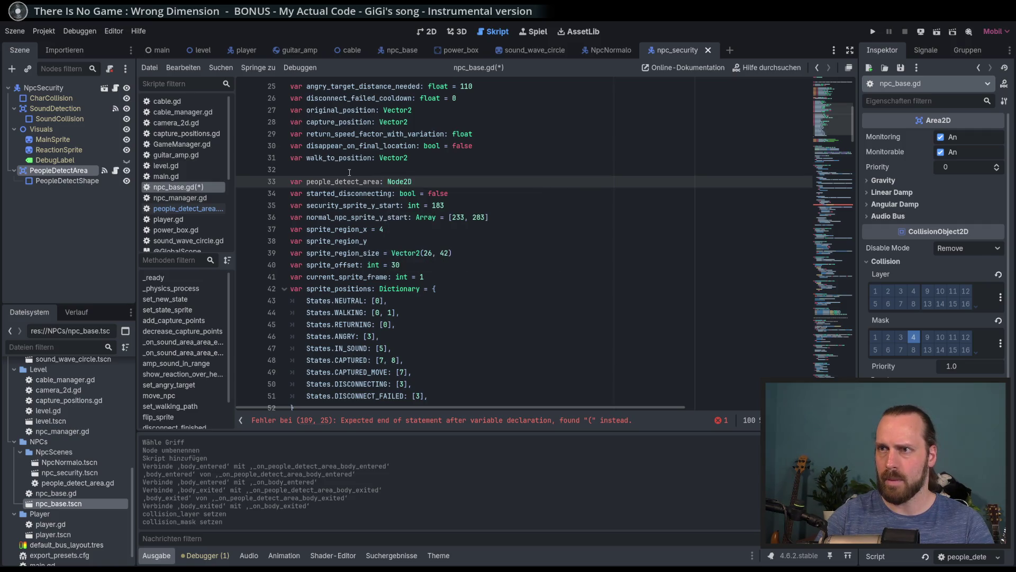
scroll(492, 302, down, 20)
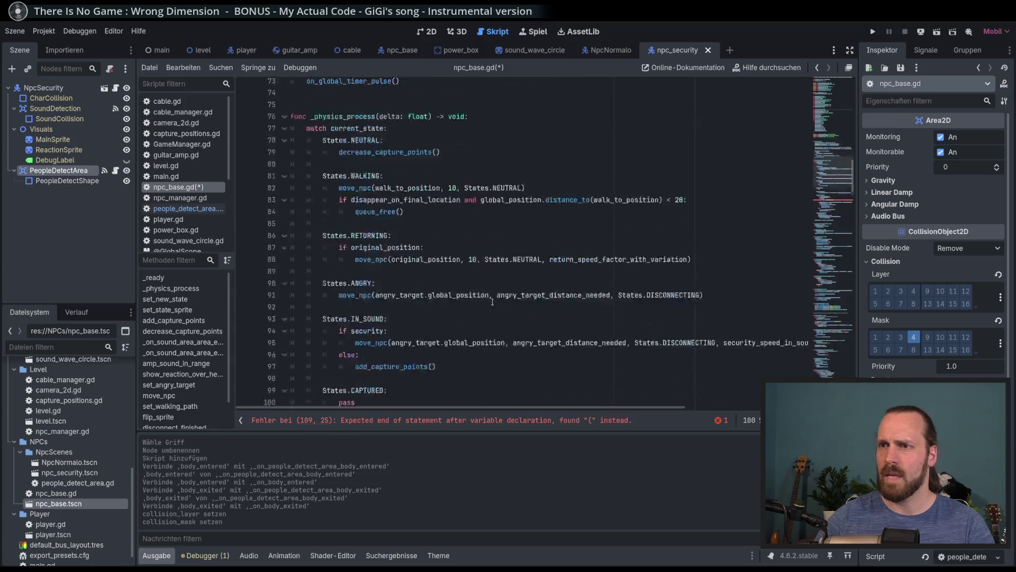
scroll(492, 301, down, 3)
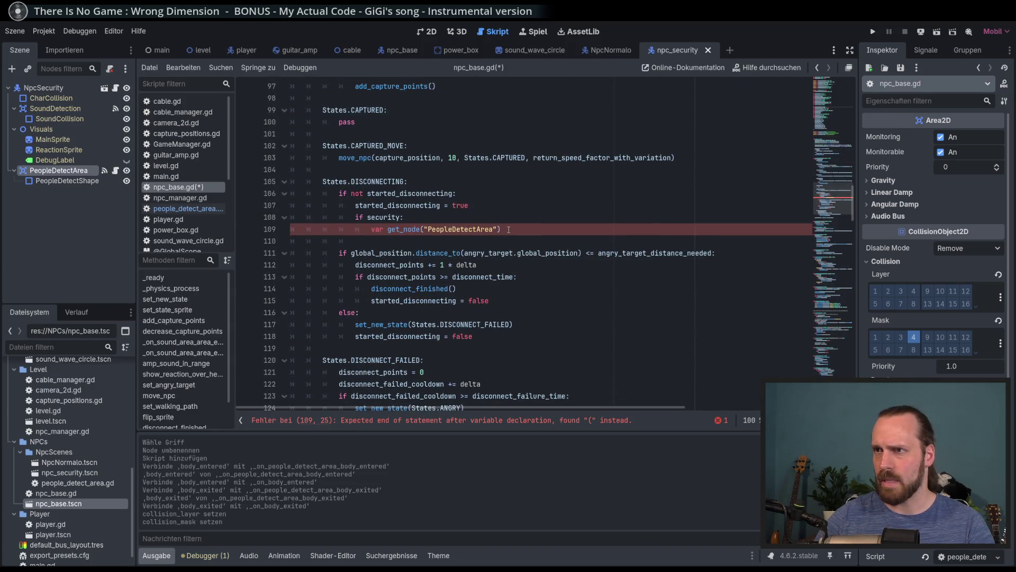
- Delete the broken security lines from DISCONNECTING and a misplaced 'if security' line in _ready
drag(508, 229, 469, 205)
key(BackSpace)
scroll(523, 243, up, 8)
scroll(523, 243, up, 5)
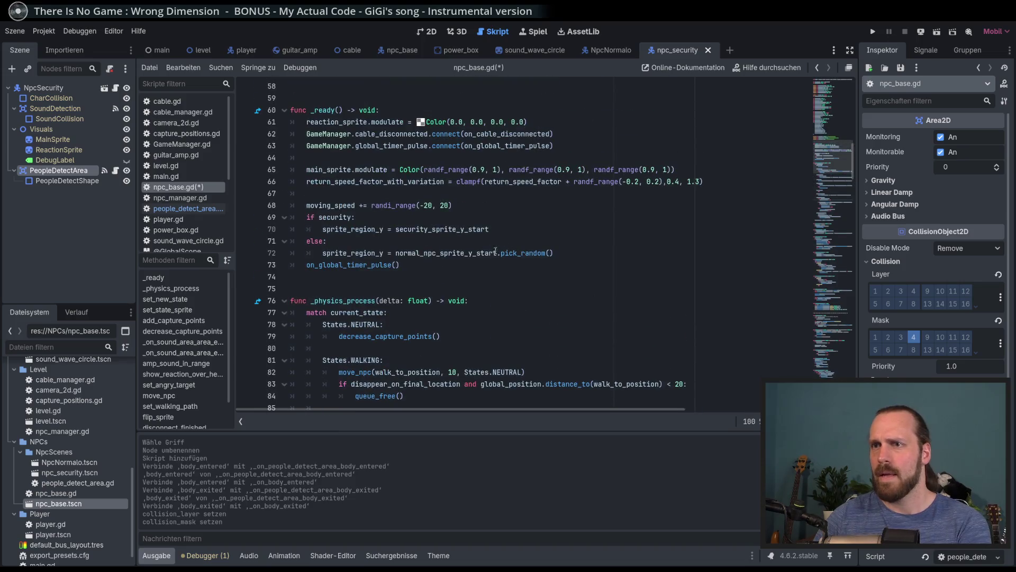
click(431, 263)
key(Return)
text(if security:)
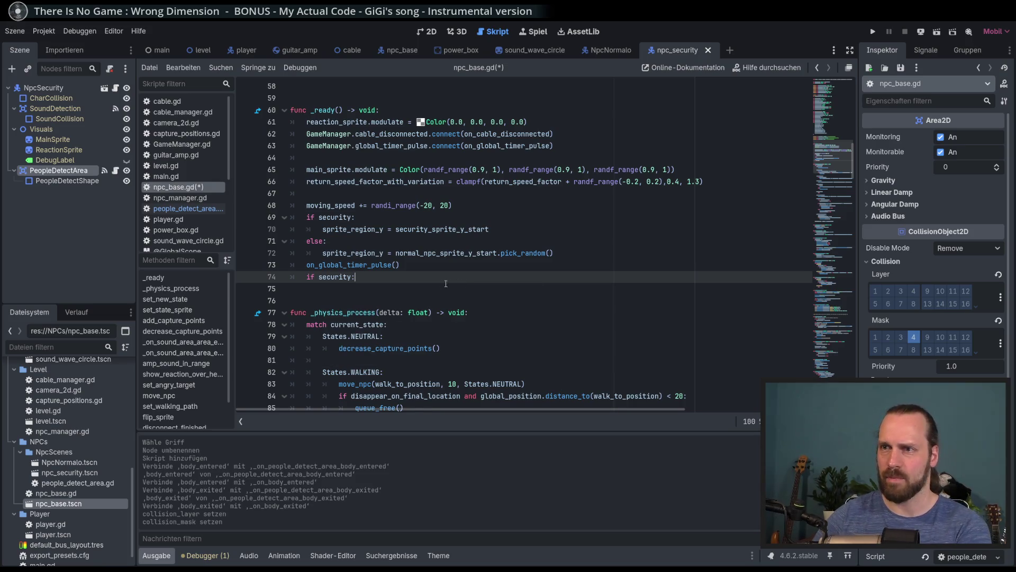
drag(459, 279, 446, 271)
key(BackSpace)
- In _ready's security branch, assign people_detect_area = get_node("PeopleDetectArea") and save
click(541, 232)
key(Return)
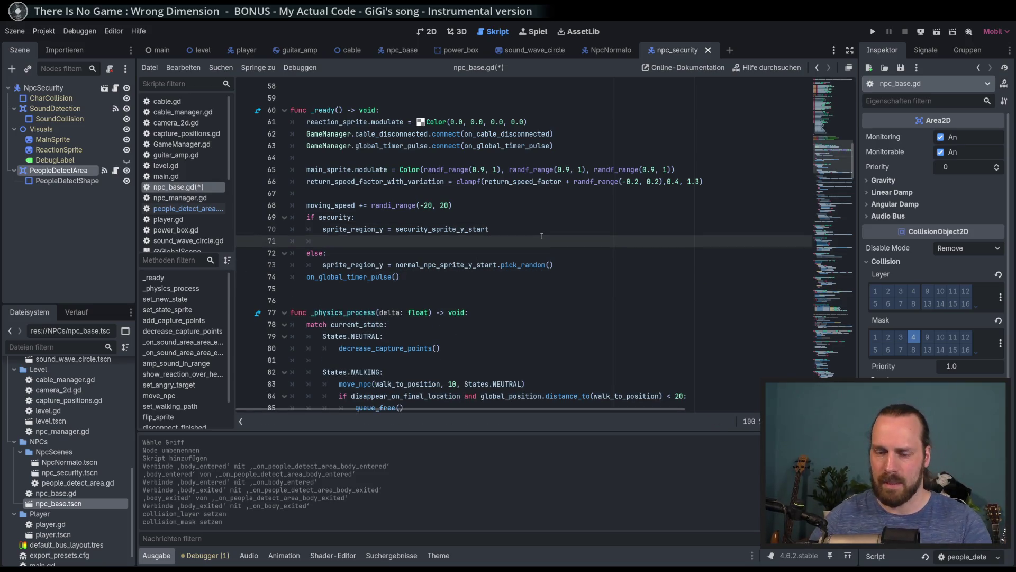
text(peop)
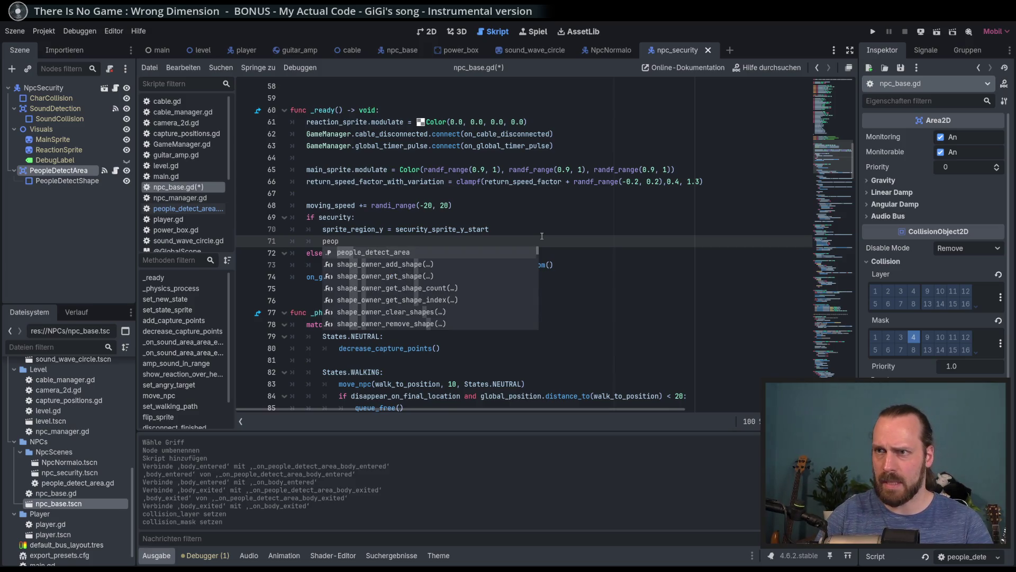
key(Return)
text(get_tre)
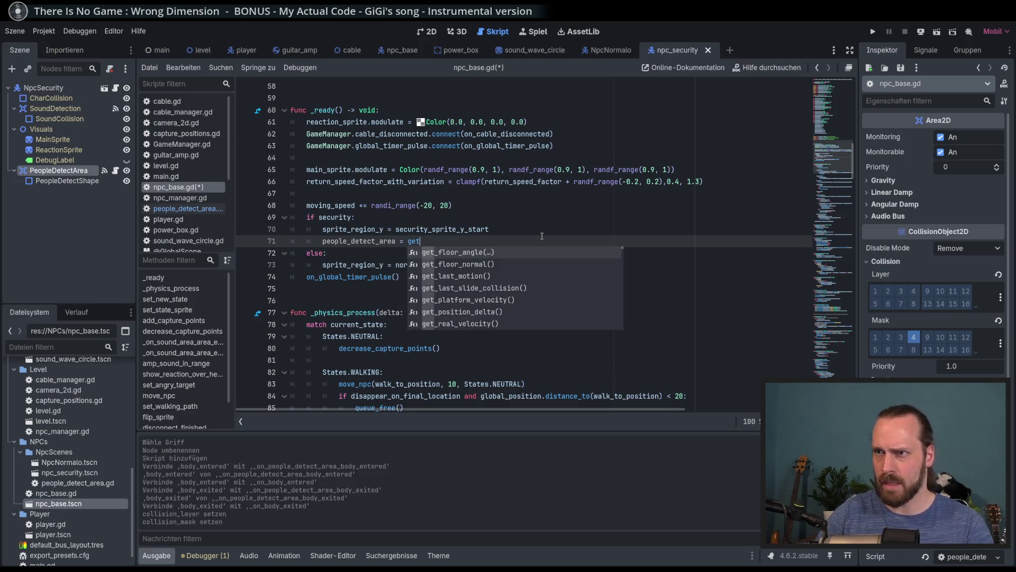
key(BackSpace)
key(BackSpace)
key(BackSpace)
text(node)
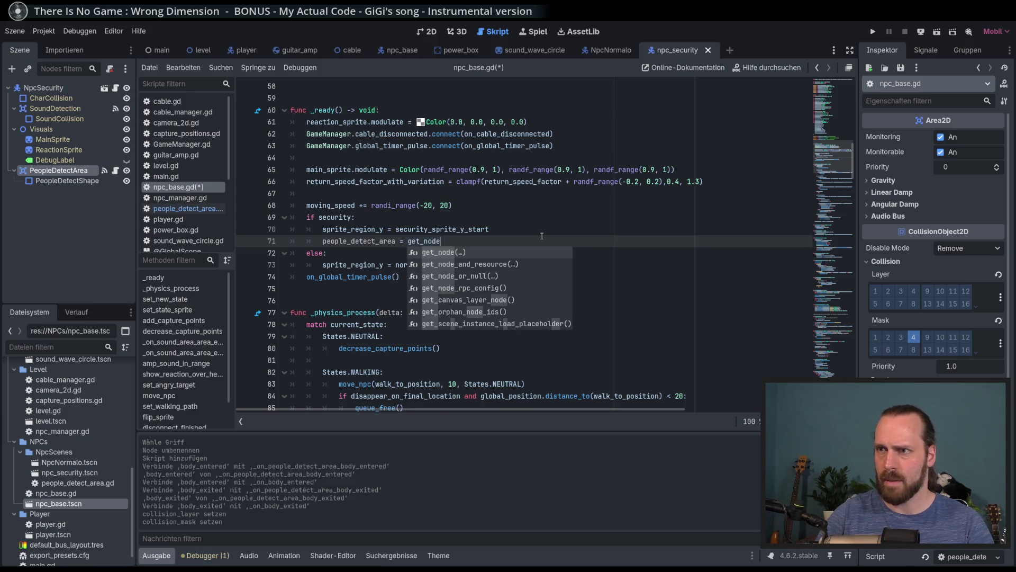
text(("Pe)
key(Return)
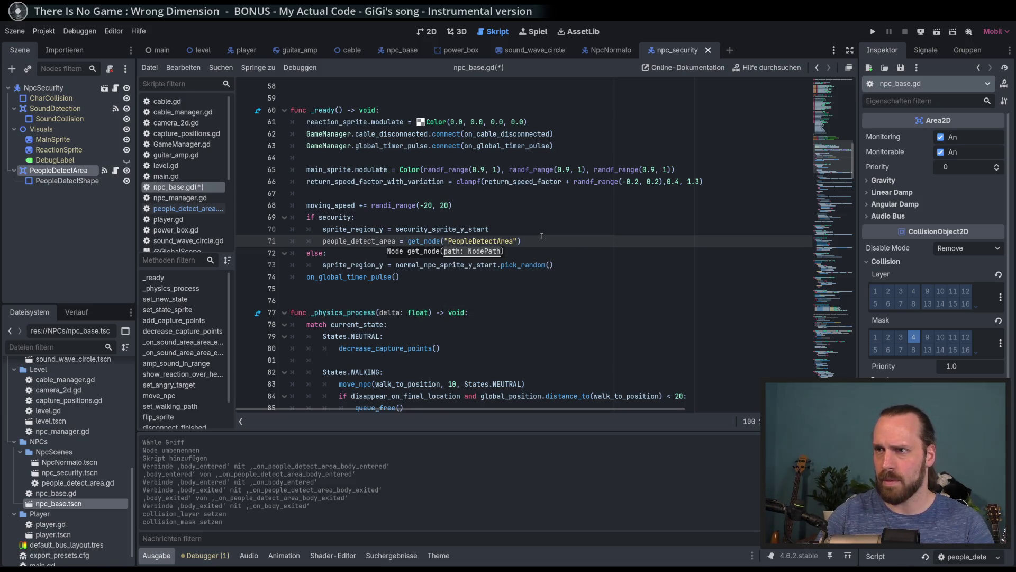
key(ctrl+s)
scroll(715, 273, down, 8)
scroll(715, 274, down, 7)
scroll(582, 286, up, 10)
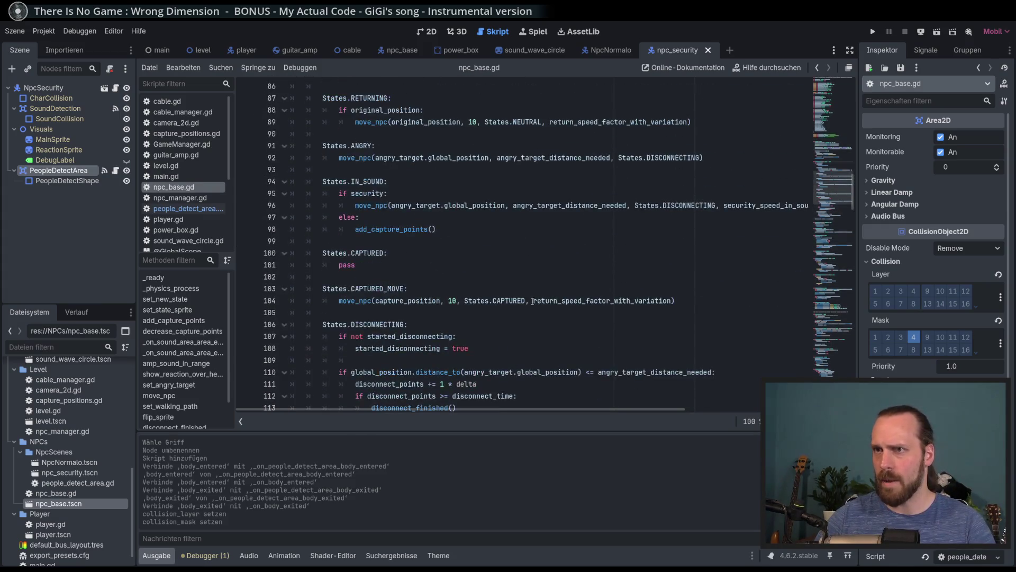
- Complete the people_detect_area assignment as get_node("PeopleDetectArea") on line 71
scroll(502, 294, down, 6)
scroll(503, 293, down, 15)
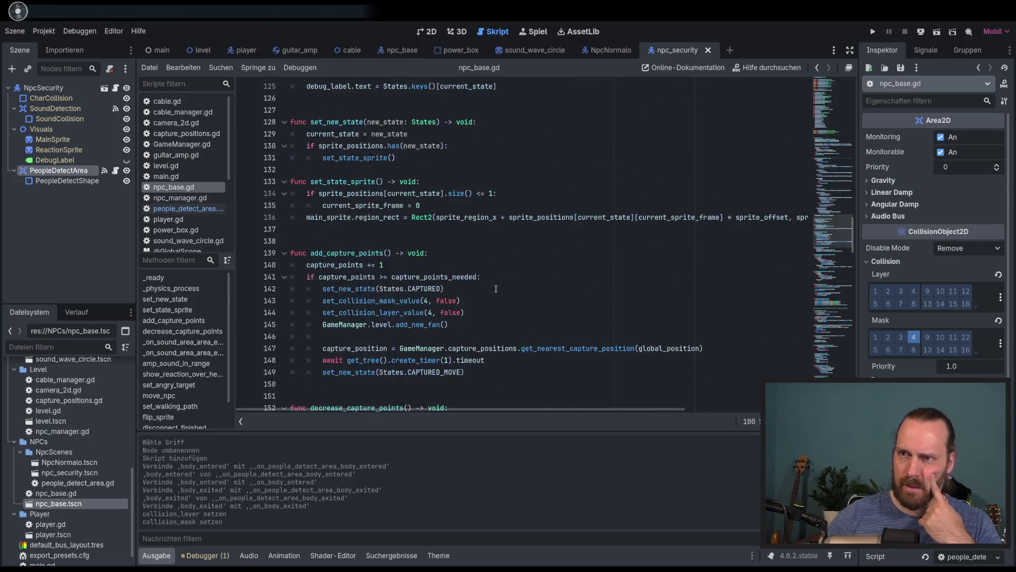
scroll(494, 287, up, 20)
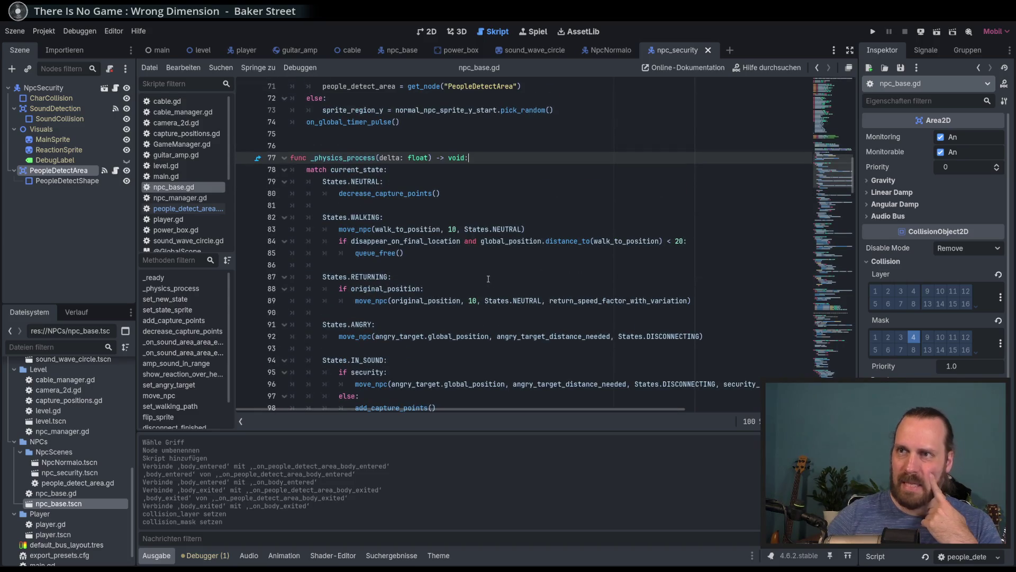
scroll(492, 279, down, 1)
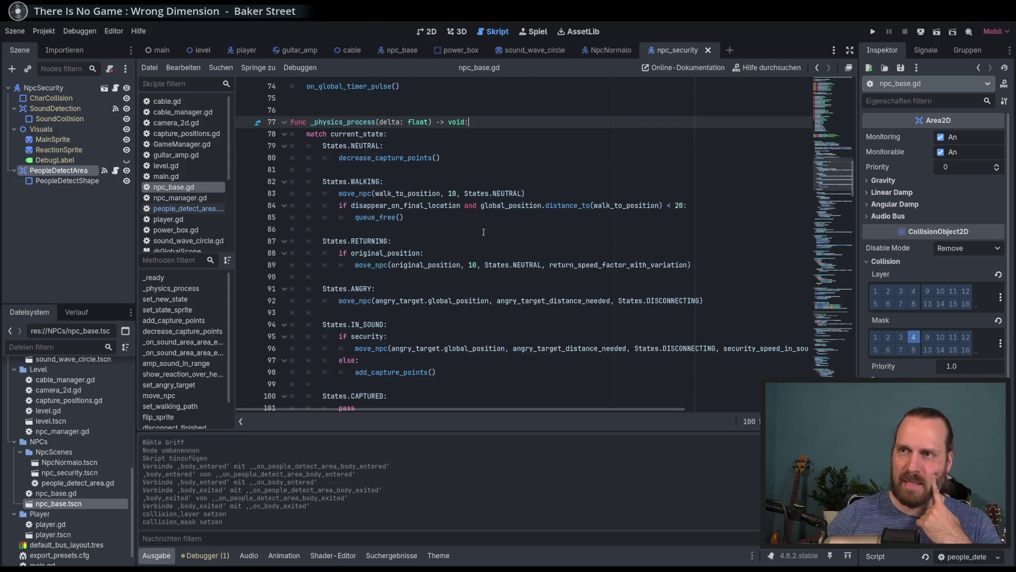
scroll(455, 273, down, 6)
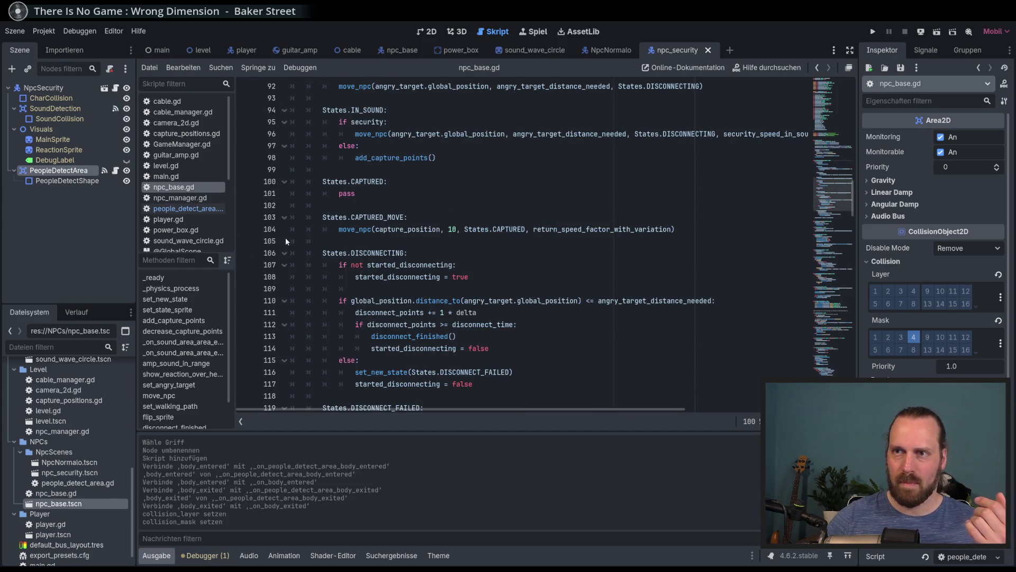
click(256, 241)
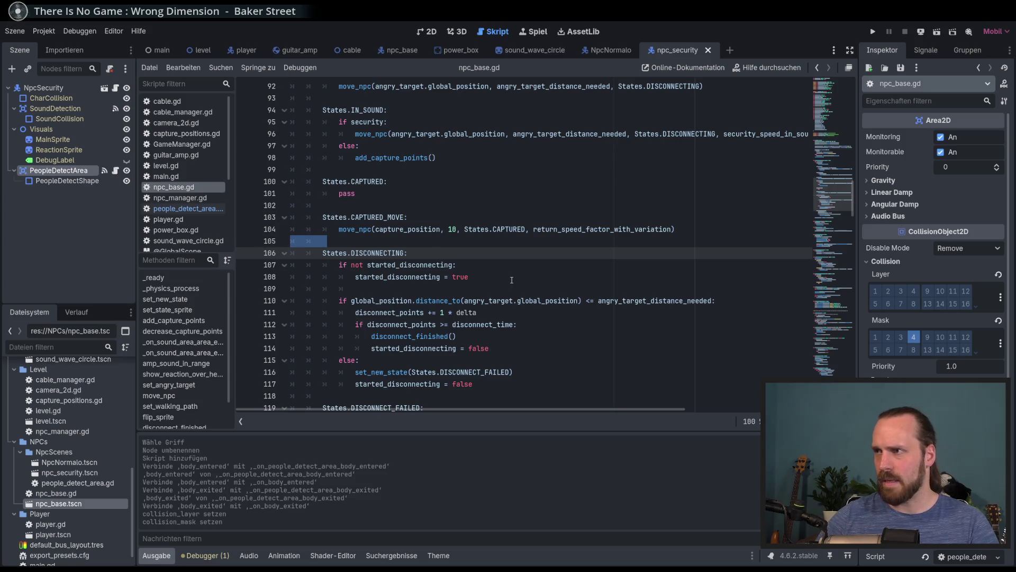
key(ctrl+z)
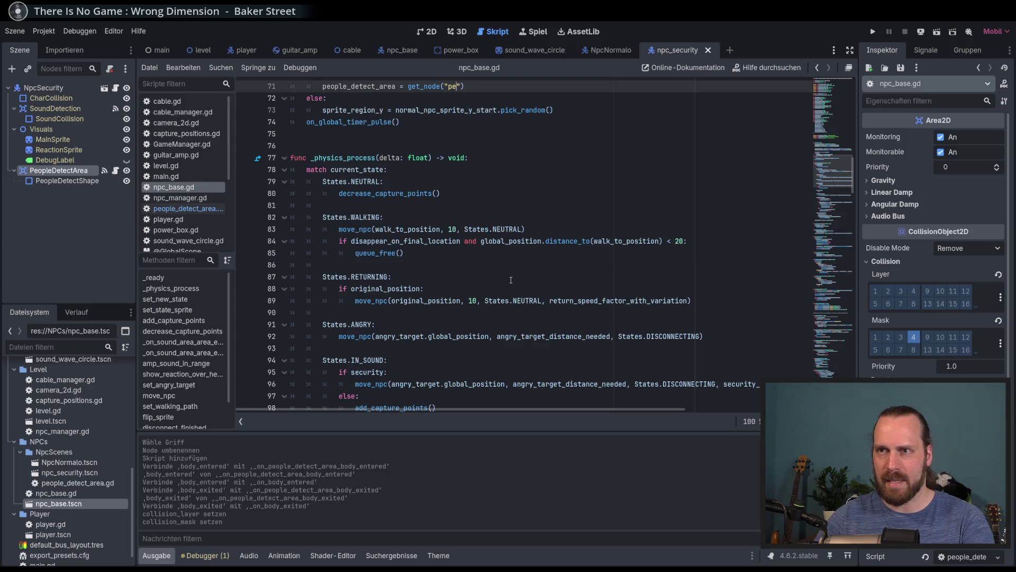
key(ctrl+y)
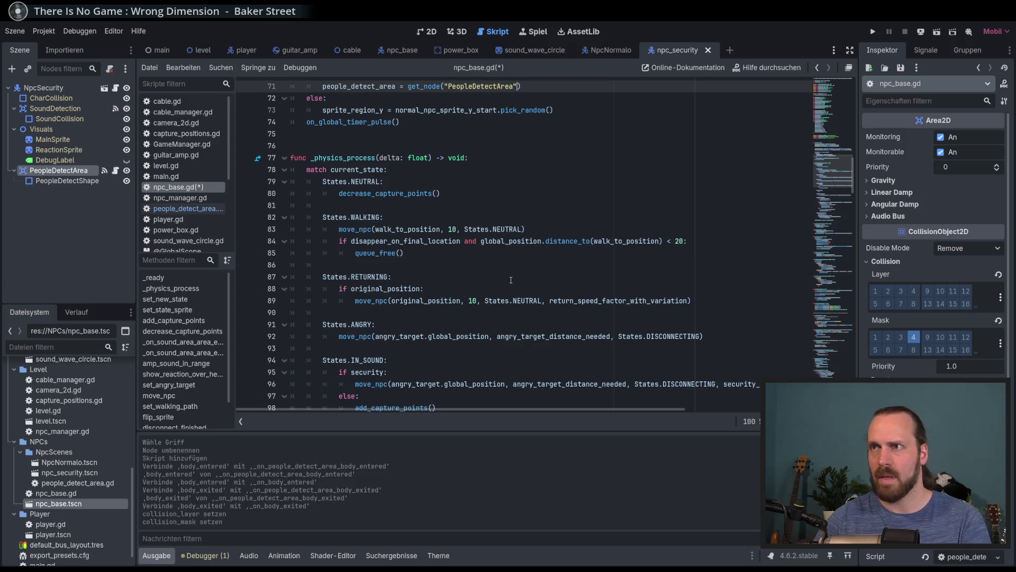
- Review the DISCONNECTING branch code and glance through the Bearbeiten, Suchen and Debuggen menus
scroll(512, 281, down, 5)
scroll(513, 283, up, 7)
scroll(513, 281, down, 10)
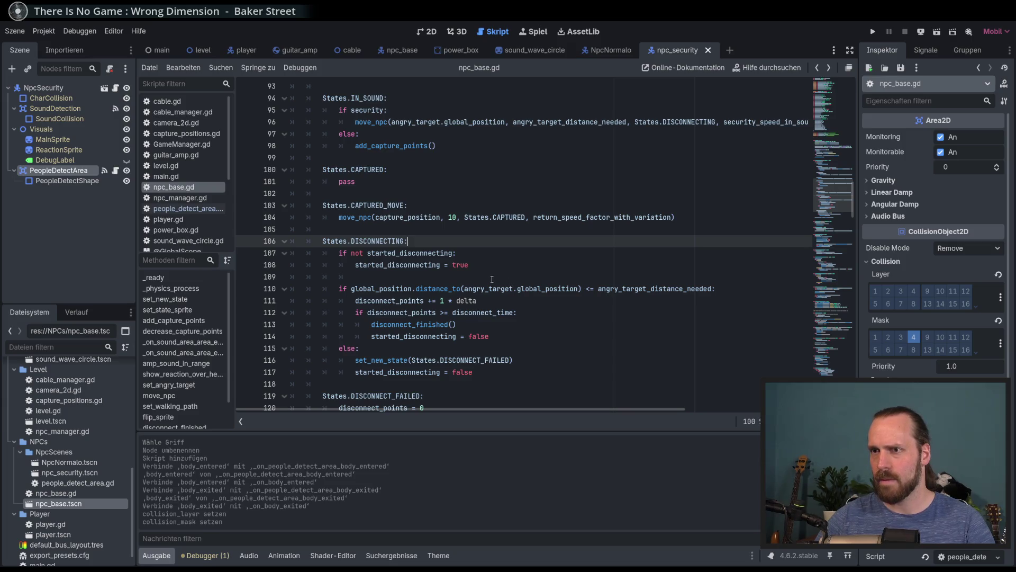
click(490, 266)
scroll(508, 281, down, 1)
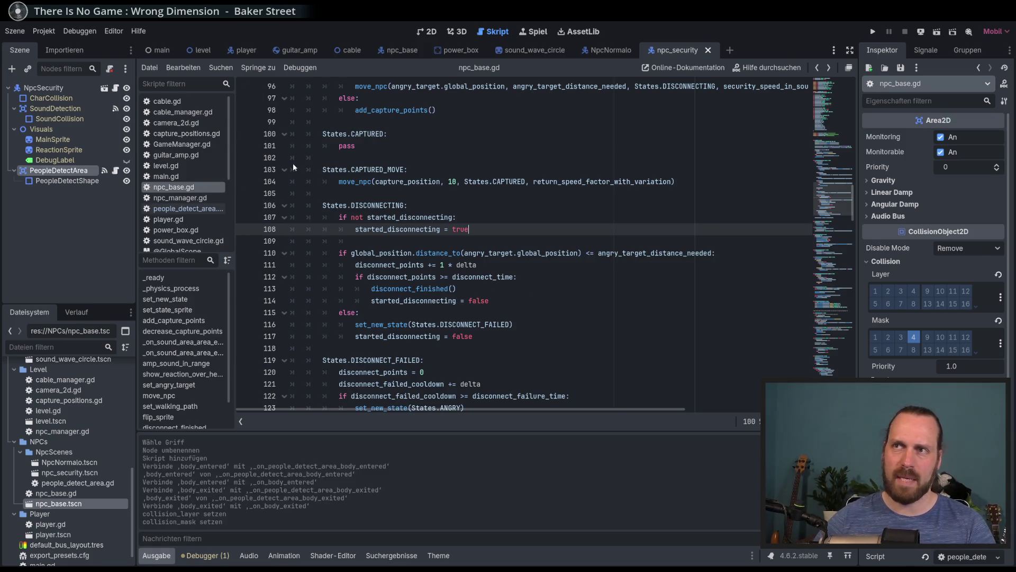
click(183, 67)
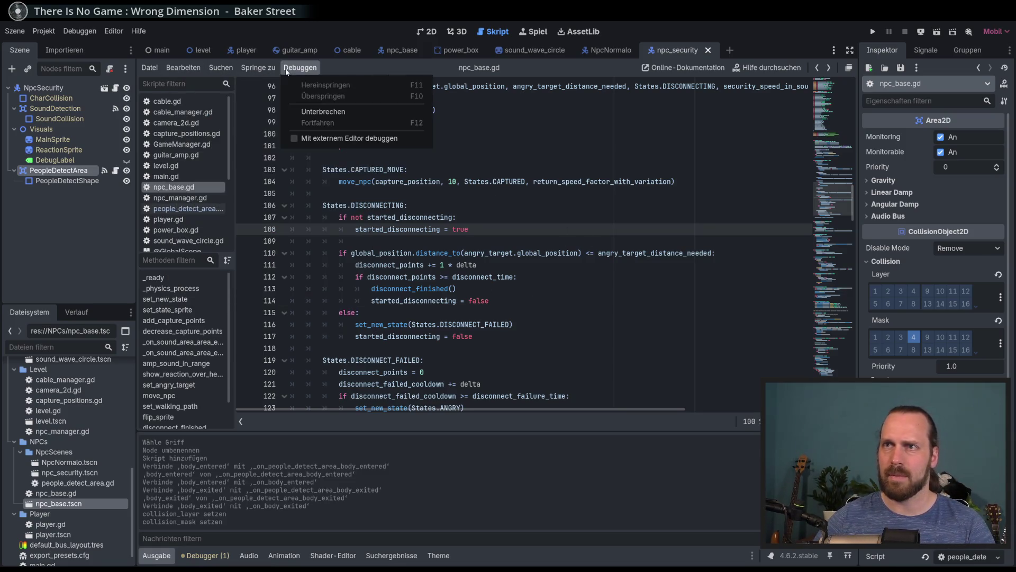
mouse_move(206, 66)
click(344, 70)
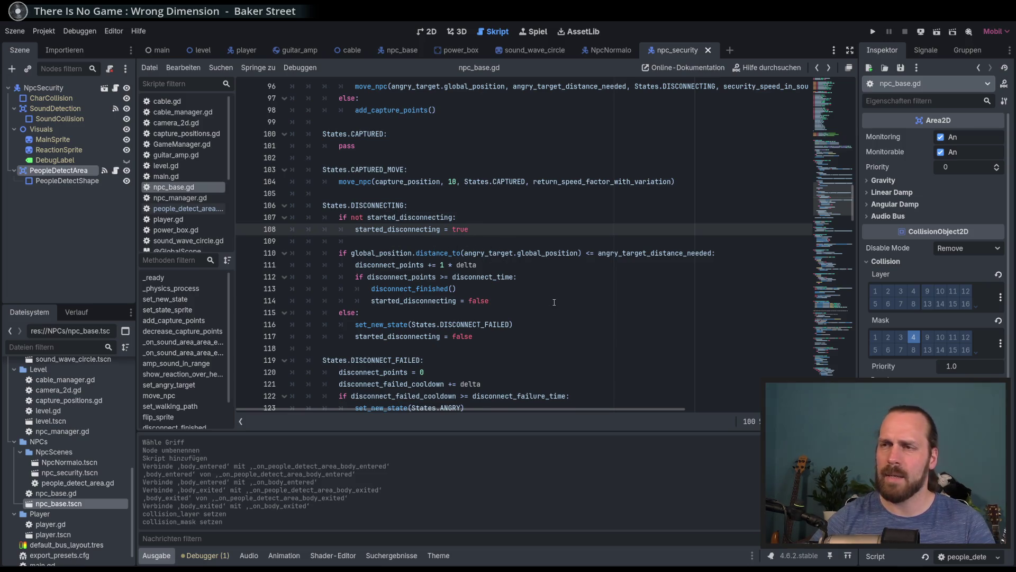
- Add an 'if people_detect_area:' check below started_disconnecting = true, starting a people_detect_area. call
key(Return)
text(i)
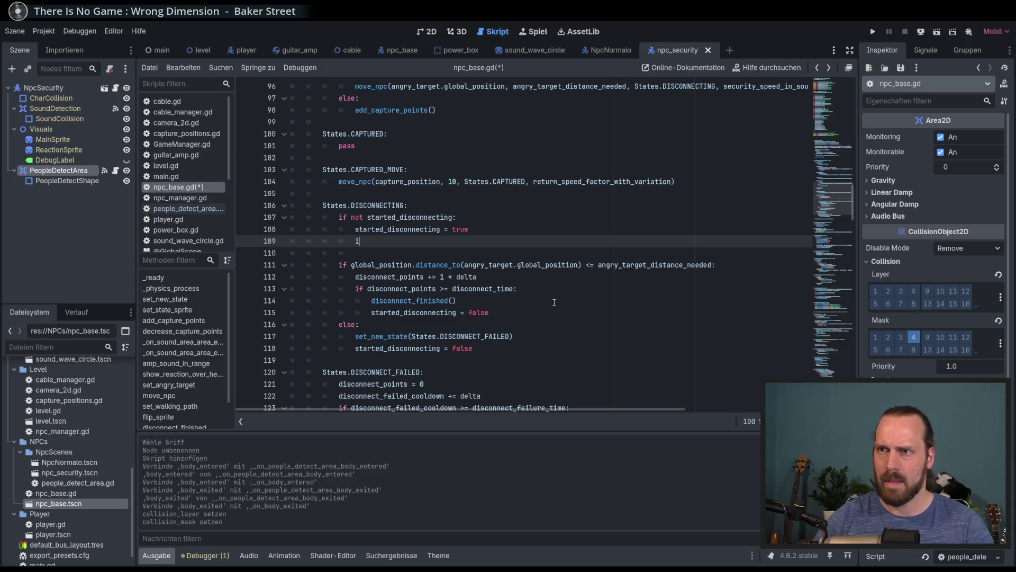
text(f people_detect_area:)
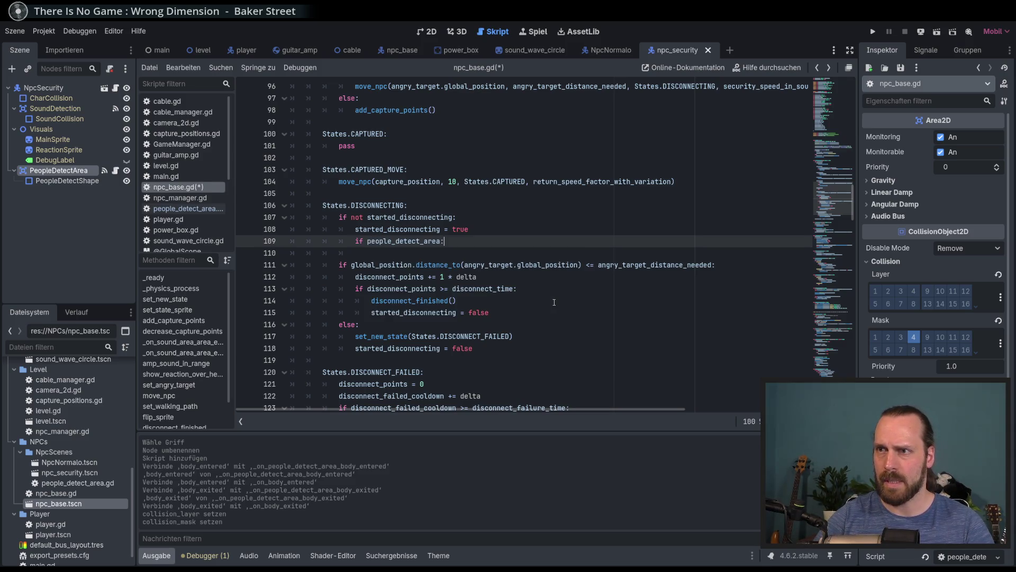
key(Return)
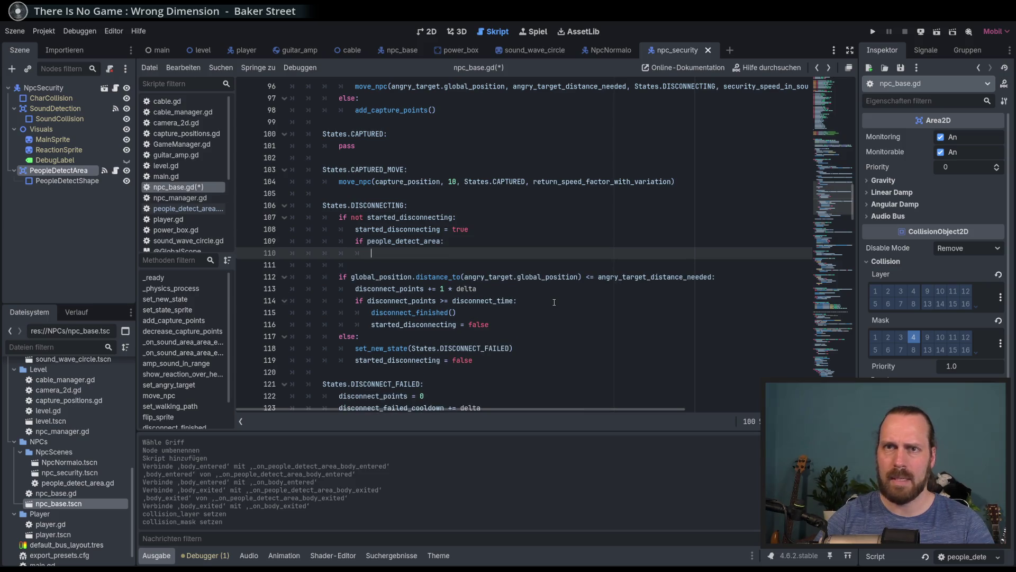
text(people_detect_area.)
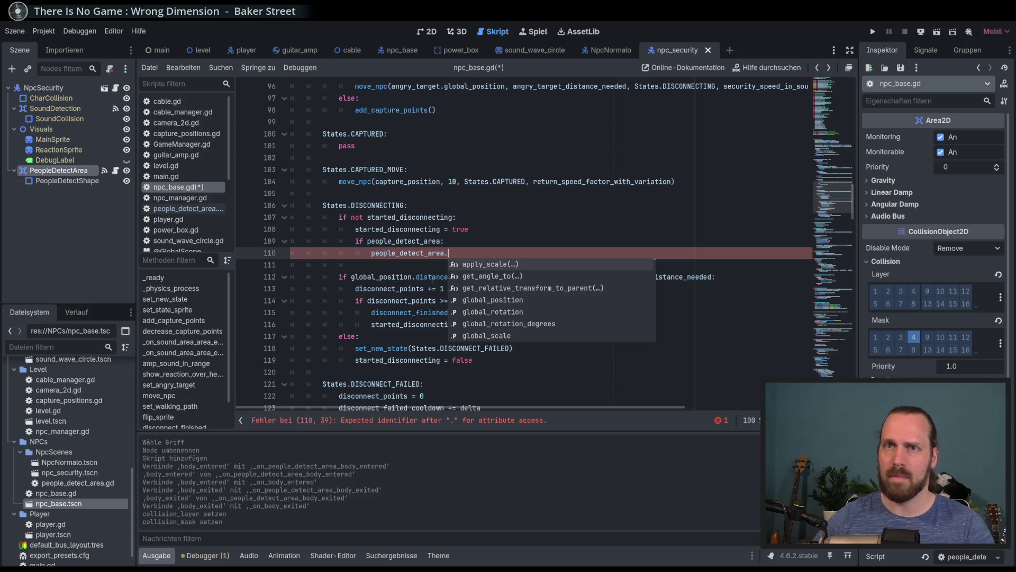
key(Escape)
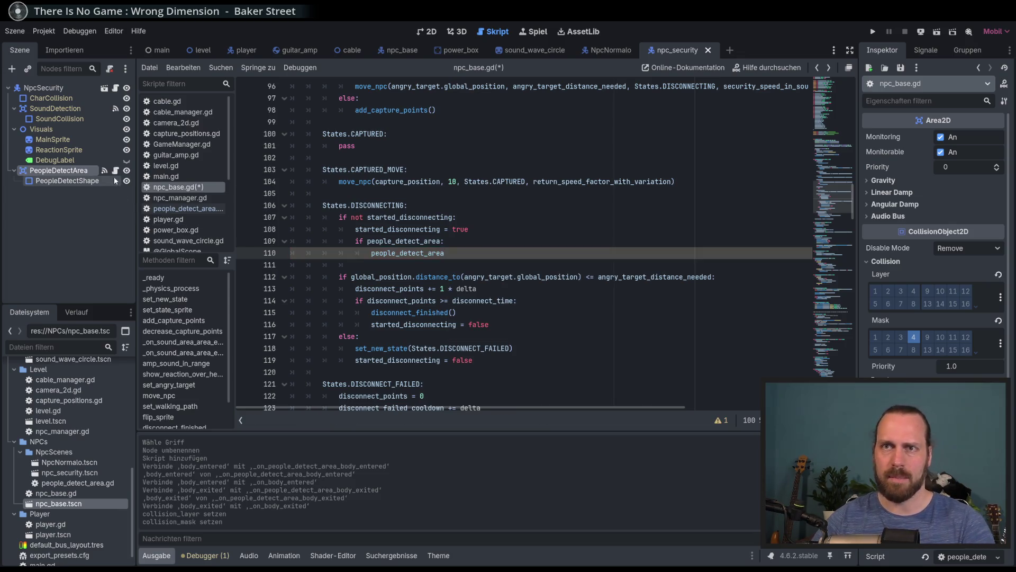
- Open people_detect_area.gd and begin a class_name declaration above extends Area2D
click(116, 171)
click(365, 87)
key(ctrl+shift+Return)
text(cla)
key(Return)
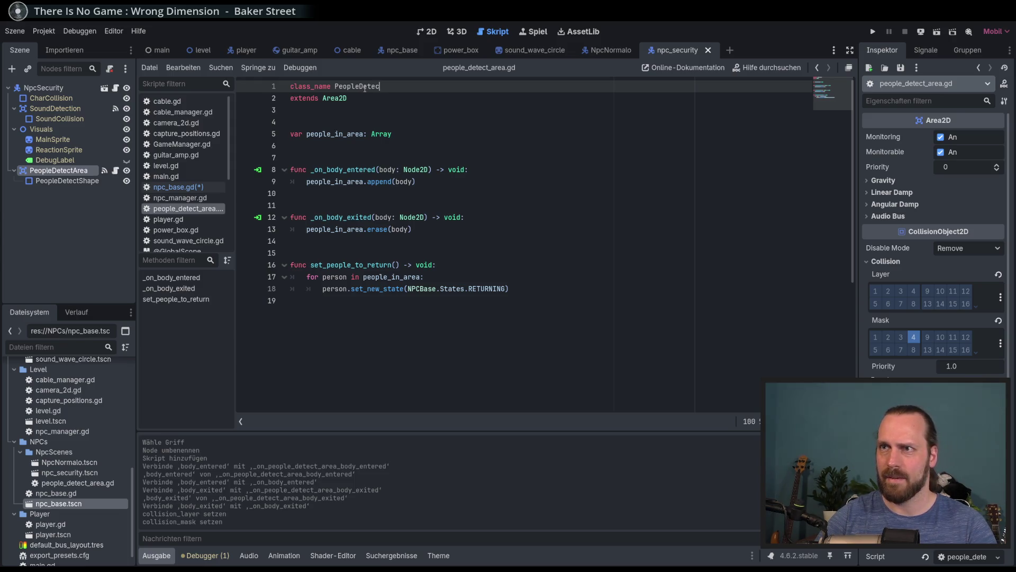
- Save, return to npc_base.gd and change people_detect_area's type from Node2D to PeopleDetectArea
key(ctrl+s)
click(446, 288)
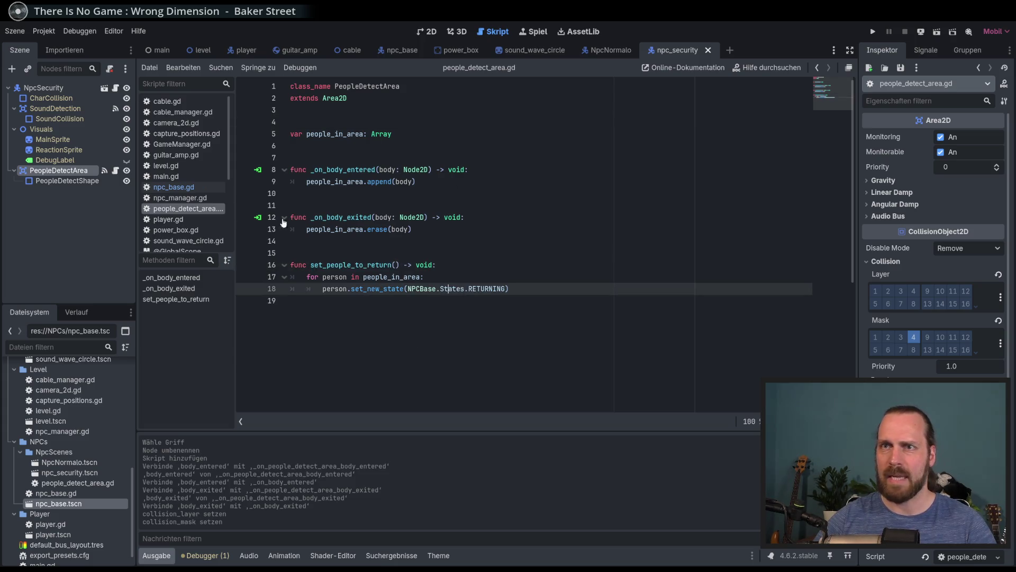
click(178, 187)
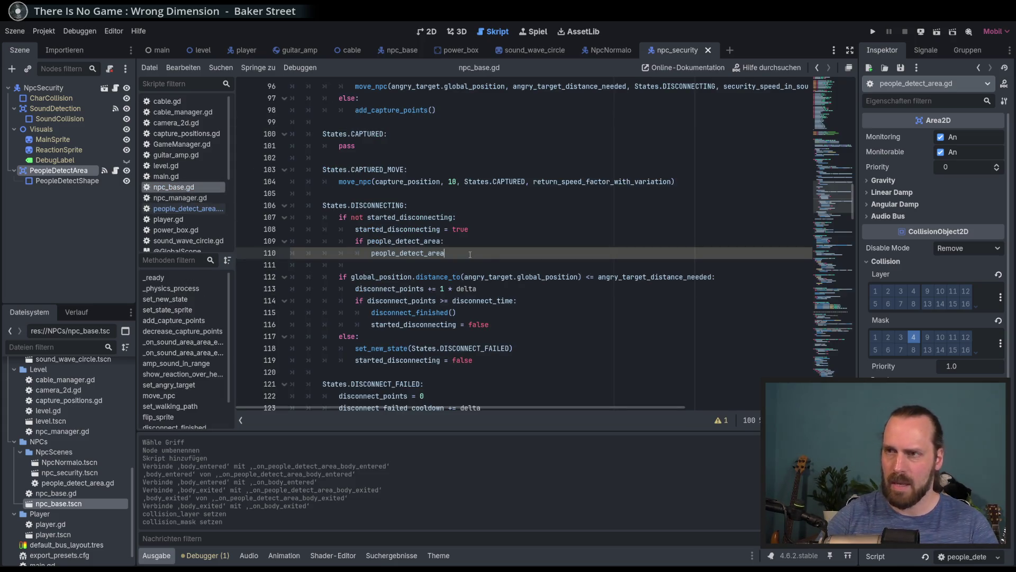
click(833, 130)
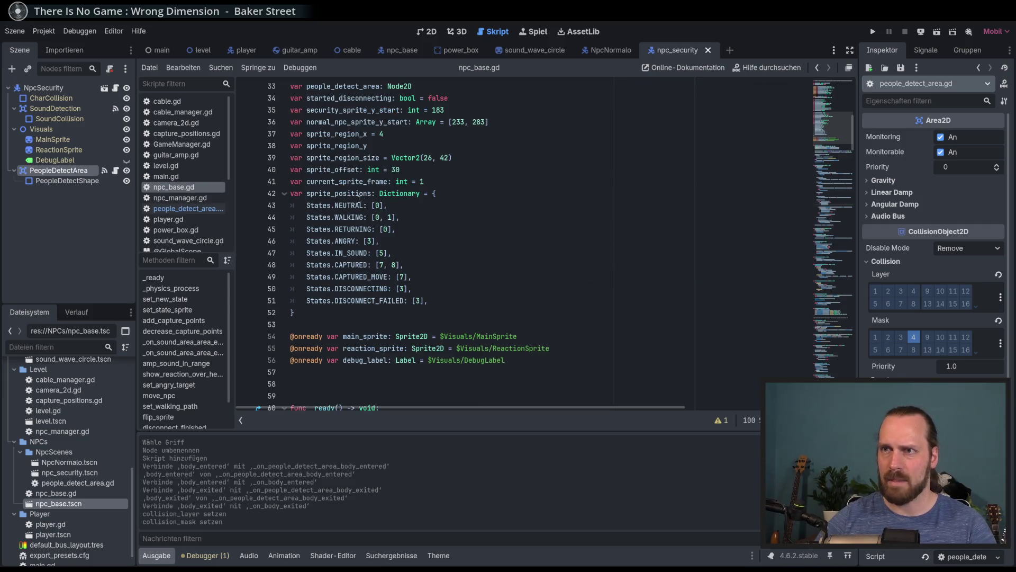
scroll(367, 306, down, 5)
scroll(371, 286, up, 11)
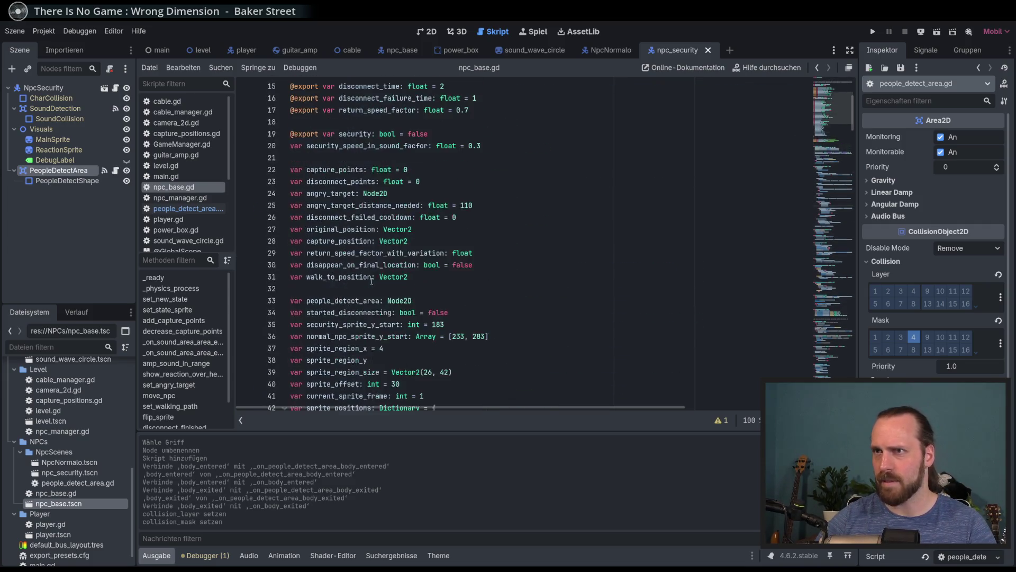
double_click(399, 300)
text(Peop)
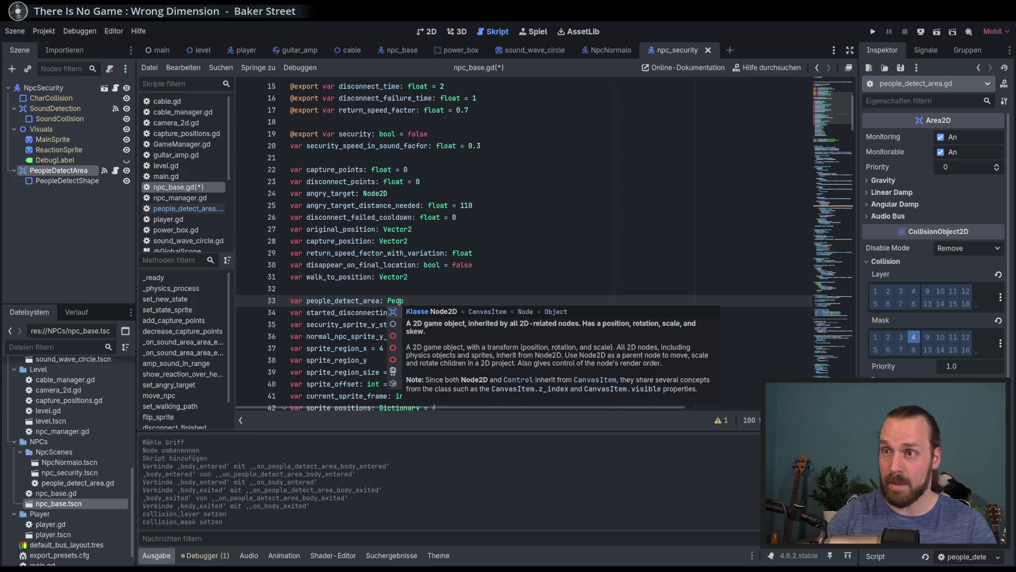
key(Return)
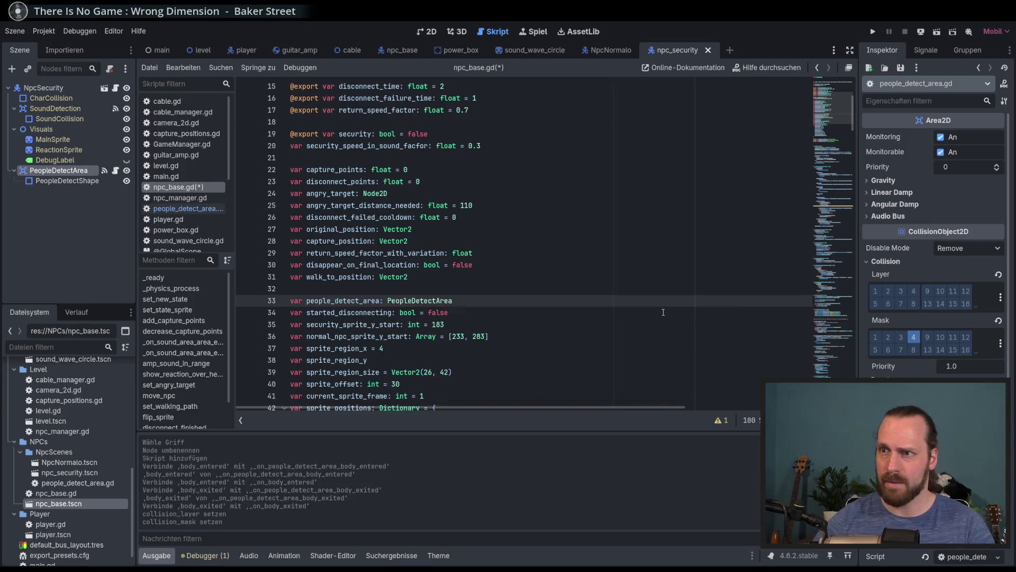
- Call people_detect_area.set_people_to_return() in the disconnecting state, save, and run the game
click(833, 267)
click(498, 290)
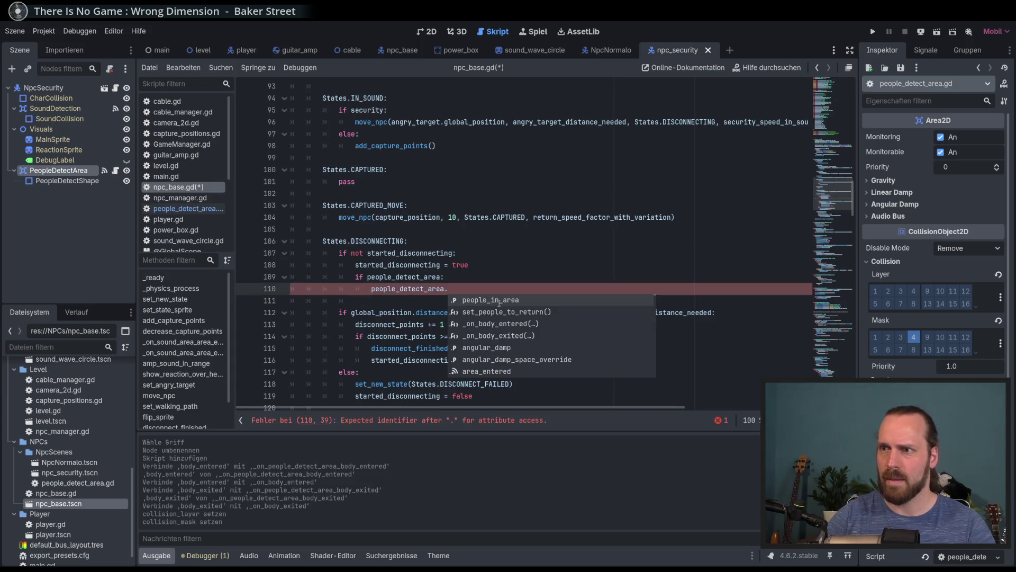
key(Down)
key(Return)
key(ctrl+s)
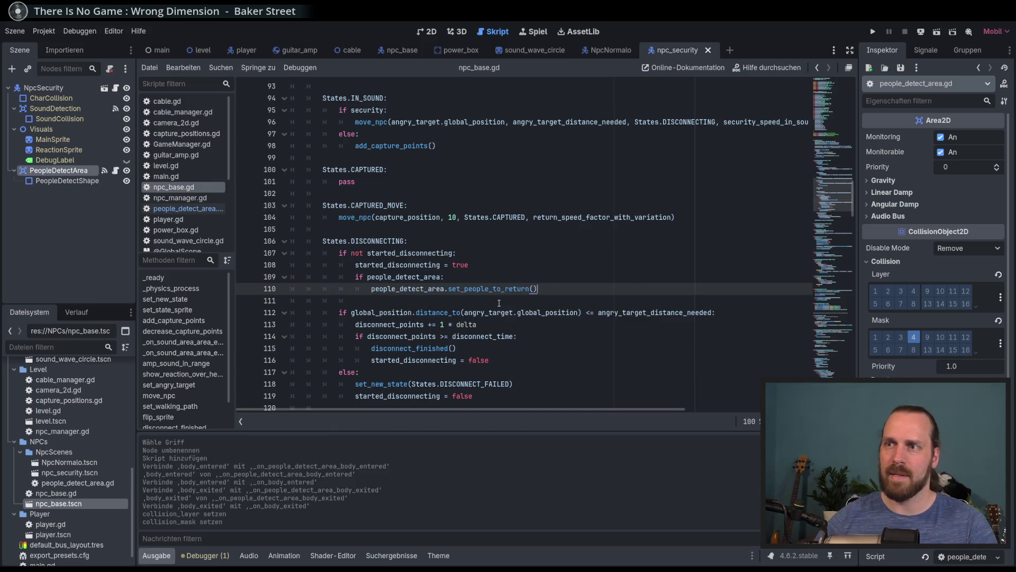
key(F5)
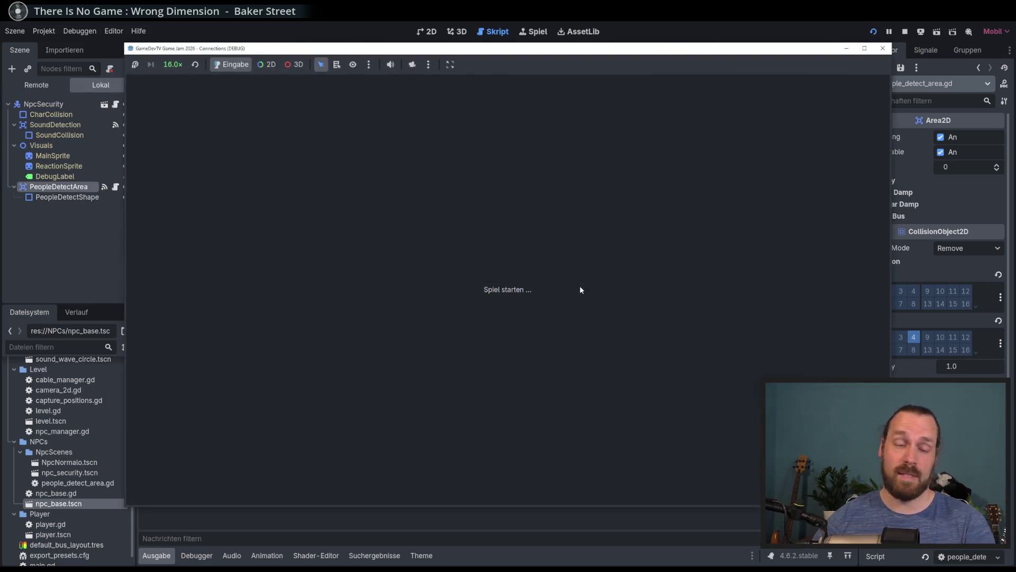
- Start a new game, move the guitarist beside the amp, play guitar, then stop the run
key(Return)
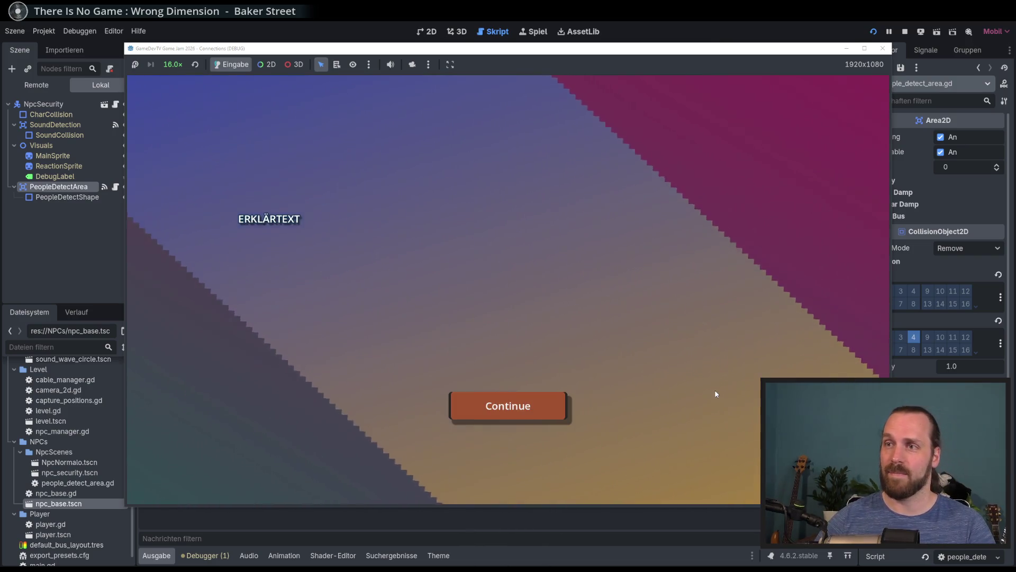
key(Return)
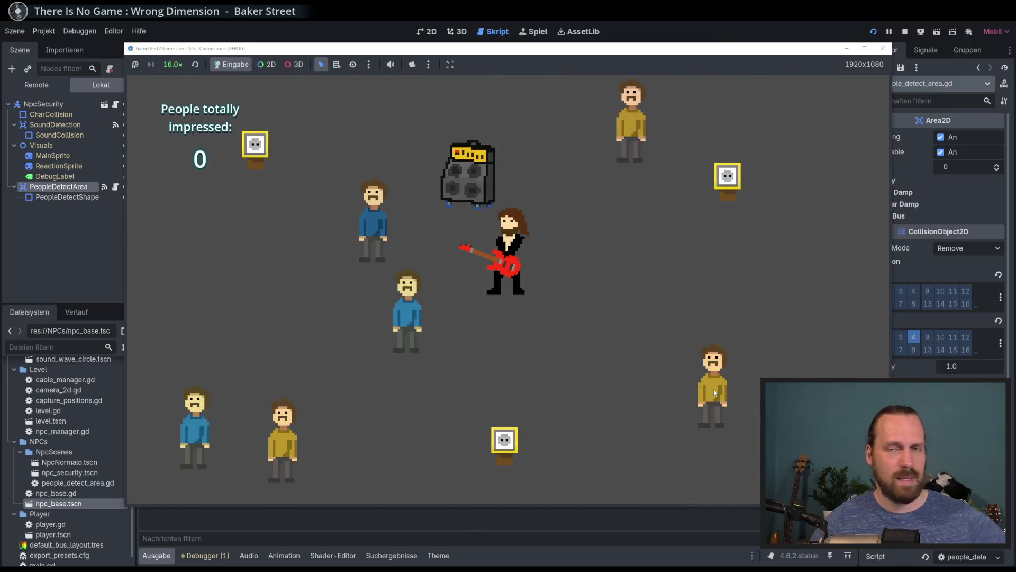
key(w+a)
key(d)
key(a+s)
key(space)
key(d)
key(s)
key(d)
key(w)
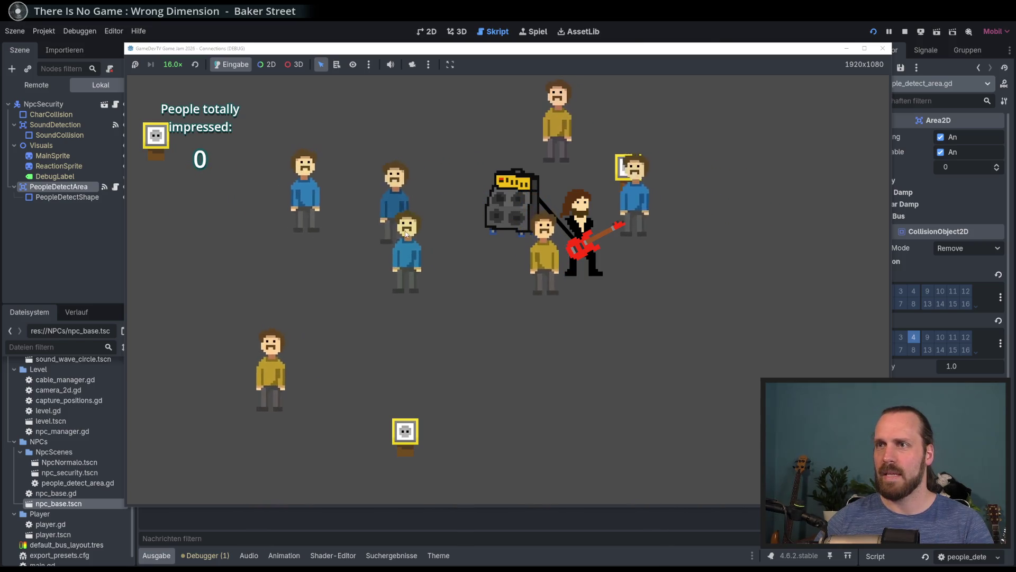
key(a)
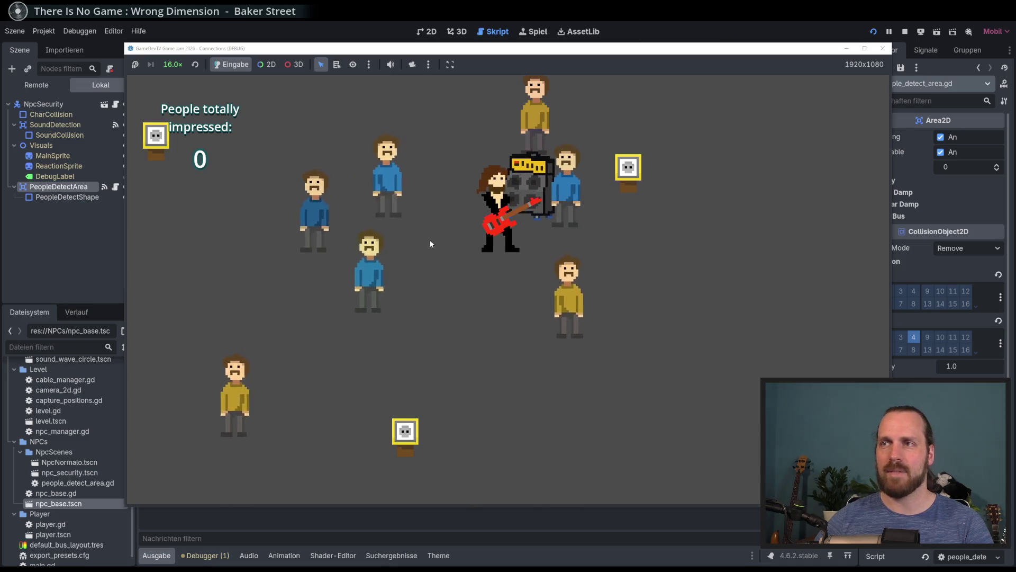
key(F8)
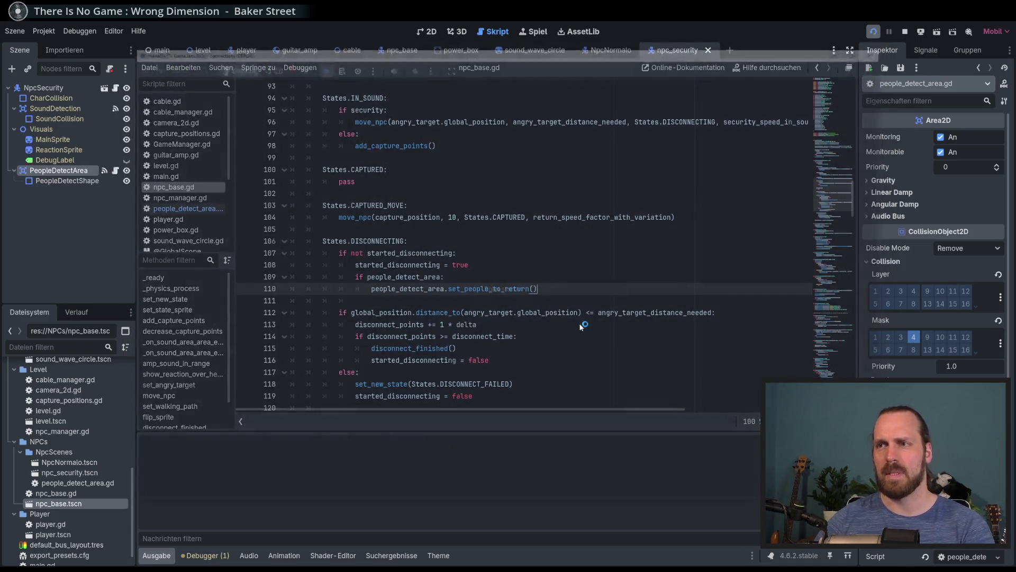
- Run the game again, reposition the guitarist and play to attract nearby people, then stop
key(F5)
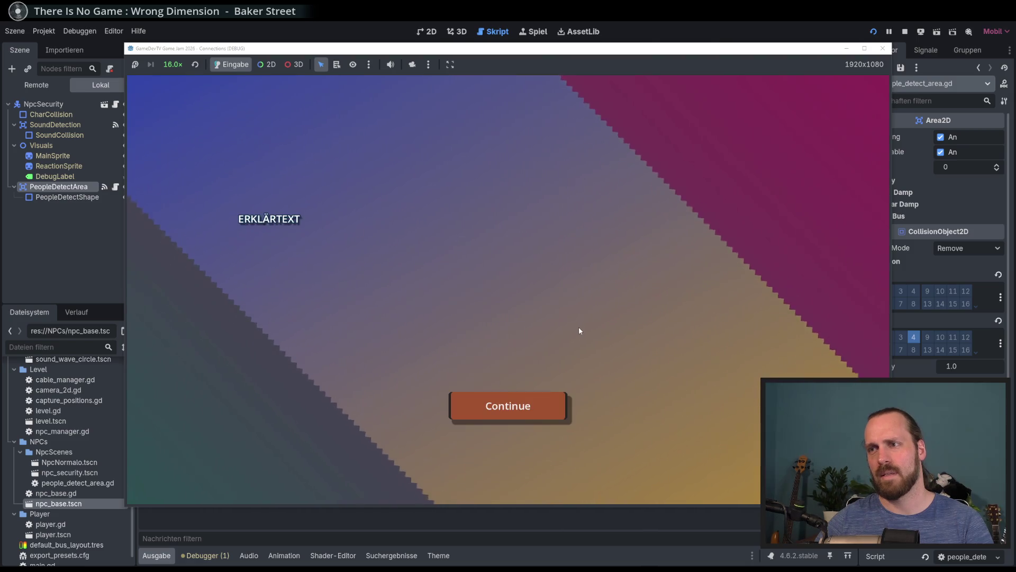
key(Return)
key(Up+Left)
key(Down+Right)
key(space)
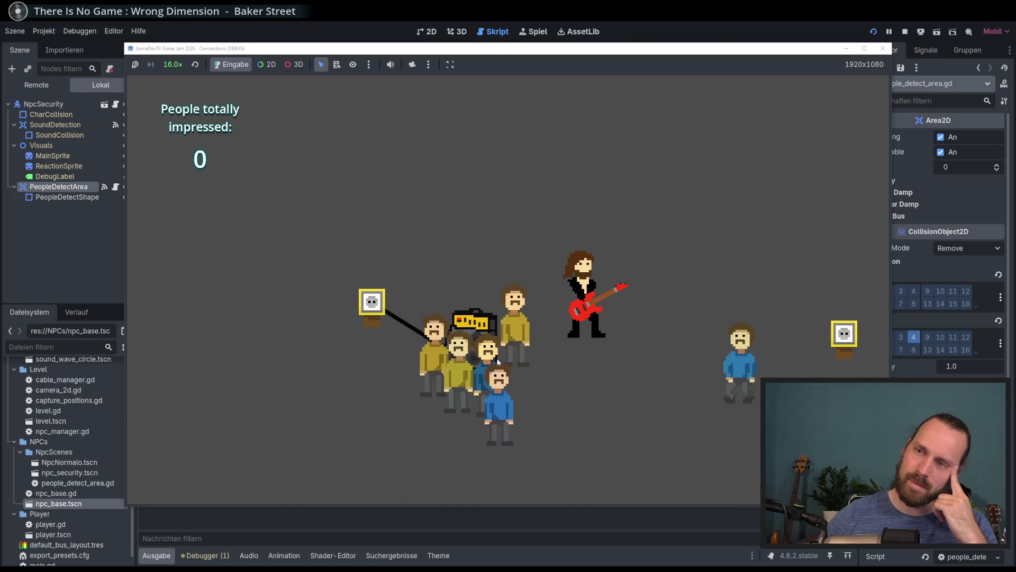
key(F8)
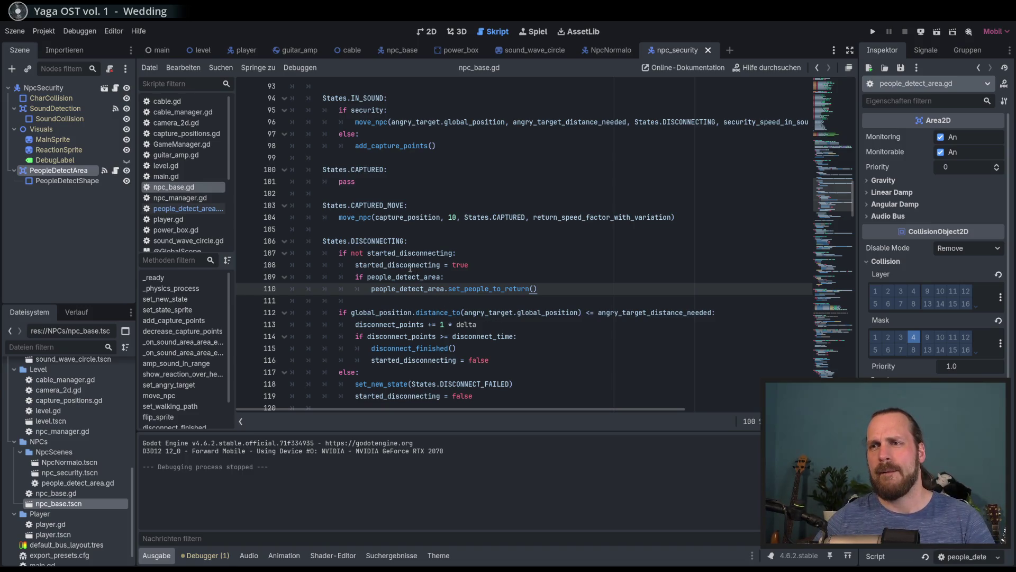
- Inspect the started_disconnecting and people_detect_area lines in DISCONNECTING, then select NpcSecurity in the Scene dock
double_click(377, 242)
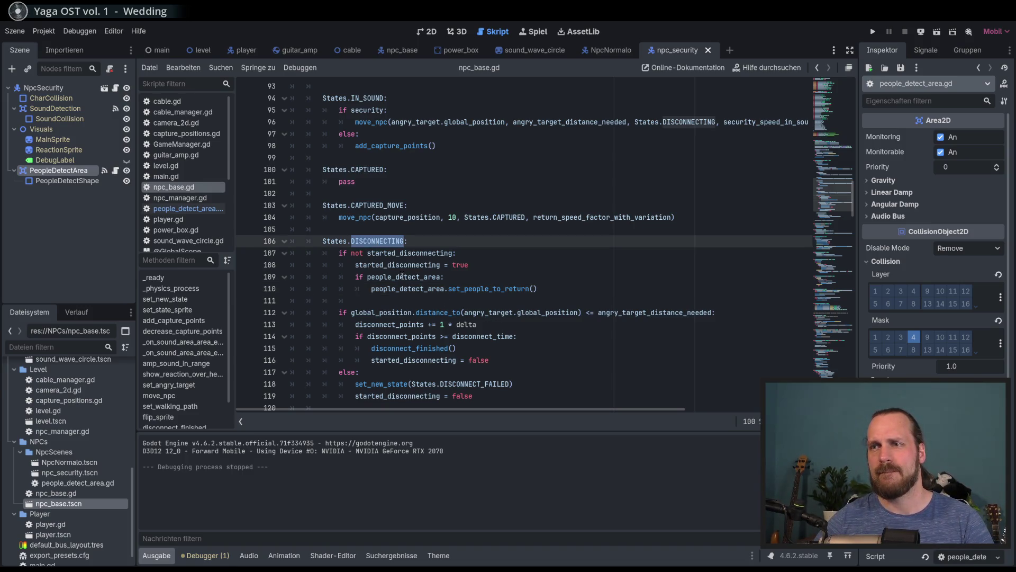
click(419, 254)
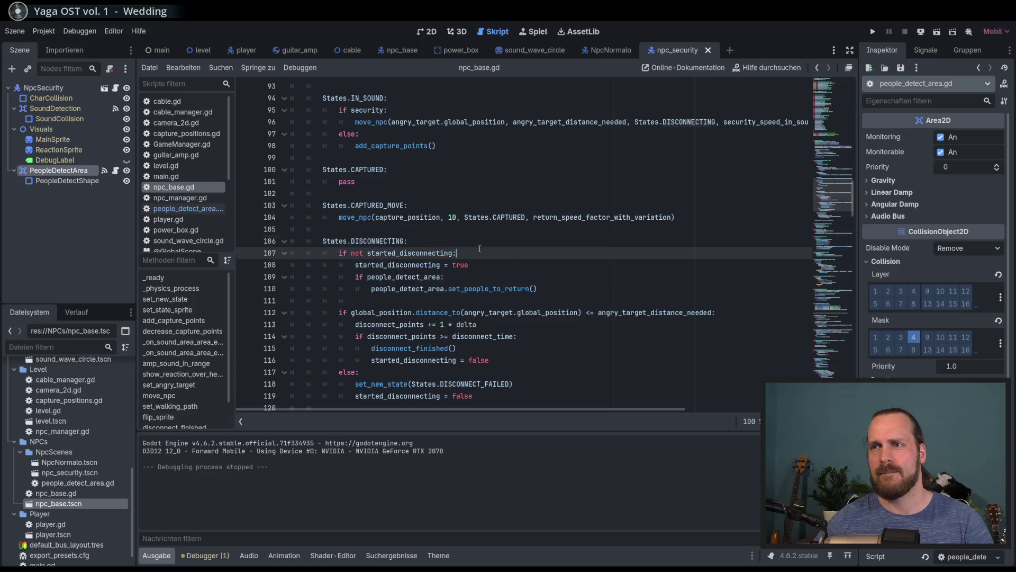
click(481, 266)
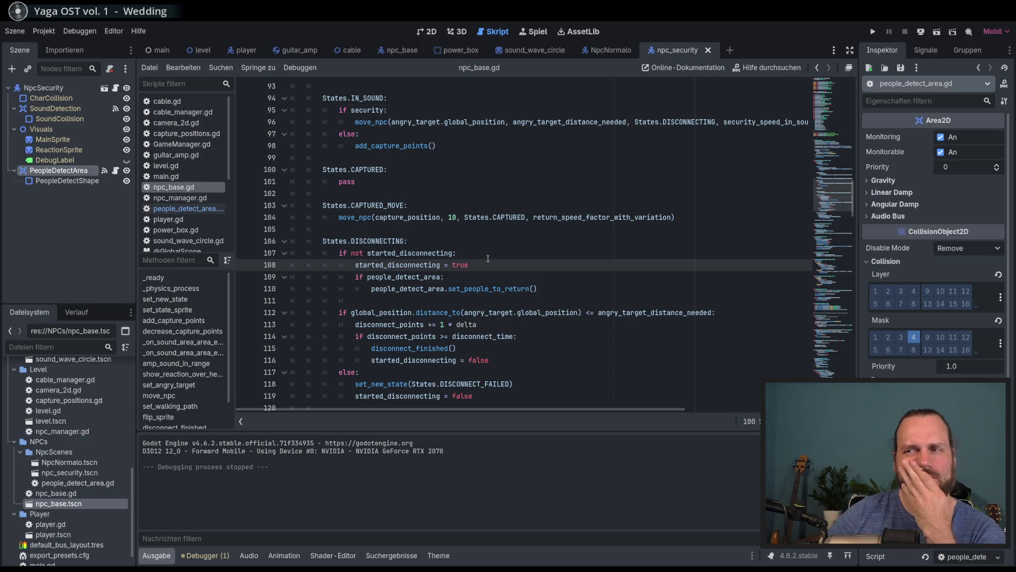
click(485, 273)
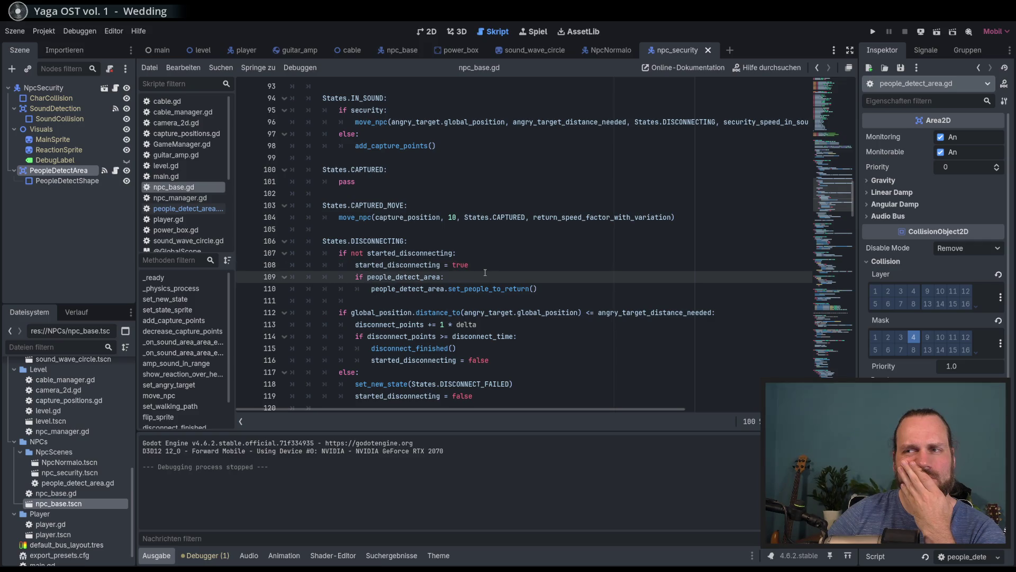
scroll(484, 272, down, 1)
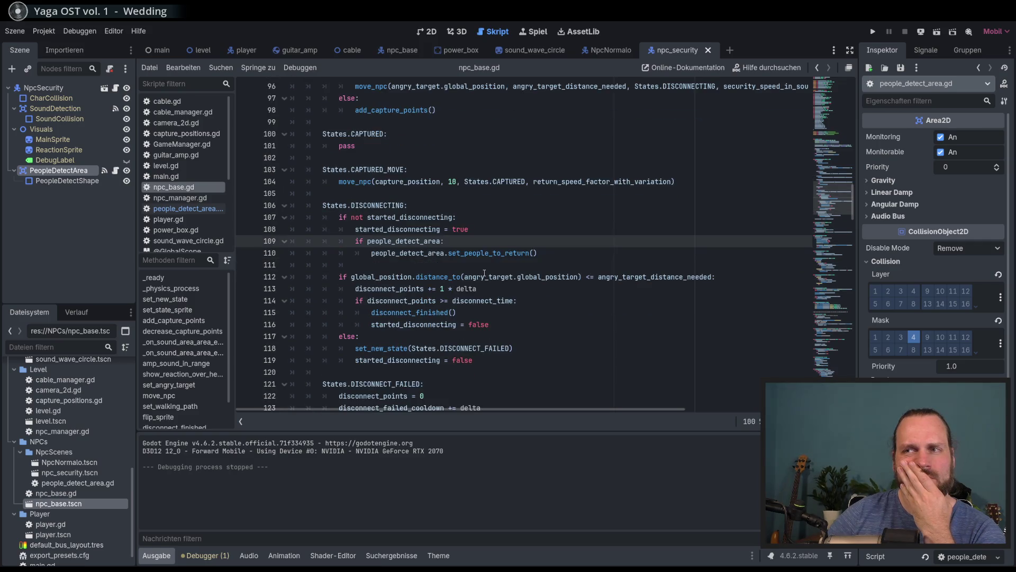
scroll(482, 276, down, 1)
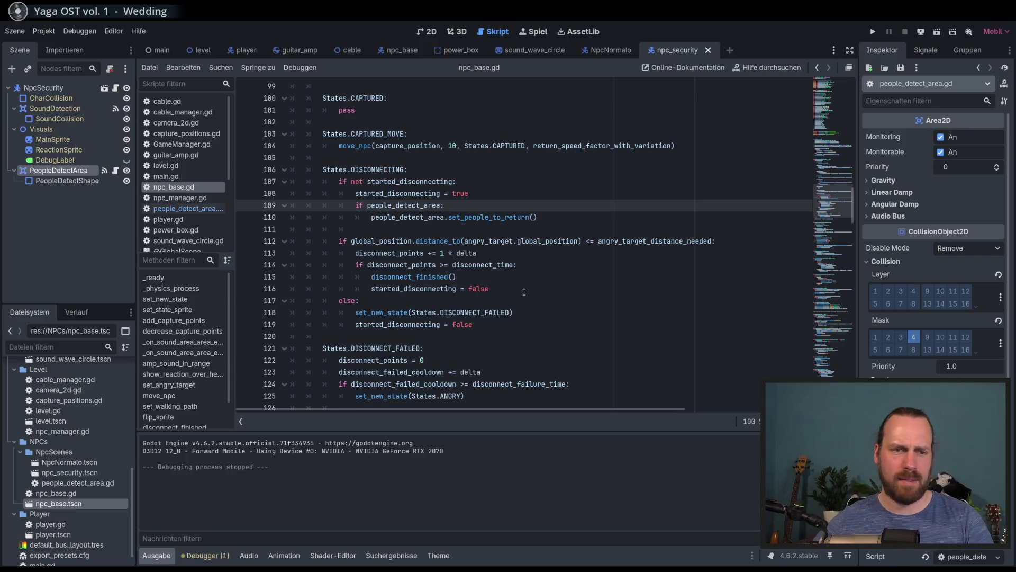
scroll(521, 288, up, 3)
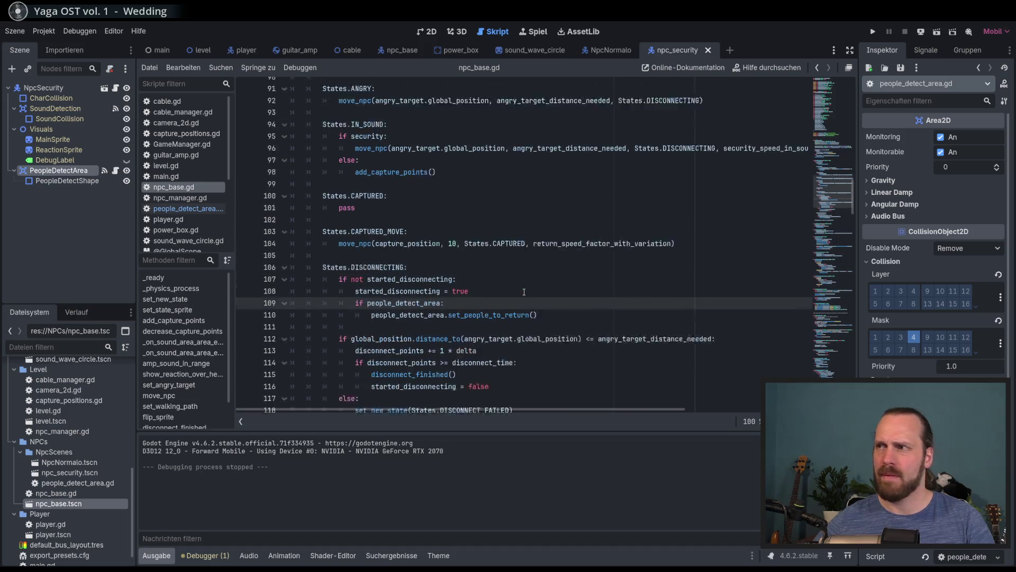
click(57, 90)
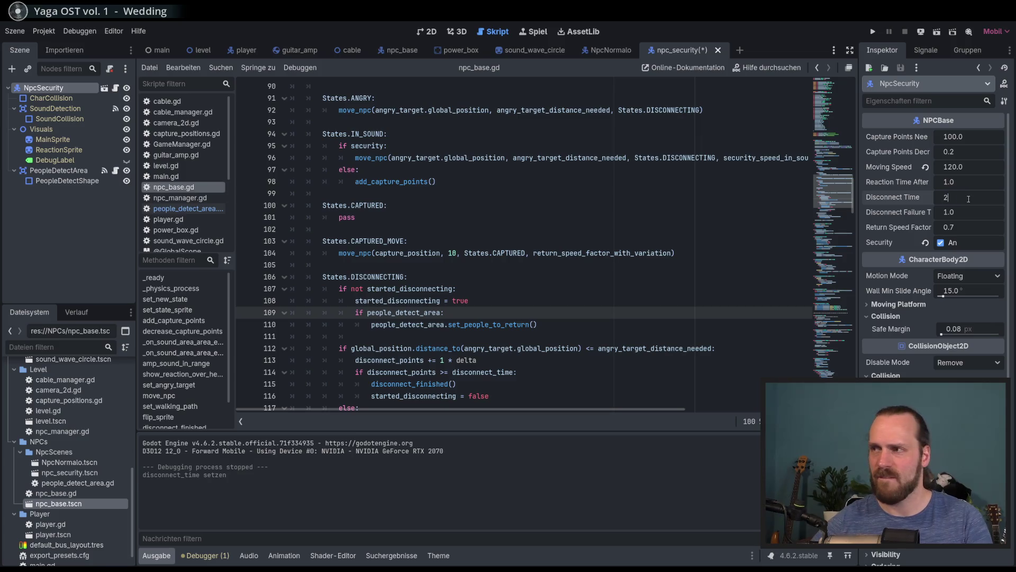
- Save the security NPC scene with Disconnect Time 2.0 and open people_detect_area.gd
key(ctrl+s)
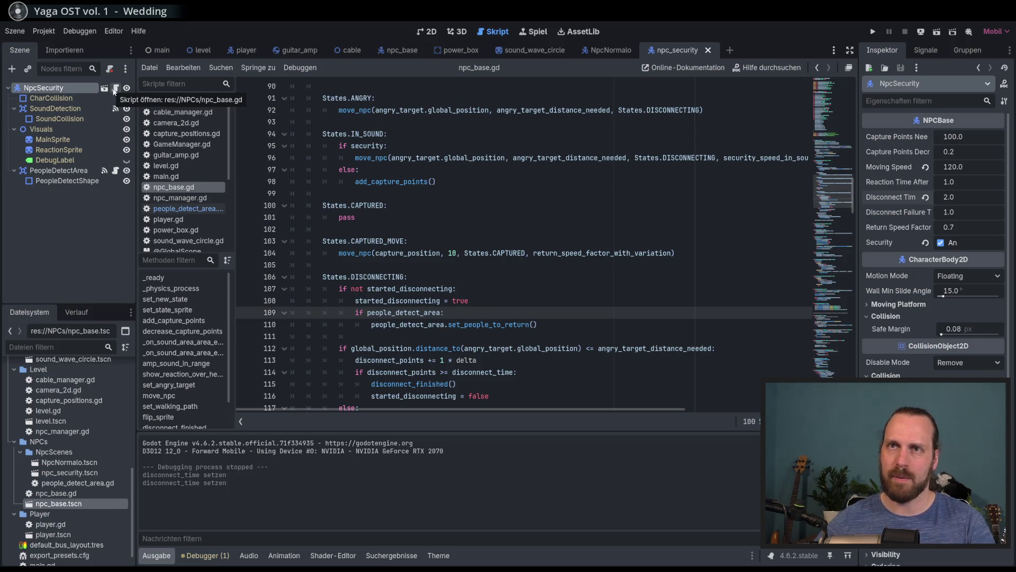
click(116, 171)
- Wrap the set_new_state call in 'if not person.security:', save people_detect_area.gd and run the game
click(488, 282)
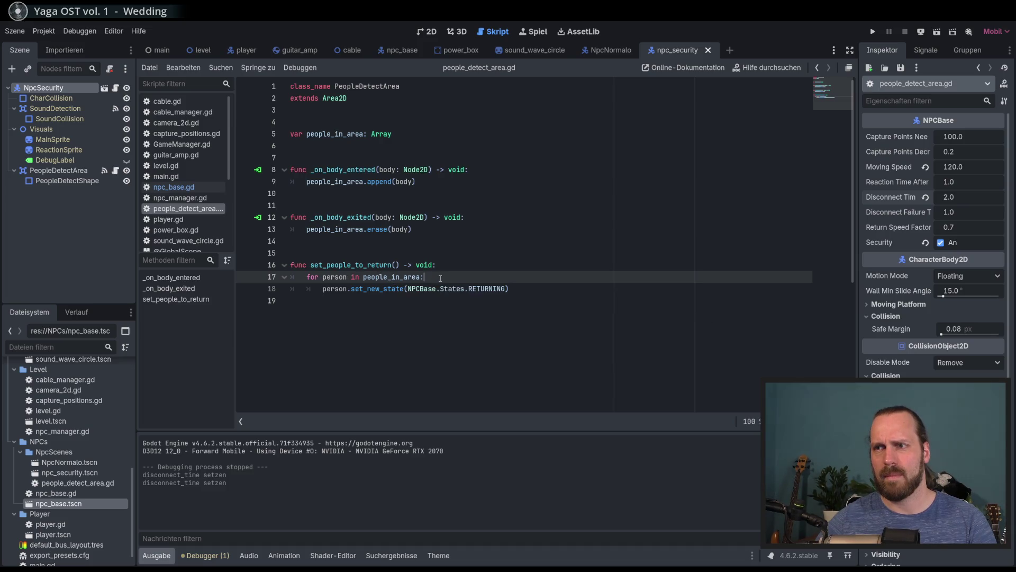
key(Return)
text(if )
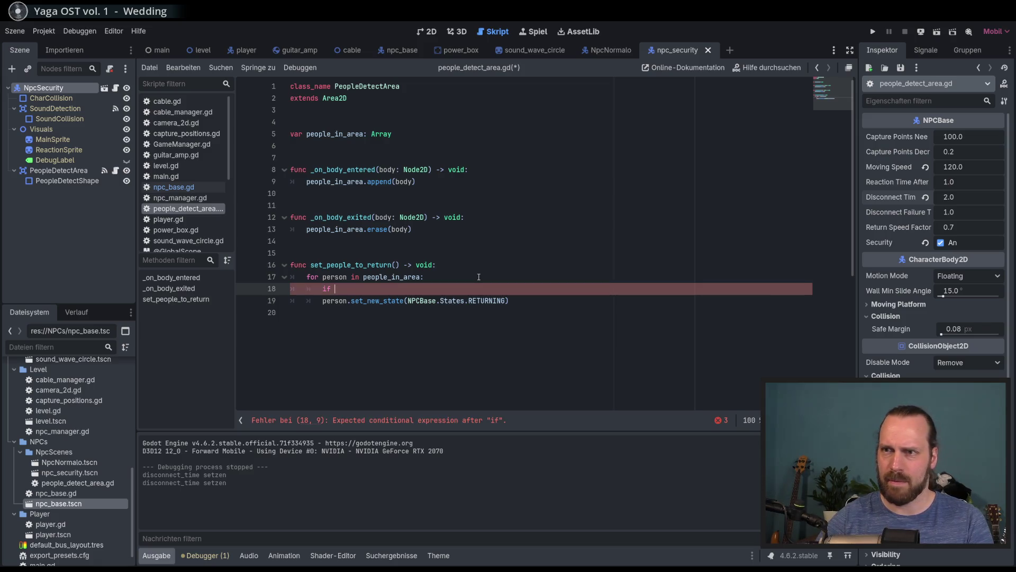
text(not person.security:)
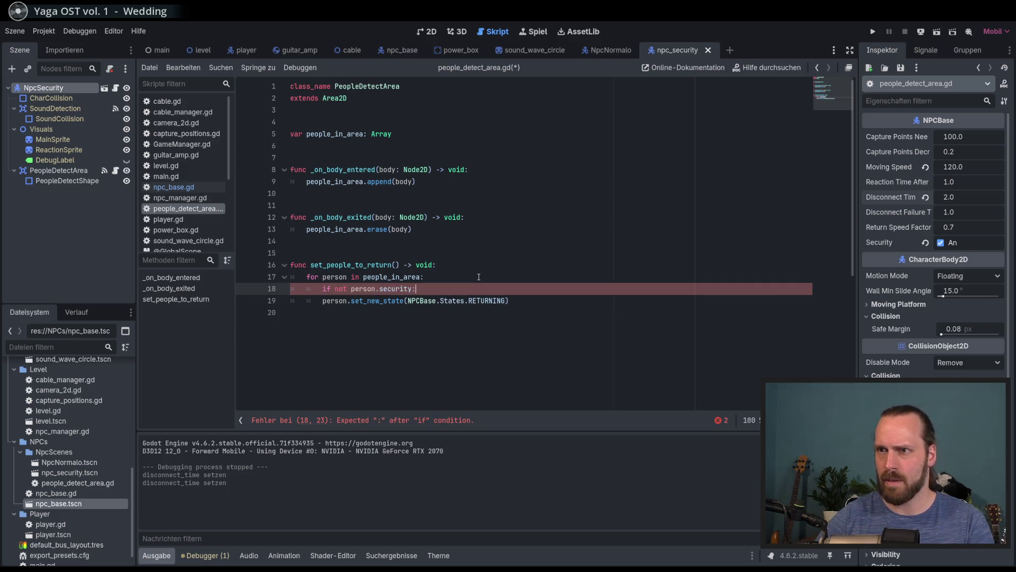
key(Down)
key(ctrl+s)
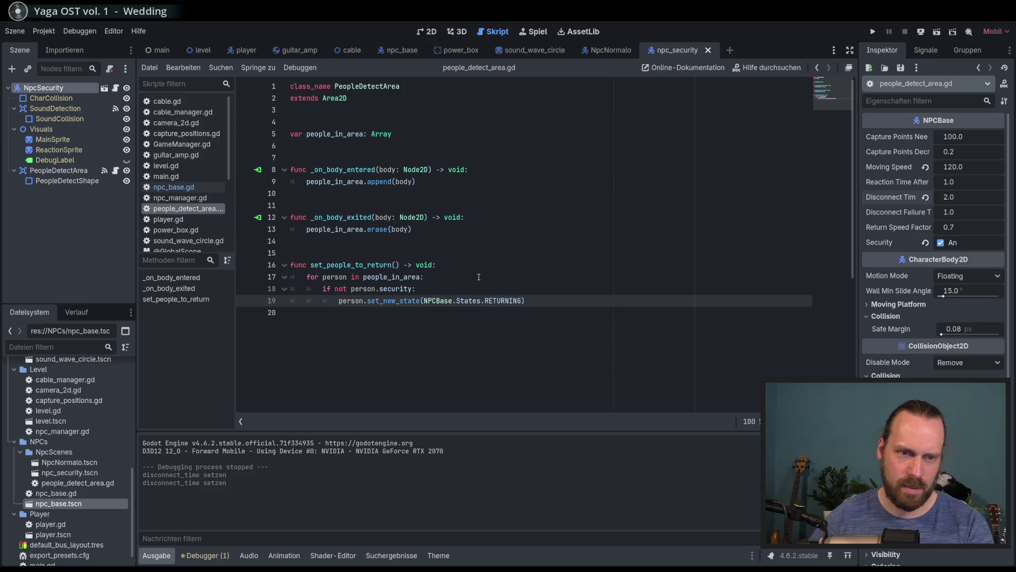
key(F5)
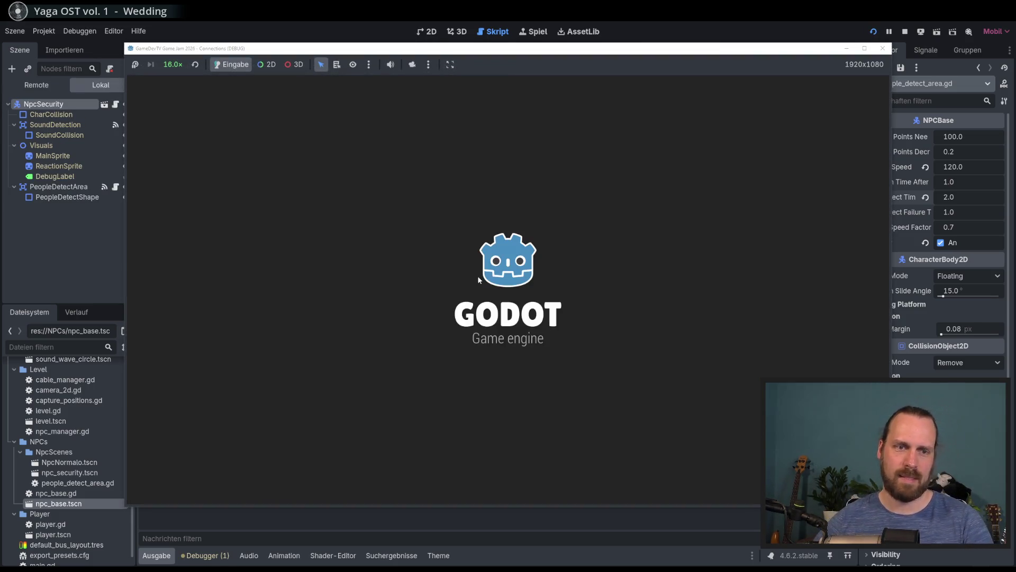
- Enter the level, walk the guitarist around the amp and play a sound wave until Game Over
key(Return)
key(Return)
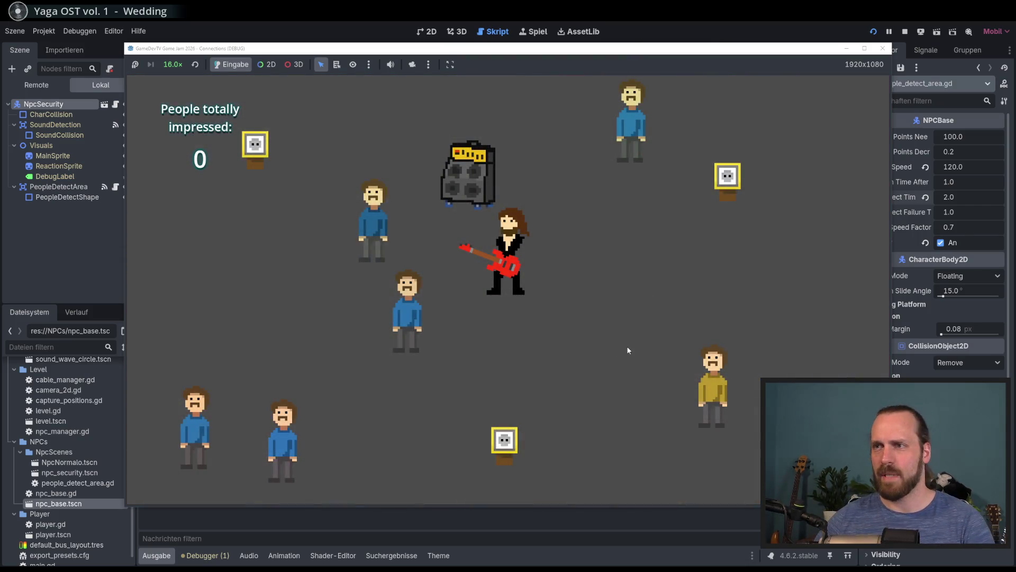
key(Right)
key(Left)
key(Right)
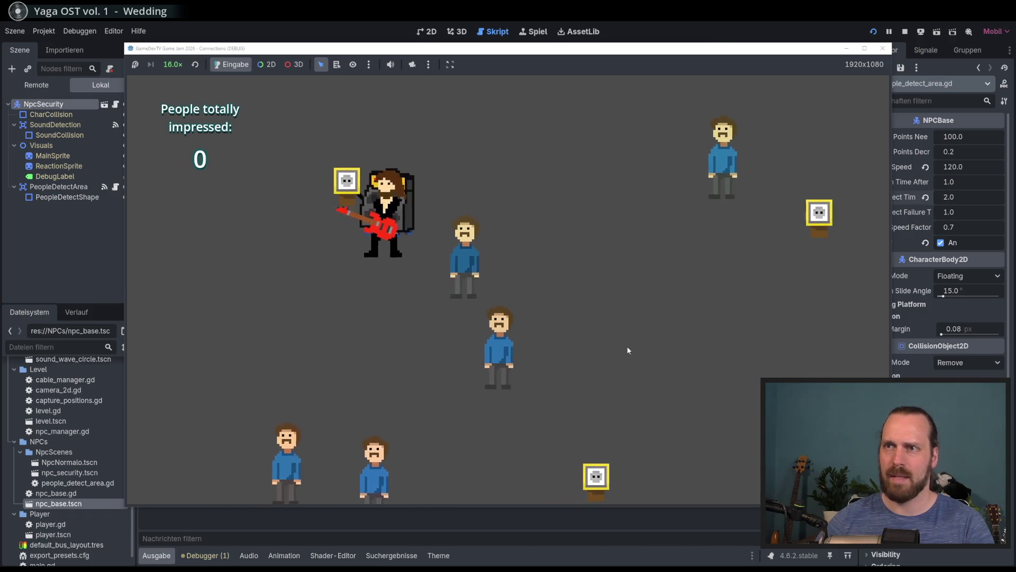
key(space)
key(Right)
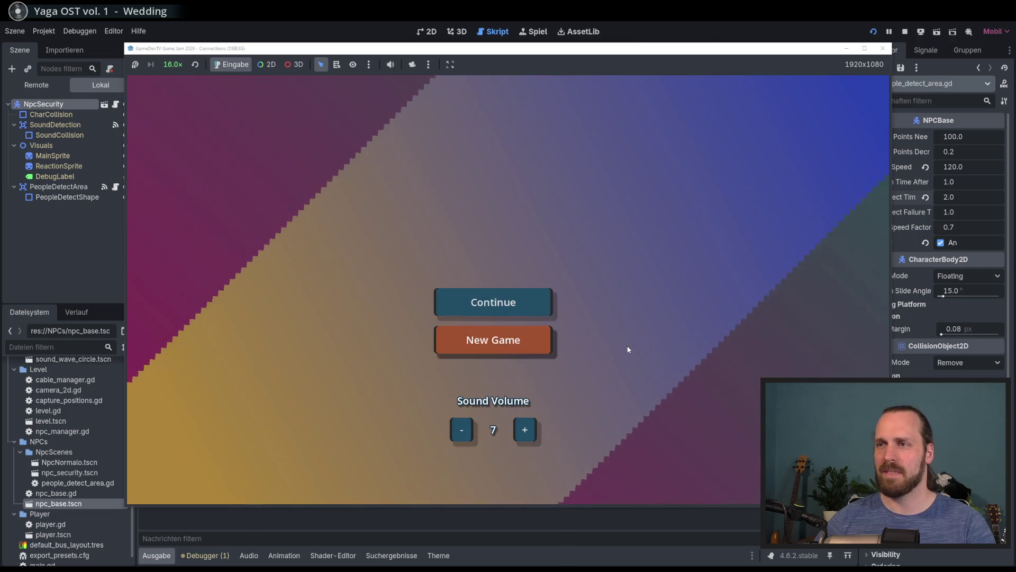
- Start a new game, plug the amp into a socket and haul it toward the upper guests while playing
key(Return)
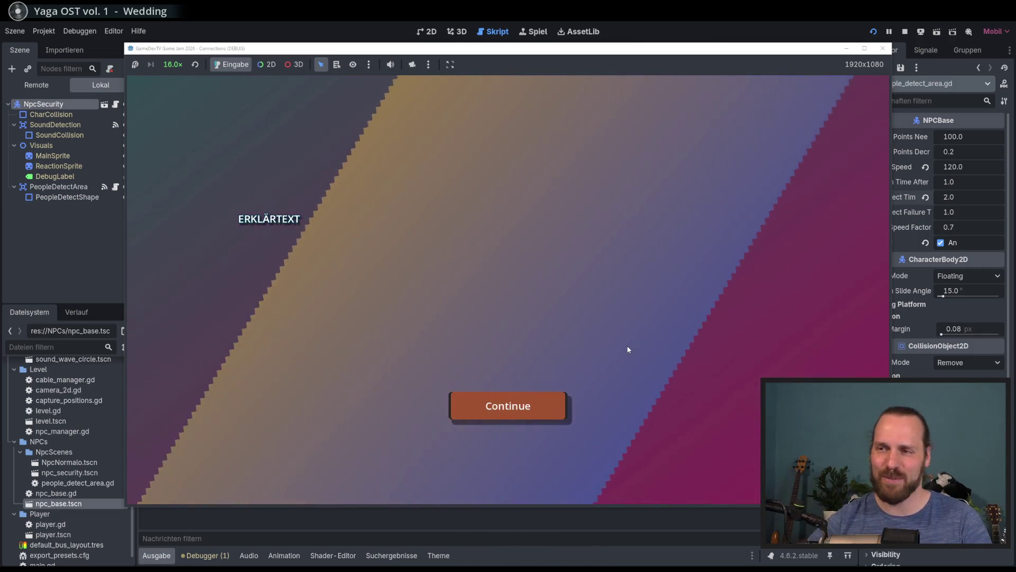
key(Return)
key(d)
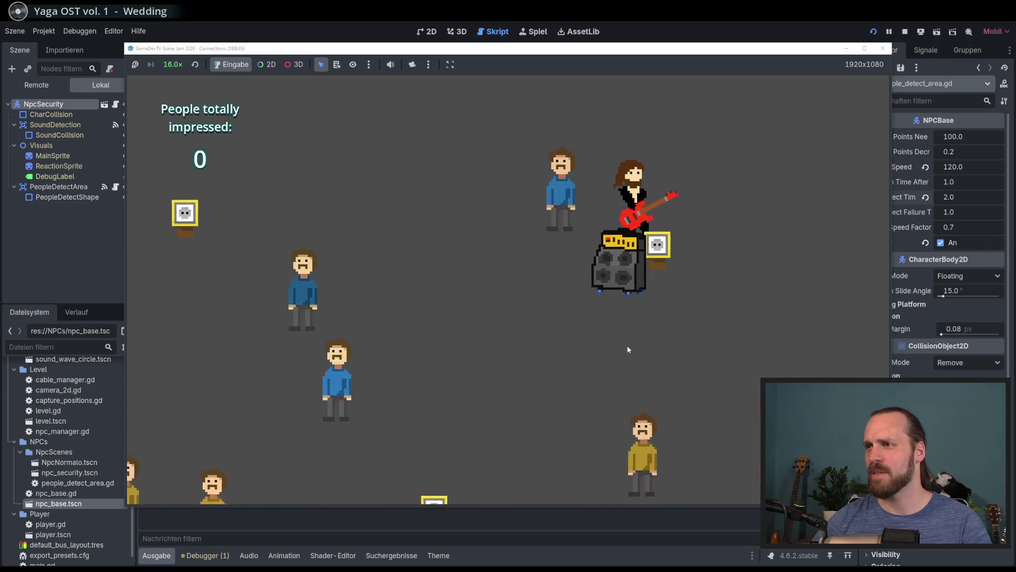
key(a)
key(s)
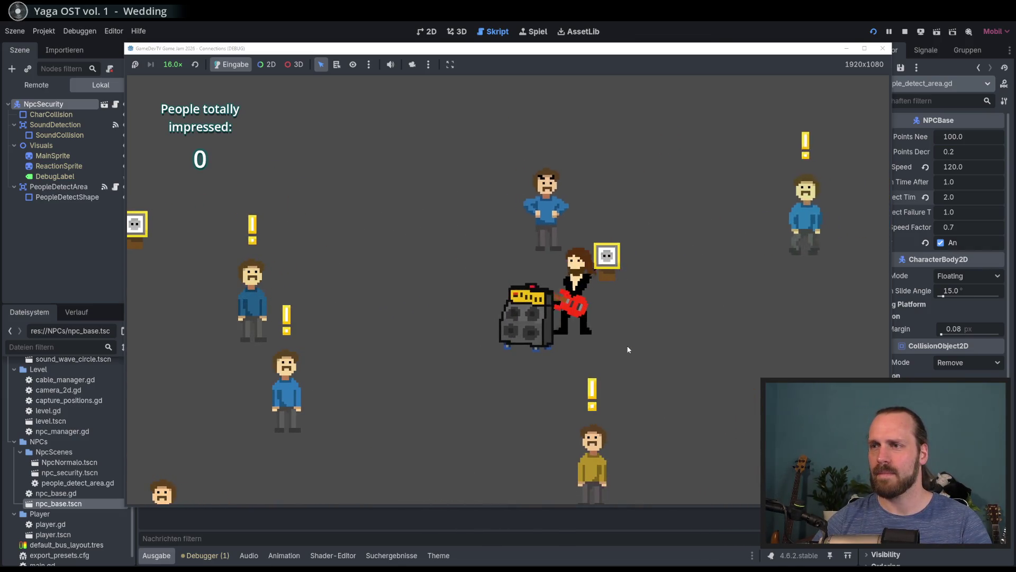
key(a)
key(w)
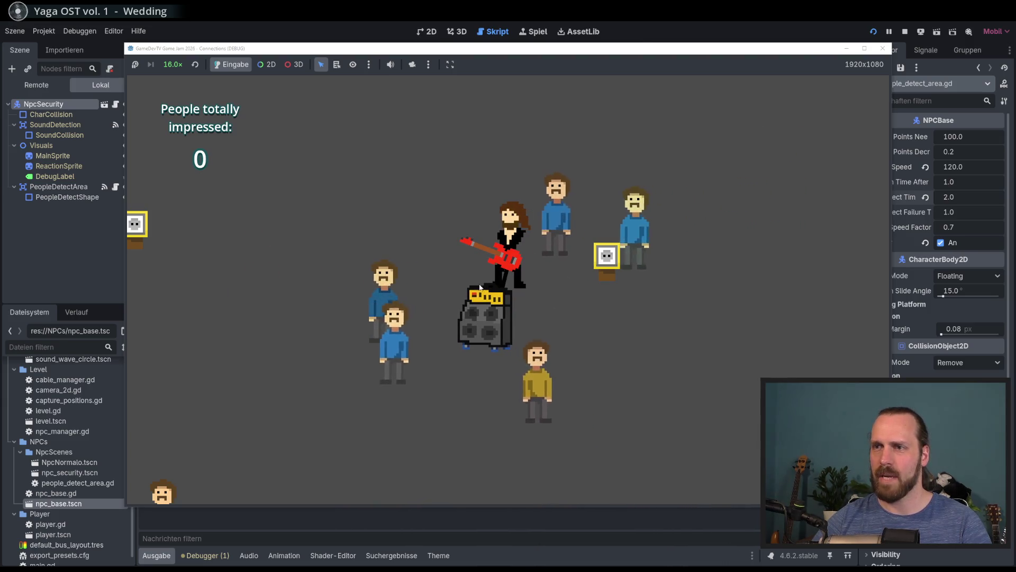
key(d)
key(s)
key(w)
key(a)
key(a)
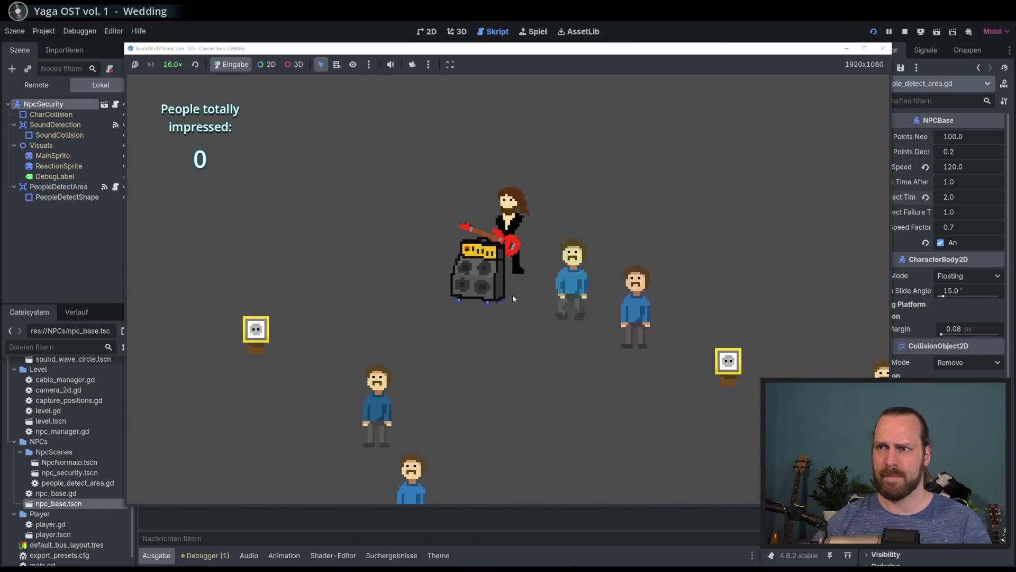
key(a)
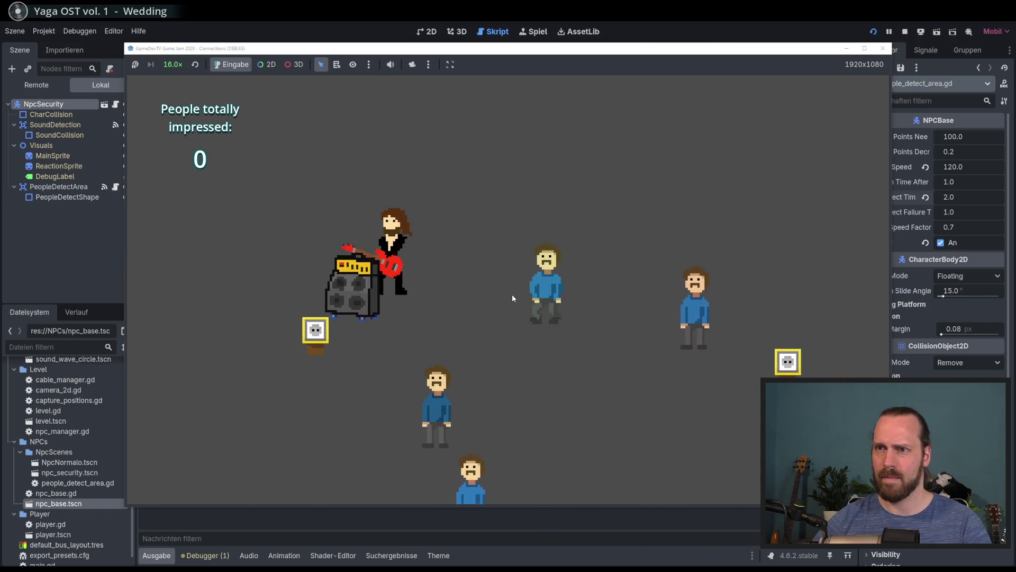
key(s)
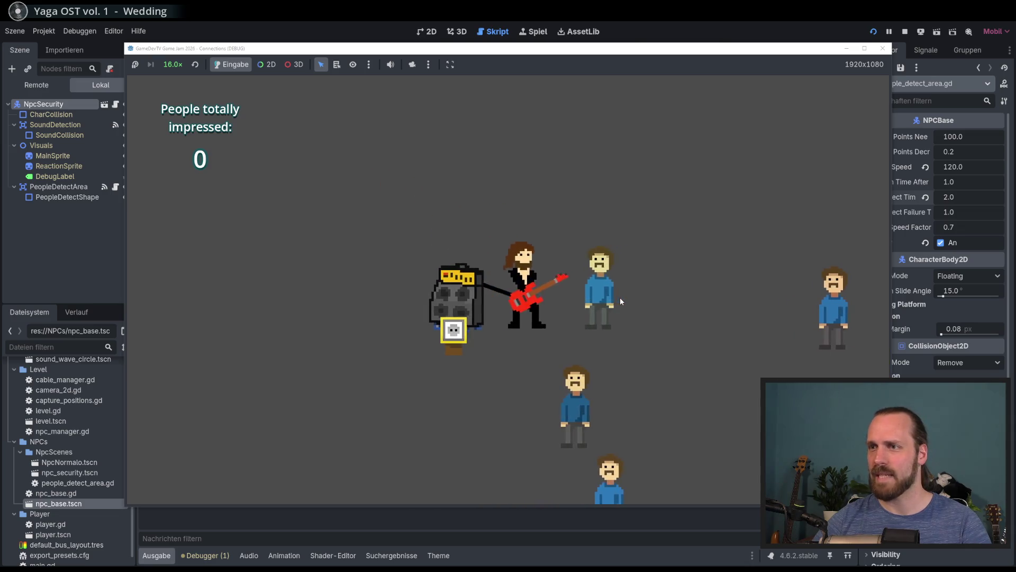
key(w)
key(a)
key(d)
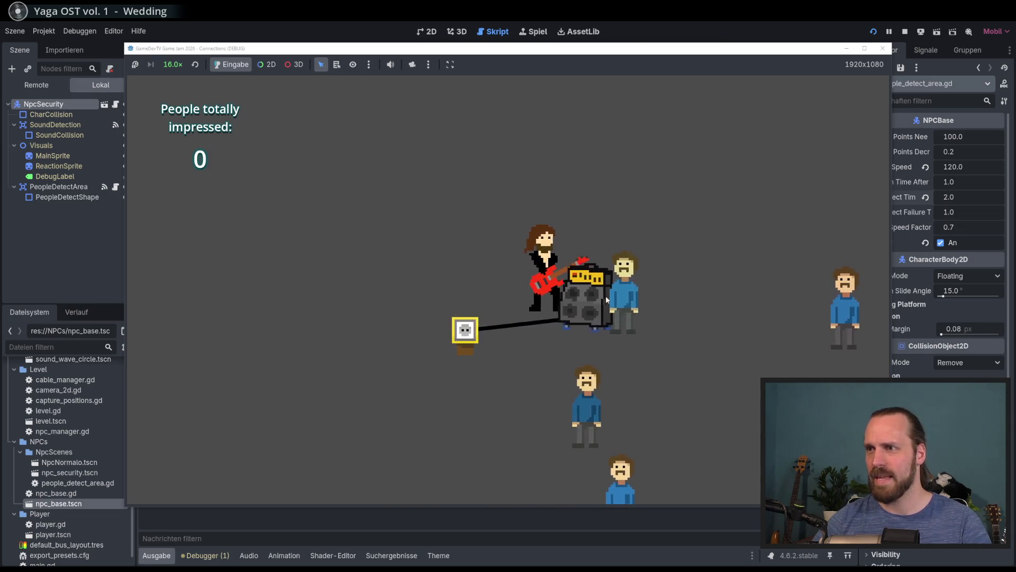
key(w)
key(s)
key(a)
key(d)
key(space)
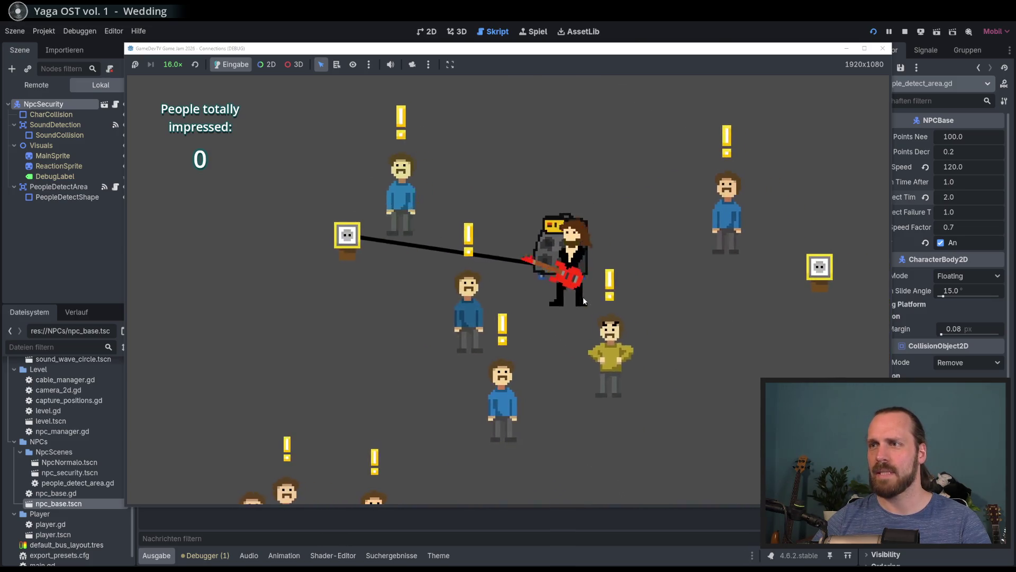
- Reposition and reconnect the amp, play to the guests until Game Over, then restart
key(a)
key(w)
key(s)
key(a)
key(d)
key(d)
key(s)
key(d)
key(s)
key(a)
key(w)
key(d)
key(a)
key(a)
key(s)
key(space)
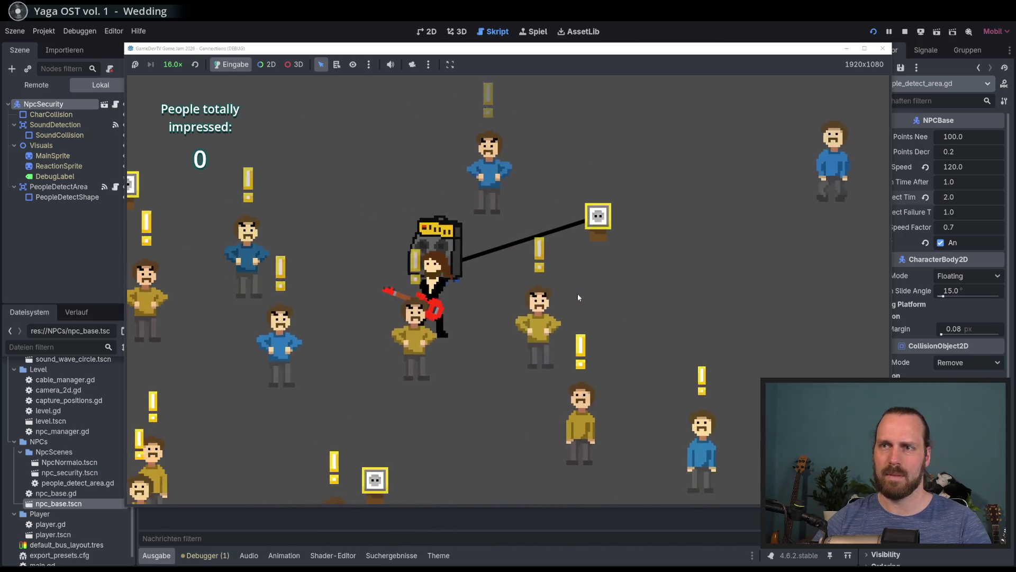
key(d)
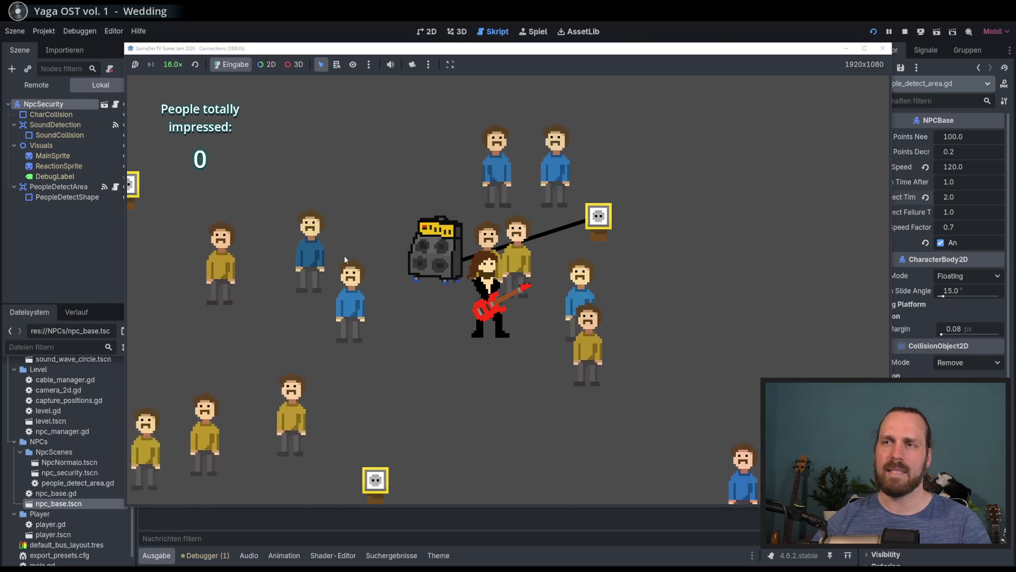
key(a)
key(w)
key(a)
key(w)
key(a)
key(s)
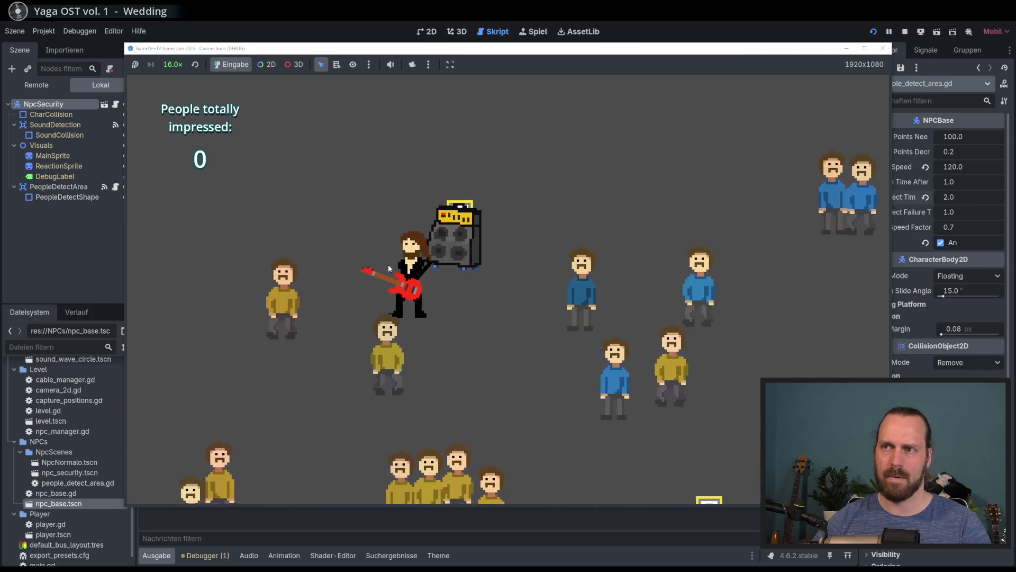
key(d)
key(w)
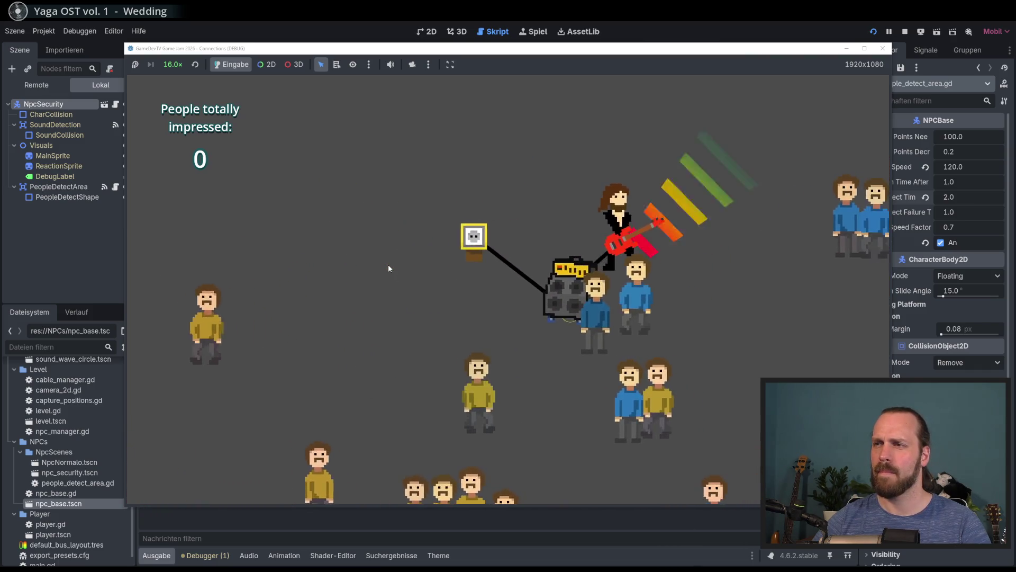
key(space)
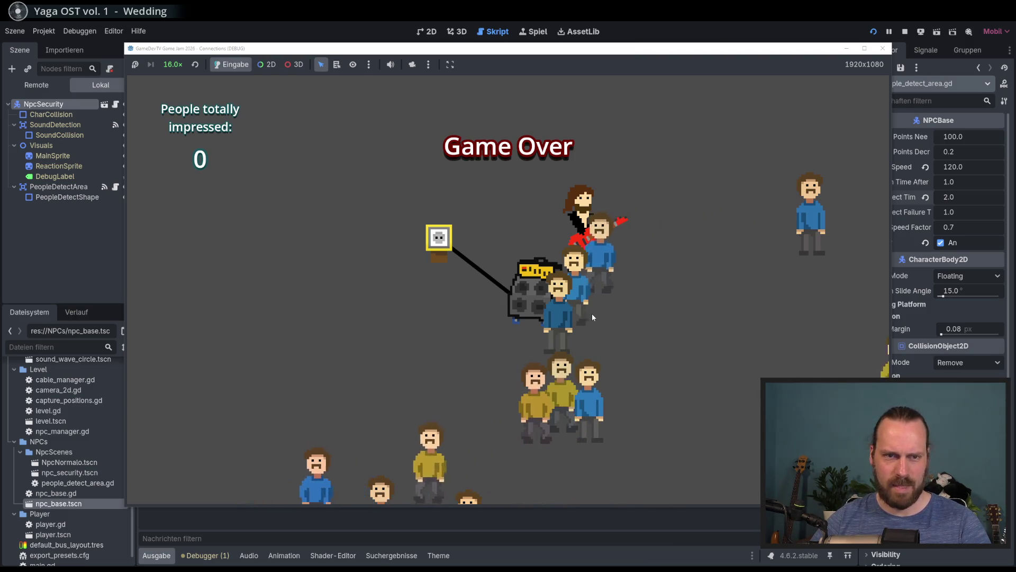
key(Down)
- Start the new level and haul the amp around, playing guitar near it until Game Over
key(Return)
key(Return)
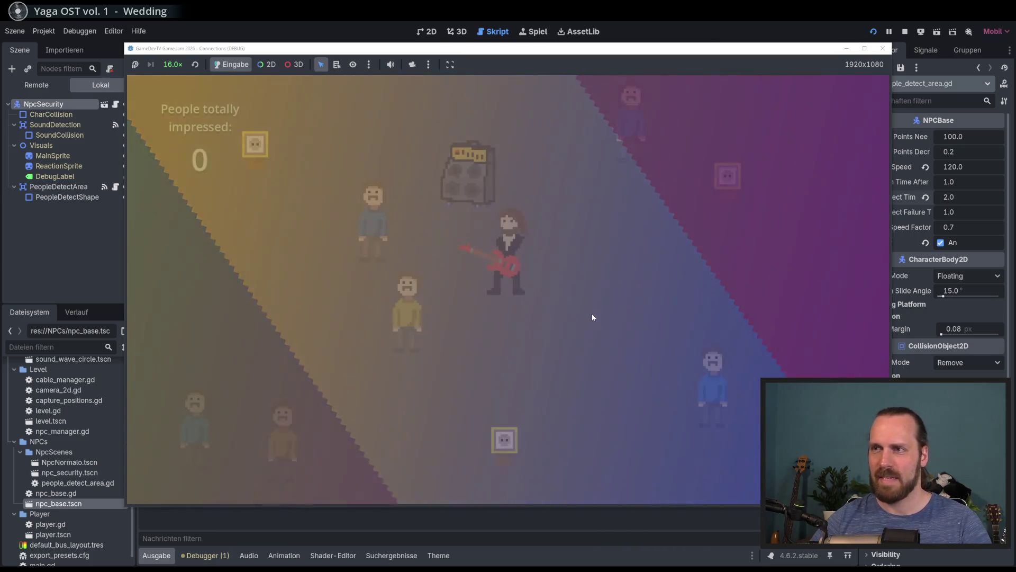
key(Up)
key(Left)
key(Down)
key(Up)
key(Down)
key(Left)
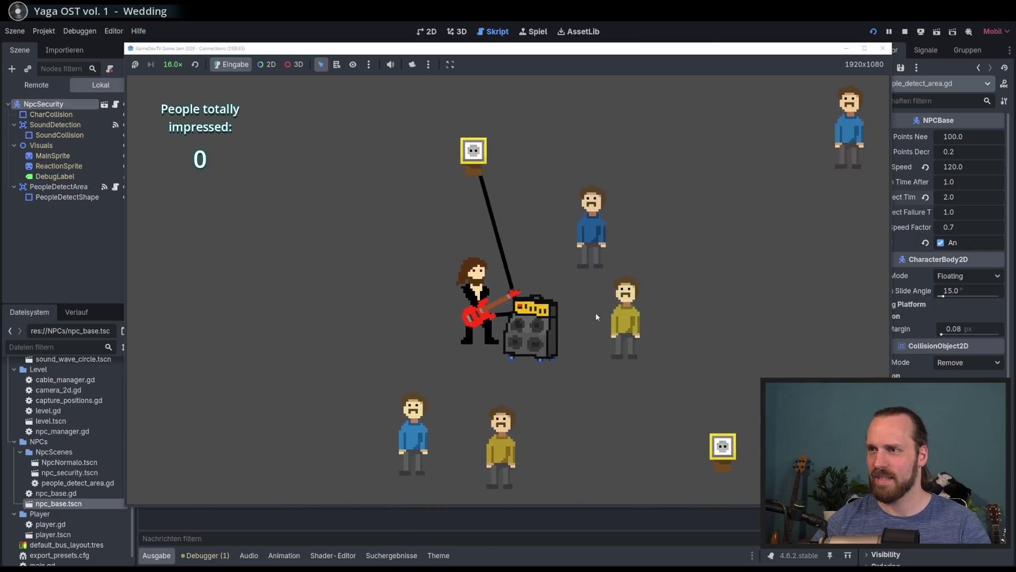
key(Left)
key(space)
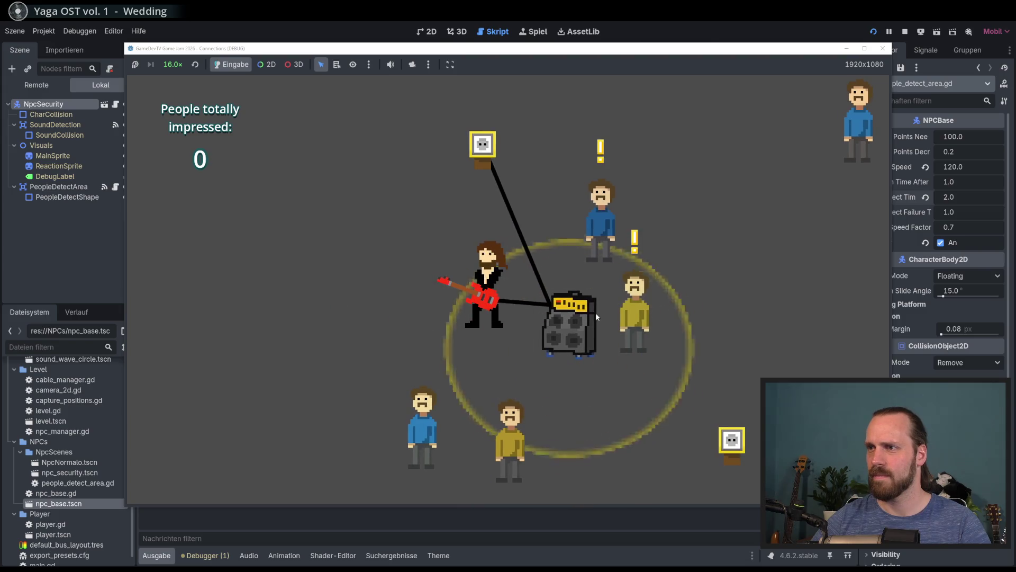
key(Left)
key(Down)
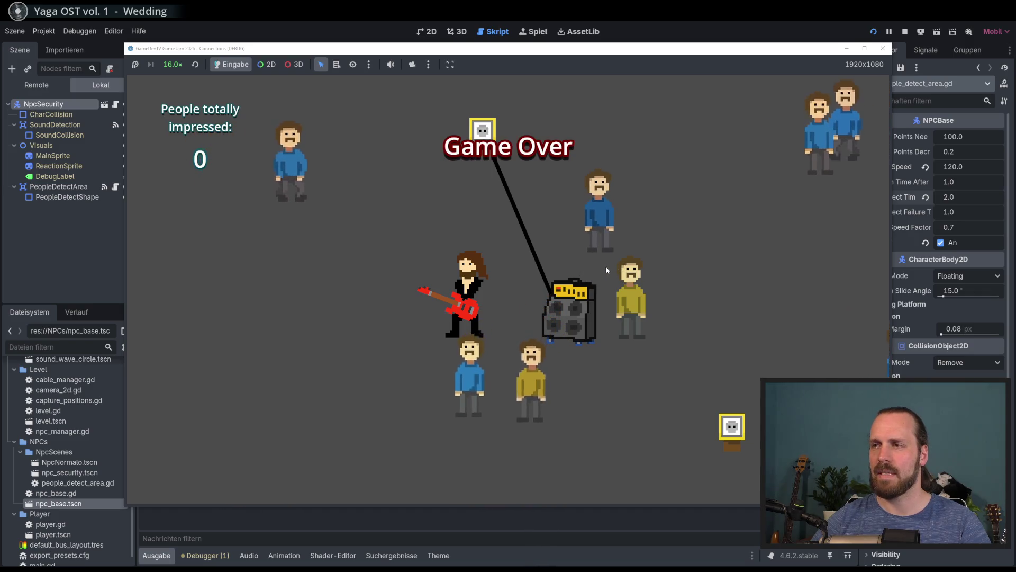
key(Right)
key(Down)
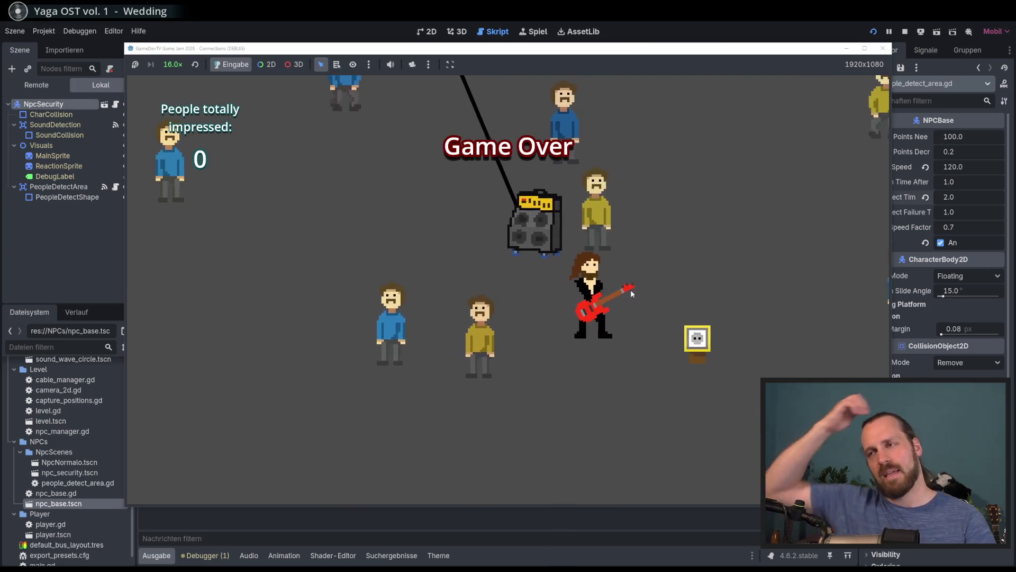
key(Up)
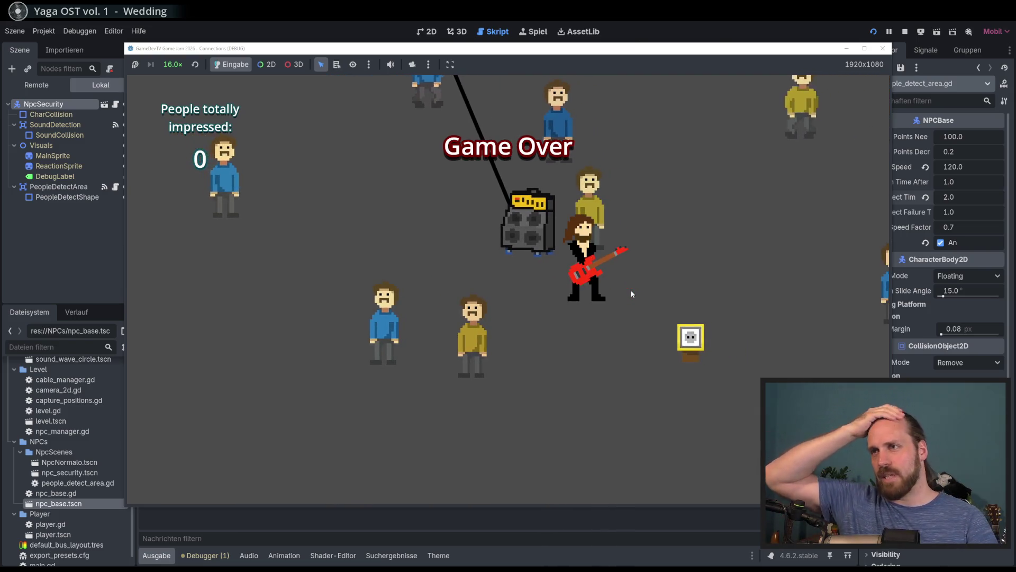
- Replay the level, walking the guitarist among the crowd to impress 2 people, then stop the game
key(Return)
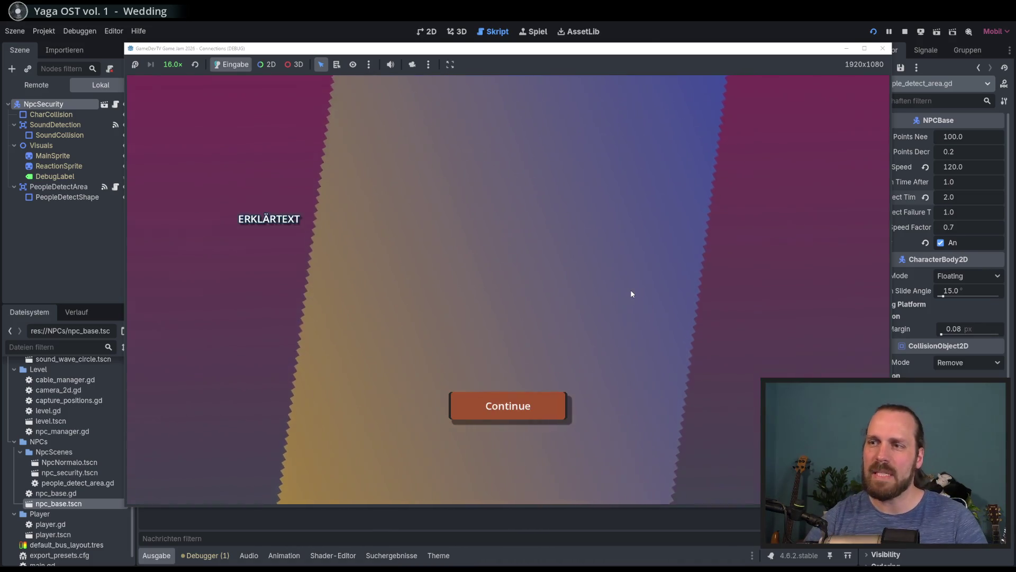
key(Return)
key(Left)
key(Left)
key(Right)
key(Down)
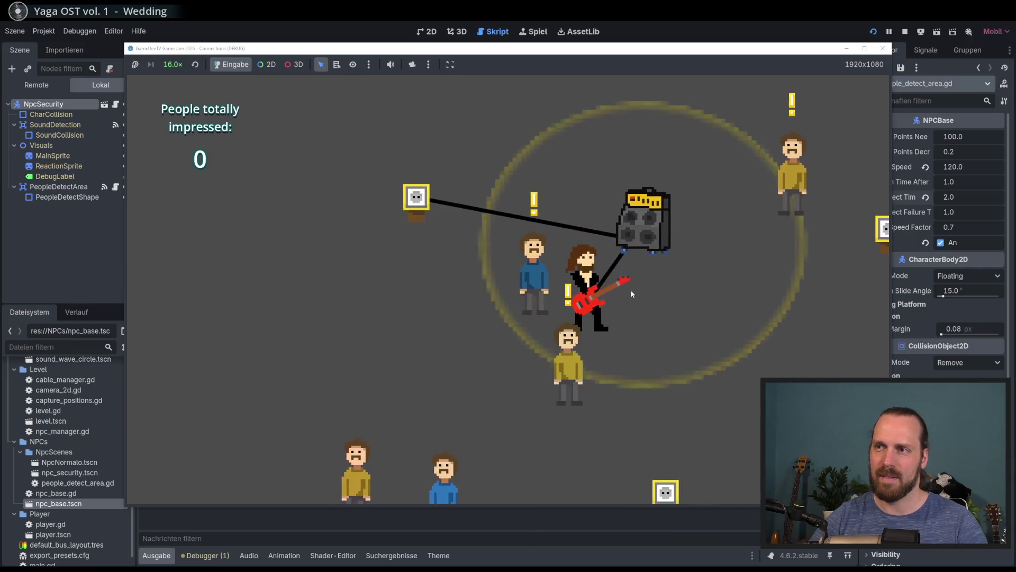
key(Up)
key(Right)
key(Left)
key(Up)
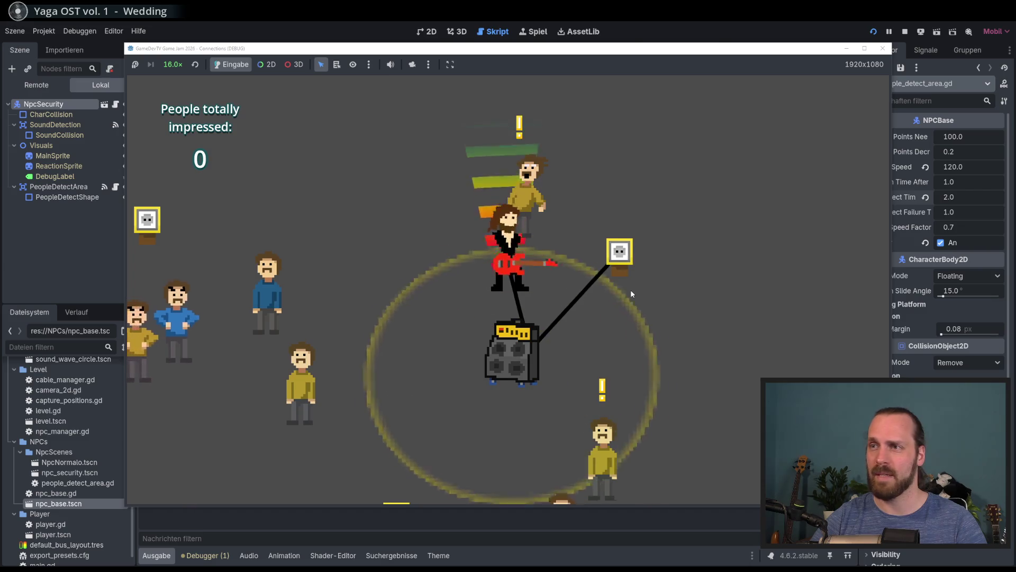
key(Down)
key(Left)
key(Left)
key(Down)
key(Right)
key(Up)
key(Up)
key(Left)
key(Right)
key(Down)
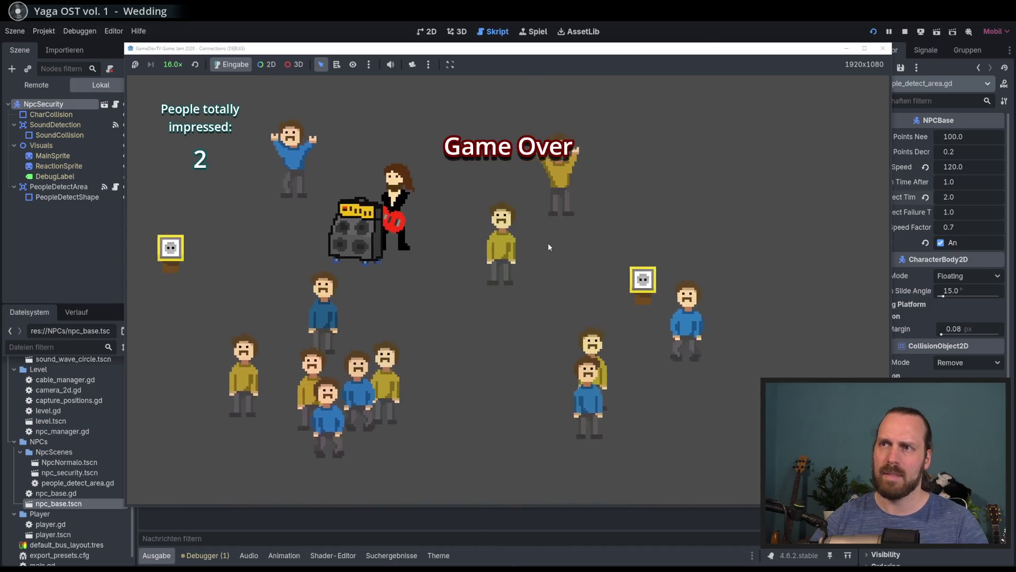
key(Return)
key(Return)
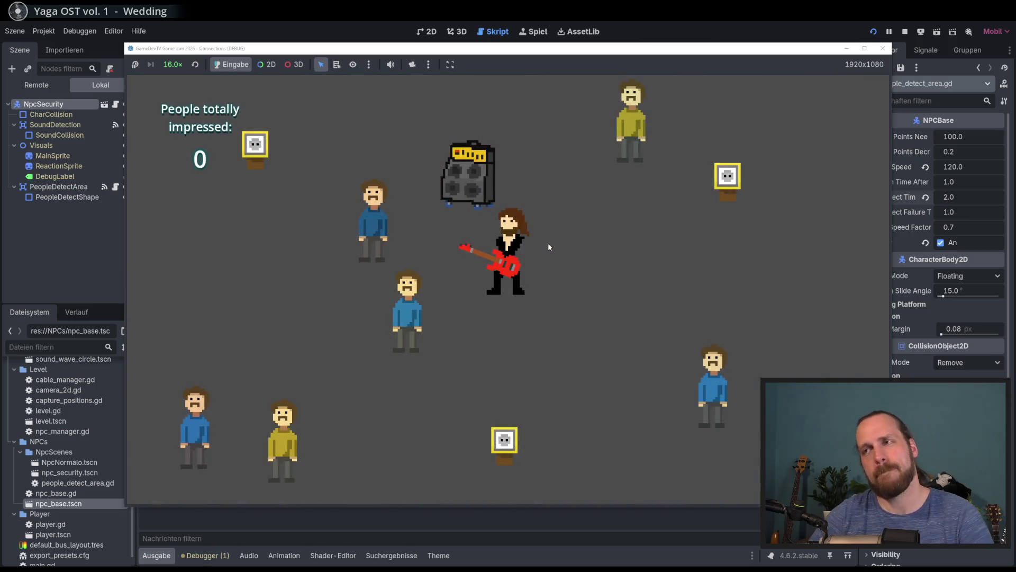
key(F8)
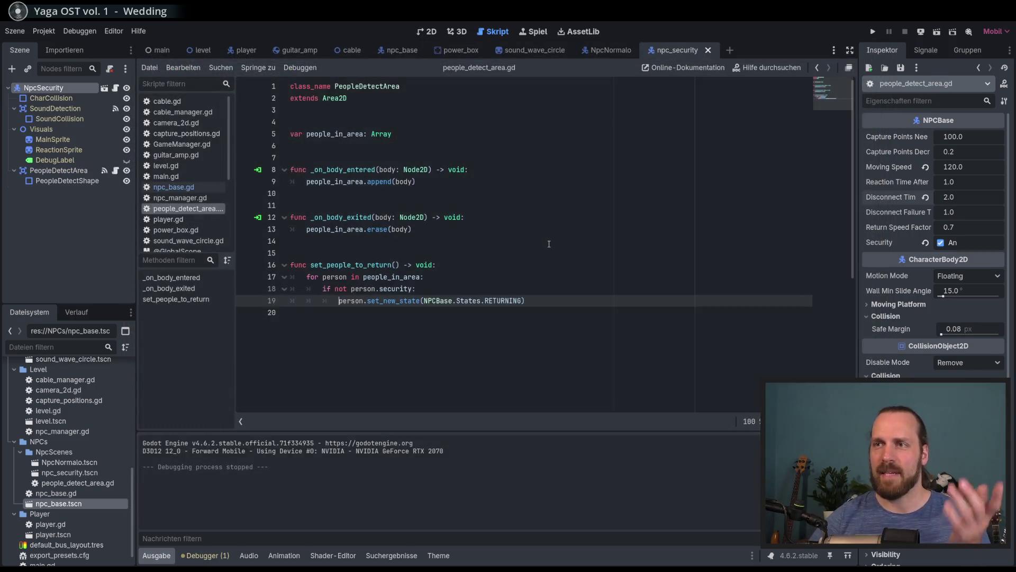
- Open npc_base.gd and scroll to the disconnect_failed_cooldown line 123
click(181, 188)
scroll(476, 262, down, 4)
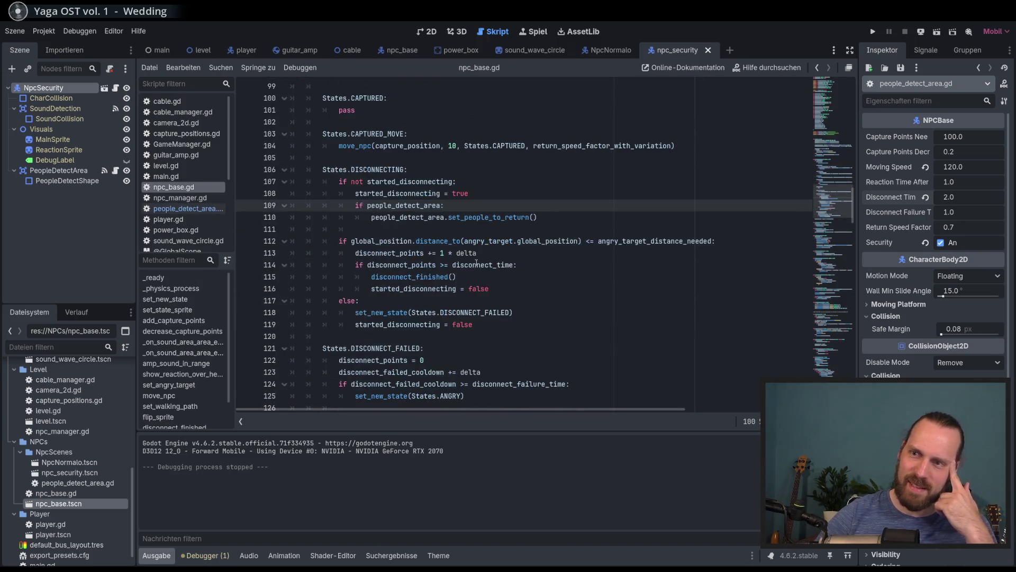
scroll(484, 276, down, 2)
mouse_move(388, 289)
mouse_down()
mouse_move(370, 278)
mouse_move(419, 314)
mouse_up()
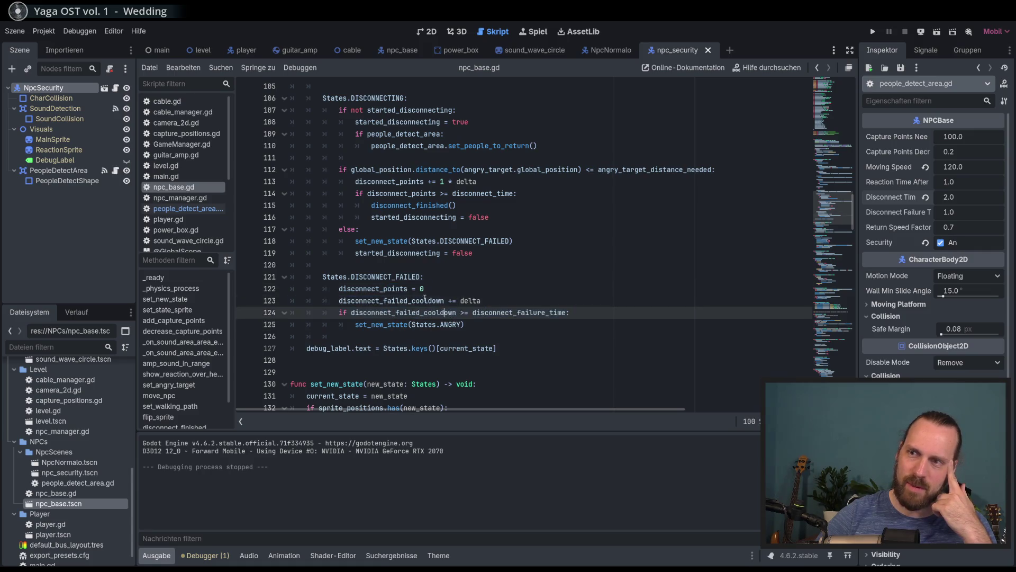
click(421, 300)
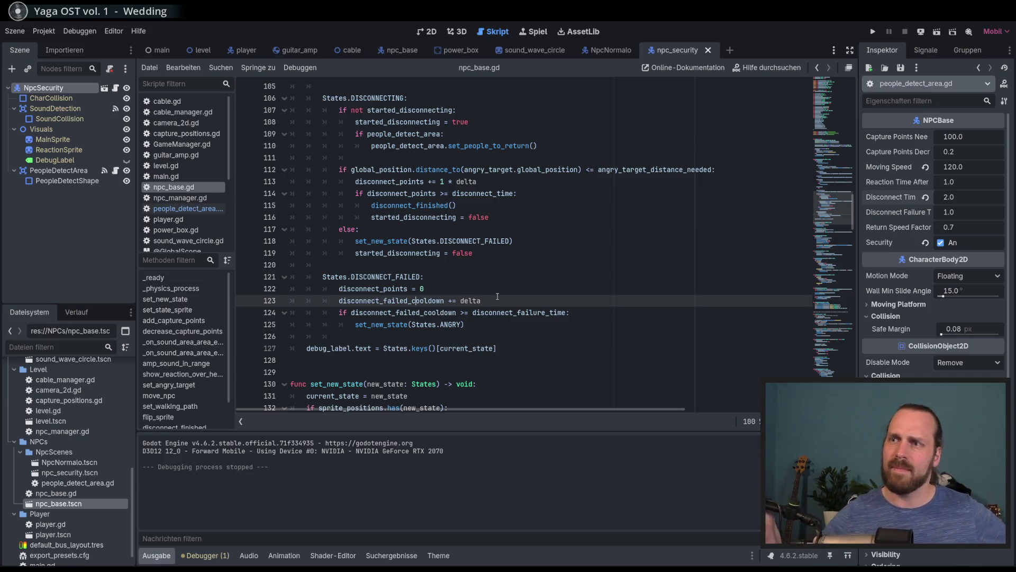
- Review the DISCONNECT_FAILED block, highlighting DISCONNECT_FAILED and its disconnect_points references on lines 113 and 122
click(470, 324)
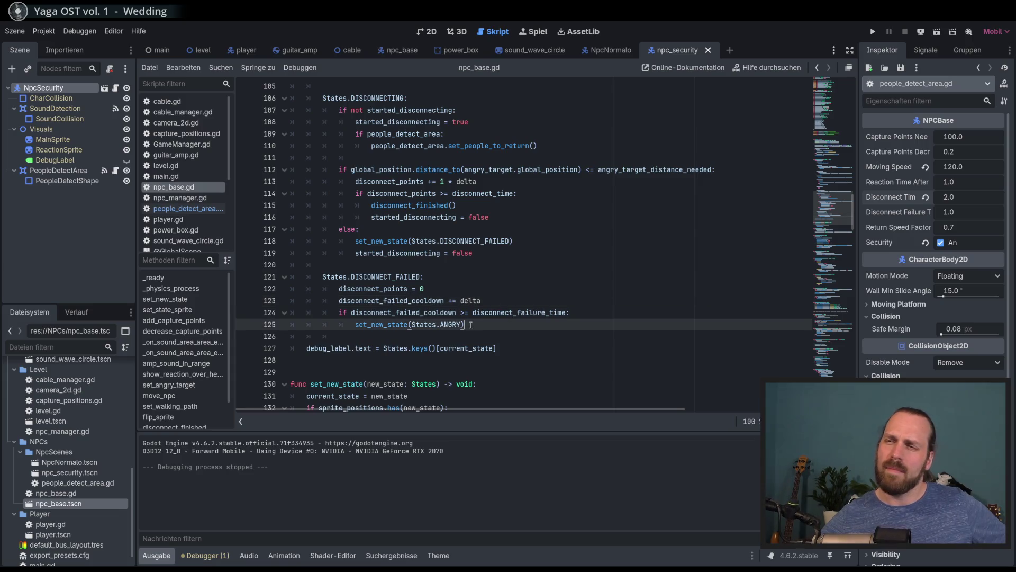
double_click(386, 277)
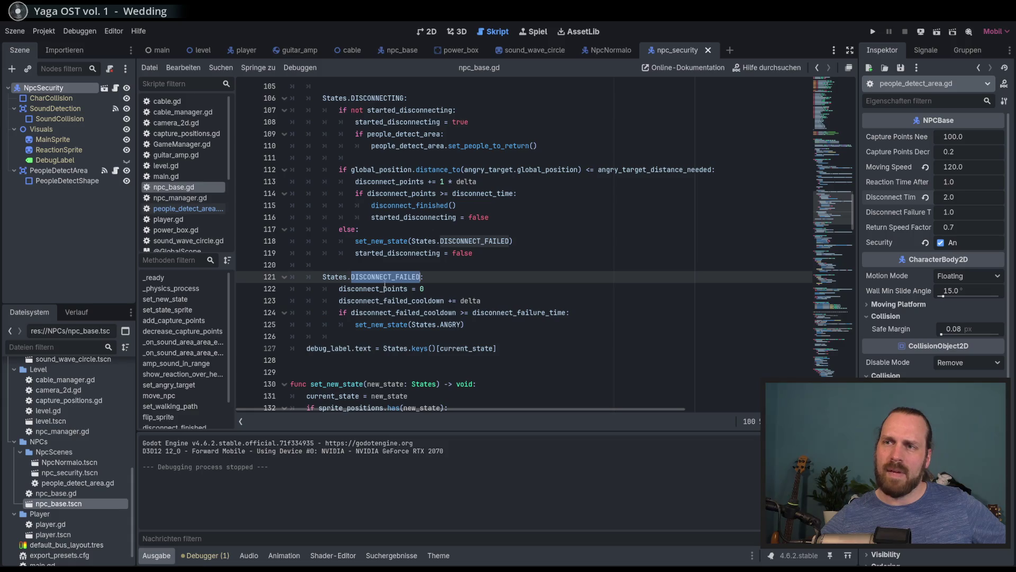
mouse_move(385, 289)
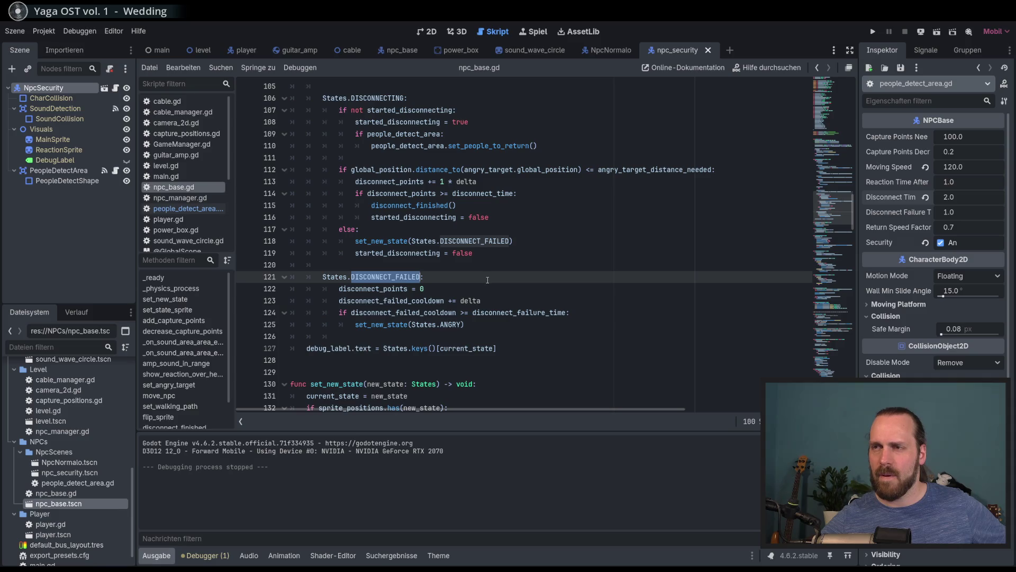
double_click(375, 288)
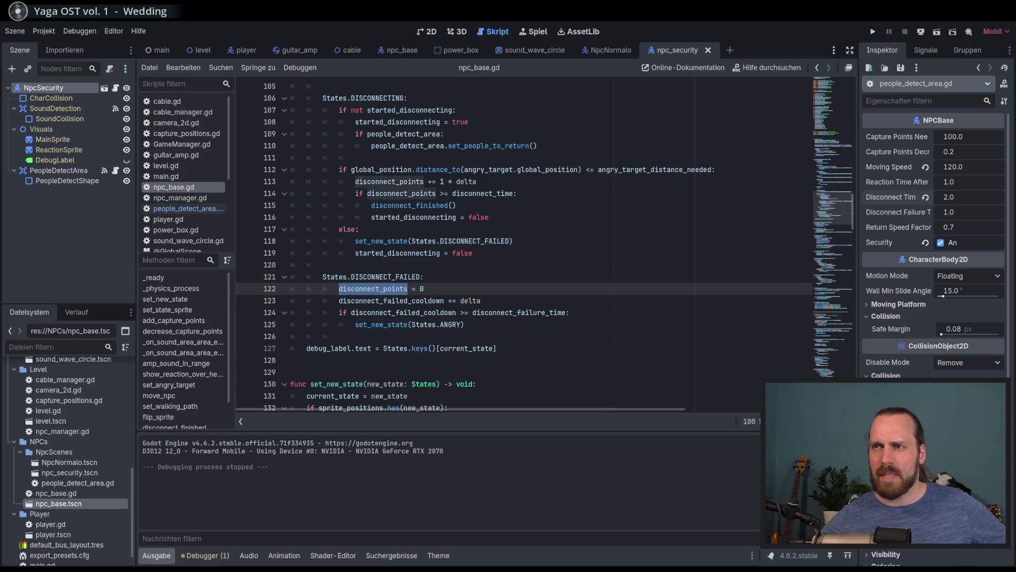
double_click(401, 182)
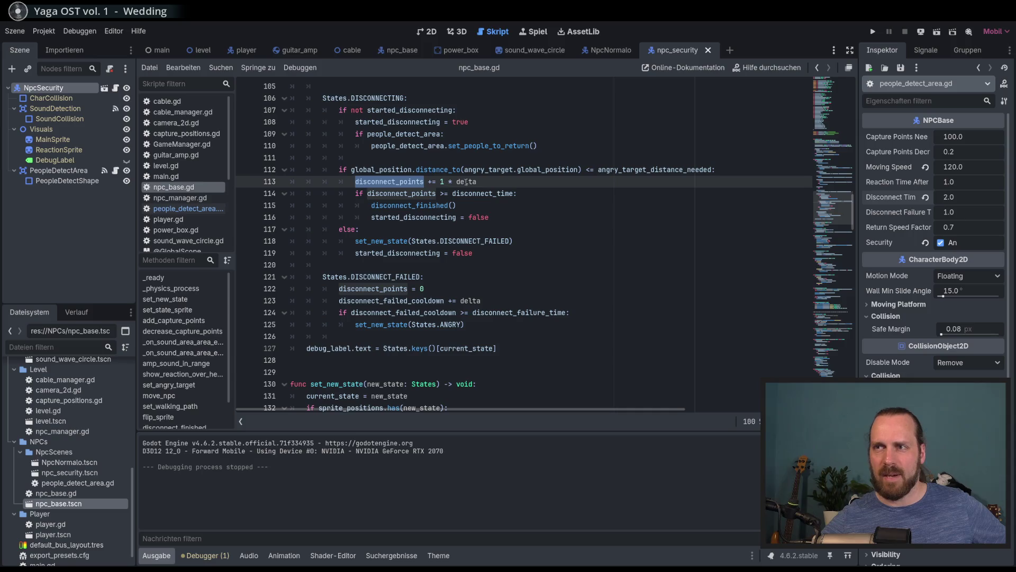
mouse_move(461, 181)
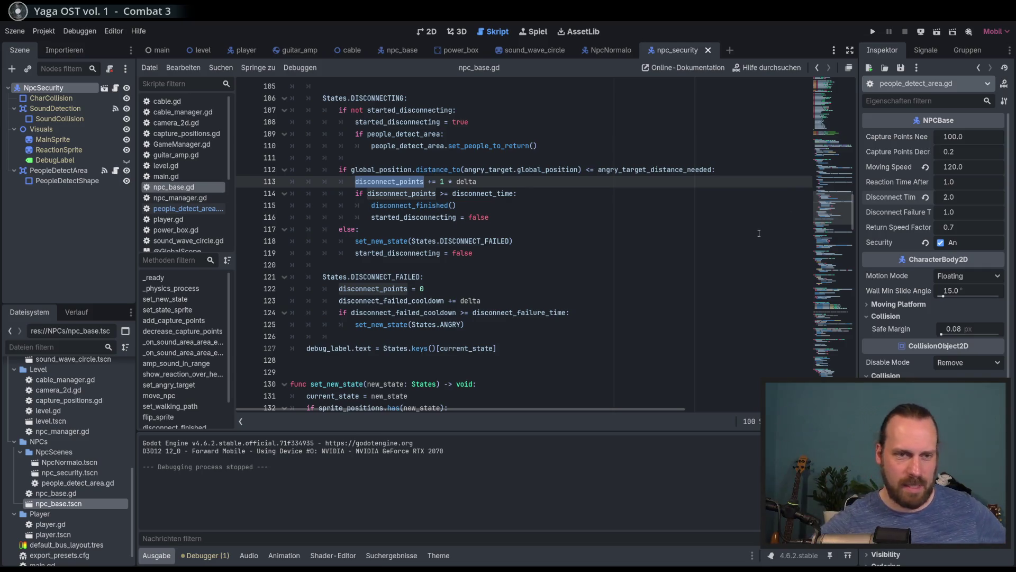
click(450, 280)
double_click(385, 276)
double_click(373, 288)
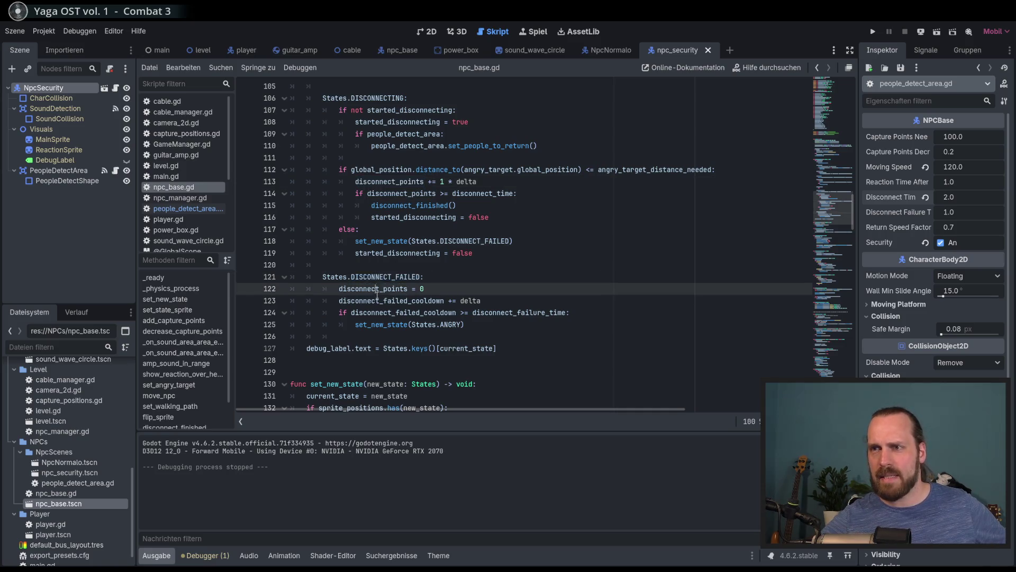
- Comment out the disconnect_failed_cooldown += delta line 123 with Ctrl+K
click(442, 290)
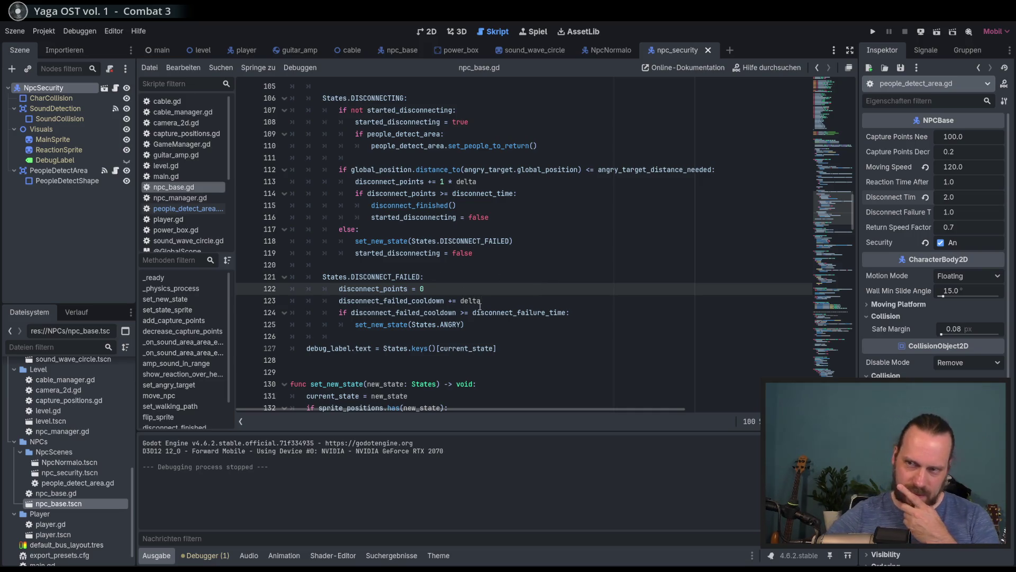
double_click(418, 300)
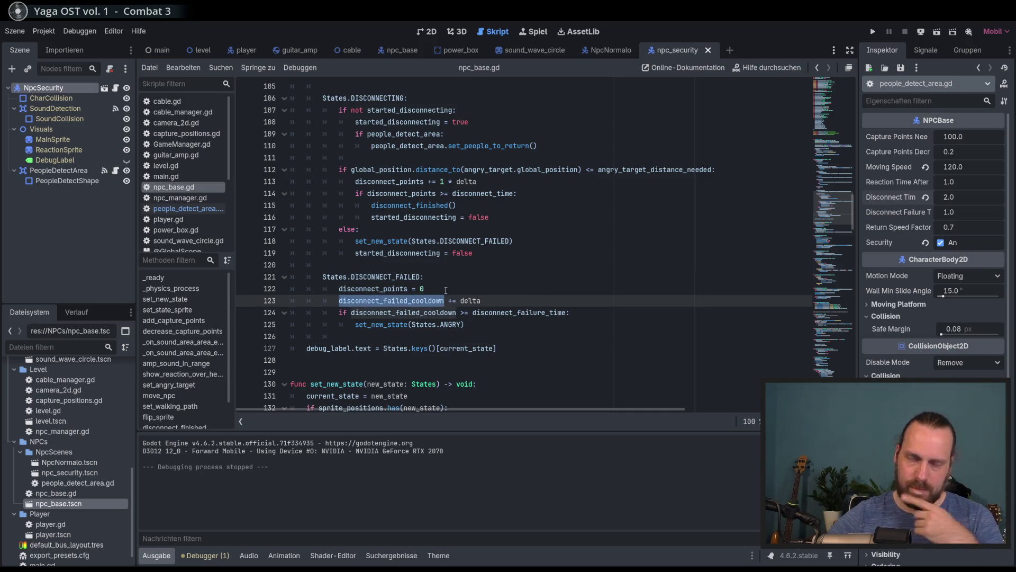
click(484, 299)
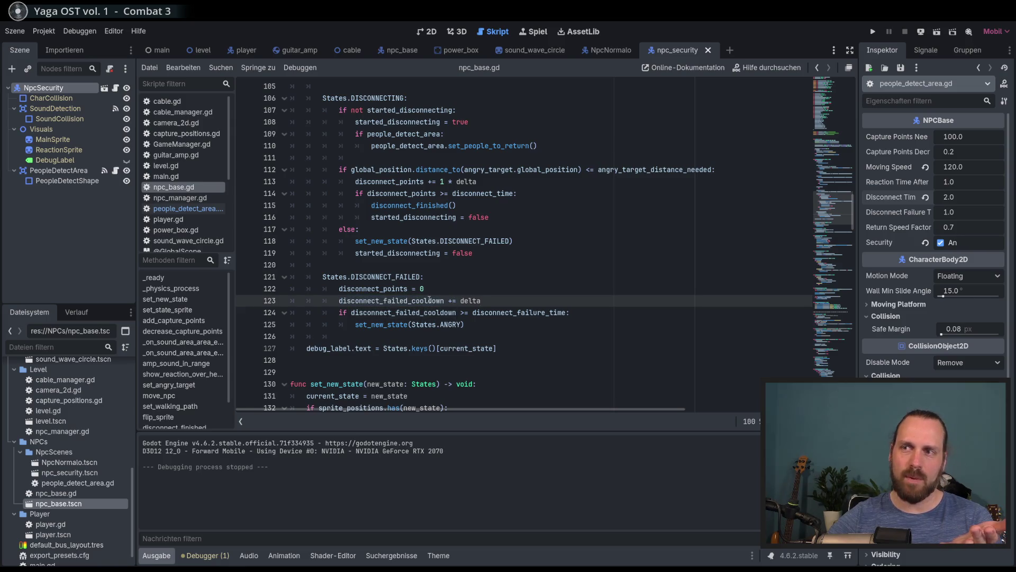
key(ctrl+k)
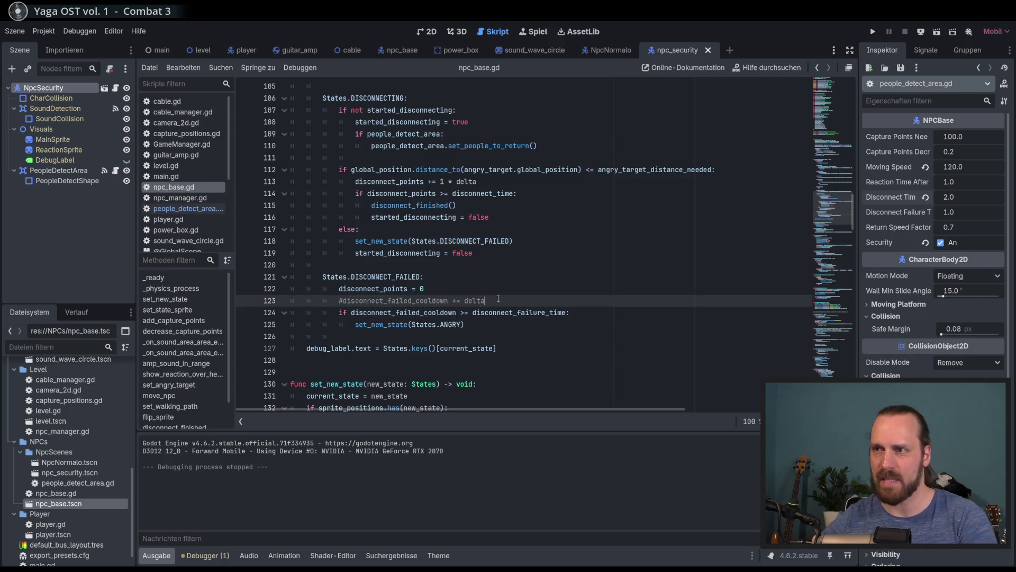
- Inspect the failure-time check on lines 124-125 of the DISCONNECT_FAILED block
click(580, 312)
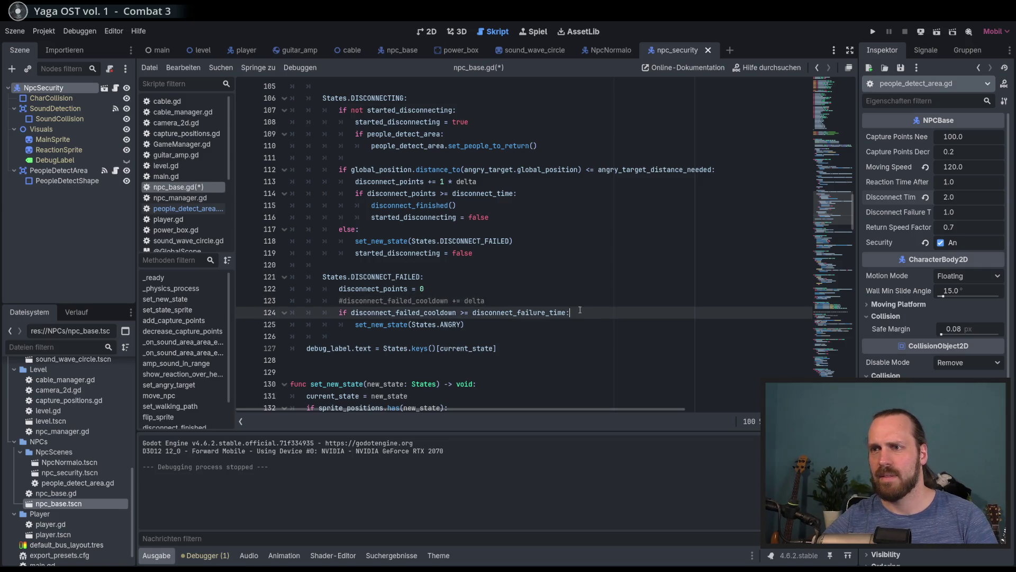
double_click(386, 277)
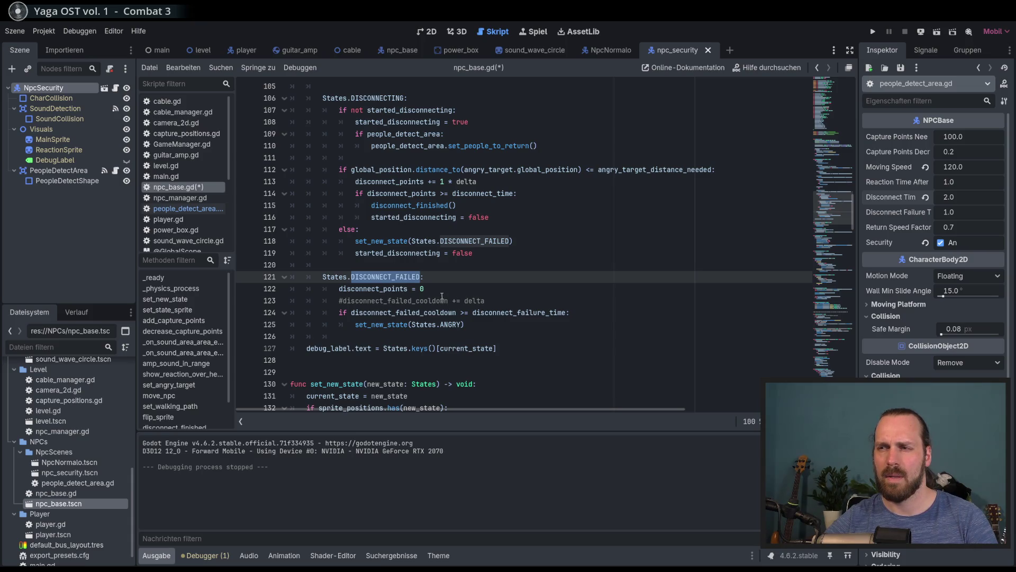
drag(473, 313, 472, 320)
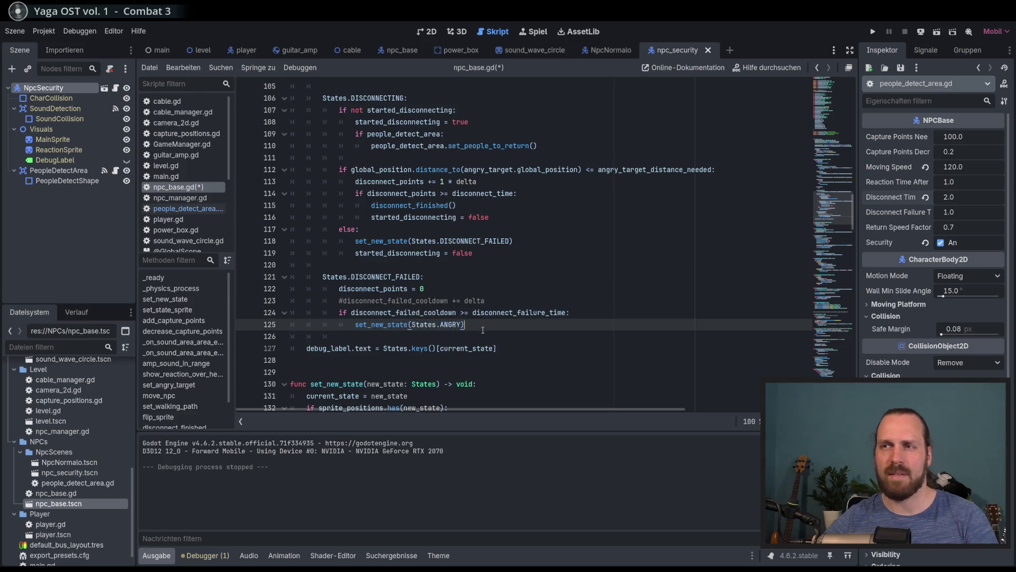
click(474, 319)
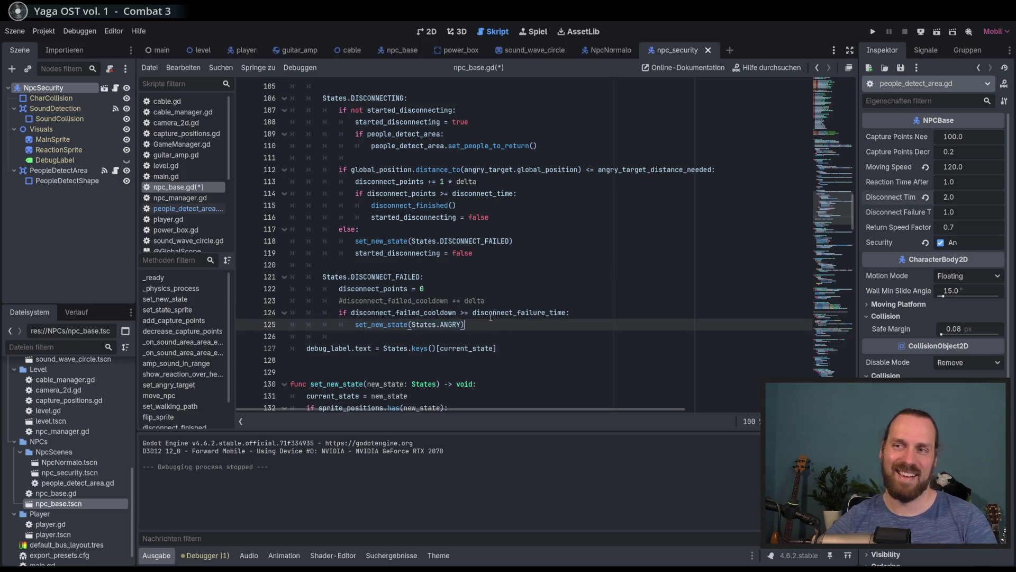
mouse_move(491, 317)
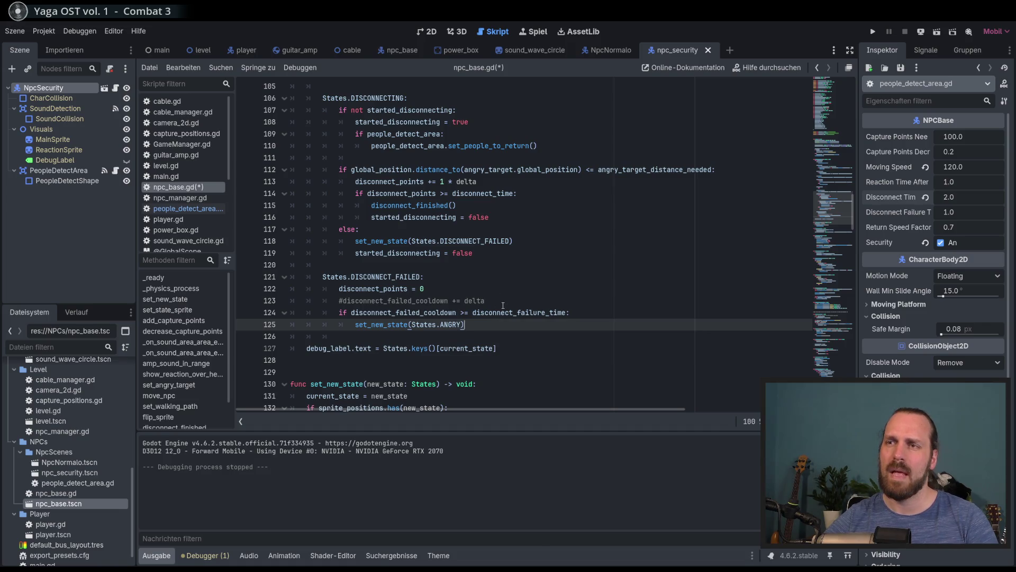
- Uncomment the disconnect_failed_cooldown += delta line 123 and save npc_base.gd
click(502, 304)
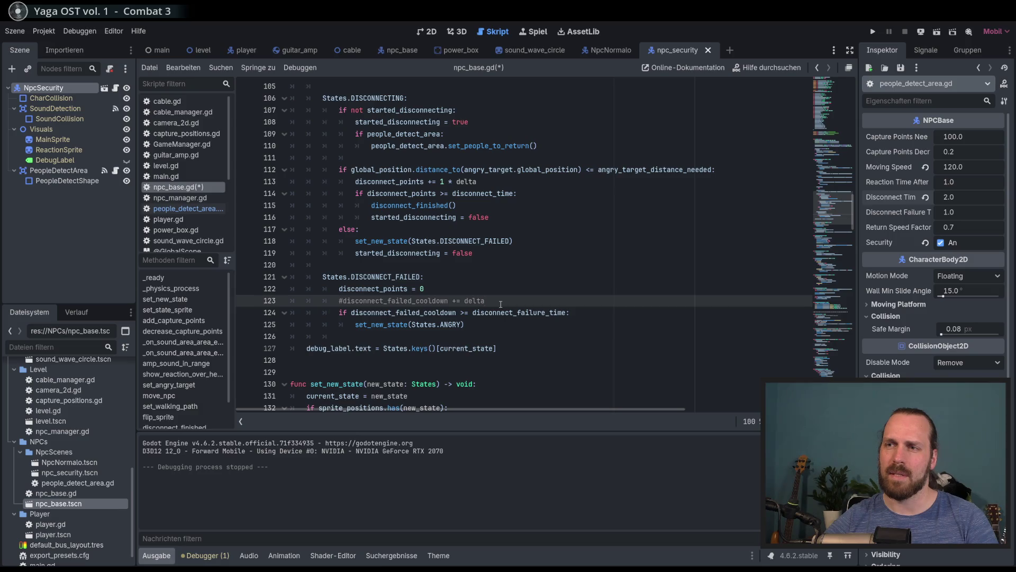
key(ctrl+k)
key(ctrl+s)
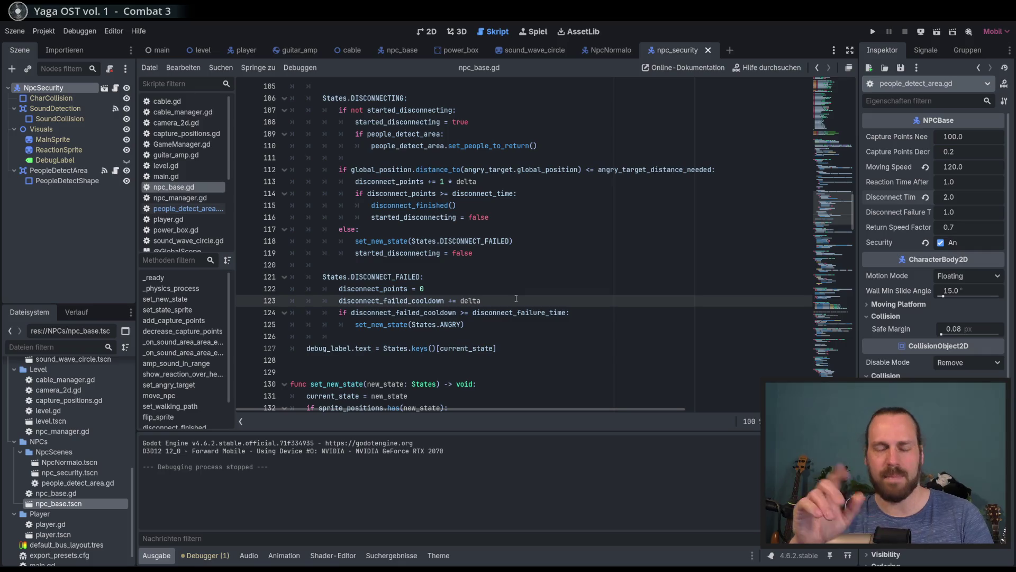
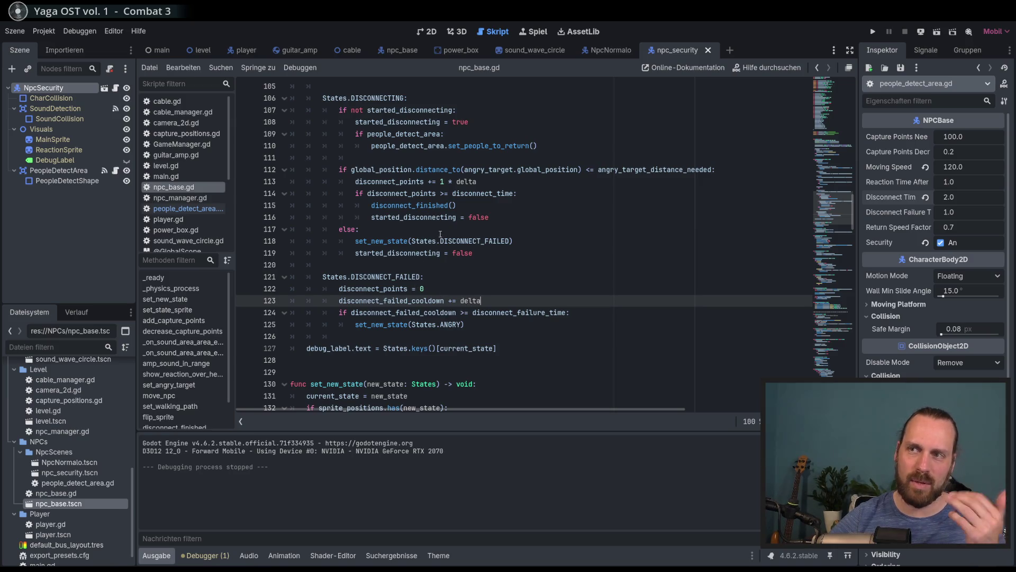
- Review npc_base.gd's sound enter/exit handling, CAPTURED_MOVE checks and switch to the ANGRY state
click(432, 213)
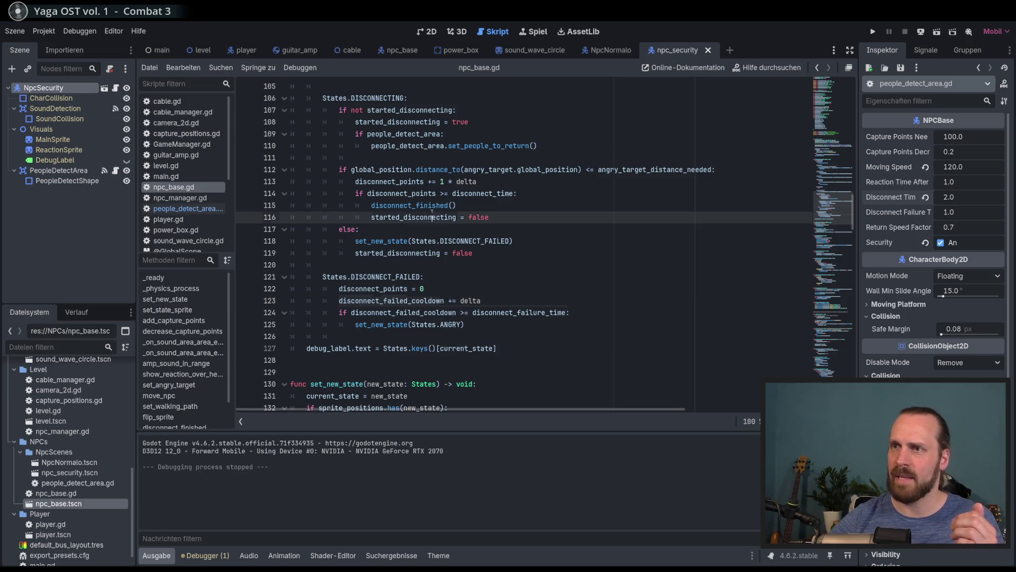
click(503, 325)
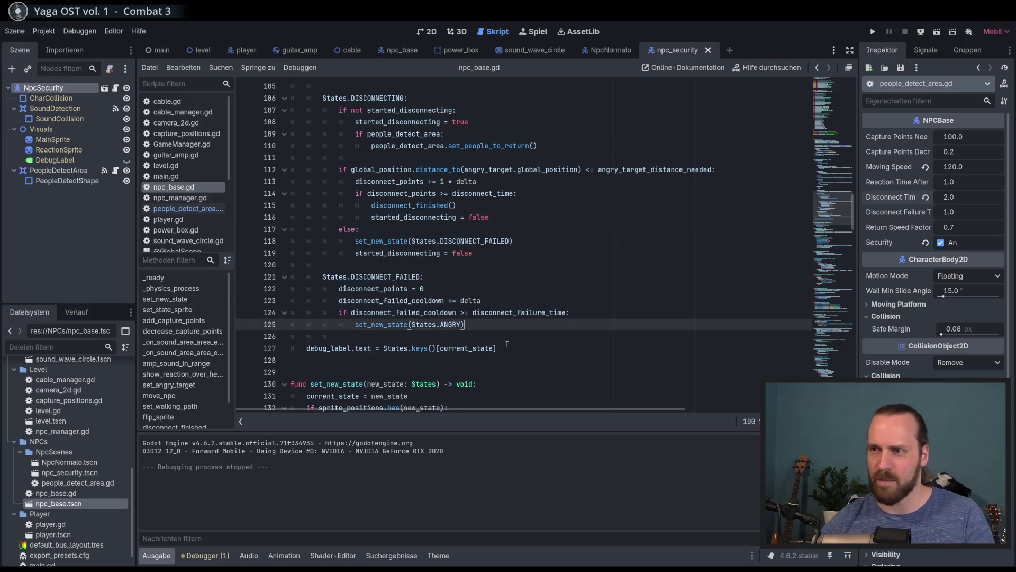
scroll(507, 344, down, 15)
click(540, 290)
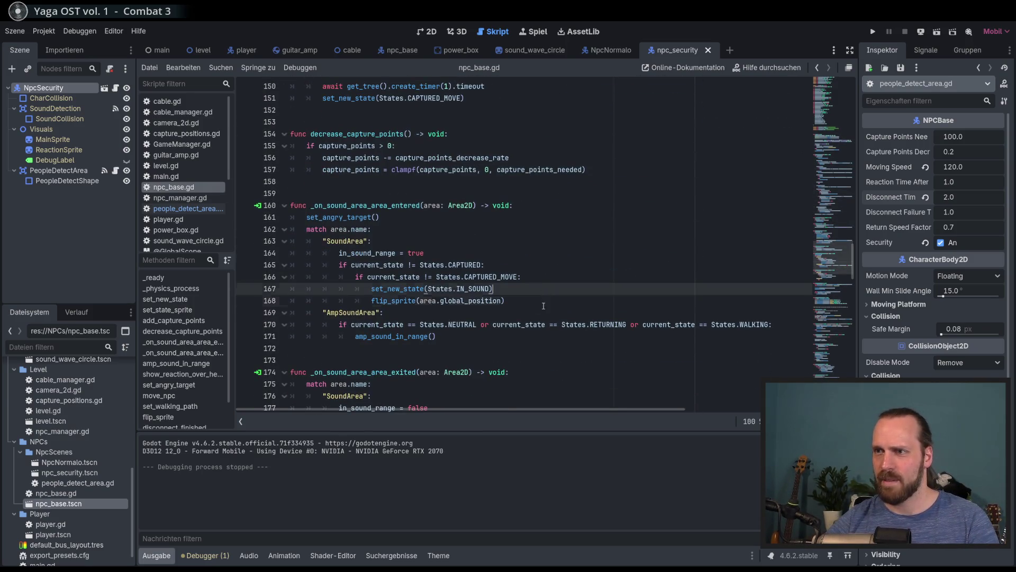
scroll(544, 296, down, 5)
click(545, 273)
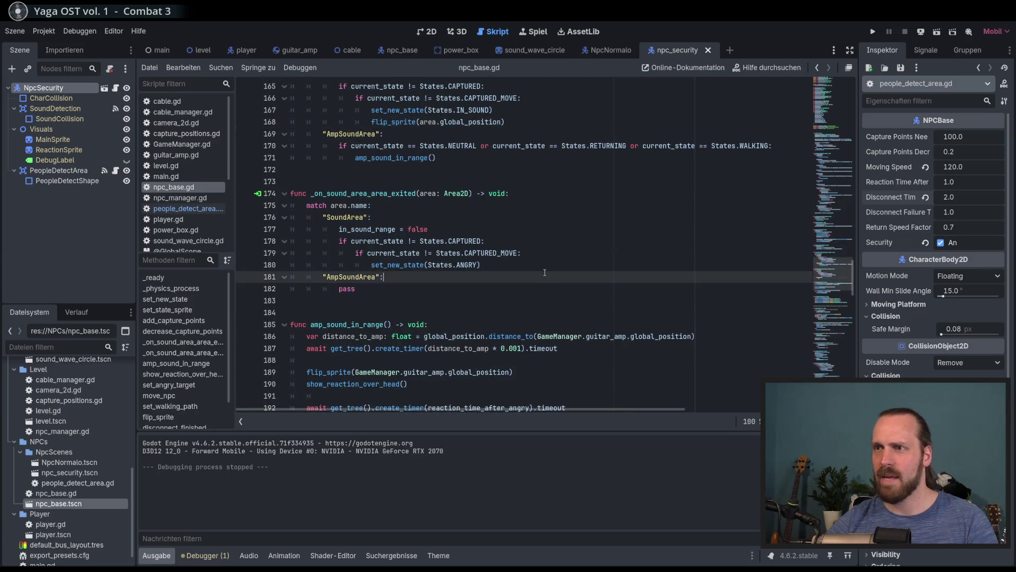
click(547, 254)
click(561, 242)
click(569, 254)
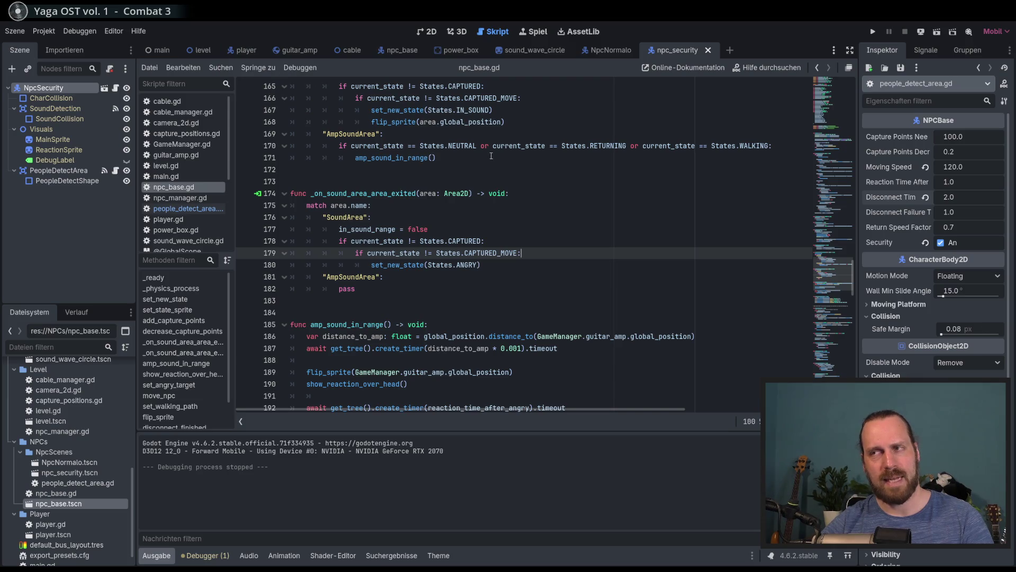
click(555, 206)
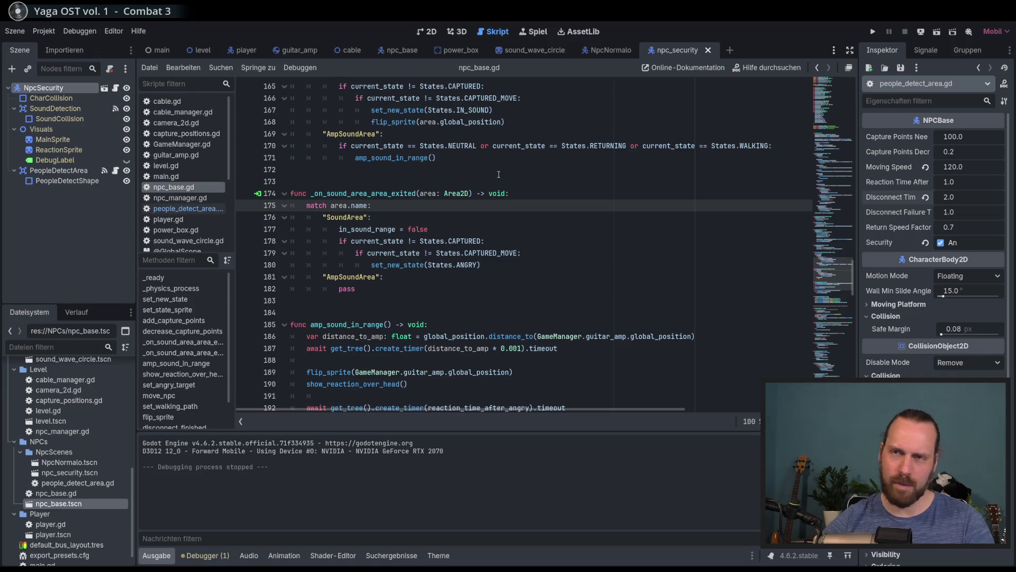
scroll(471, 217, down, 5)
click(533, 239)
click(535, 248)
scroll(825, 301, down, 2)
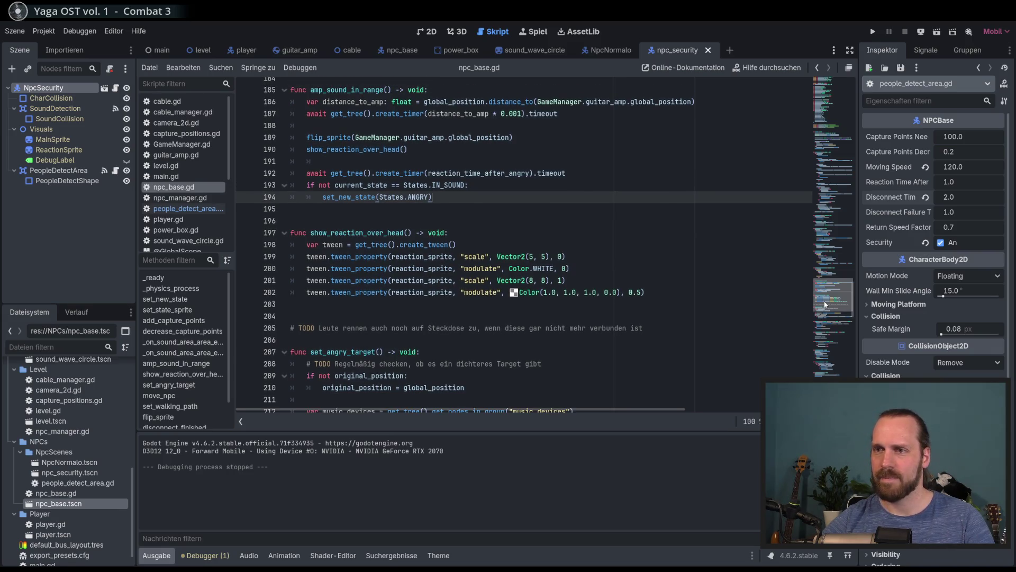
scroll(824, 304, up, 1)
- Read the disconnected-socket TODO, set_angry_target, reaction, delay-timer and in_sound_range reset lines
click(545, 334)
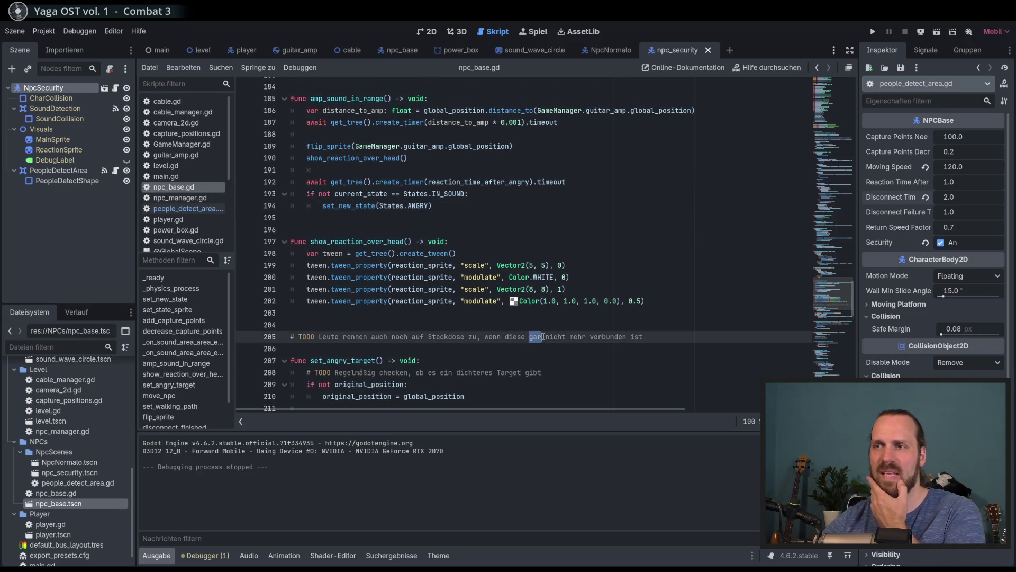
click(356, 337)
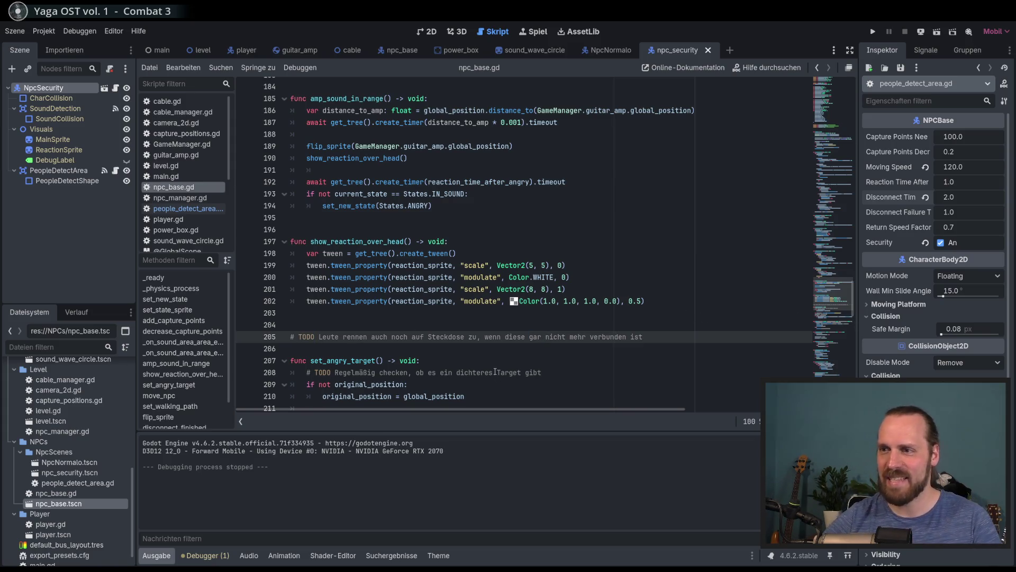
click(622, 360)
scroll(622, 350, up, 4)
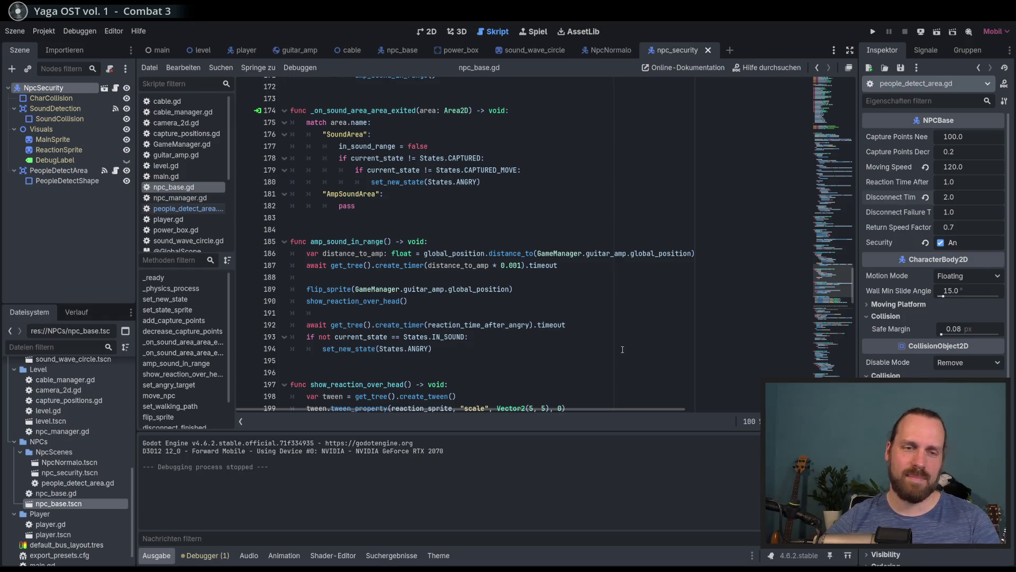
click(584, 300)
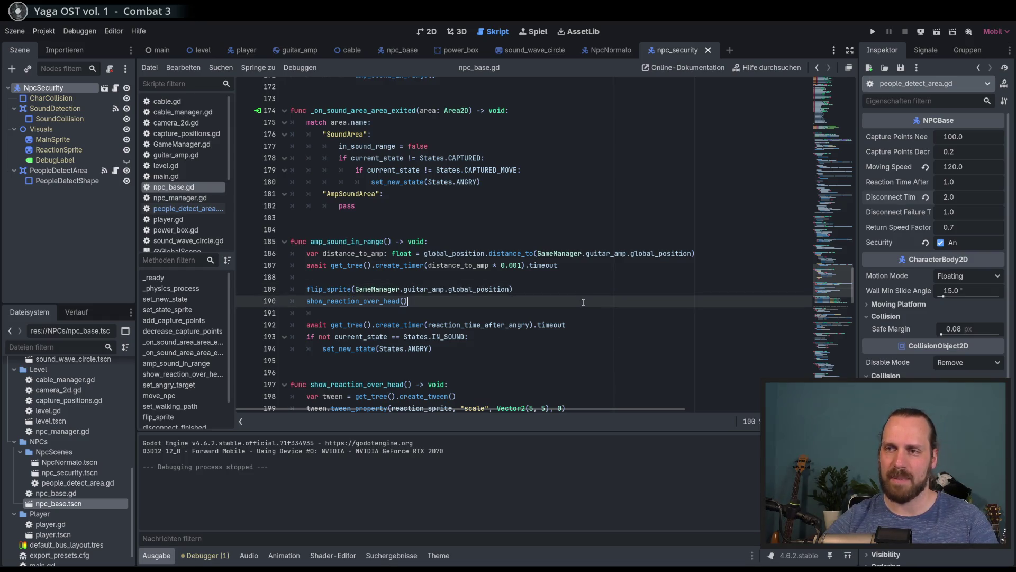
scroll(583, 302, up, 1)
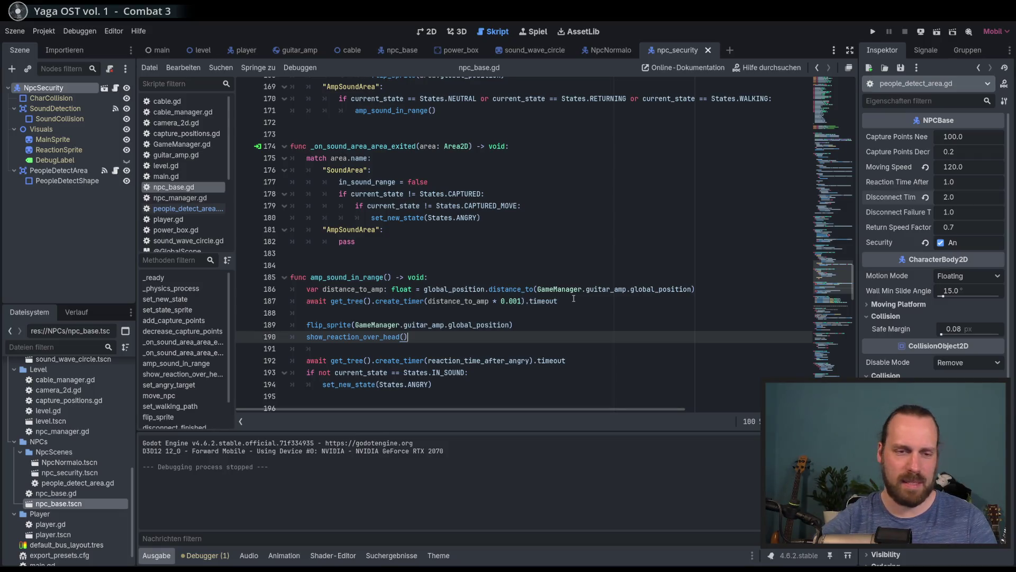
click(599, 300)
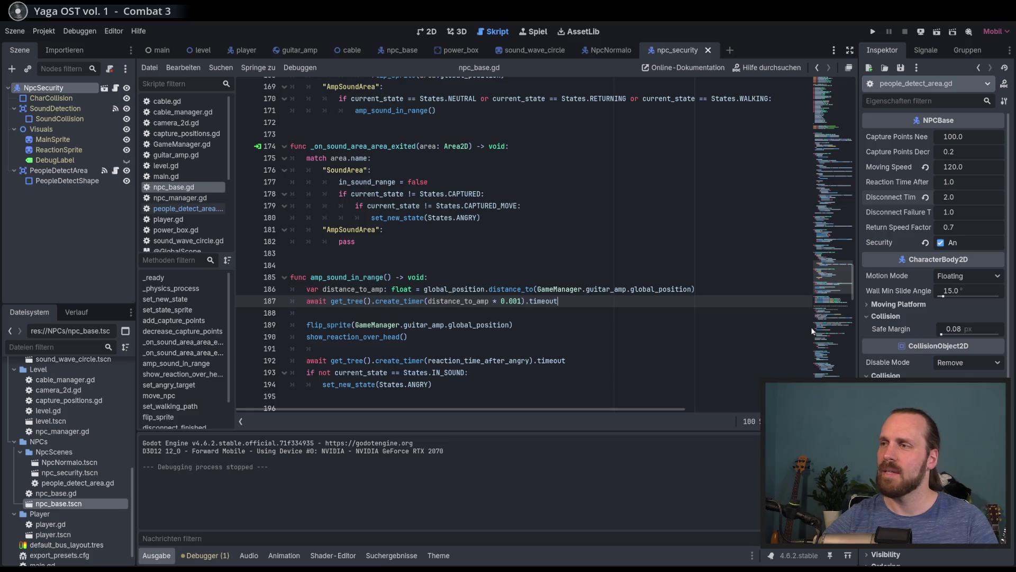
scroll(823, 328, up, 3)
click(569, 304)
key(Down)
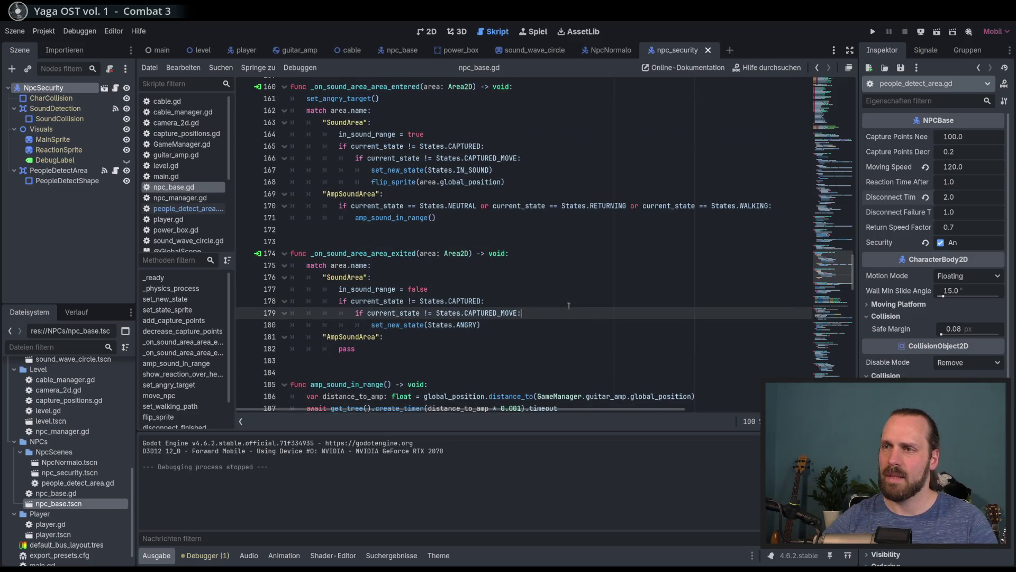
click(569, 305)
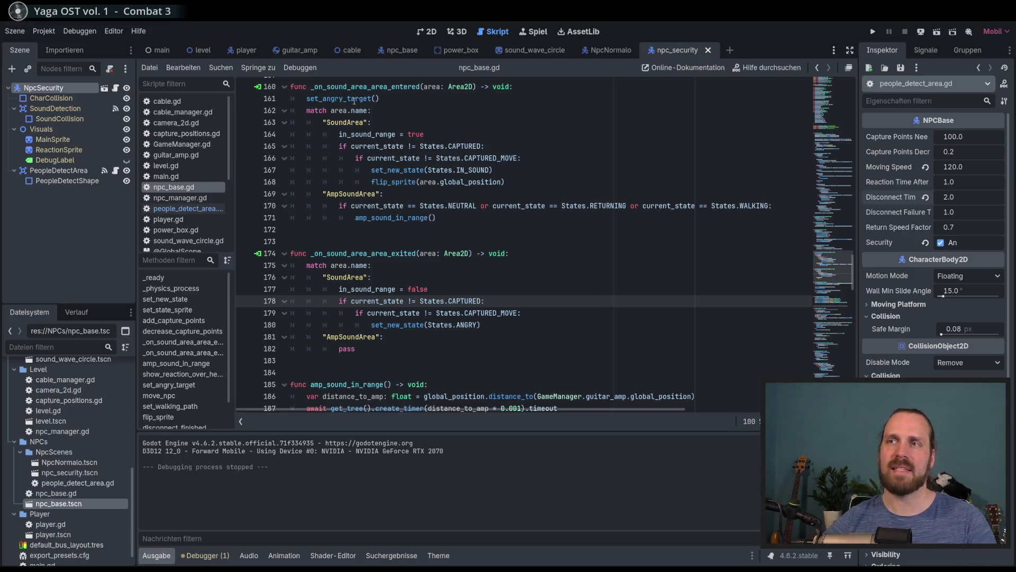
scroll(603, 291, up, 5)
scroll(604, 291, down, 5)
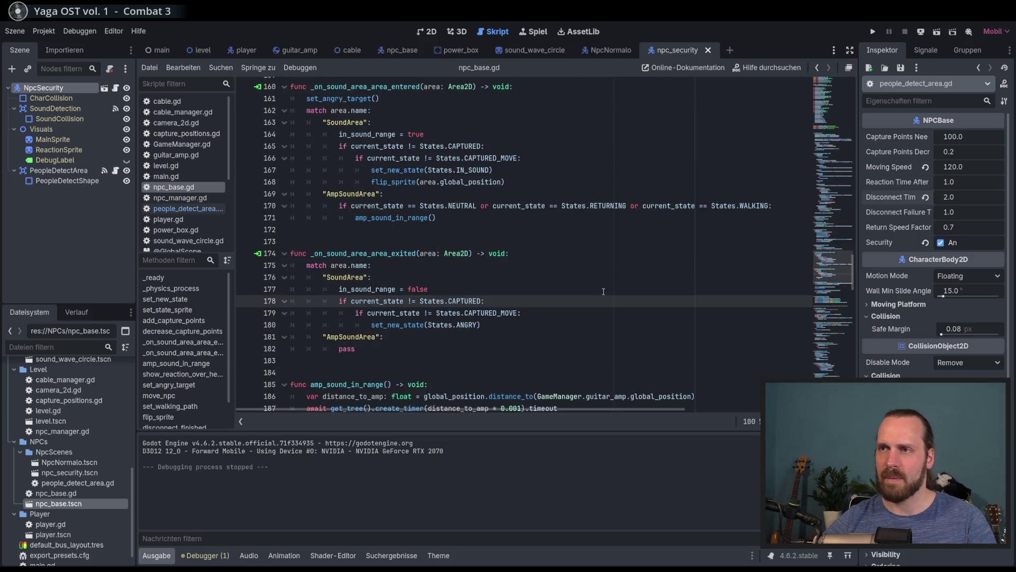
scroll(373, 120, up, 1)
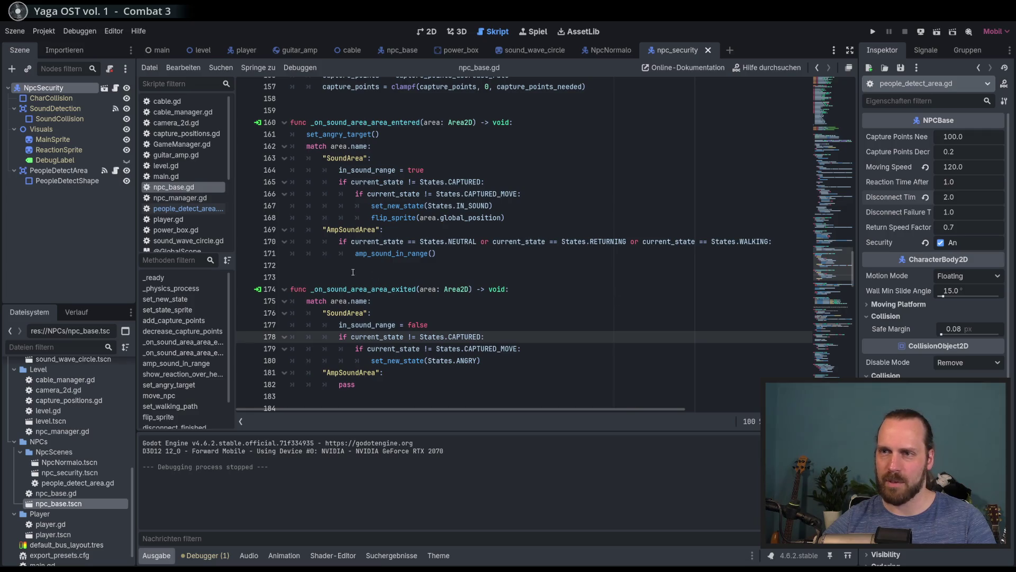
click(534, 323)
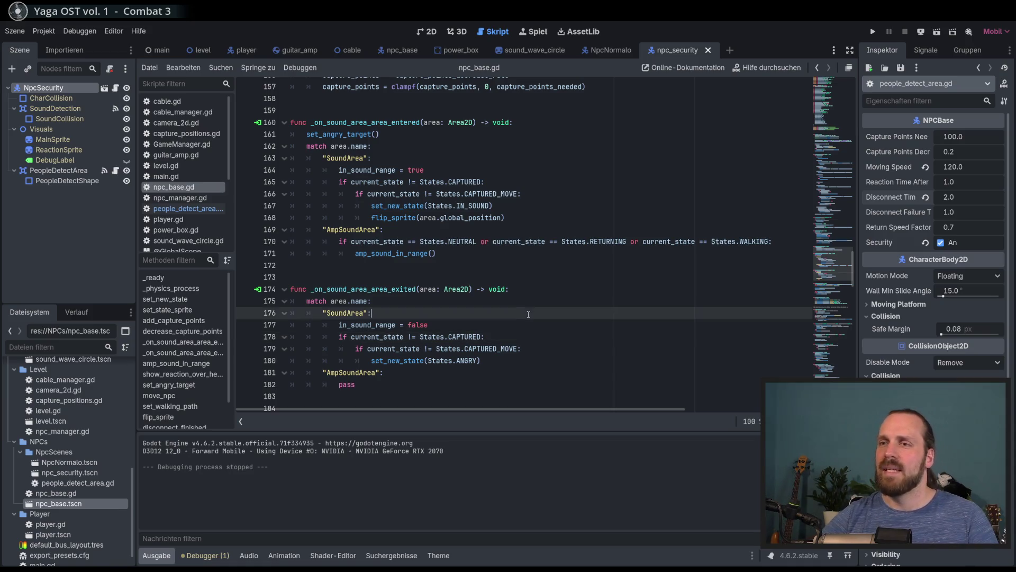
mouse_move(819, 264)
mouse_down()
mouse_move(821, 276)
mouse_move(808, 136)
mouse_move(818, 79)
mouse_up()
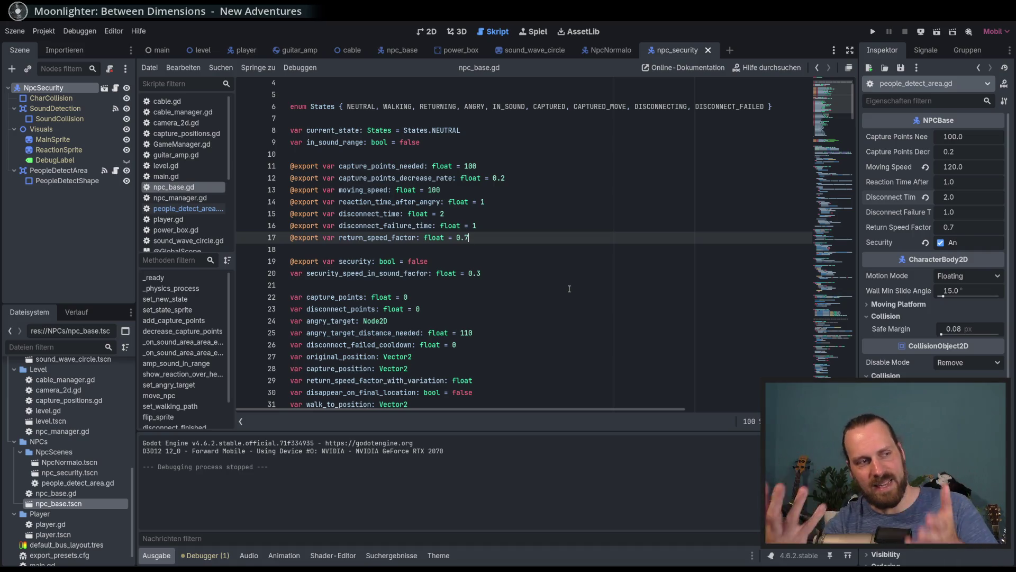
- Find where PeopleDetectArea is fetched, then select PeopleDetectShape in the security NPC's 2D view
scroll(571, 288, down, 4)
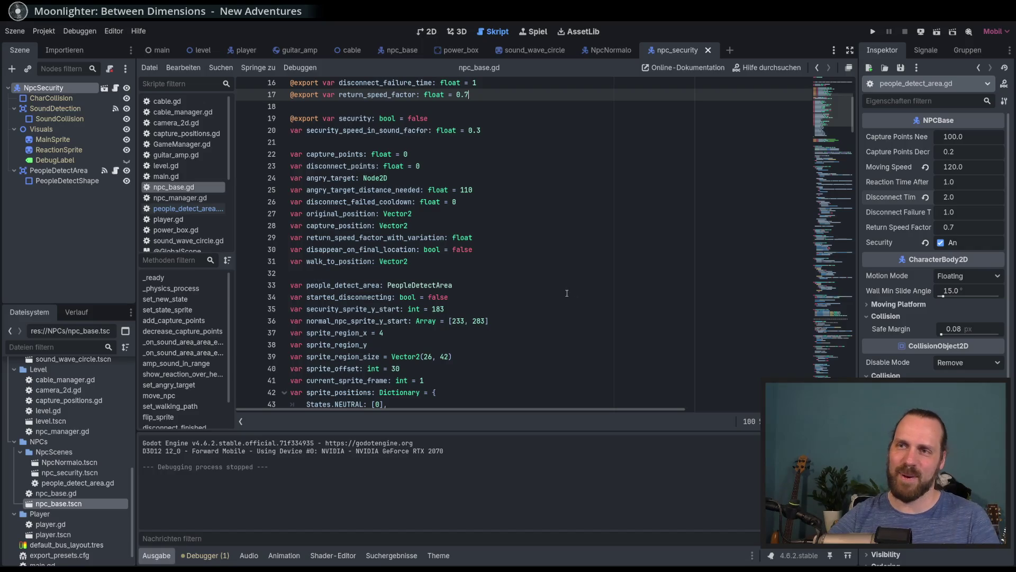
click(567, 292)
scroll(562, 298, down, 3)
scroll(562, 298, down, 10)
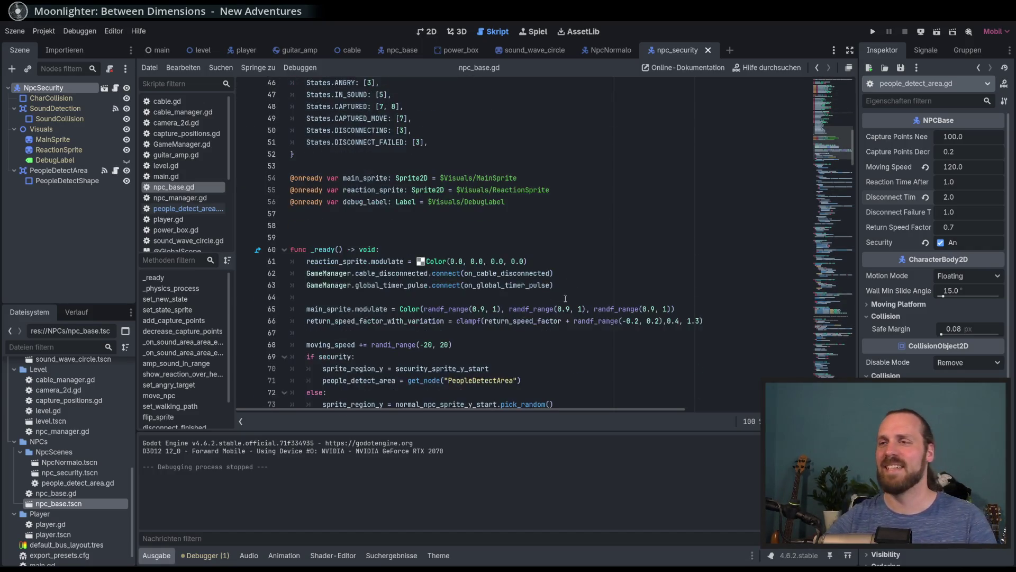
click(625, 287)
click(621, 271)
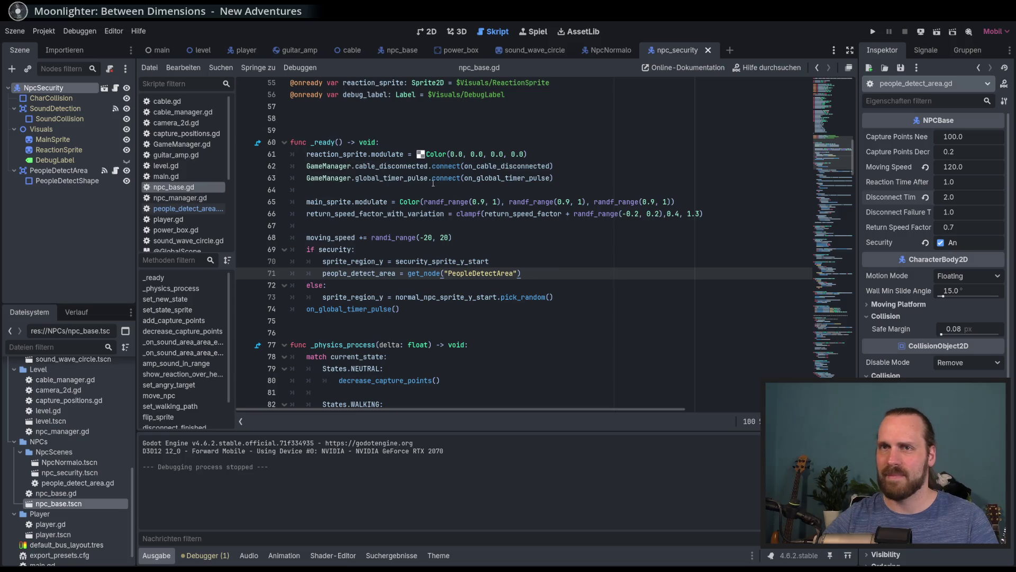
click(436, 33)
click(68, 180)
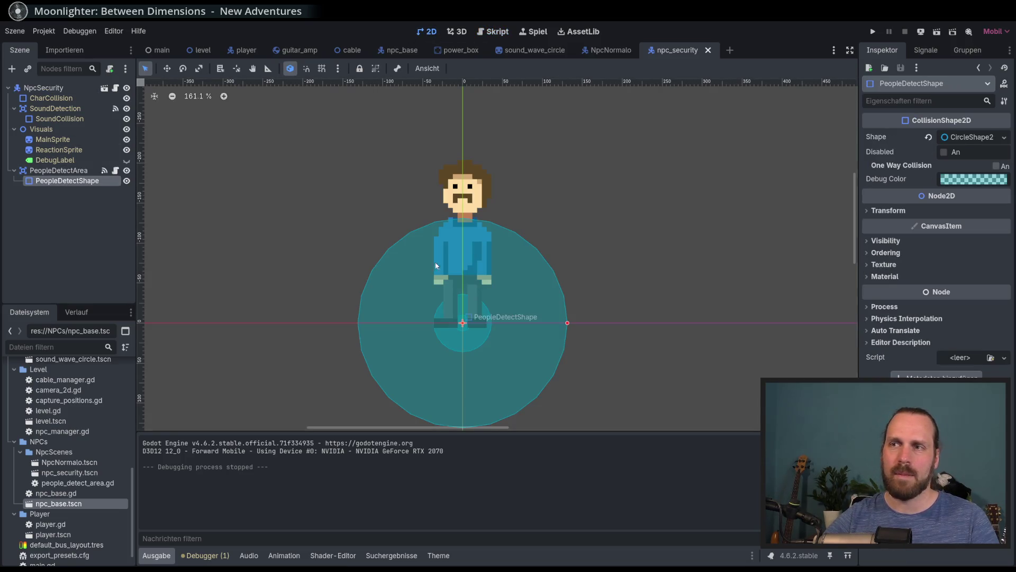
- Drag PeopleDetectShape's radius handle outward to widen the detection circle, then go to the level scene
drag(567, 323, 616, 323)
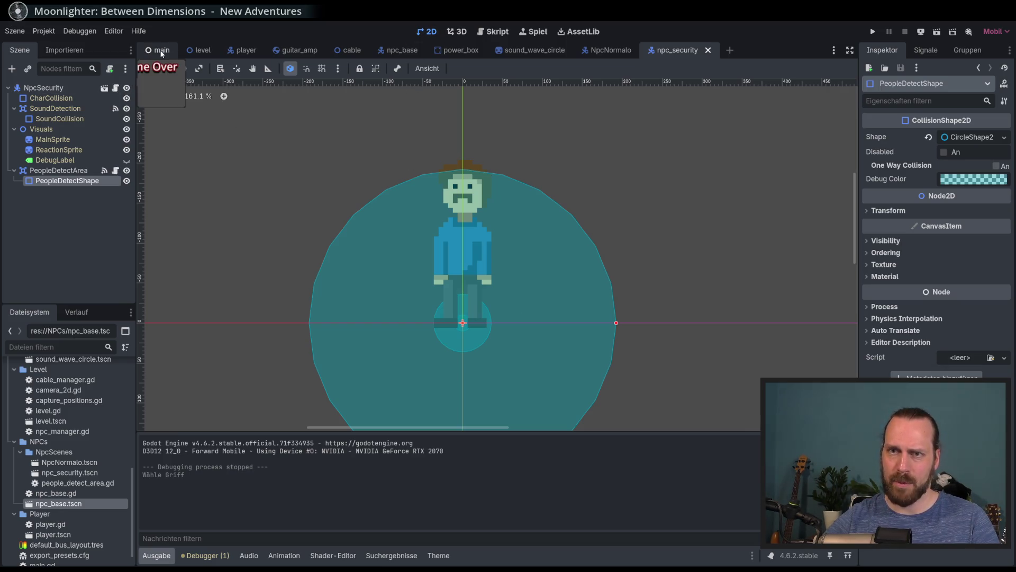
click(202, 50)
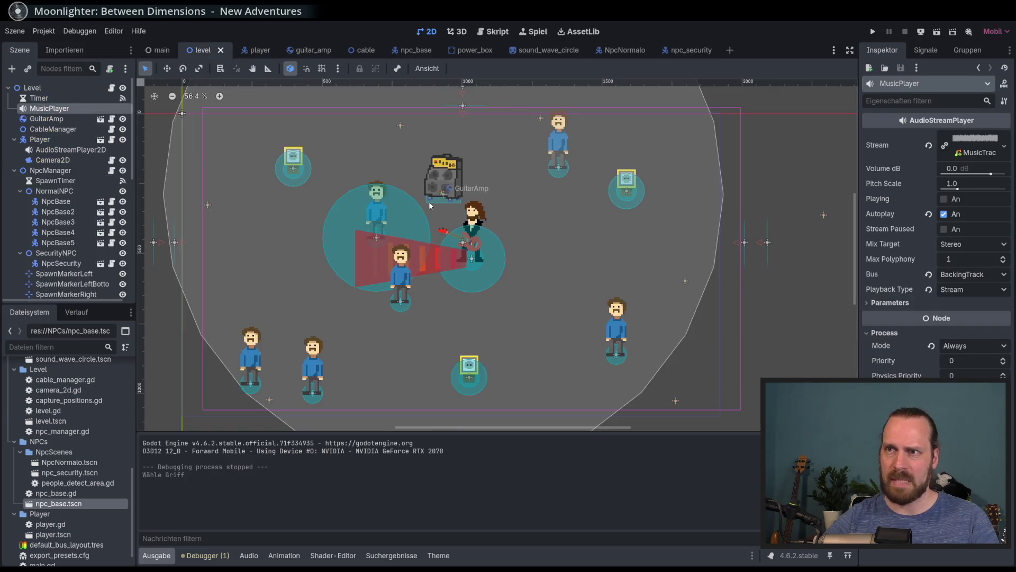
- Delete NpcBase5 from the level scene
scroll(427, 199, up, 1)
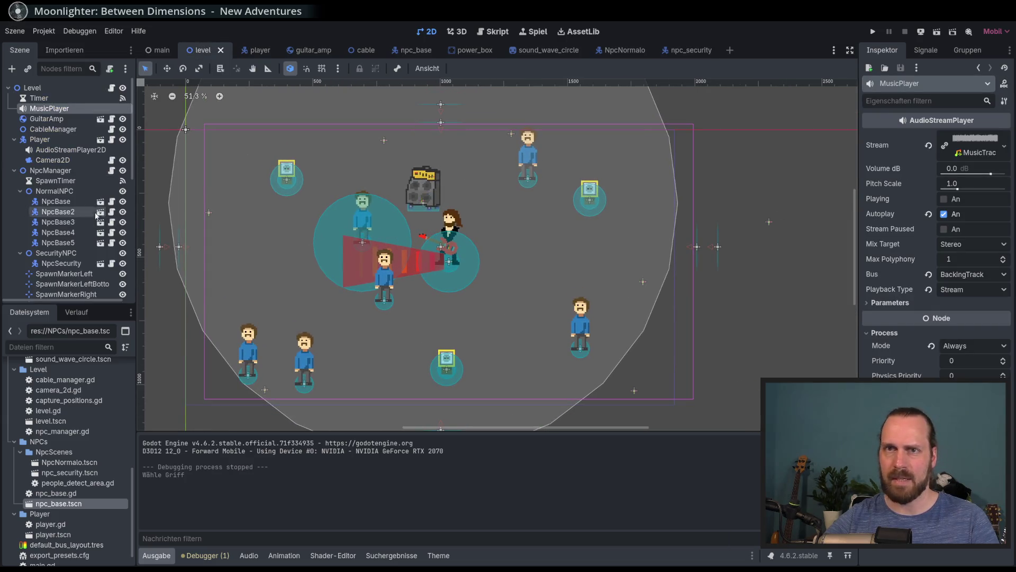
click(68, 233)
click(68, 243)
key(Delete)
key(Return)
- Nudge the first NpcBase NPC down and right with the arrow keys
click(66, 222)
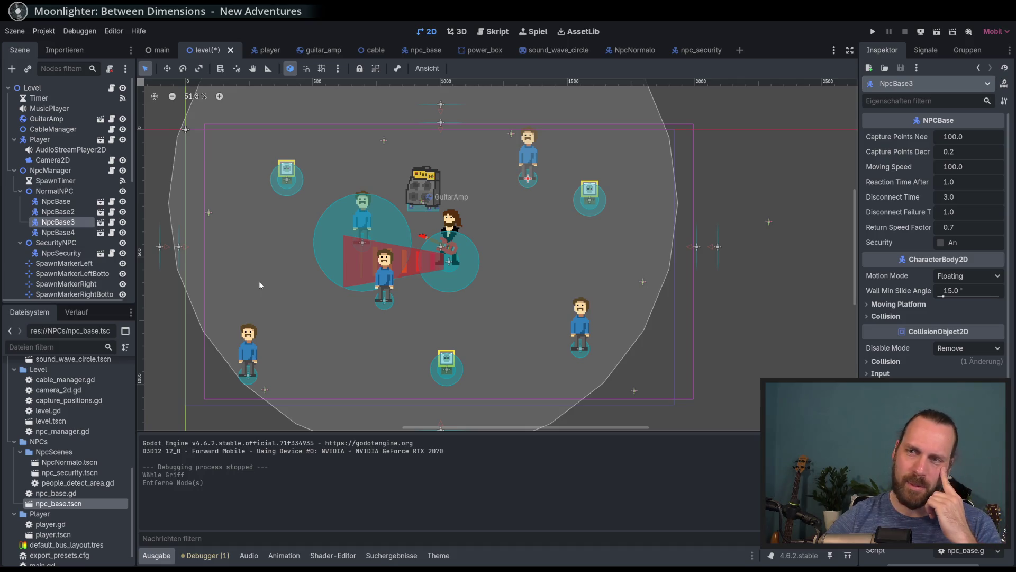
click(76, 211)
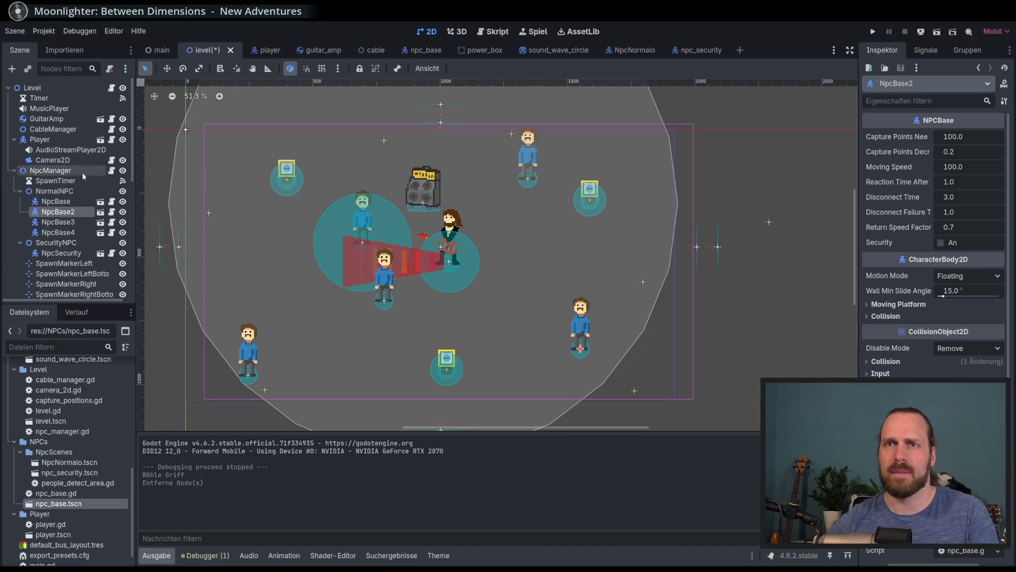
click(167, 68)
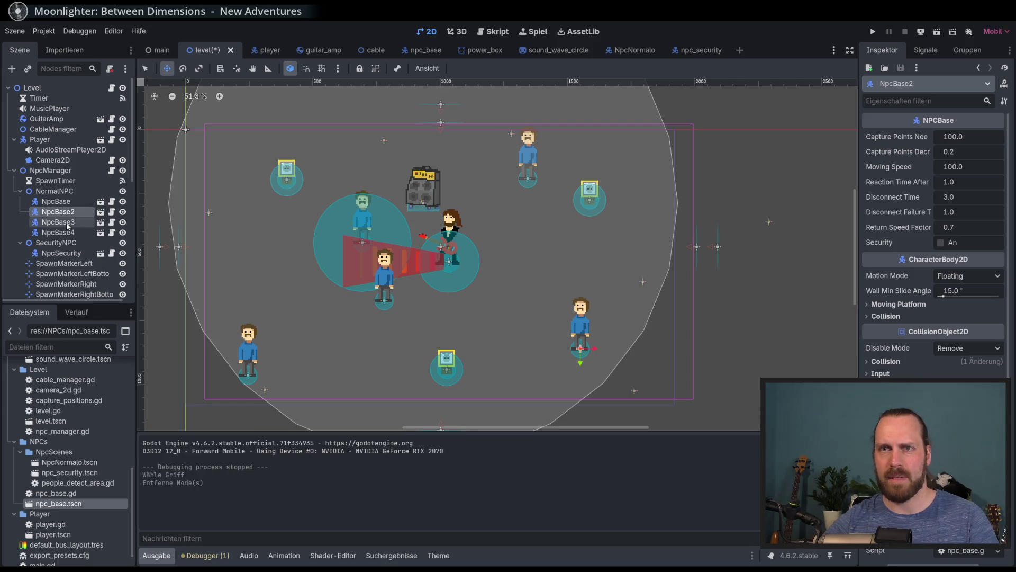
click(61, 222)
click(68, 233)
click(63, 202)
click(64, 211)
click(63, 204)
key(Down)
key(Right)
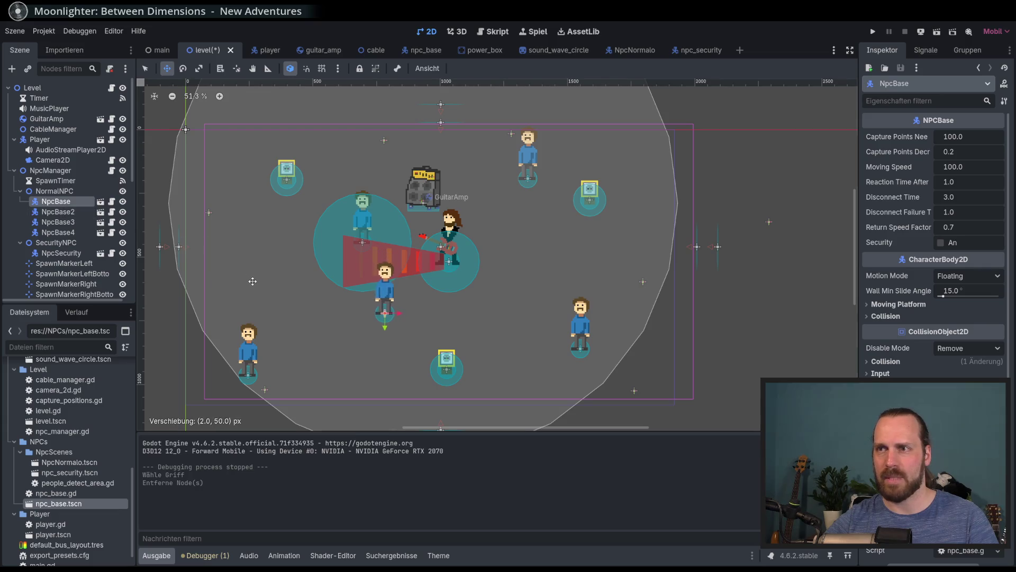
- Drag NpcBase4 to a new spot, save the level, and open NpcManager's script
click(63, 212)
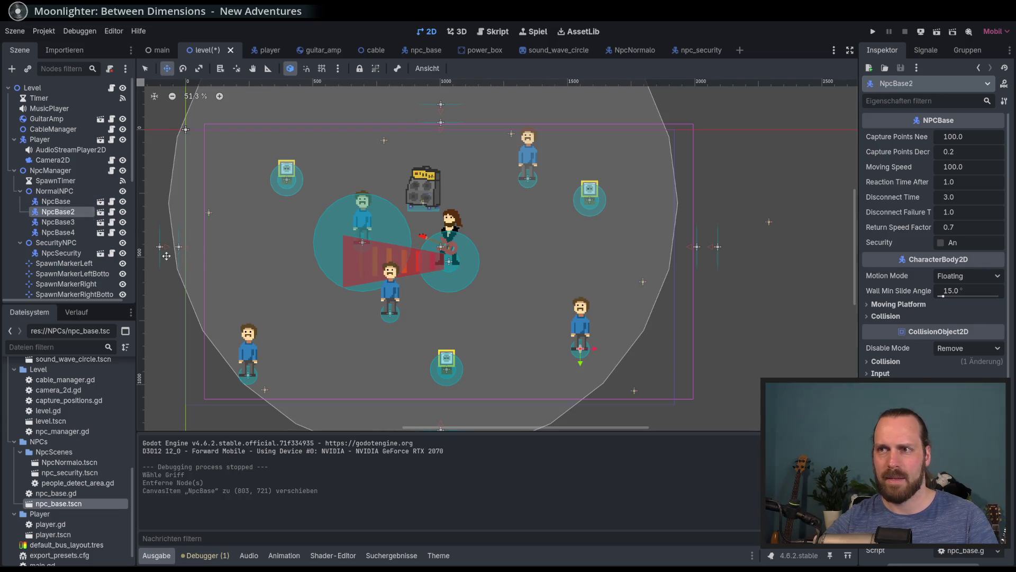
click(59, 233)
mouse_move(246, 294)
mouse_down()
mouse_move(347, 288)
mouse_move(302, 260)
mouse_move(248, 265)
mouse_move(254, 258)
mouse_up()
key(ctrl+s)
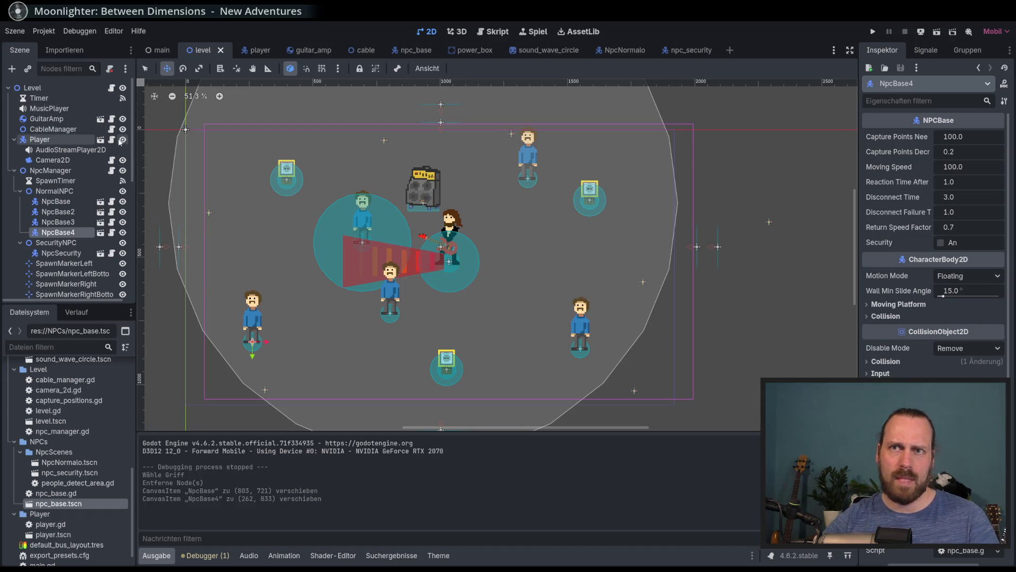
click(113, 172)
scroll(382, 201, down, 5)
- Look over npc_manager.gd's spawn timing variables and function layout
double_click(381, 202)
click(534, 237)
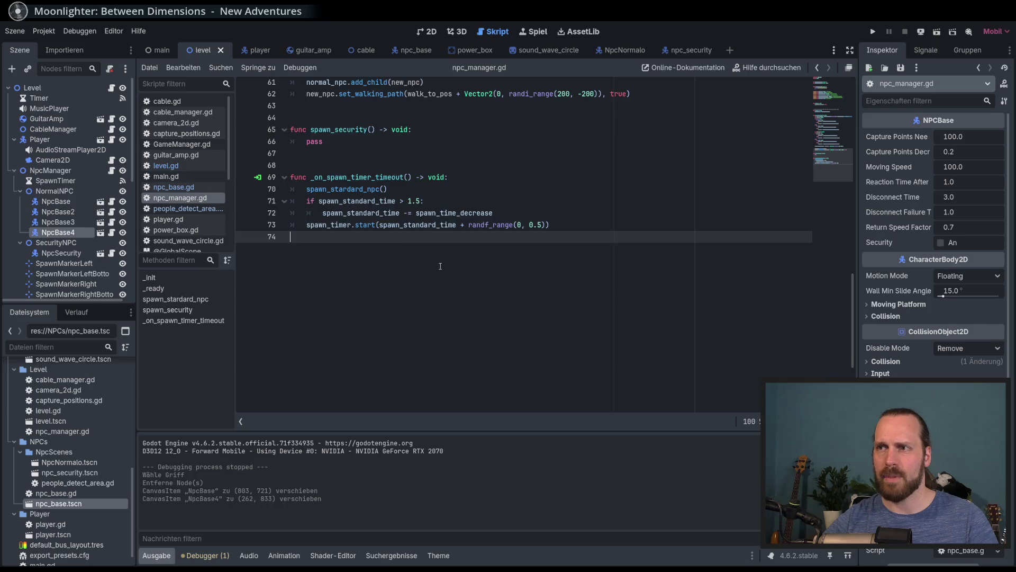
scroll(541, 303, up, 2)
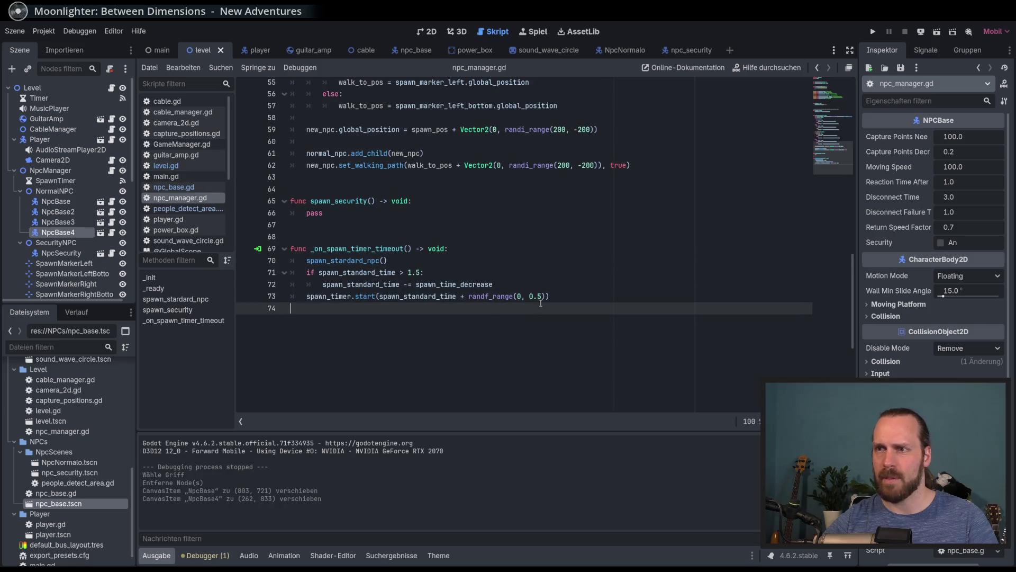
click(594, 297)
scroll(596, 300, up, 15)
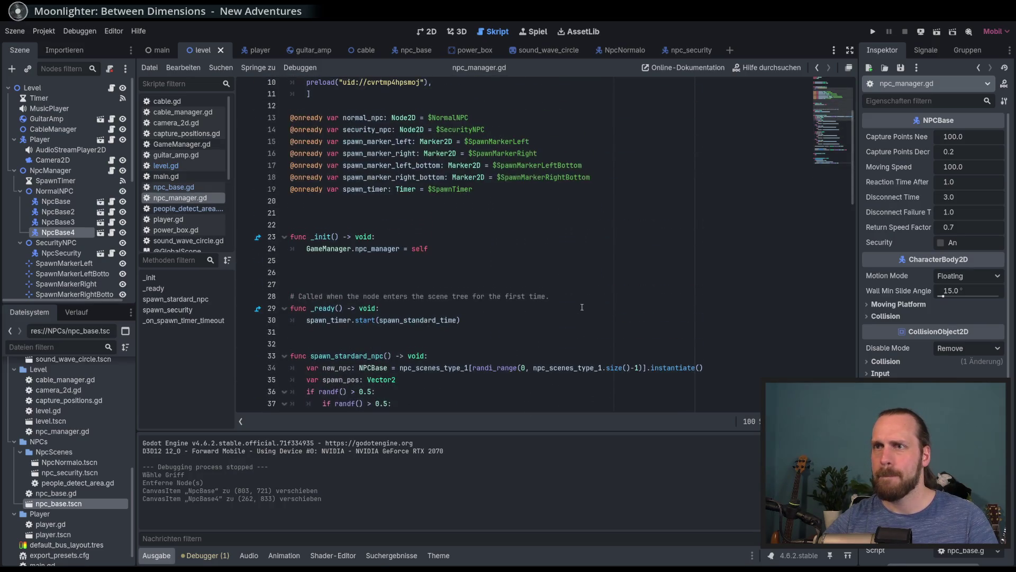
scroll(419, 231, up, 3)
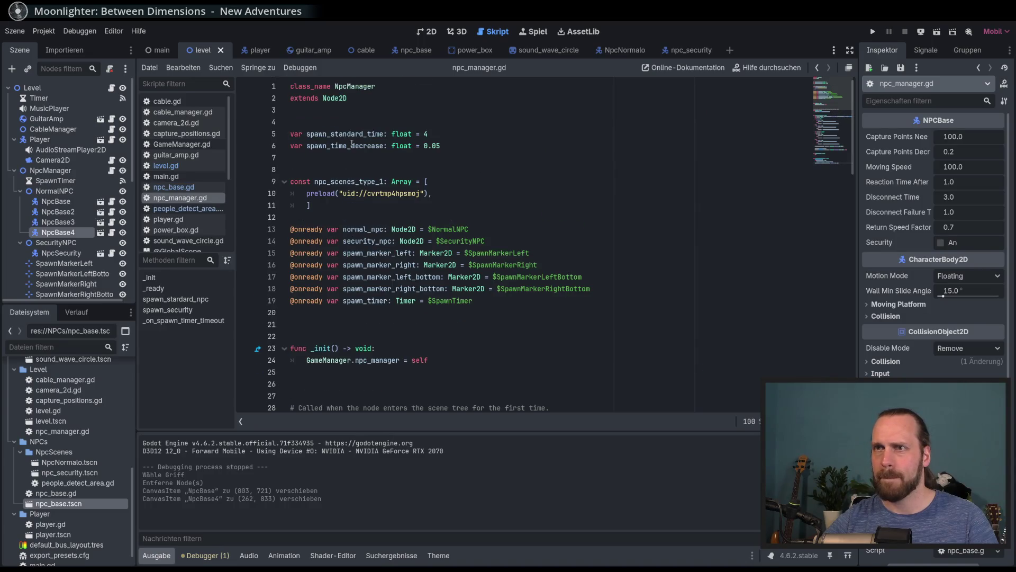
click(435, 156)
double_click(350, 134)
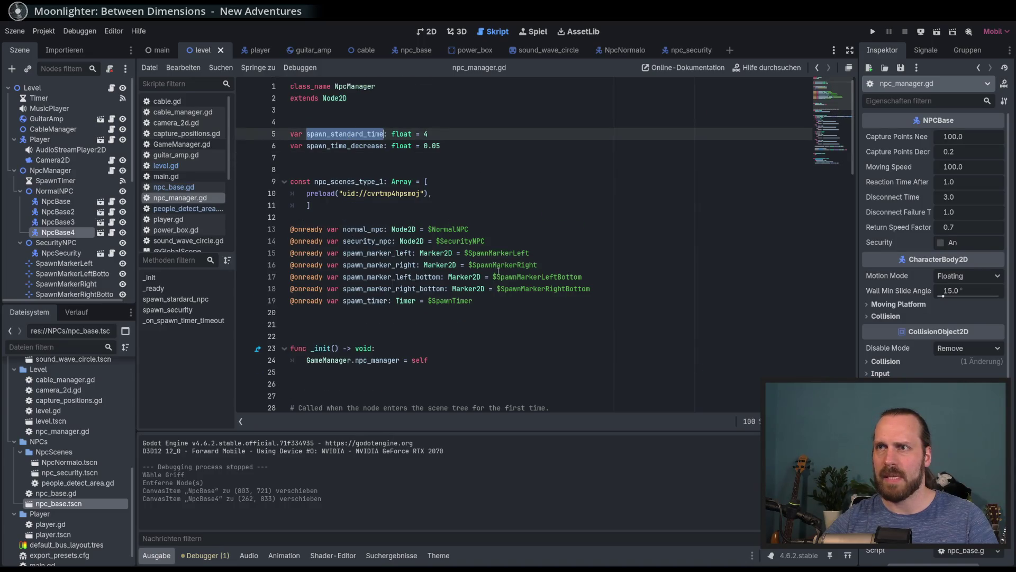
scroll(541, 260, down, 19)
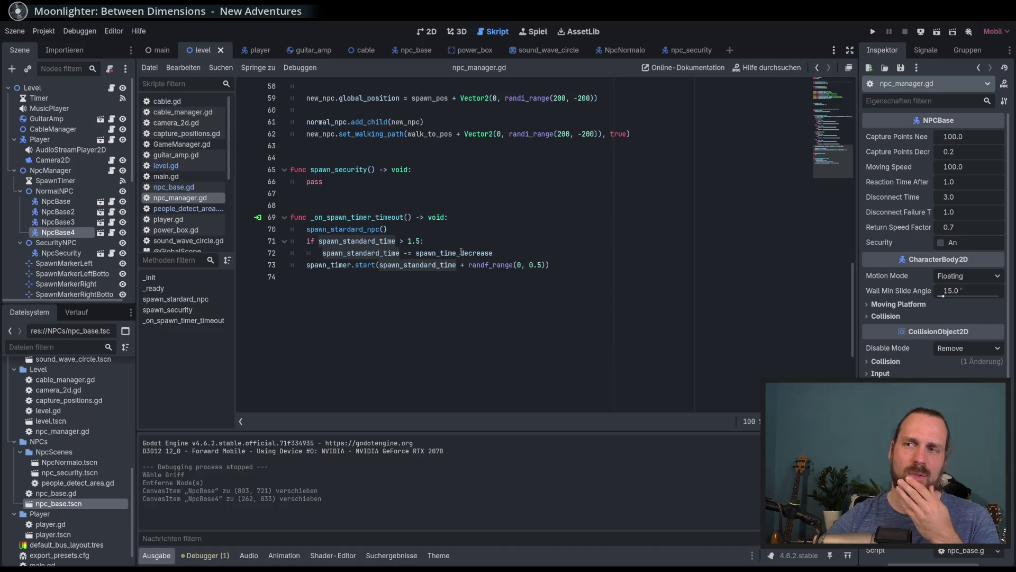
scroll(592, 306, up, 15)
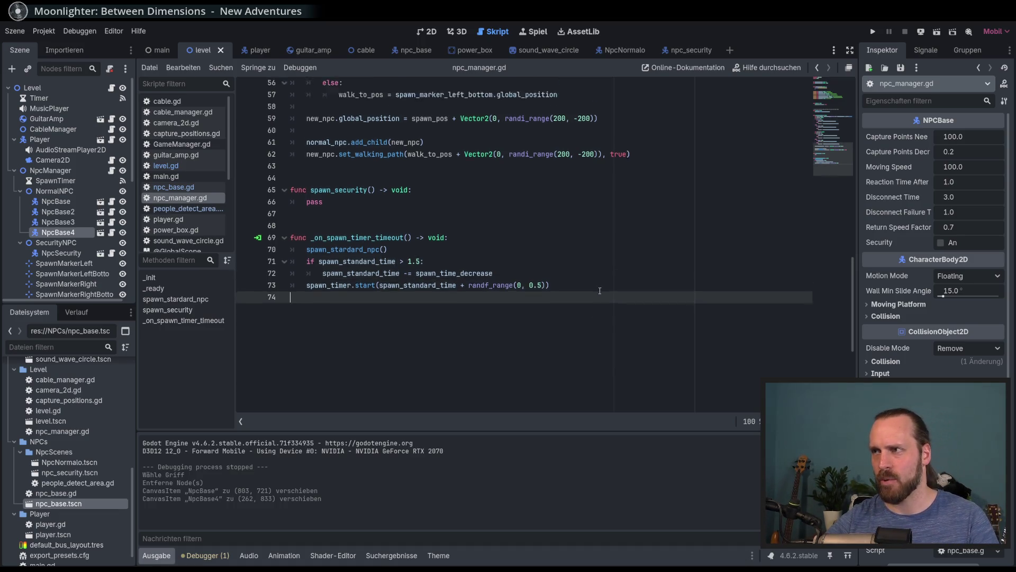
click(460, 145)
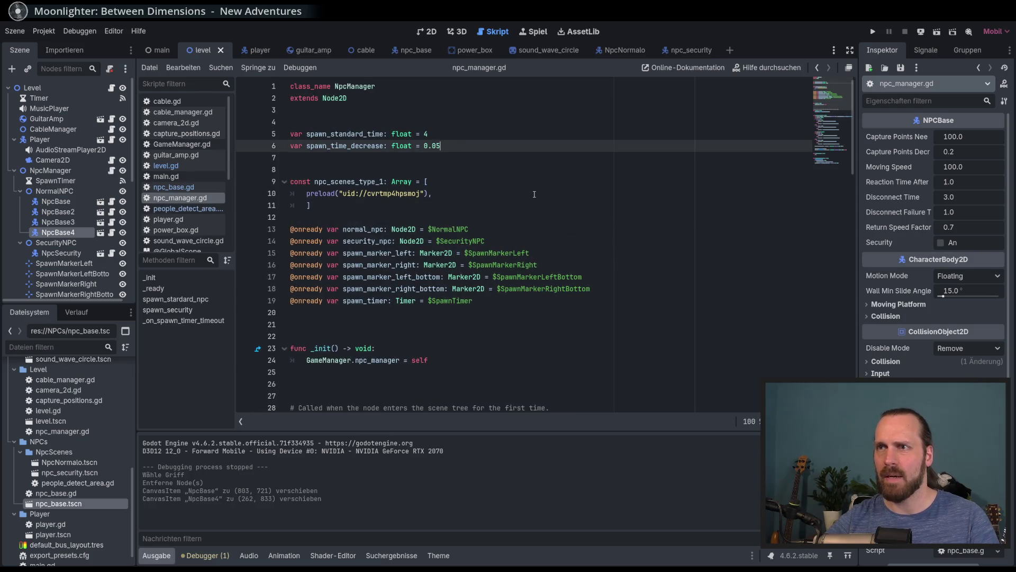
- Start, then discard, a 'var securiry' declaration and a trailing 'func' line
key(Return)
text(var )
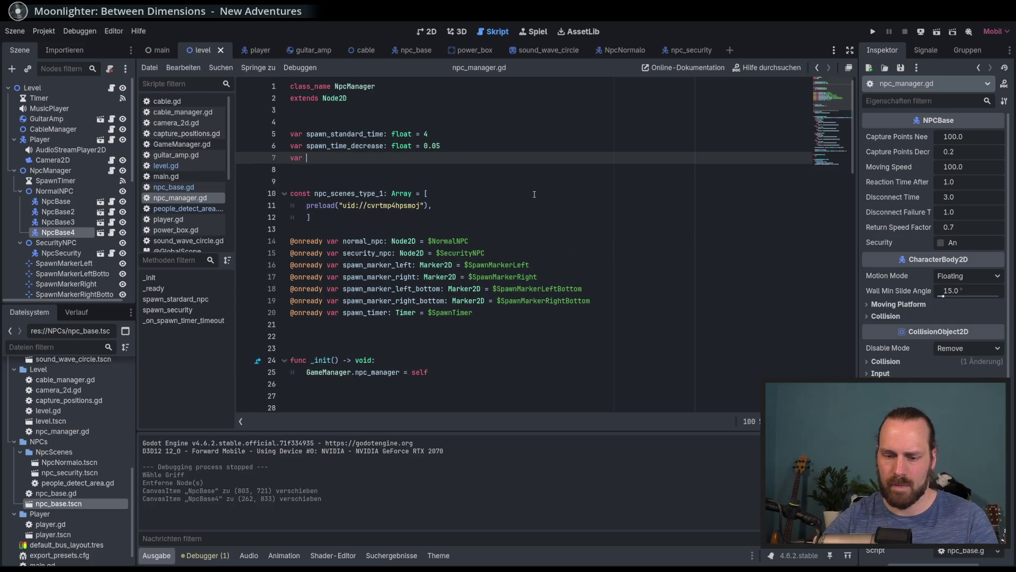
text(sec)
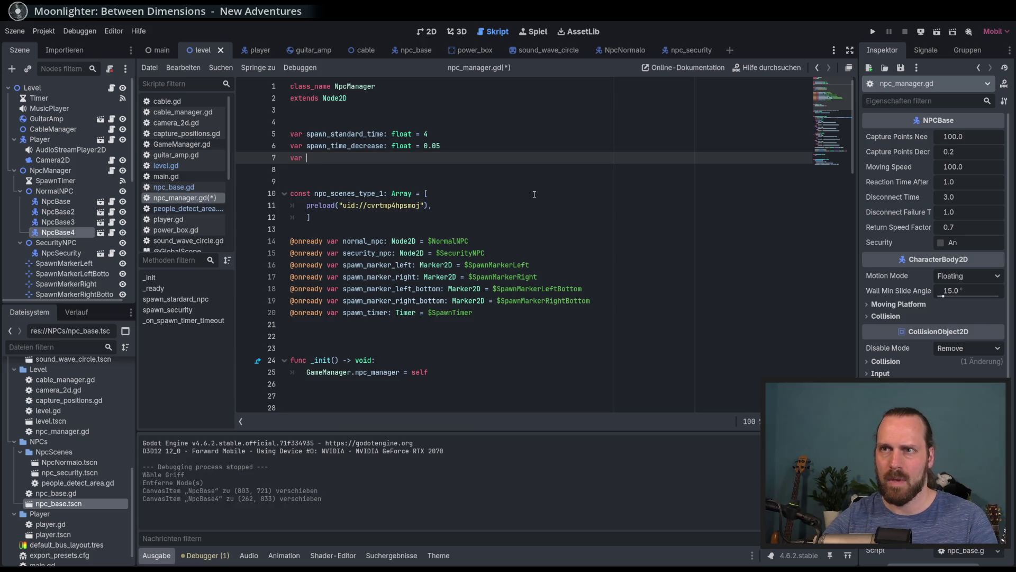
text(uriry)
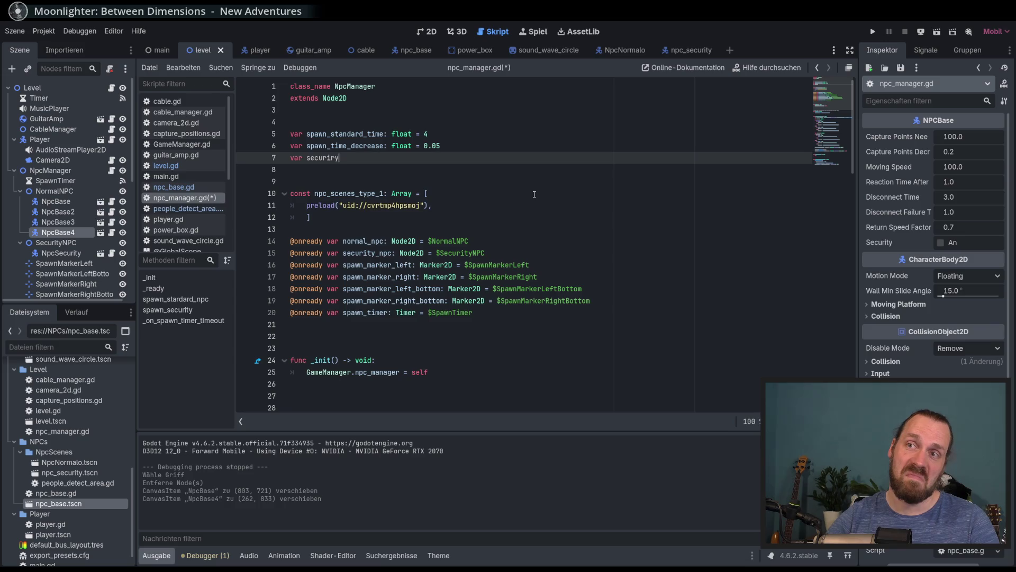
key(shift+Home)
key(BackSpace)
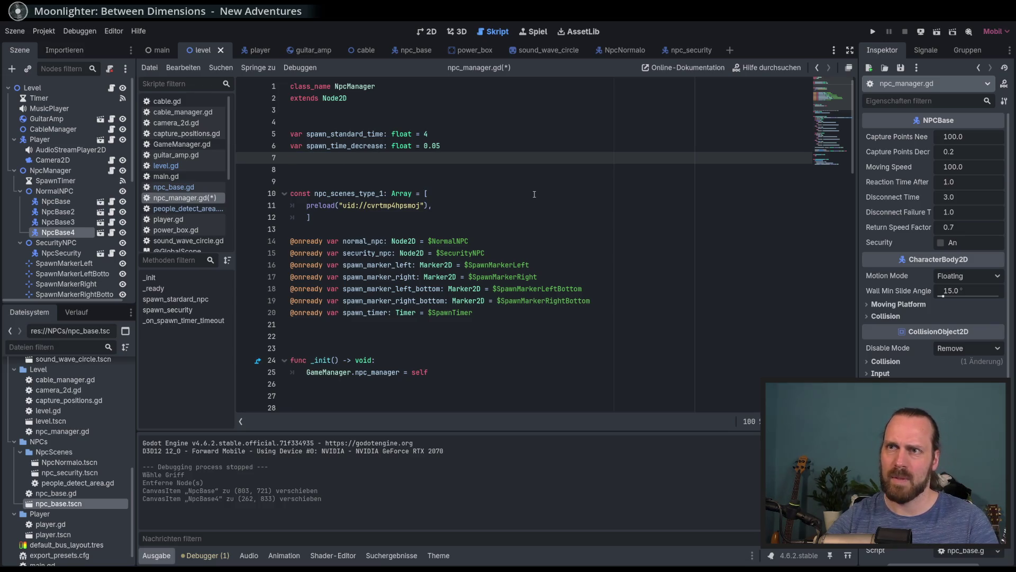
scroll(503, 287, down, 15)
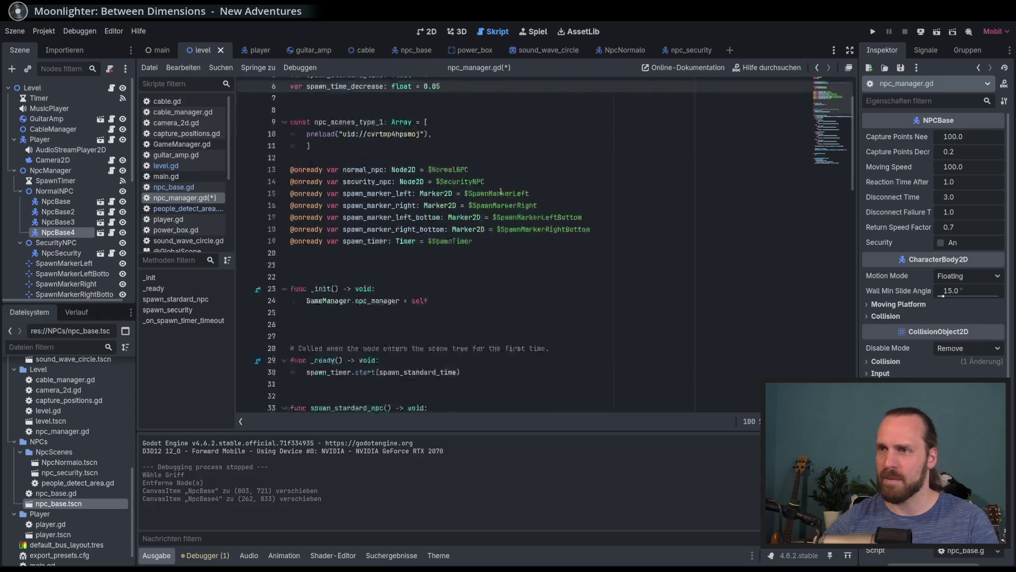
scroll(503, 287, down, 3)
click(533, 347)
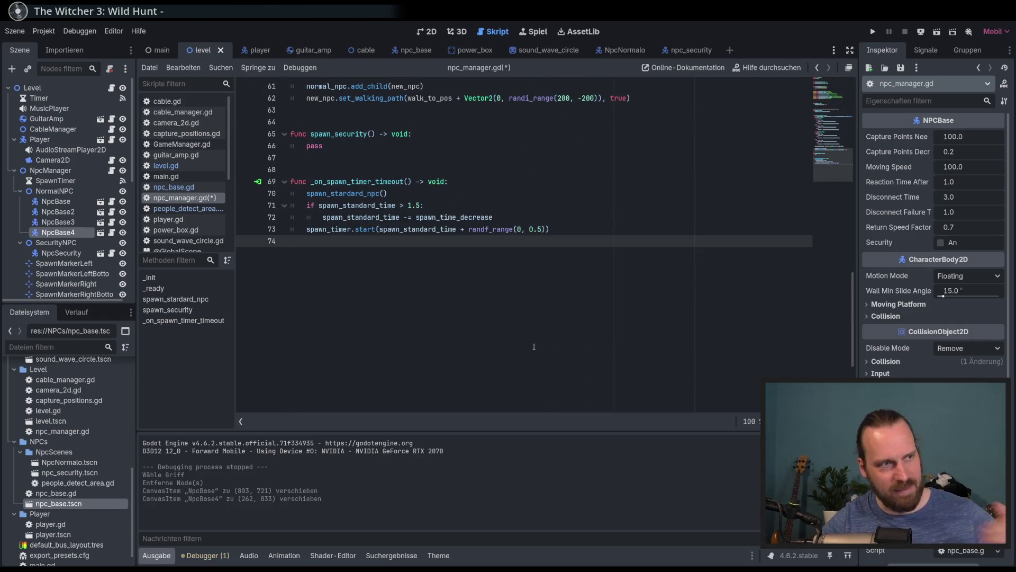
key(Return)
key(Return)
text(func)
key(BackSpace)
key(BackSpace)
key(BackSpace)
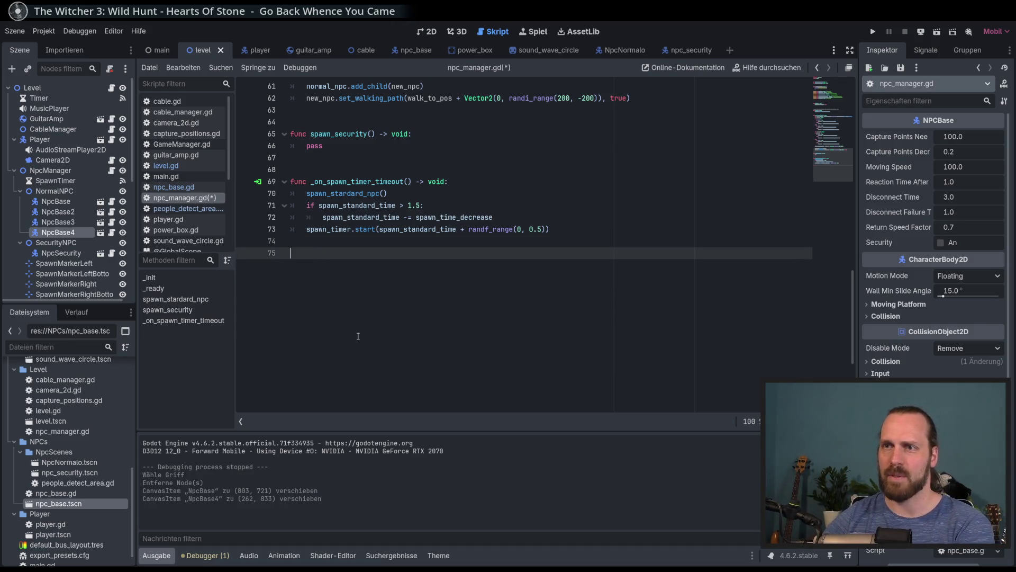
- Check spawn_security's pass placeholder and insert a blank line below the variables
scroll(326, 276, up, 2)
click(362, 217)
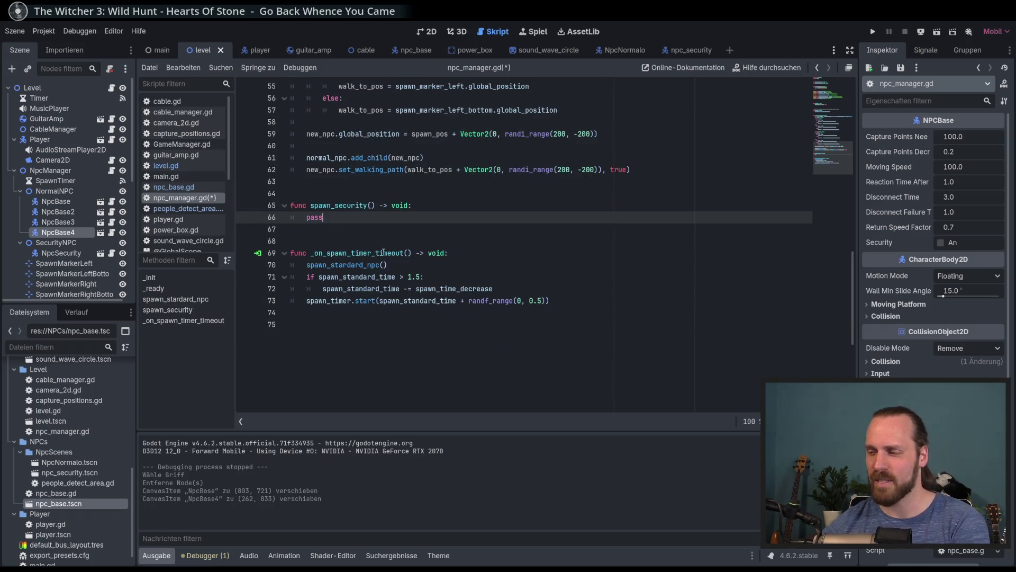
scroll(352, 206, up, 2)
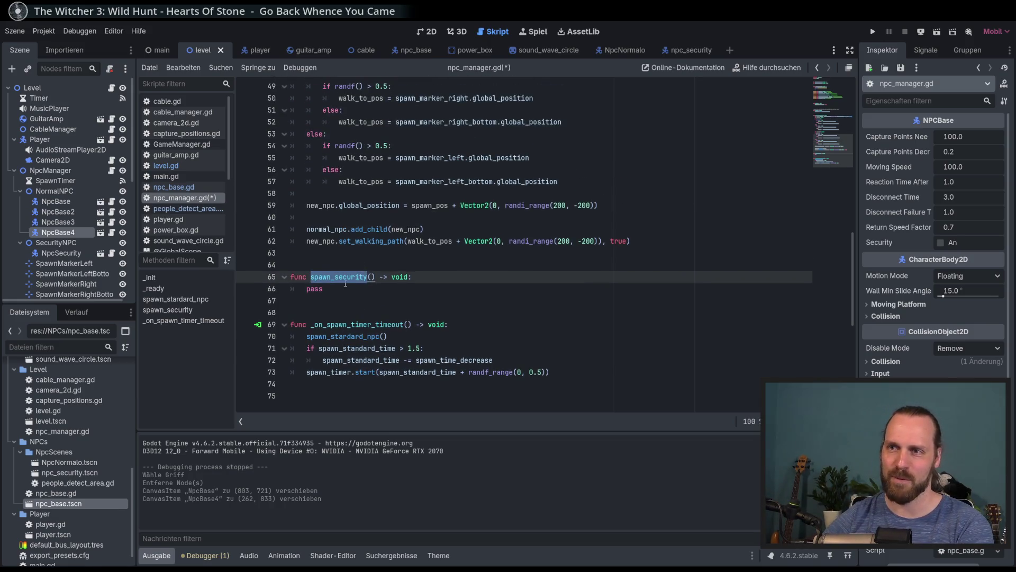
double_click(307, 289)
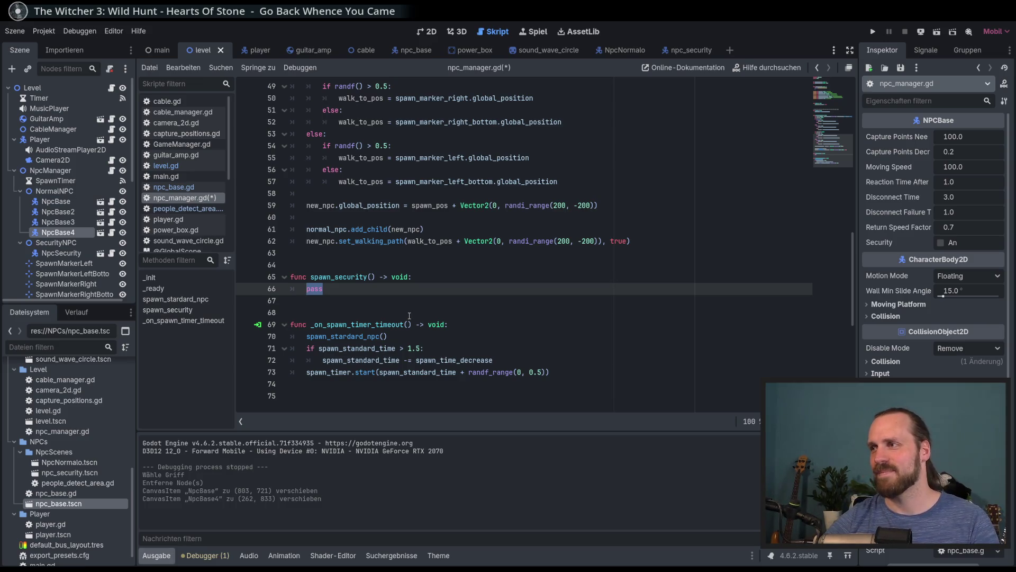
scroll(396, 309, up, 16)
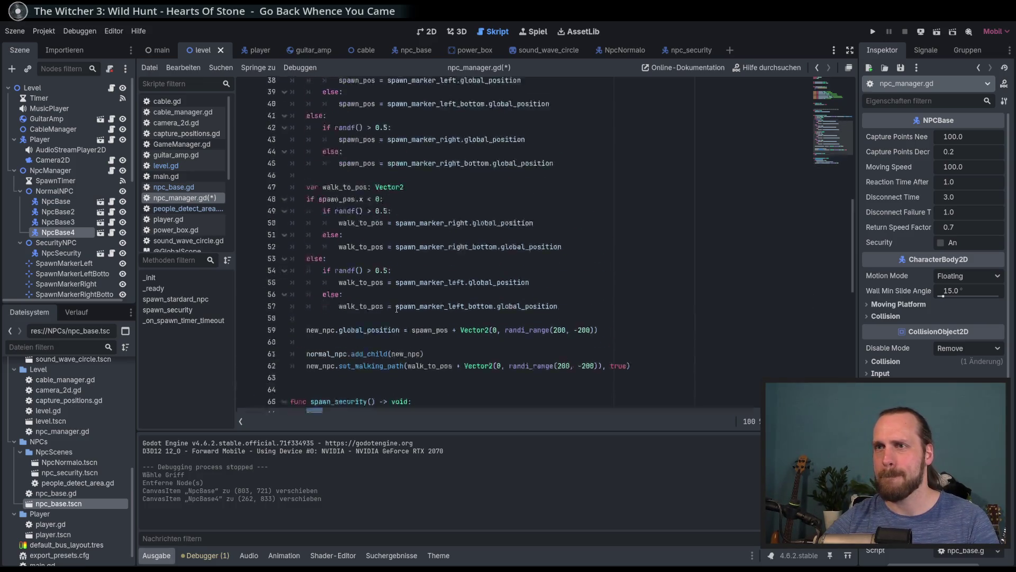
click(359, 156)
key(Return)
key(Up)
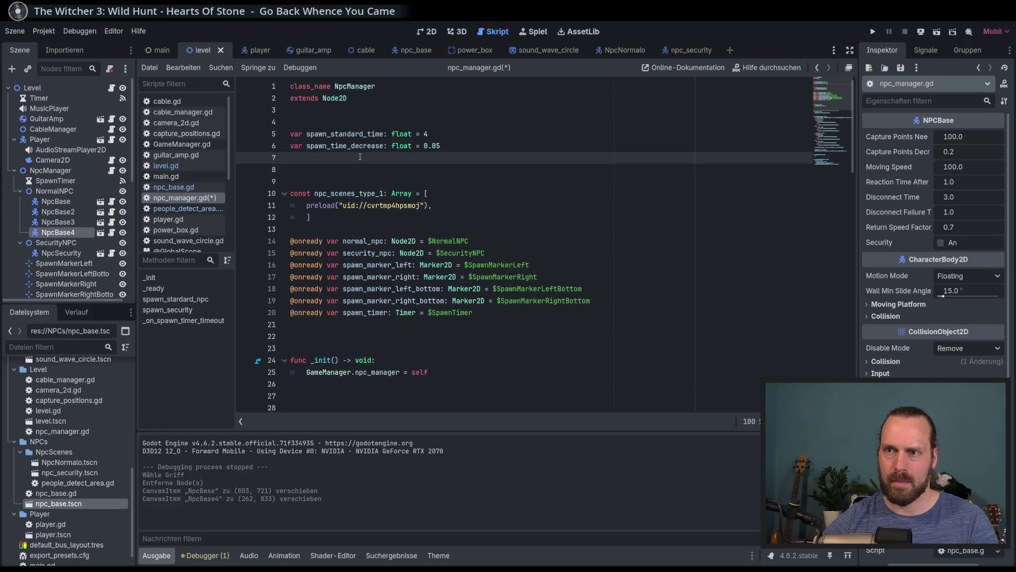
- Examine the pass placeholder in spawn_security and the preload line above
scroll(363, 164, down, 10)
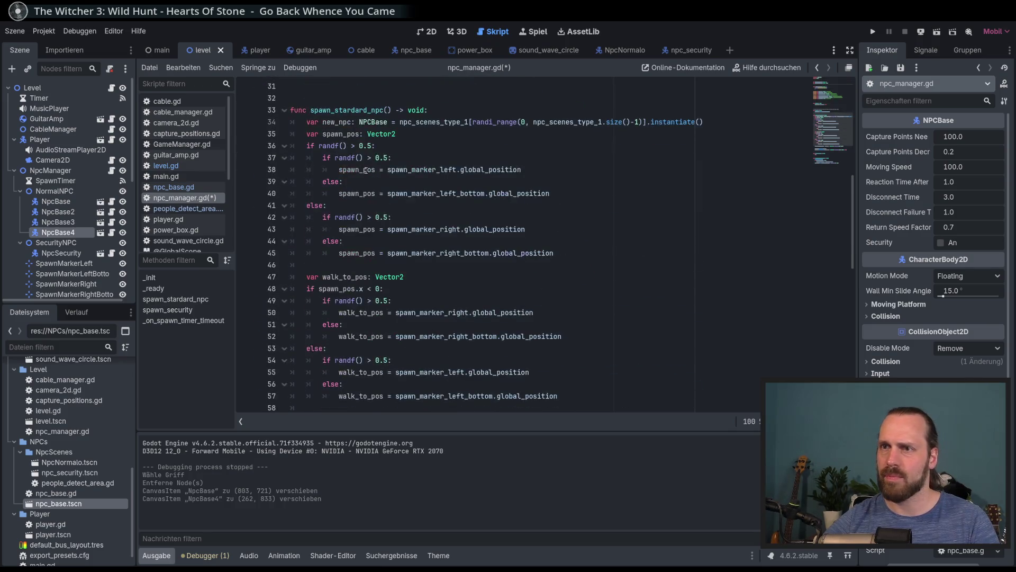
scroll(366, 170, down, 7)
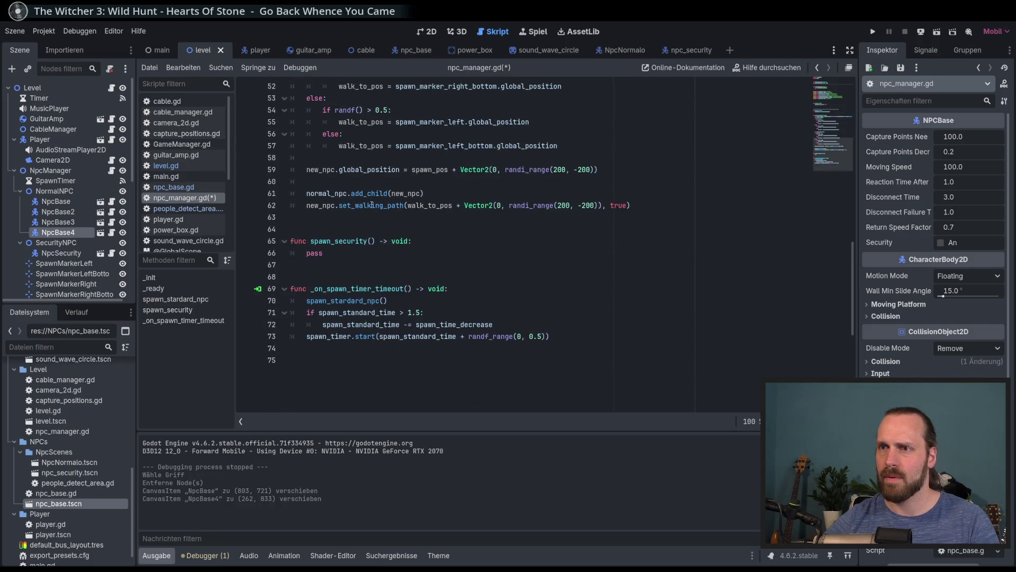
scroll(370, 221, down, 1)
click(366, 230)
key(Up)
key(shift+Left)
key(shift+Left)
key(shift+Left)
scroll(828, 120, up, 20)
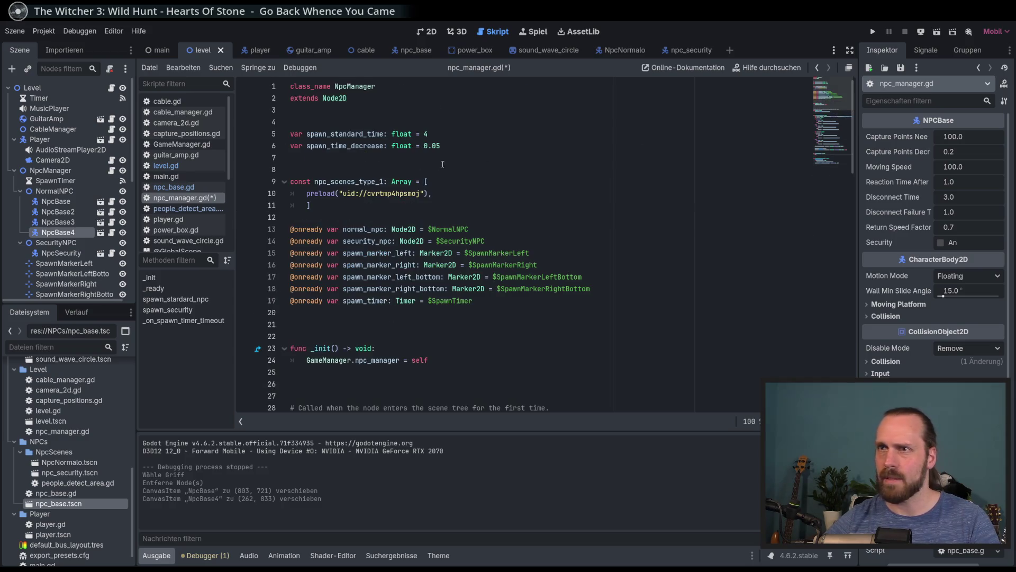
click(447, 194)
- Open blank lines below the npc_scenes_type_1 array's closing bracket
double_click(349, 182)
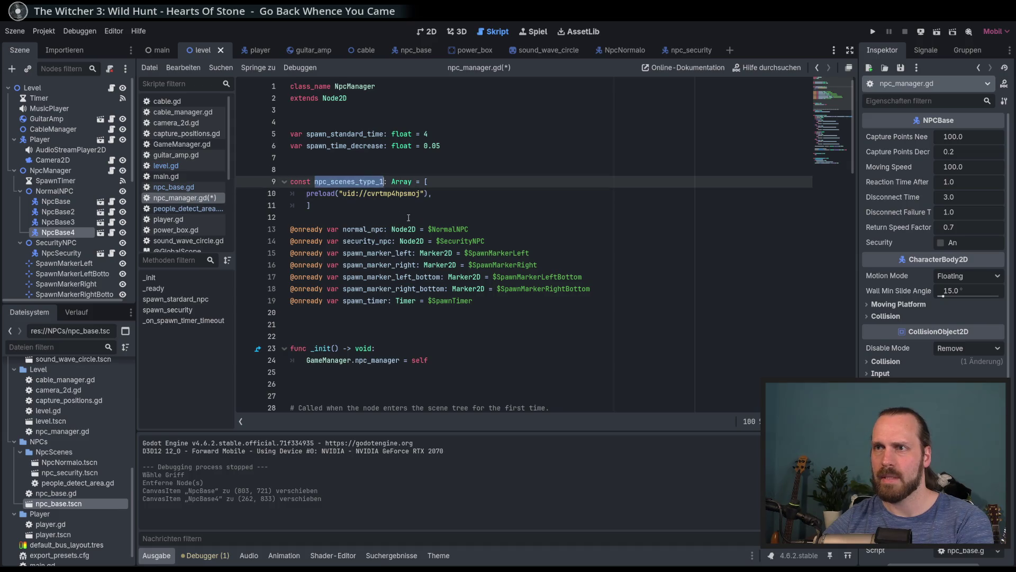
click(396, 208)
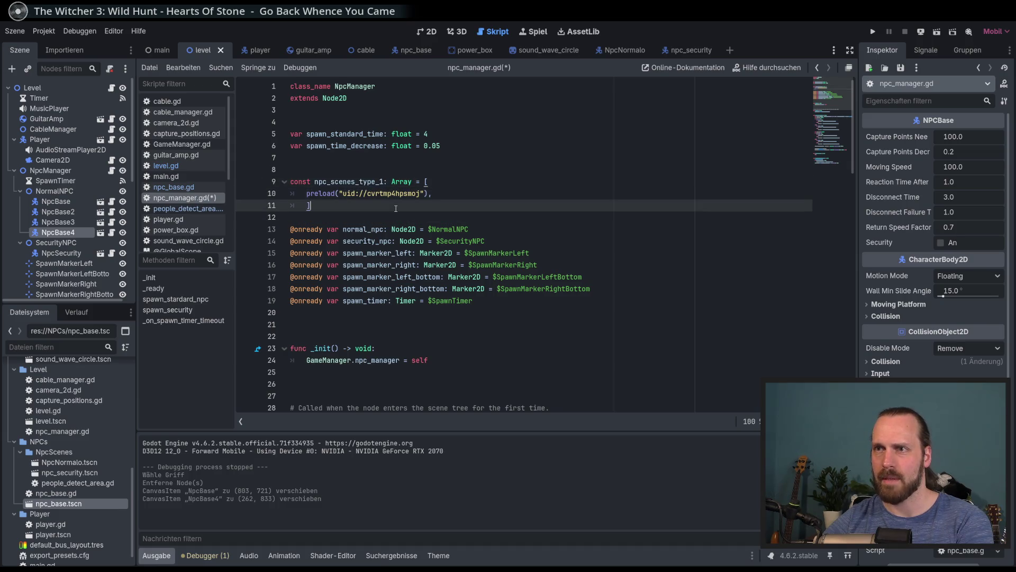
double_click(349, 180)
click(386, 194)
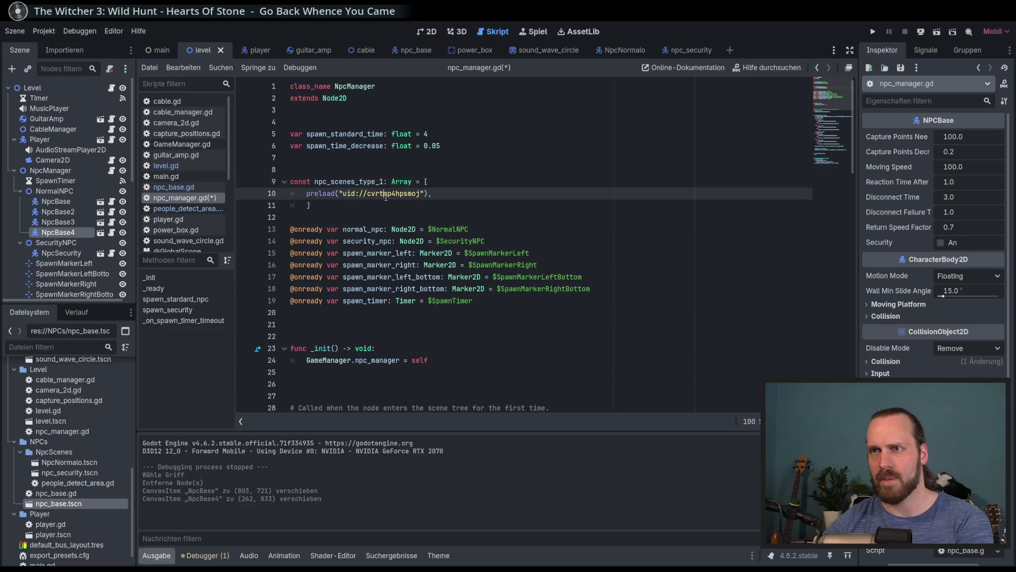
click(338, 207)
double_click(349, 181)
click(331, 207)
key(Return)
key(Return)
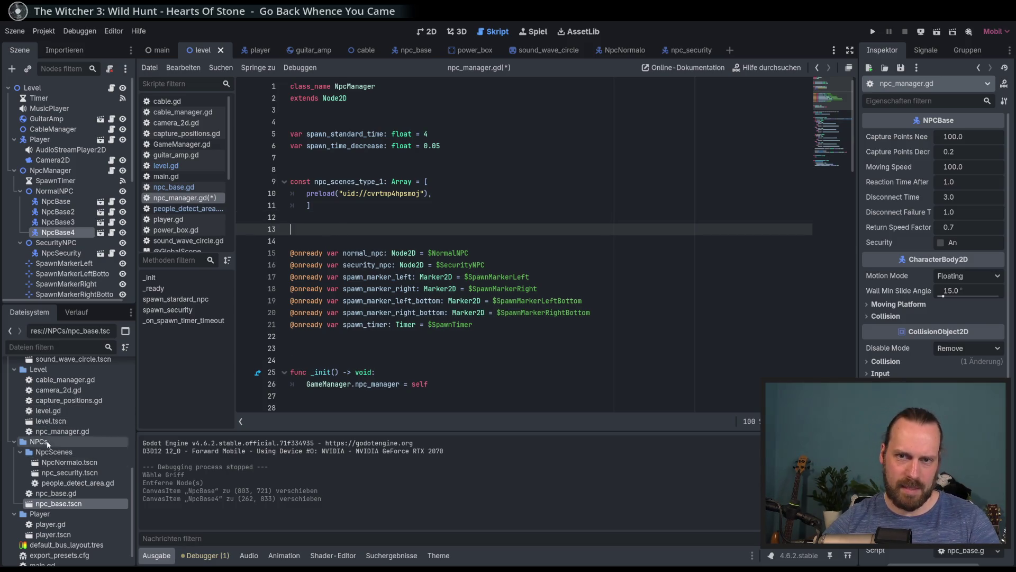
- Drag npc_security.tscn from the FileSystem dock into the script as a preloaded NPC_SECURITY constant
scroll(74, 452, up, 2)
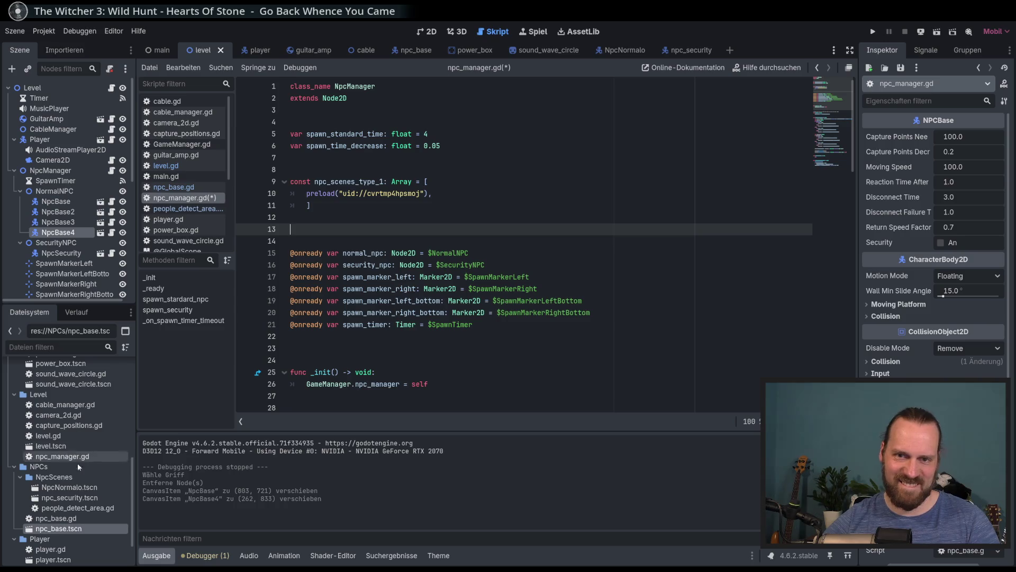
scroll(71, 479, down, 3)
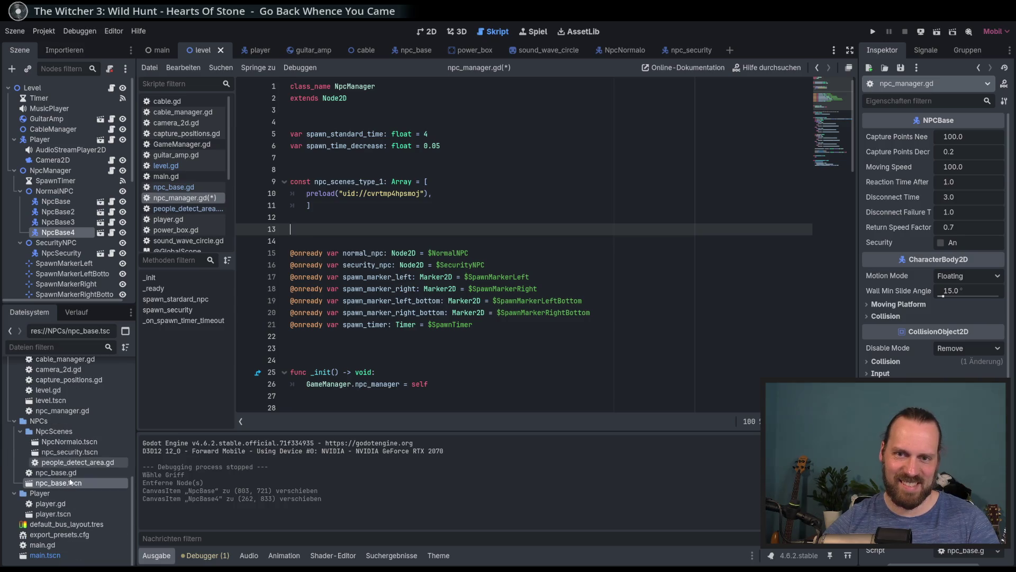
click(69, 441)
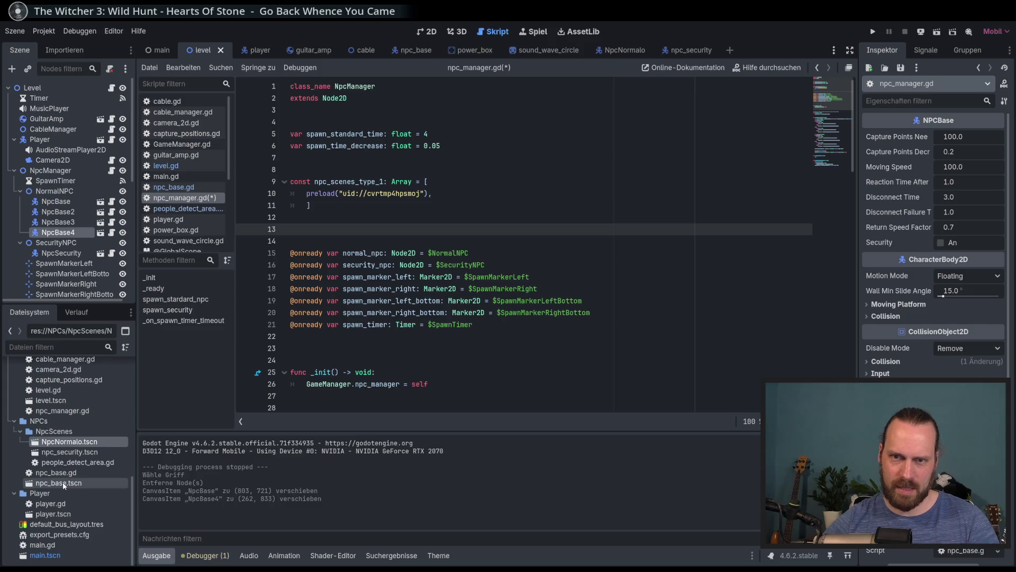
click(72, 463)
click(74, 453)
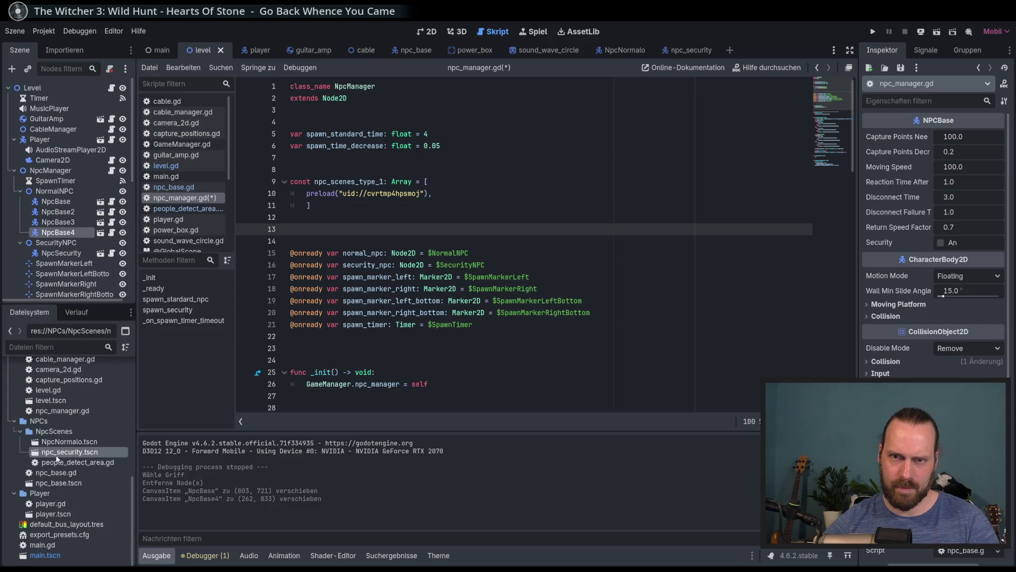
mouse_move(74, 453)
mouse_down()
mouse_move(238, 364)
mouse_move(351, 234)
mouse_move(370, 232)
mouse_up()
- Move both scene constants above the spawn variables, tidy blank lines, and save npc_manager.gd
key(Delete)
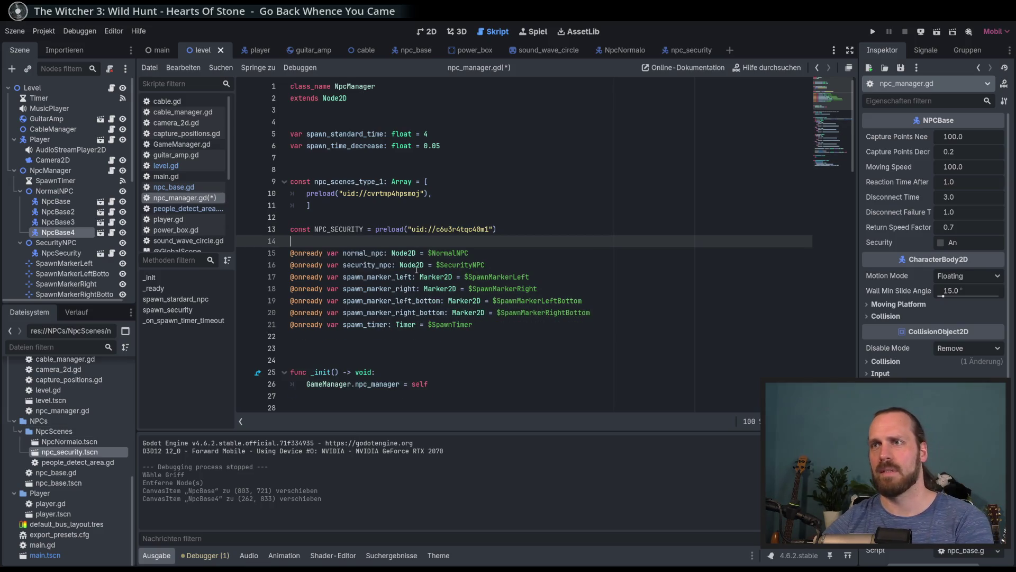
drag(331, 181, 333, 225)
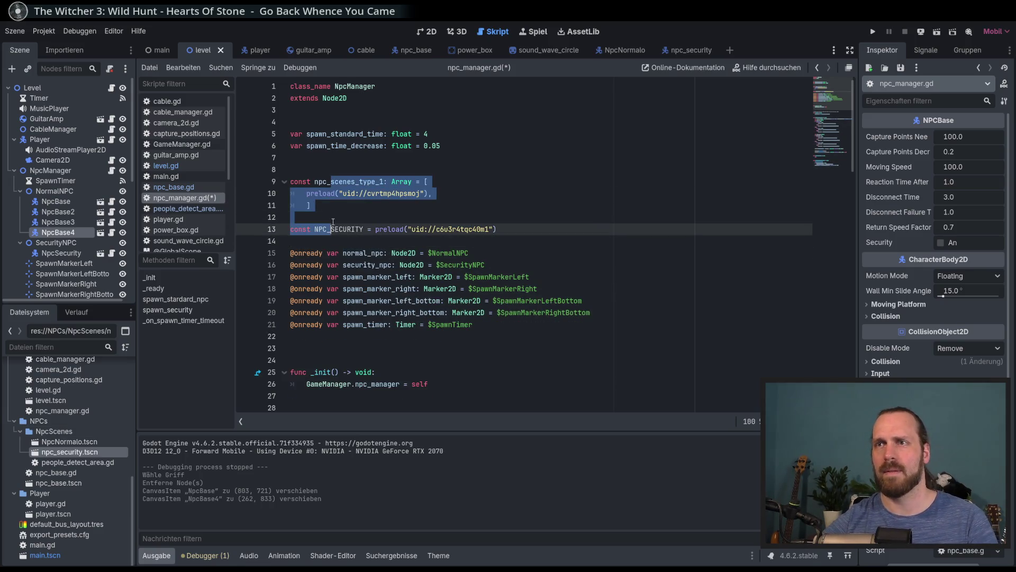
key(alt+Up)
key(alt+Up)
key(alt+Up)
key(alt+Down)
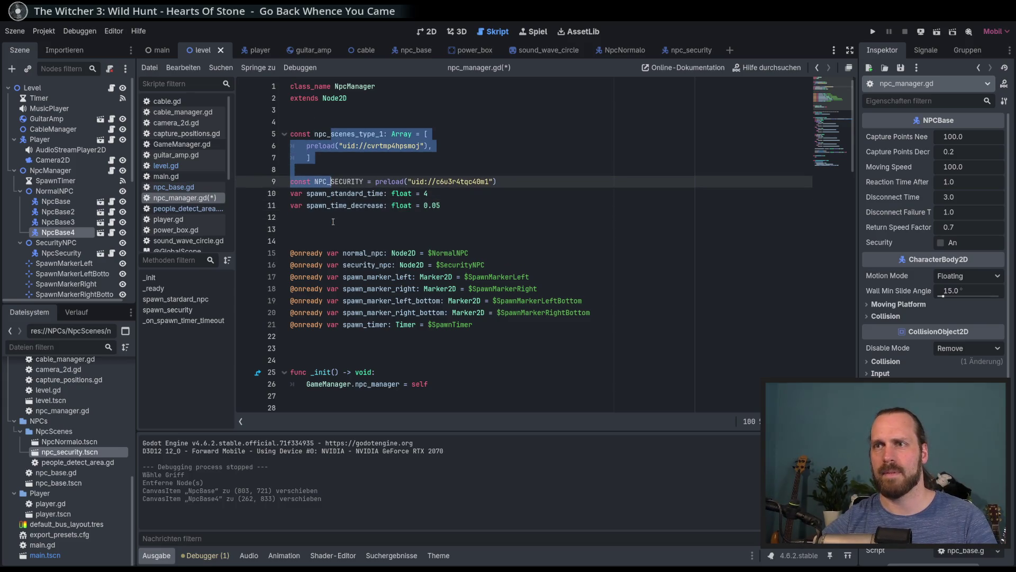
key(End)
key(Return)
key(Down)
key(Down)
key(Down)
key(Delete)
key(Delete)
key(ctrl+s)
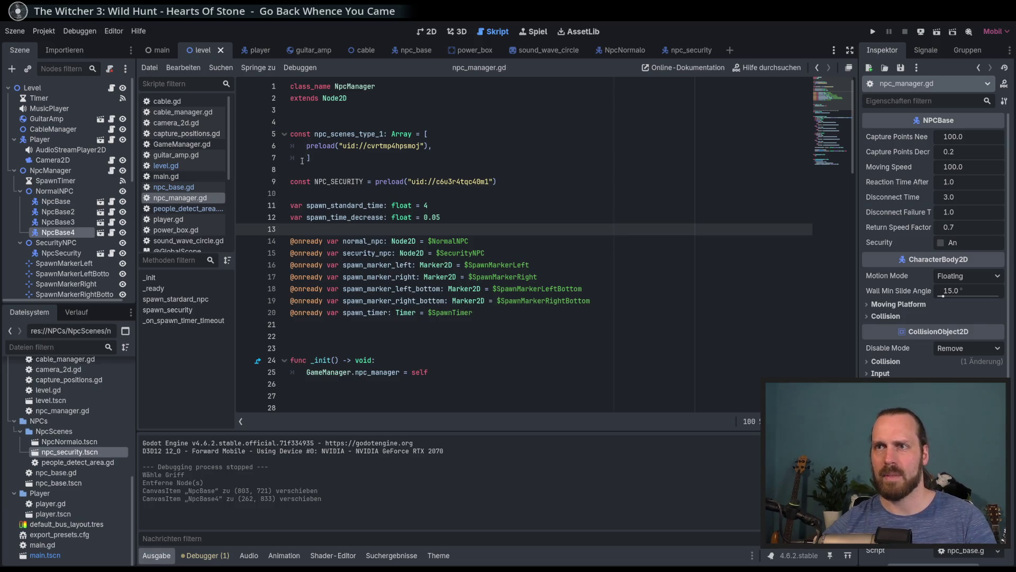
- Remove the blank line between npc_scenes_type_1 and NPC_SECURITY, then scroll down the script
click(302, 170)
key(BackSpace)
click(440, 223)
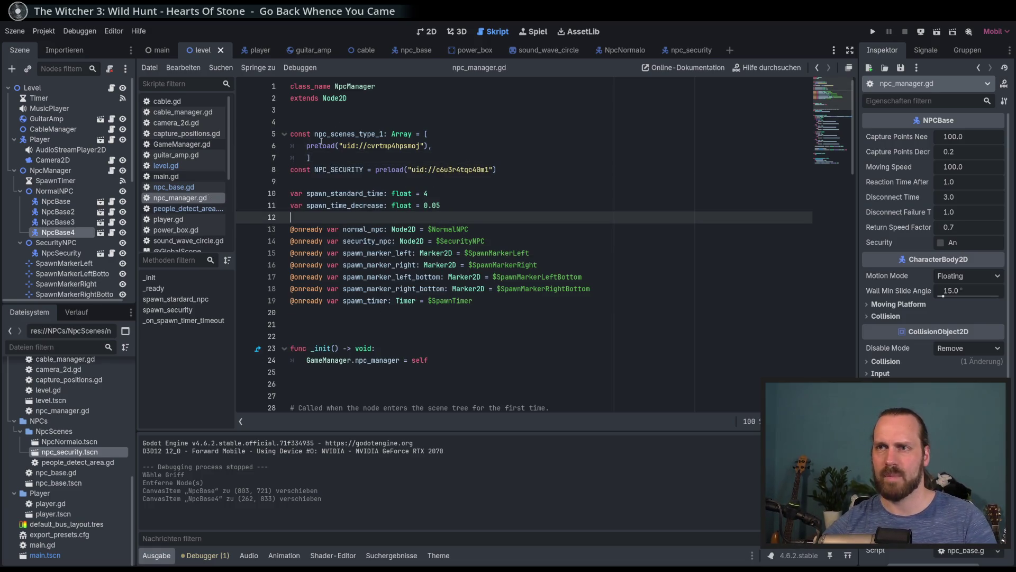
key(Down)
key(Down)
key(Down)
scroll(497, 275, down, 4)
scroll(502, 286, down, 14)
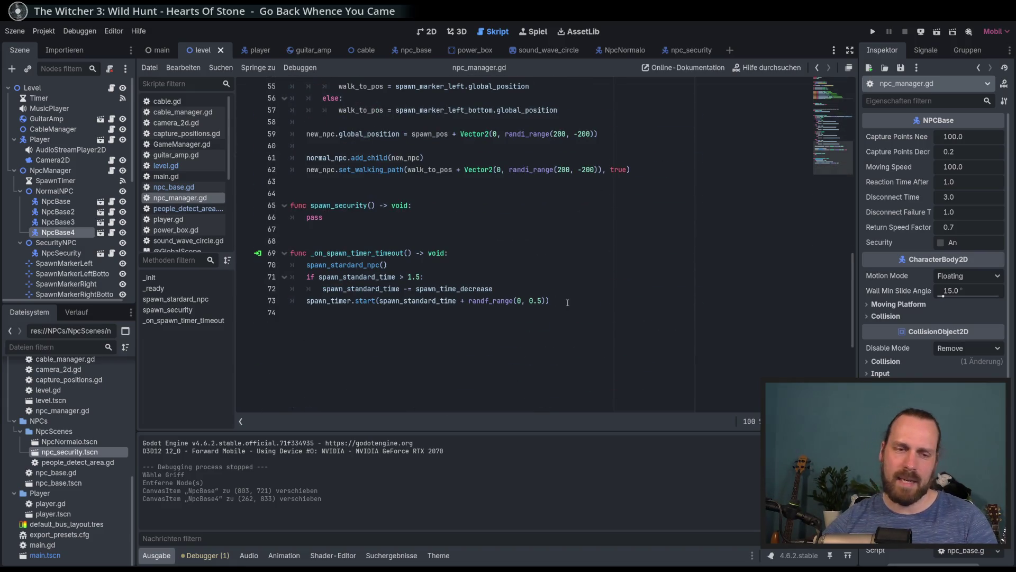
click(567, 302)
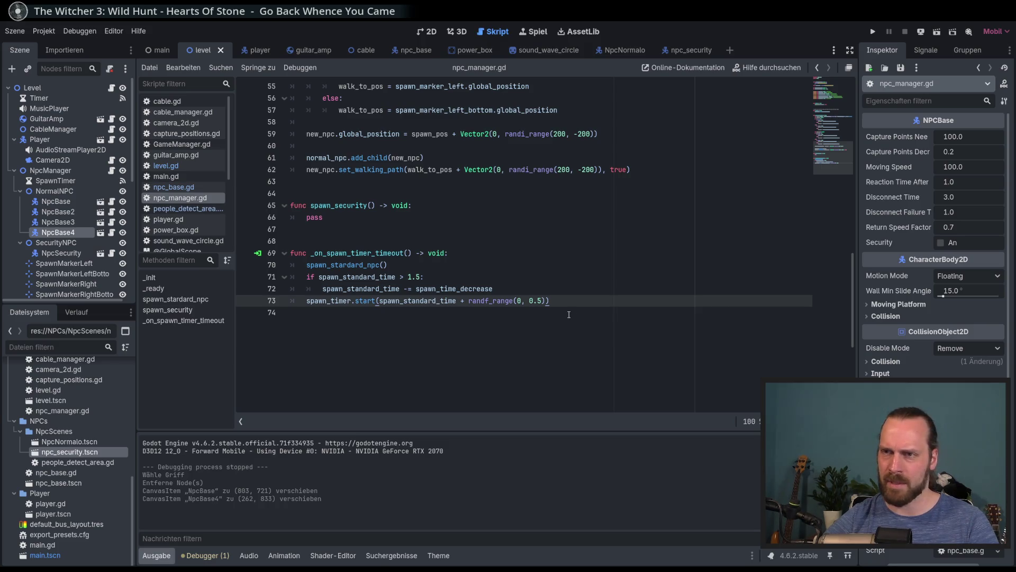
scroll(559, 307, up, 15)
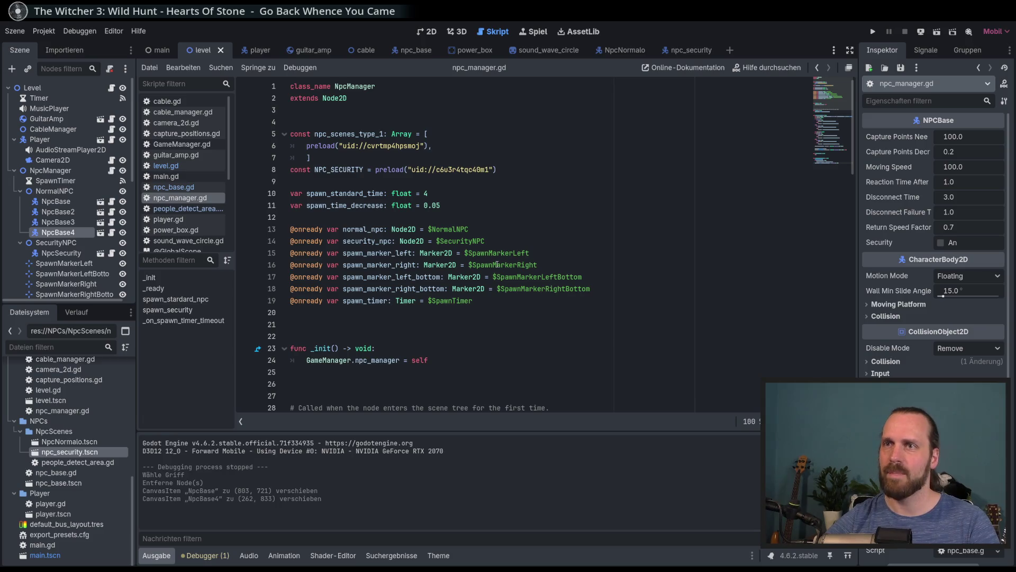
scroll(496, 265, down, 17)
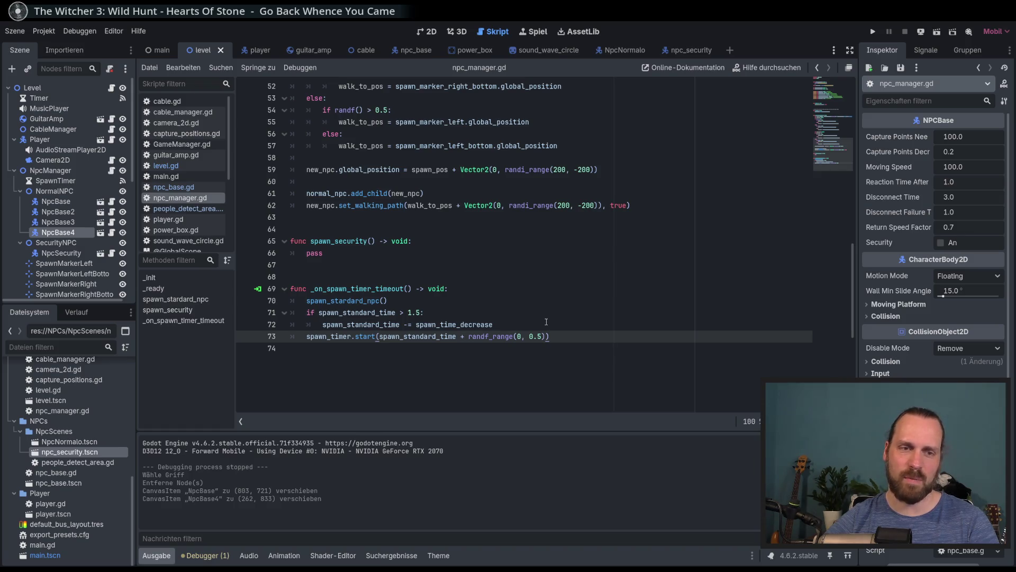
click(325, 254)
scroll(328, 265, up, 1)
double_click(318, 289)
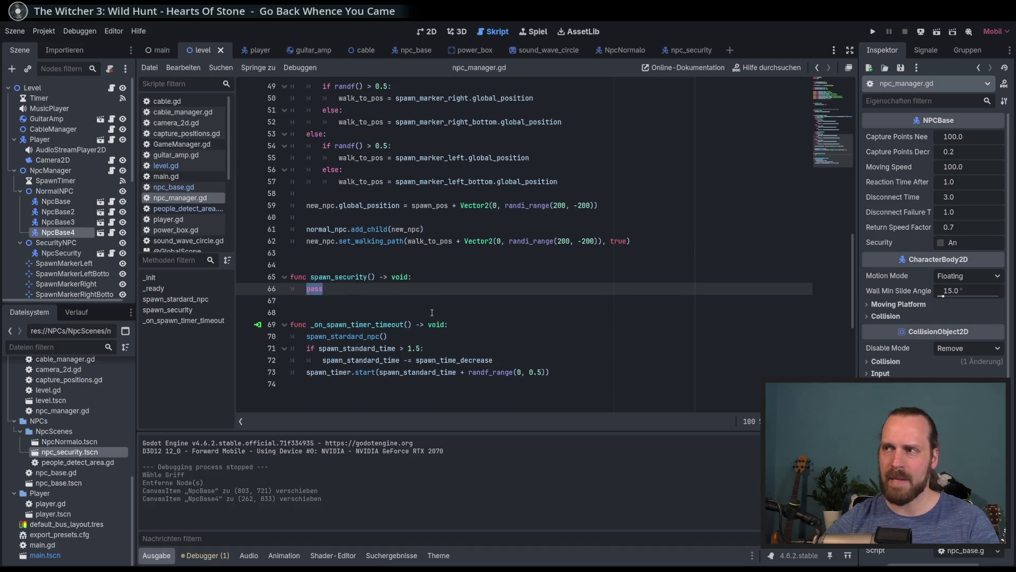
scroll(460, 300, up, 13)
scroll(459, 300, up, 3)
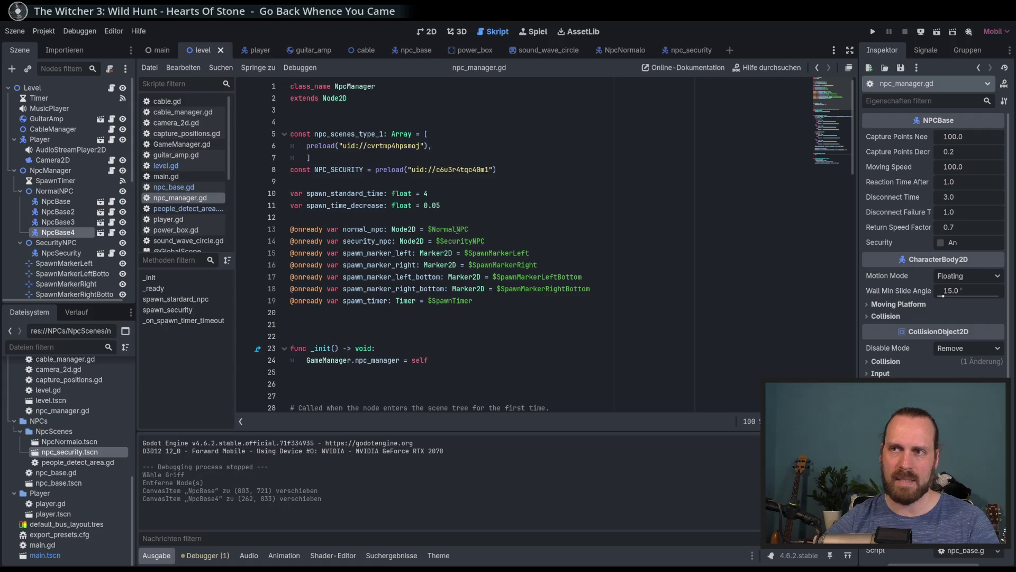
scroll(607, 302, down, 16)
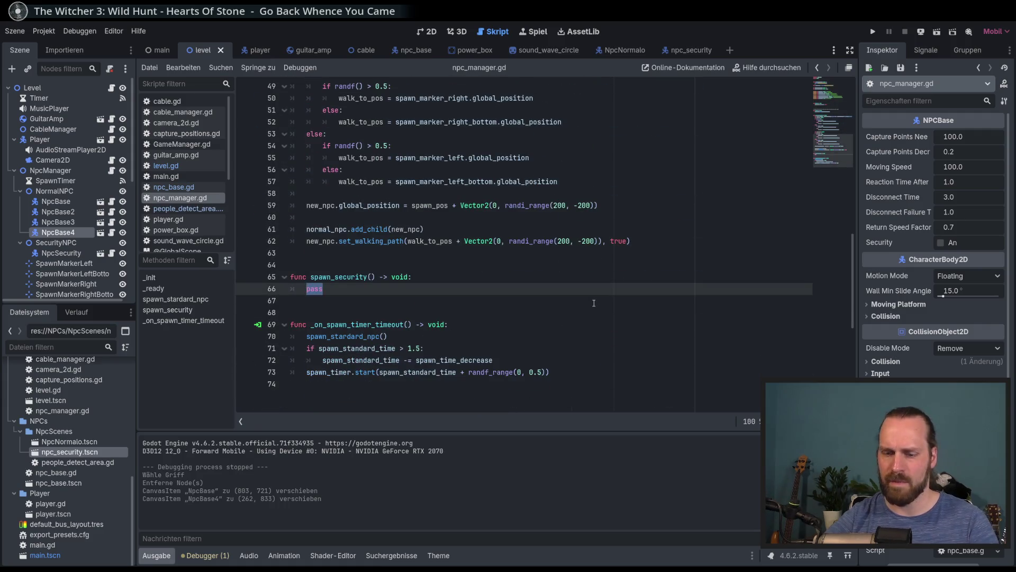
scroll(603, 300, up, 4)
scroll(599, 300, down, 4)
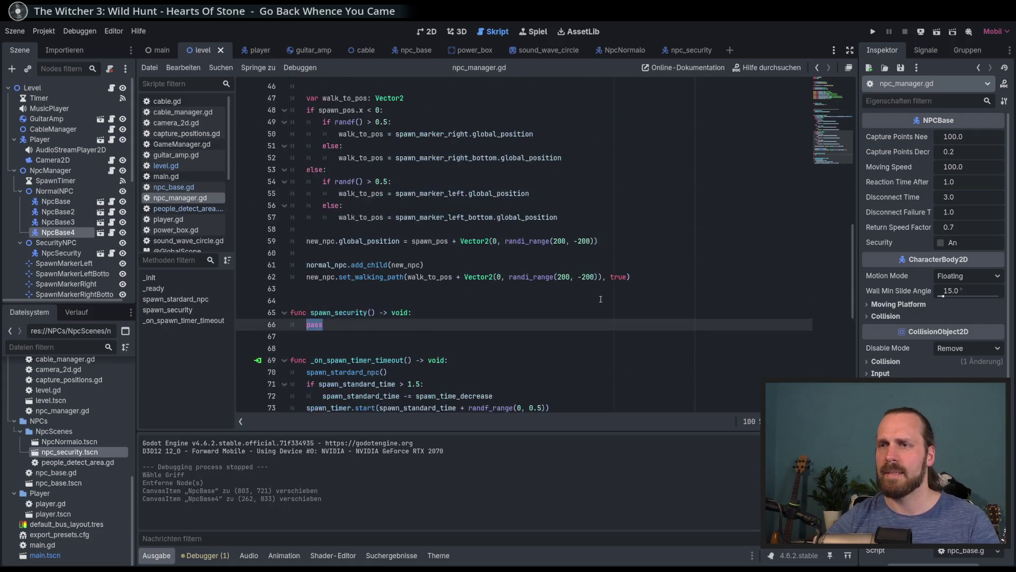
- Replace pass with var new_security = NPC_SECURITY.instantiate() in spawn_security
text(var )
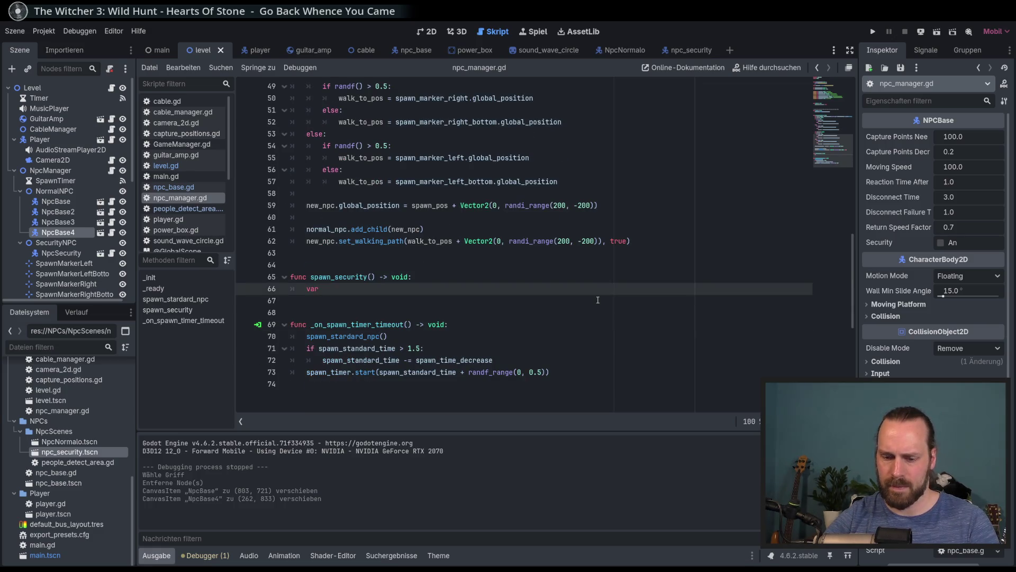
text(new_sec)
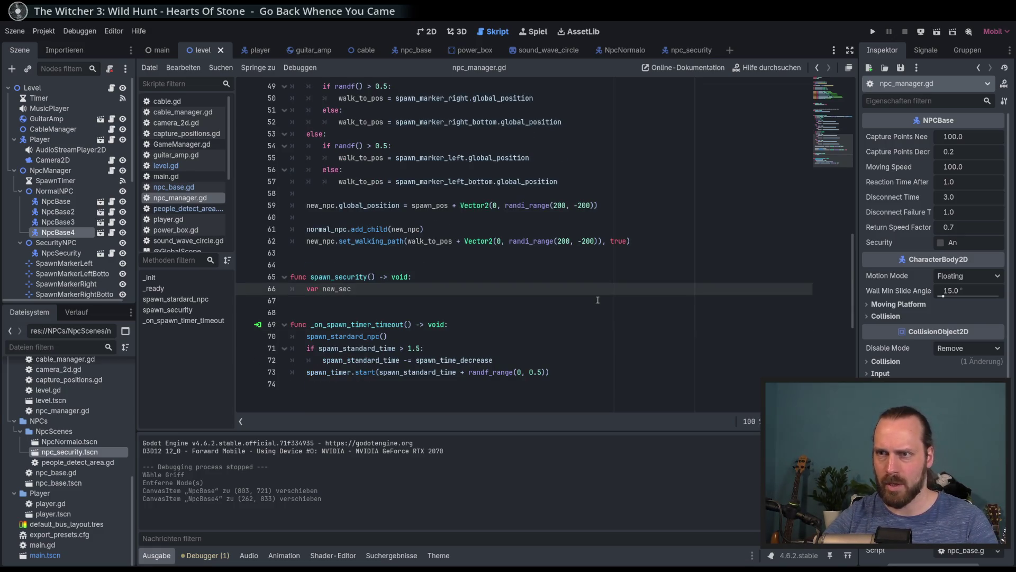
text(urity = MP)
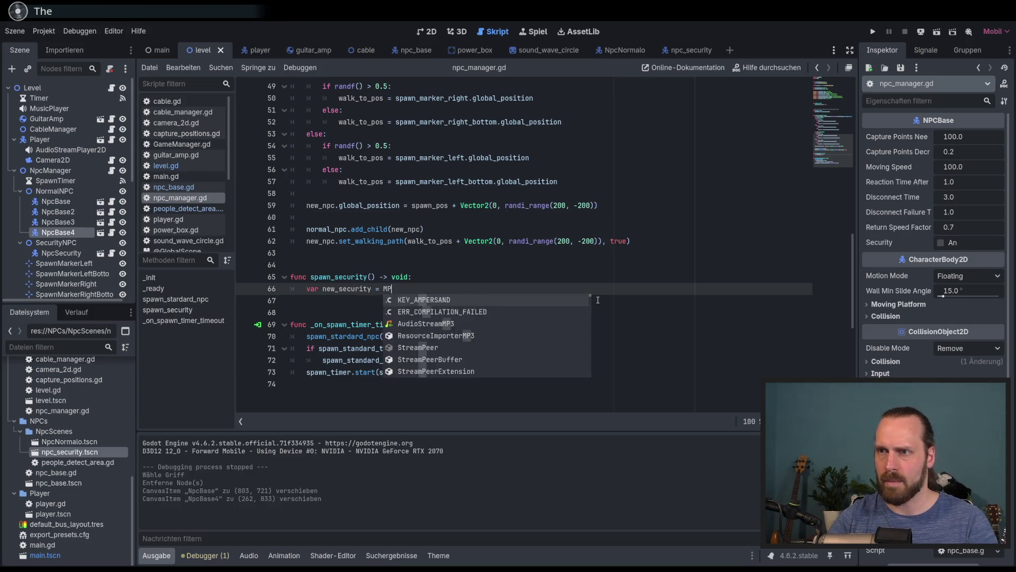
key(BackSpace)
key(BackSpace)
text(NM)
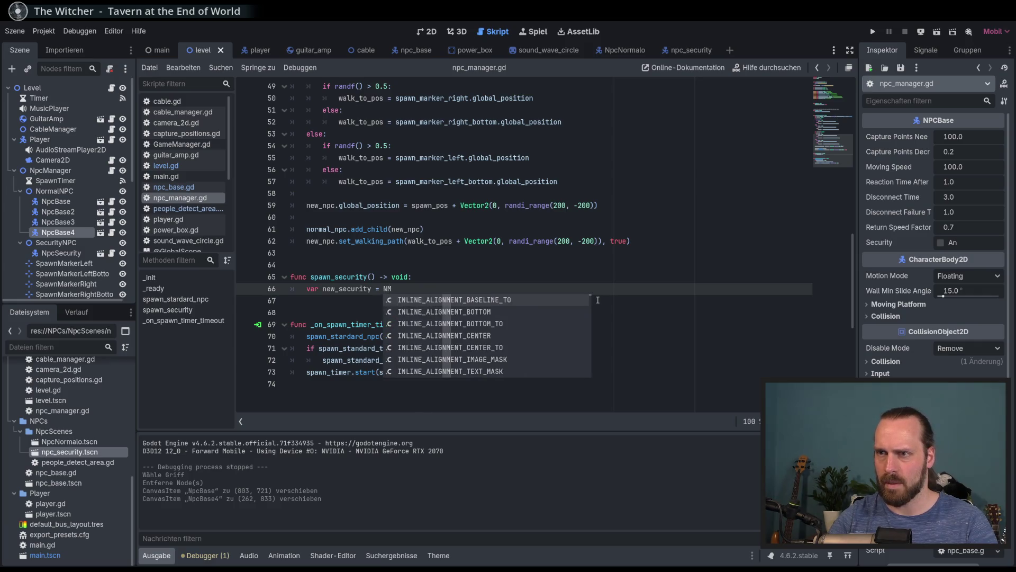
key(BackSpace)
text(PC)
key(Return)
text(.in)
key(Return)
text())
key(Return)
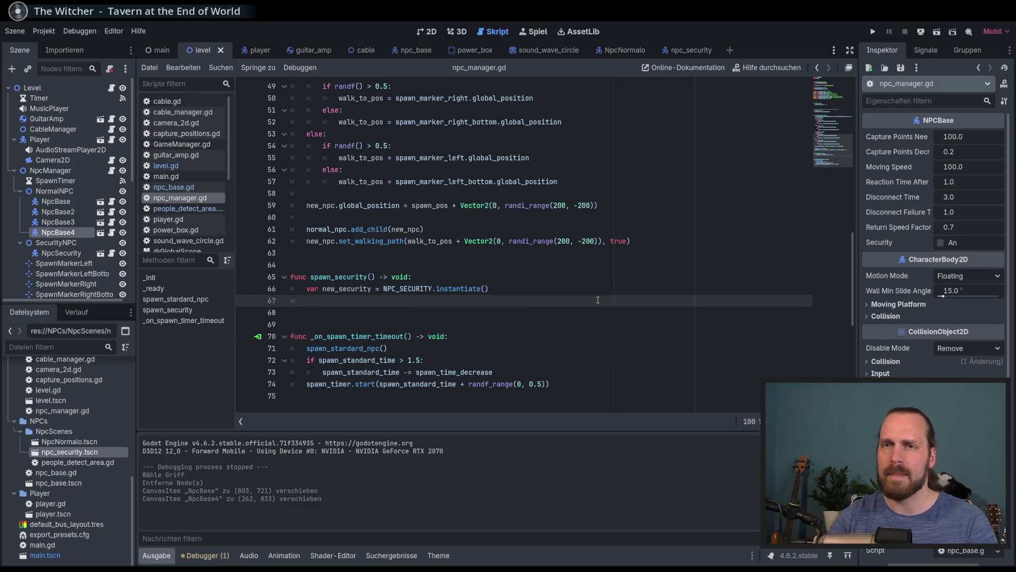
- Add security_npc.add_child(new_security) below it and save the npc_manager script
text(se)
key(Return)
text(.add)
key(Return)
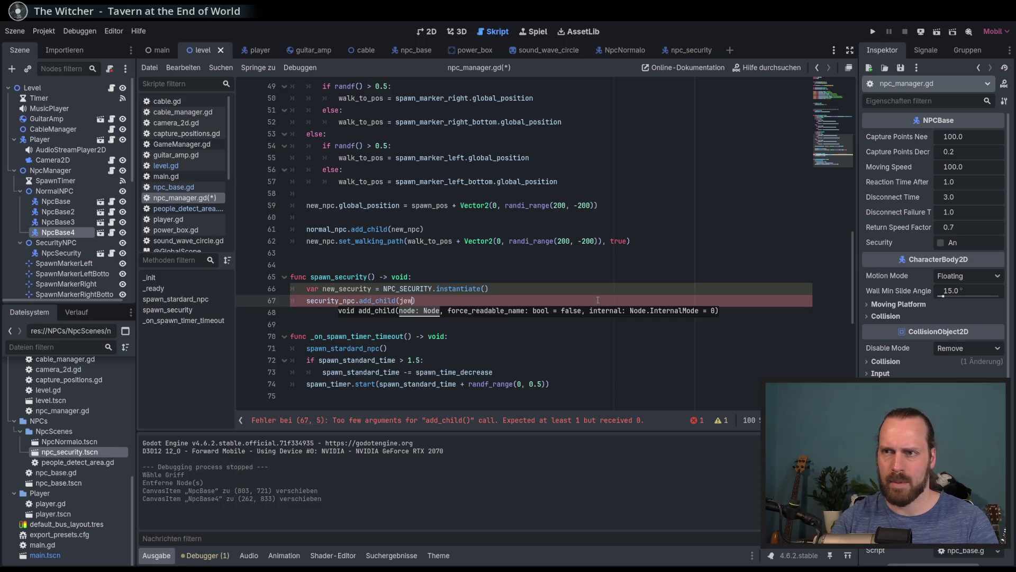
text(new_)
key(Return)
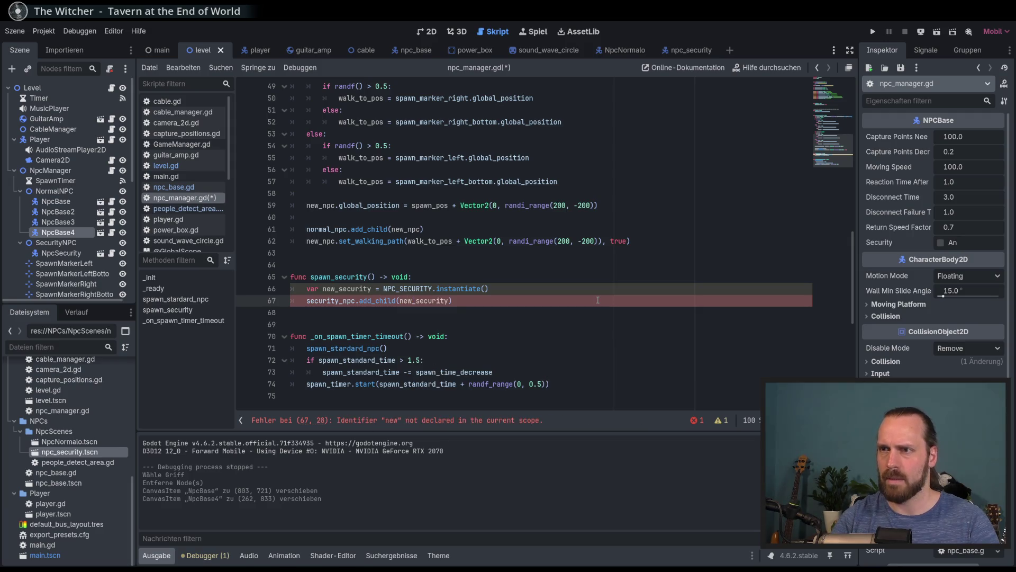
key(ctrl+s)
scroll(461, 312, down, 1)
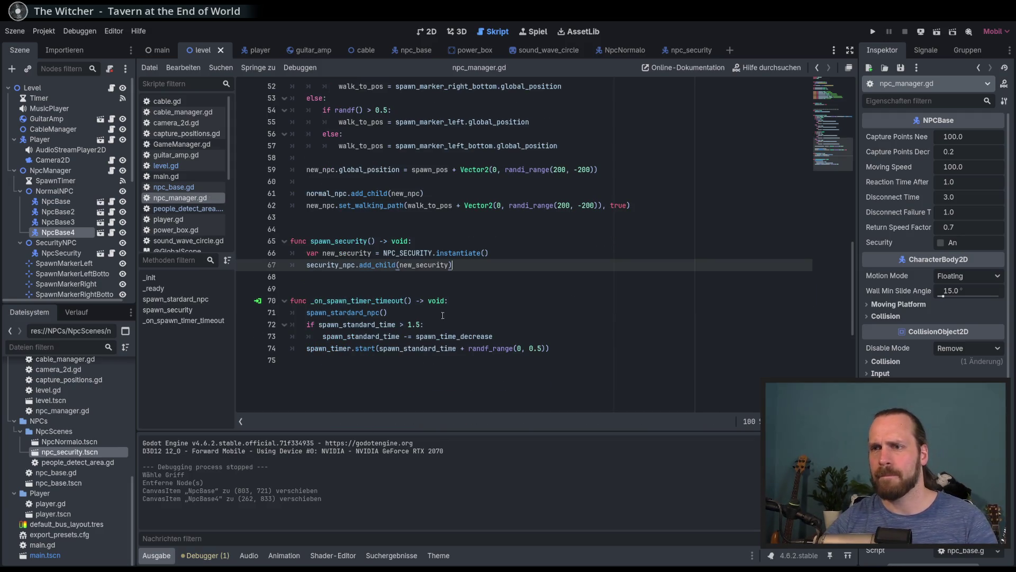
scroll(397, 334, up, 8)
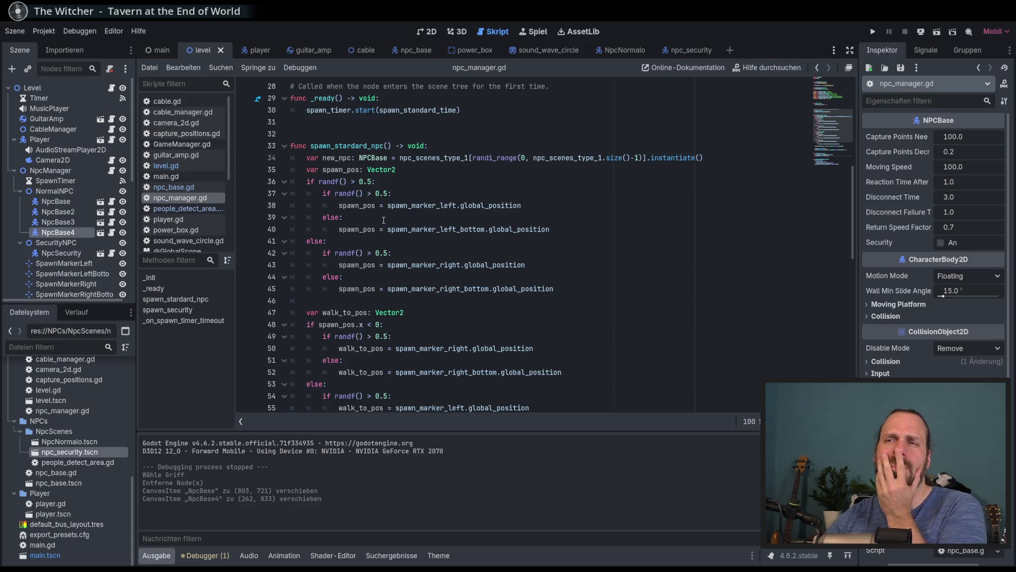
scroll(383, 219, down, 5)
scroll(383, 220, up, 5)
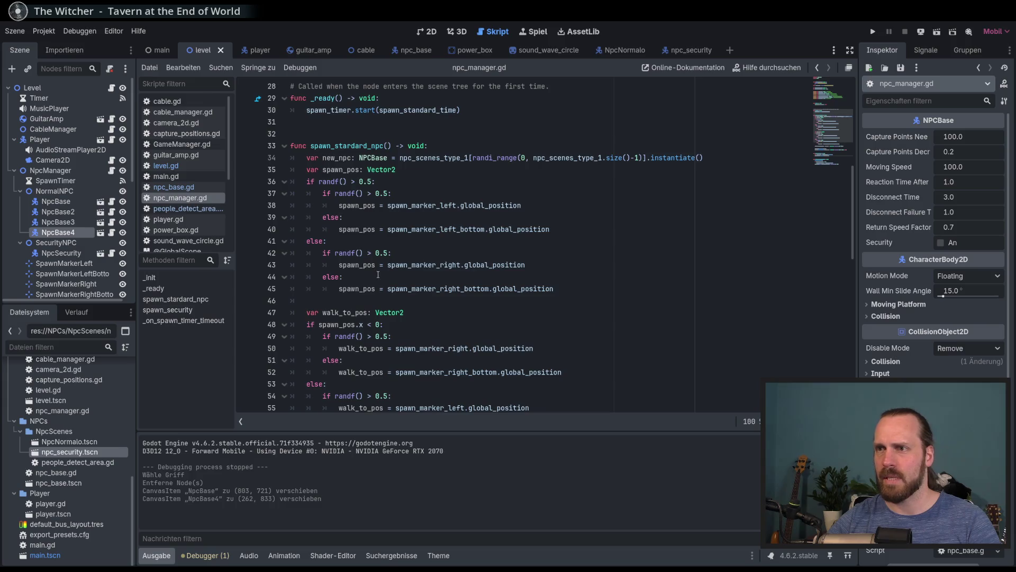
scroll(378, 275, down, 3)
scroll(417, 271, down, 3)
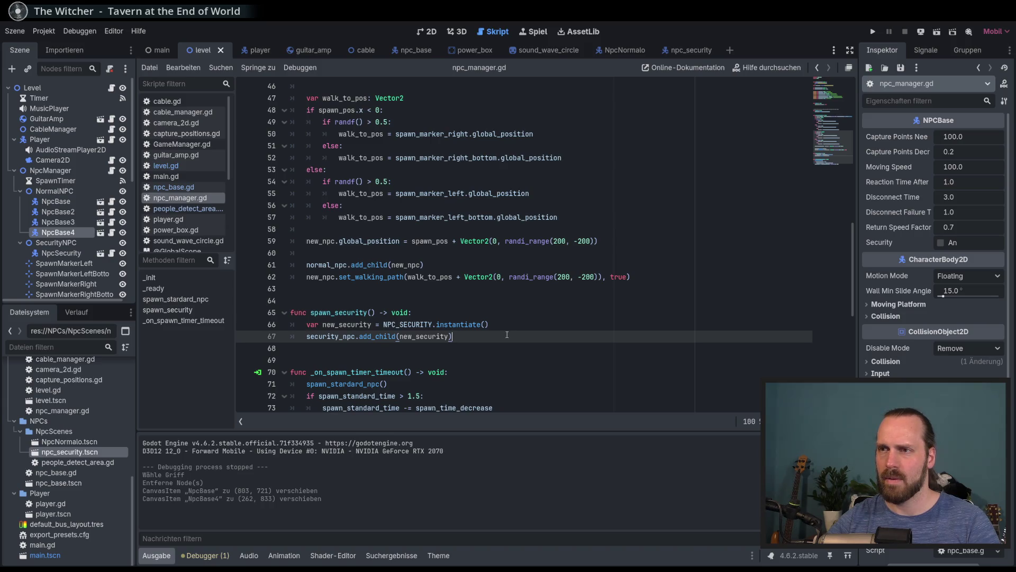
scroll(508, 335, up, 6)
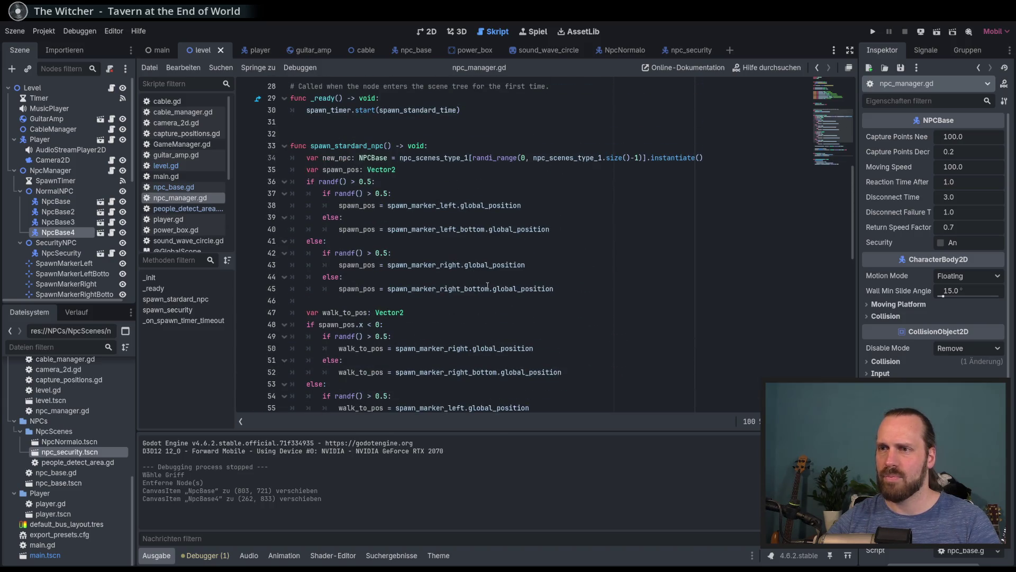
scroll(487, 285, down, 3)
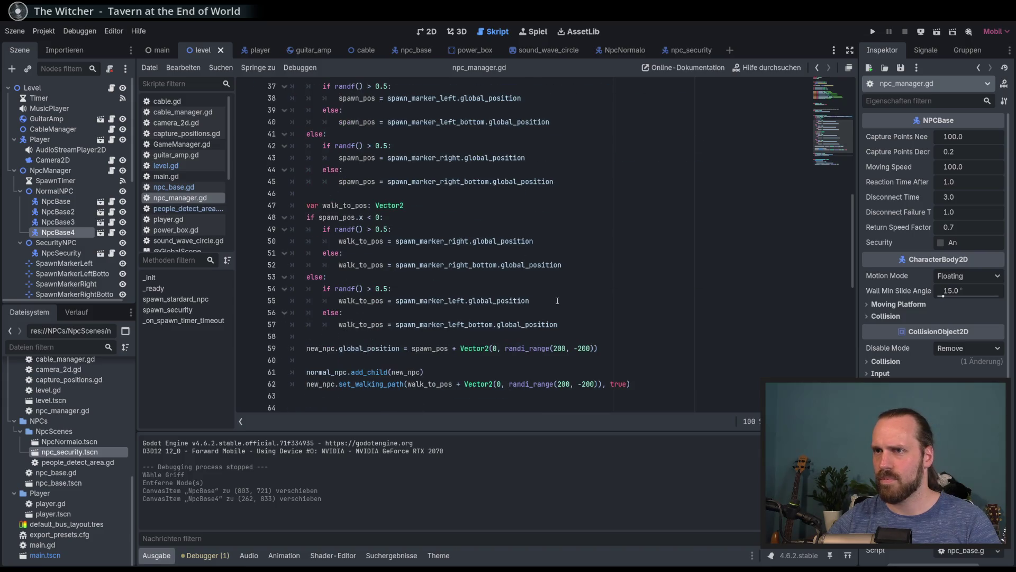
scroll(556, 300, up, 2)
drag(555, 253, 282, 152)
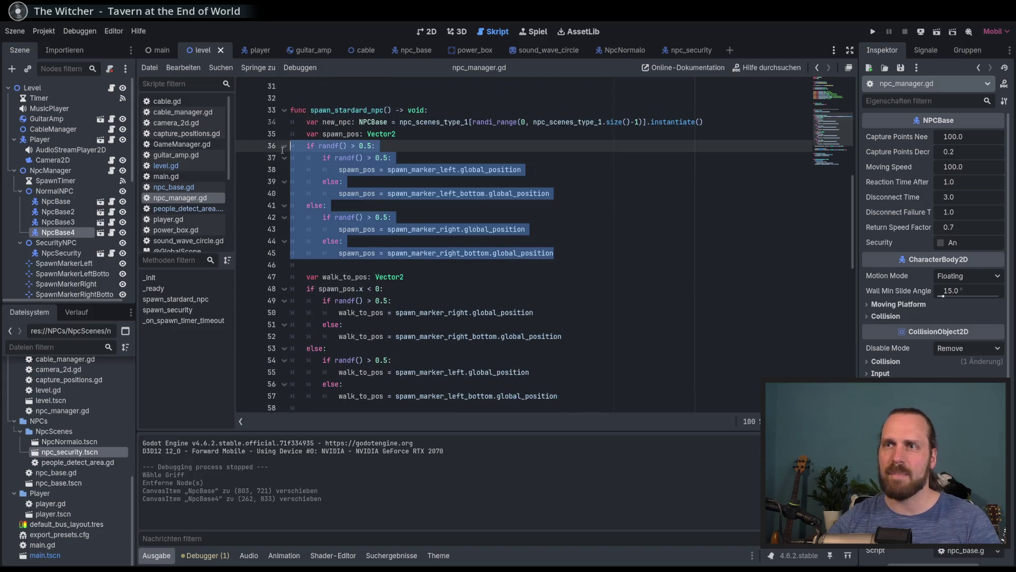
click(476, 289)
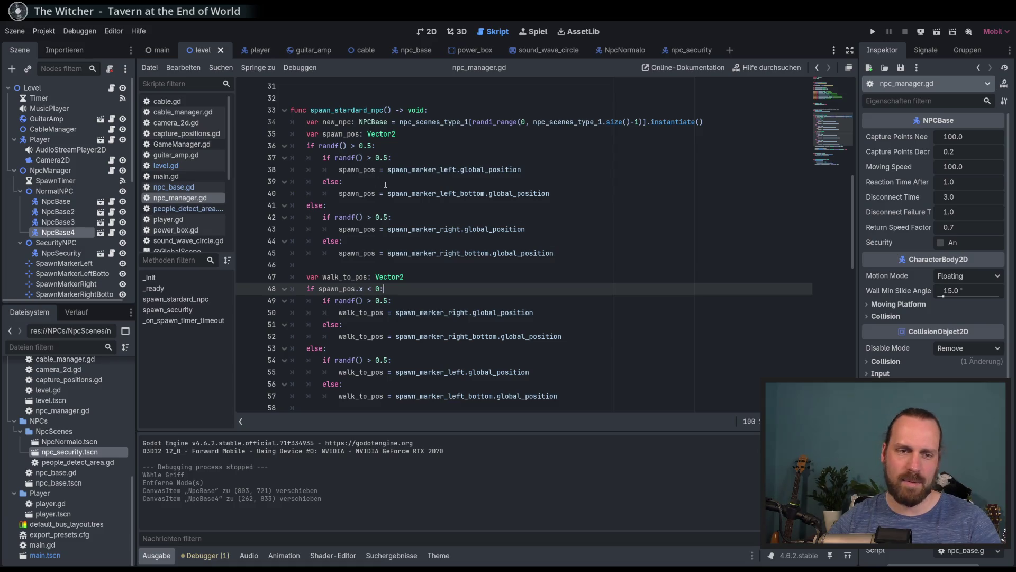
scroll(385, 184, down, 1)
drag(395, 122, 447, 315)
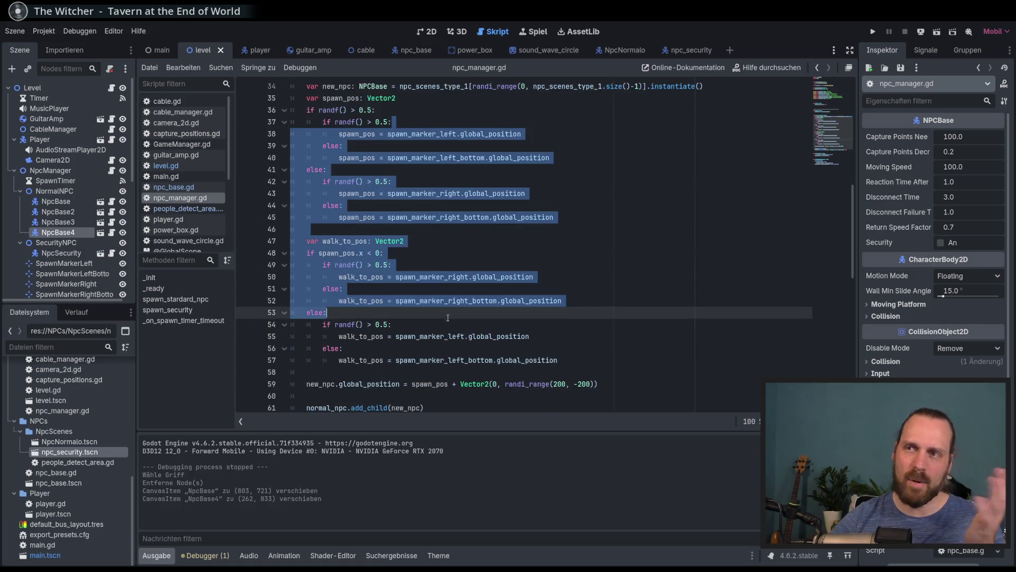
click(447, 323)
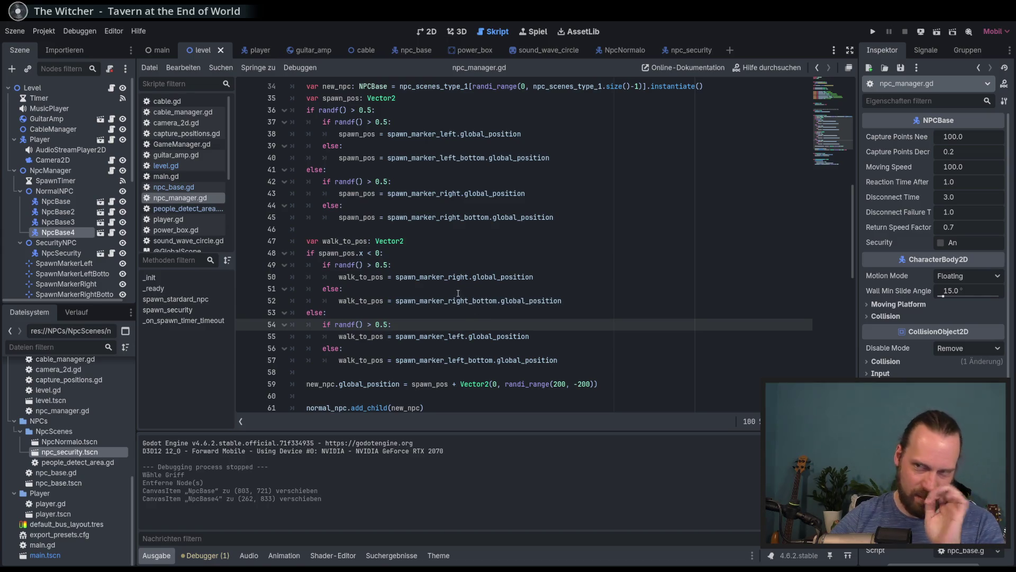
scroll(458, 293, up, 4)
double_click(346, 241)
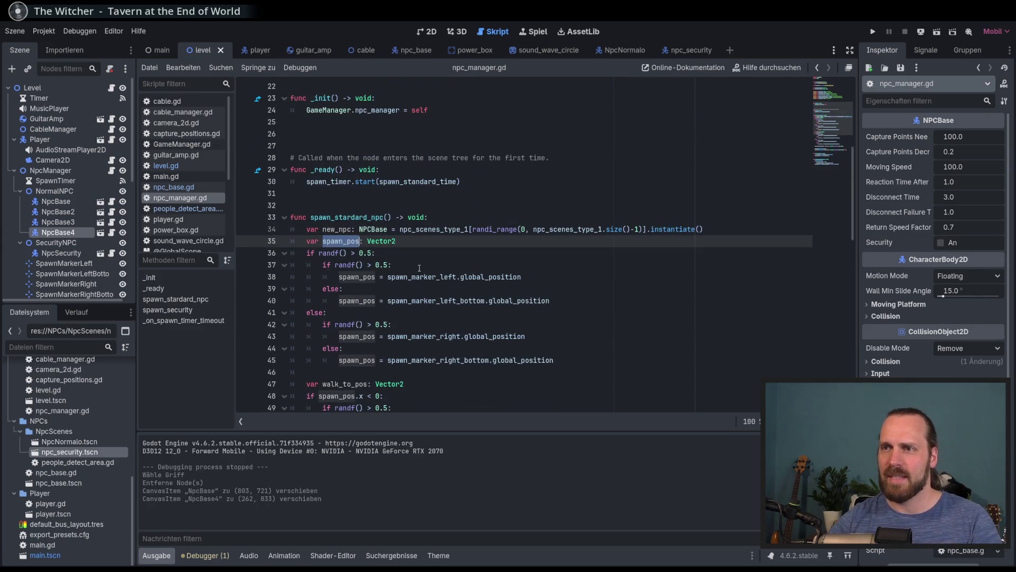
click(410, 246)
scroll(339, 240, down, 6)
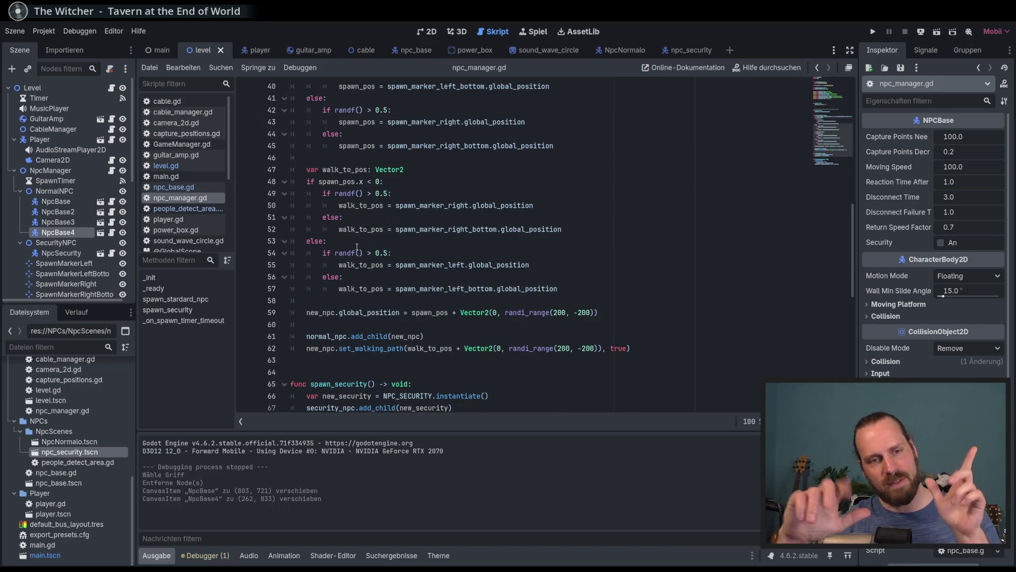
scroll(404, 242, down, 3)
scroll(405, 242, down, 3)
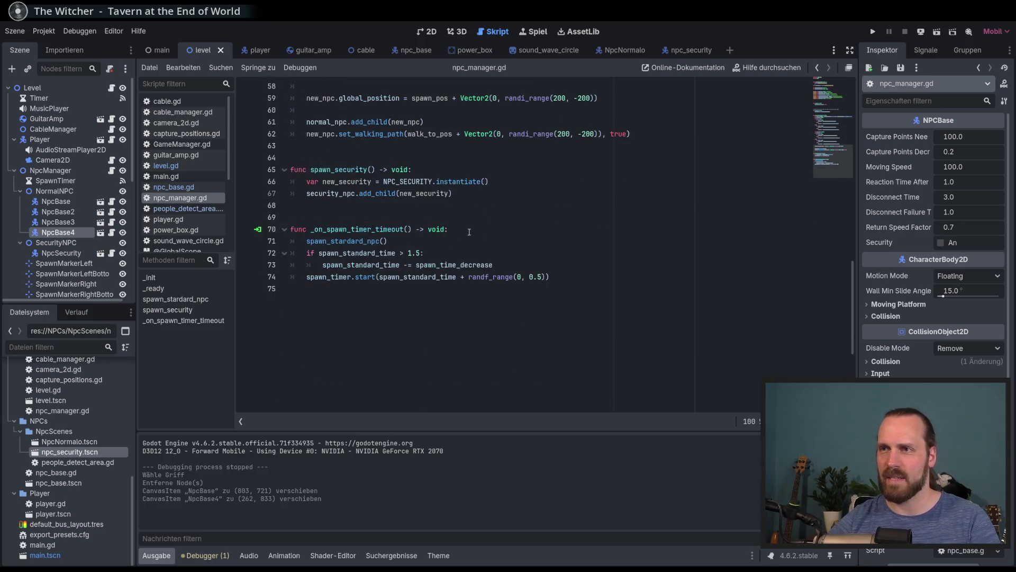
click(472, 197)
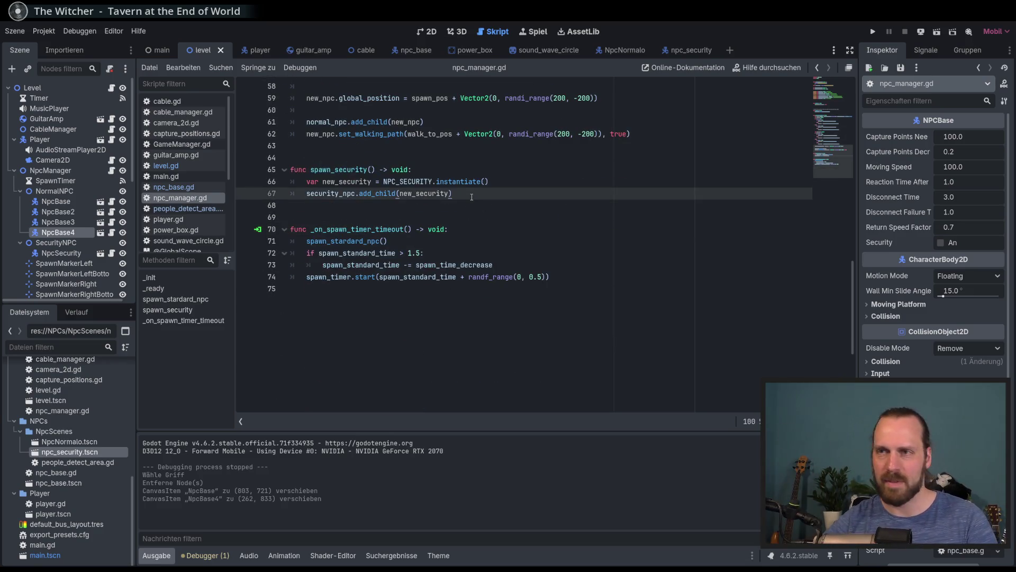
scroll(456, 211, up, 9)
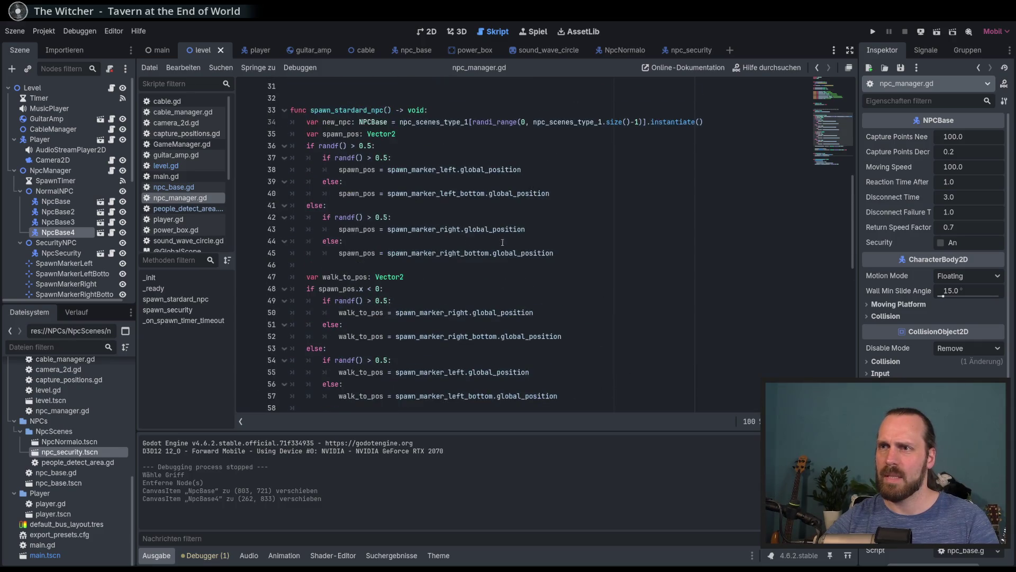
click(339, 134)
mouse_move(554, 253)
mouse_down()
mouse_move(296, 183)
mouse_move(284, 130)
mouse_up()
key(ctrl+c)
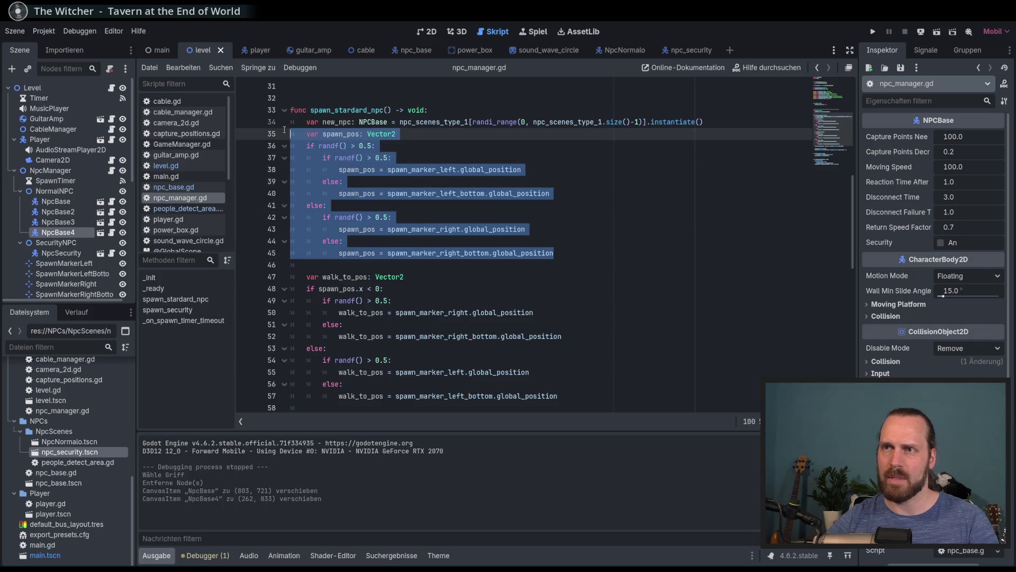
scroll(490, 335, down, 6)
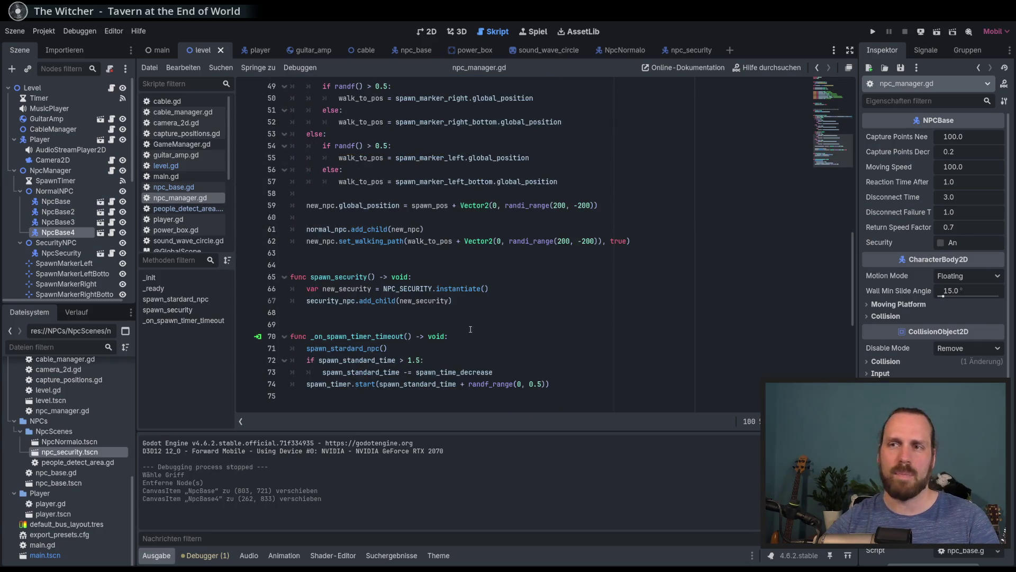
scroll(407, 207, up, 6)
scroll(409, 244, down, 7)
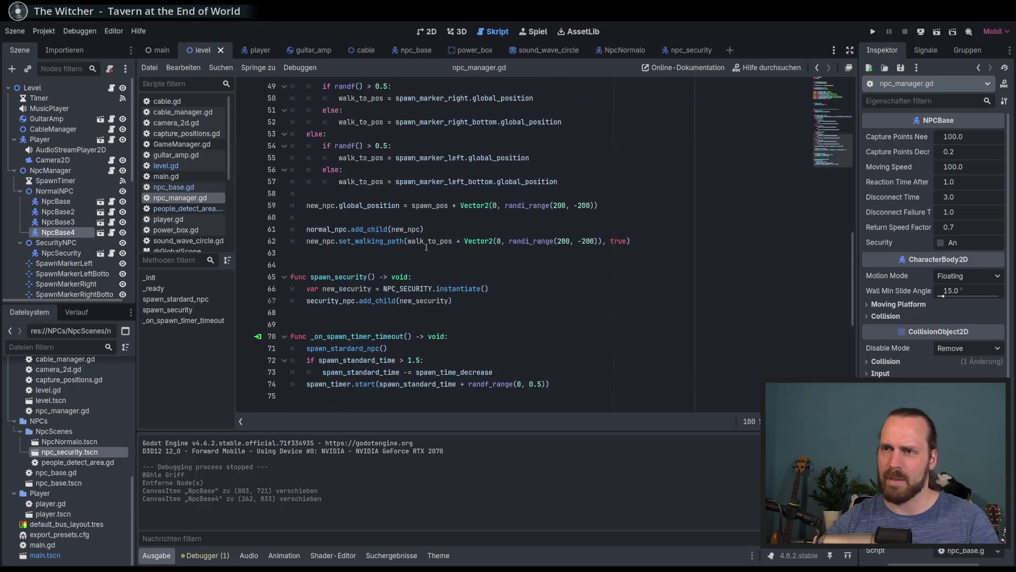
click(471, 272)
key(Return)
- Paste the spawn_pos if/else block into spawn_security and fix its indentation
key(Up)
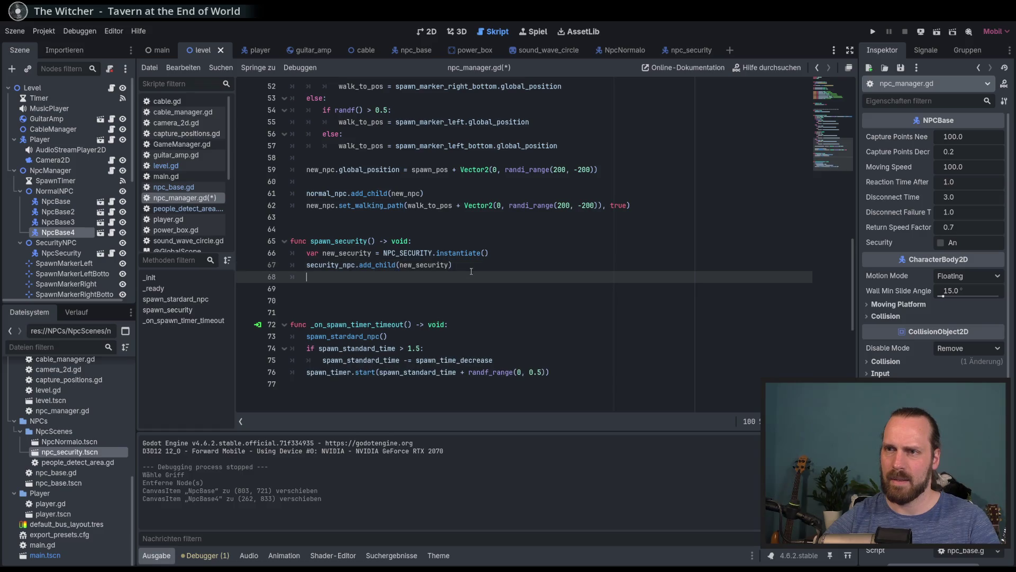
key(ctrl+v)
click(419, 277)
key(shift+Tab)
key(Return)
click(504, 305)
scroll(504, 304, down, 3)
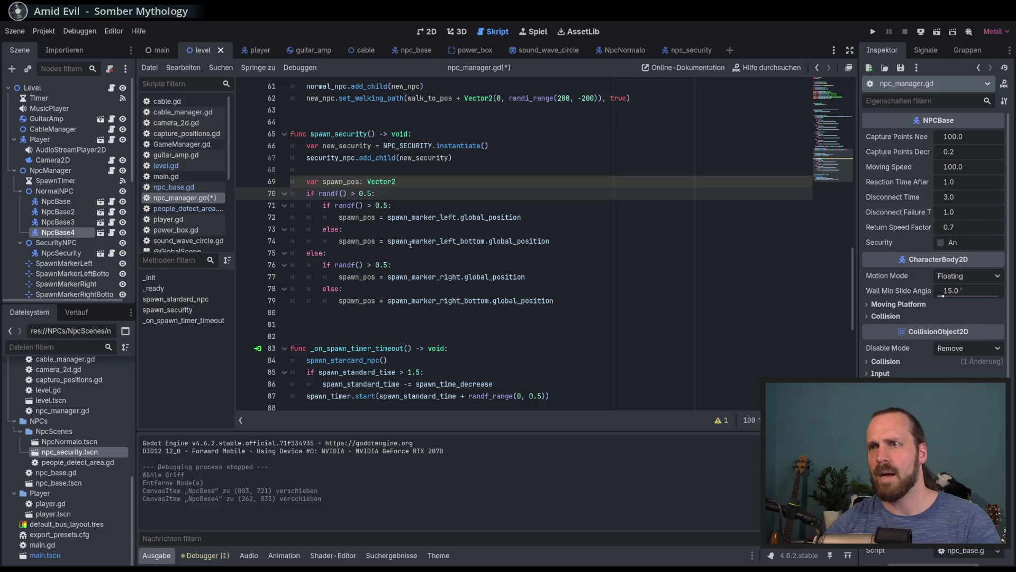
click(367, 181)
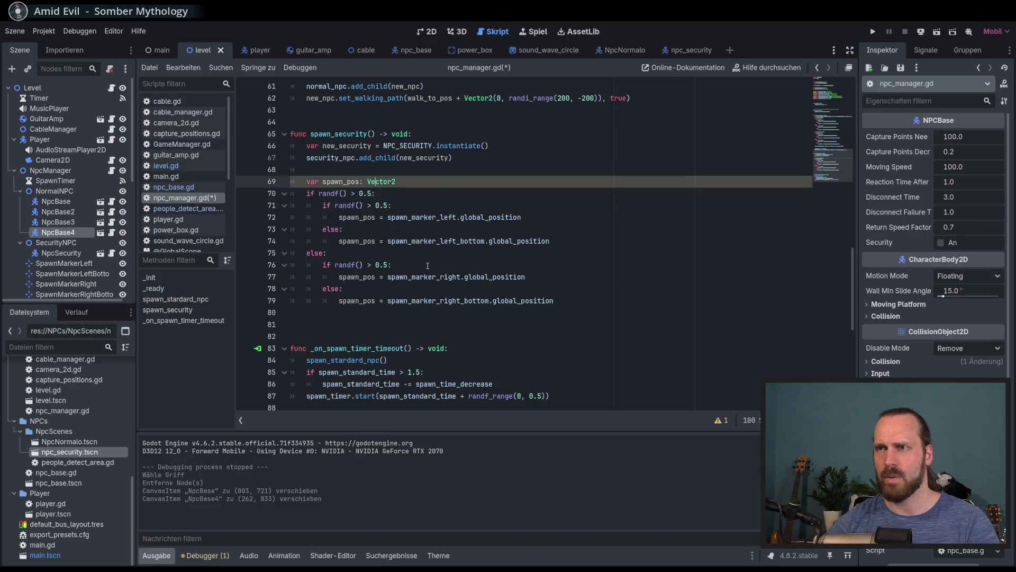
scroll(434, 279, up, 3)
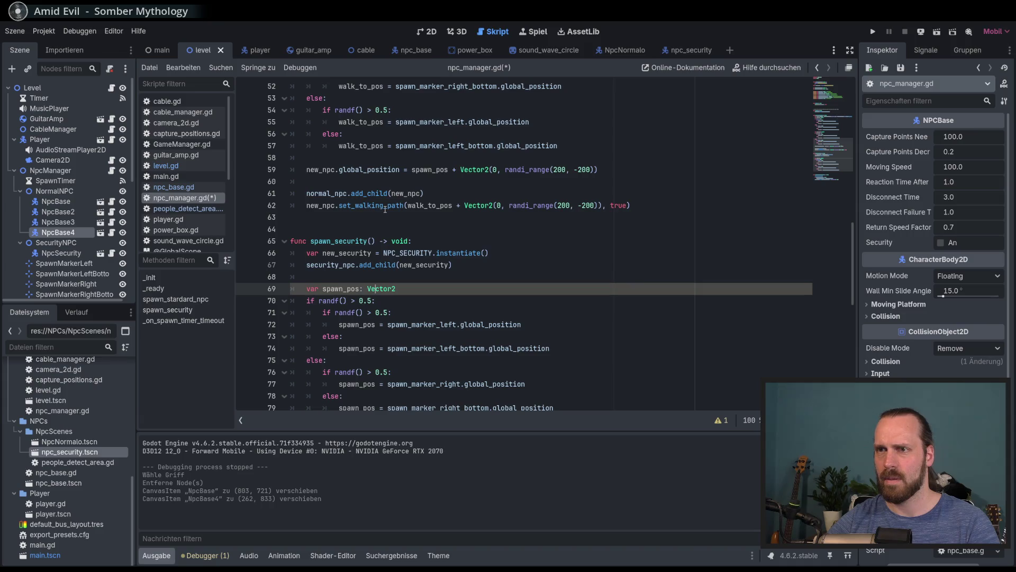
- Move the add_child line down below the pasted spawn_pos block, to line 80
click(476, 265)
scroll(480, 285, down, 2)
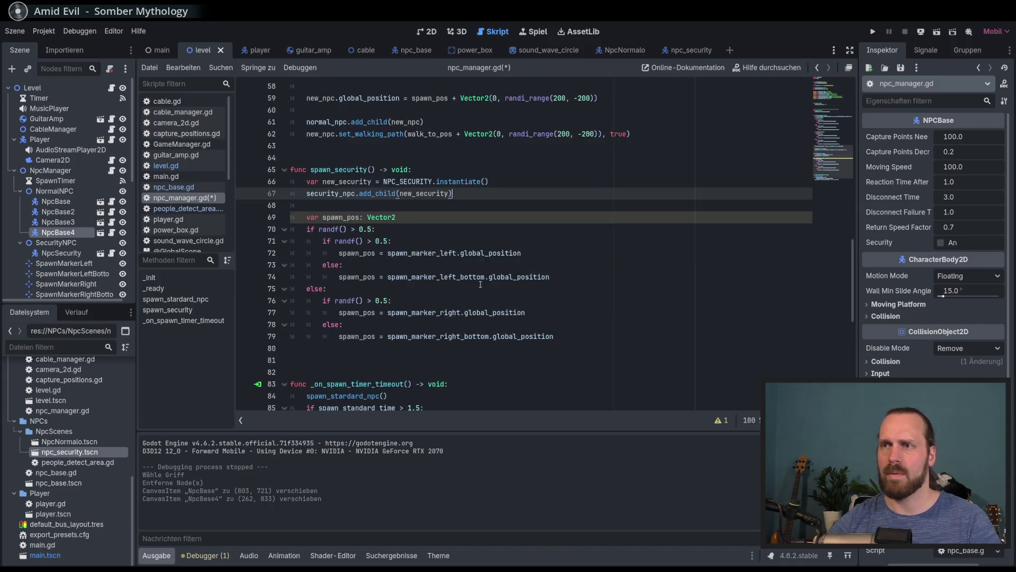
key(alt+Down)
key(alt+Down)
key(alt+Down)
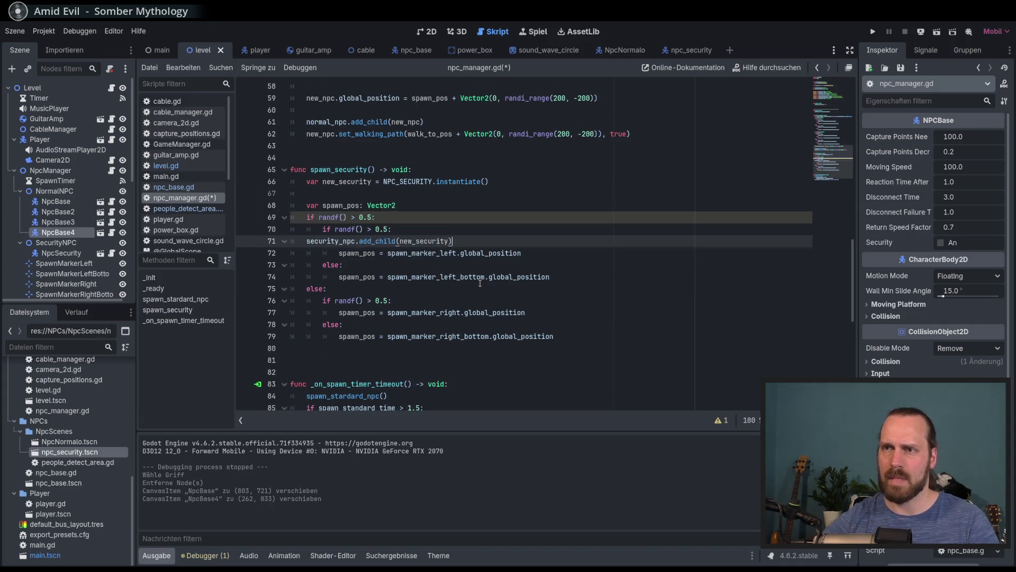
key(alt+Down)
key(alt+Down)
key(alt+Down)
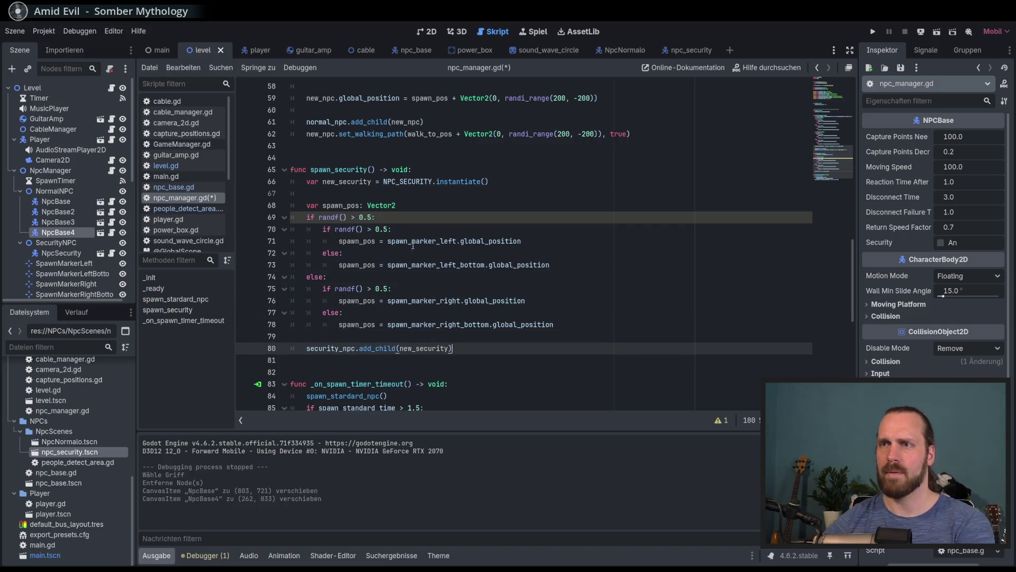
click(354, 194)
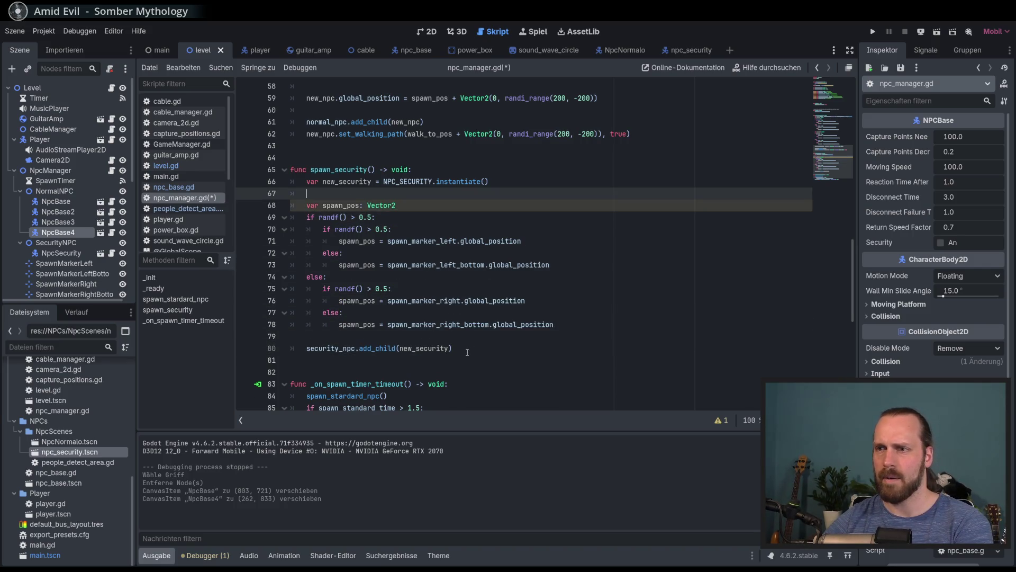
click(467, 353)
double_click(425, 348)
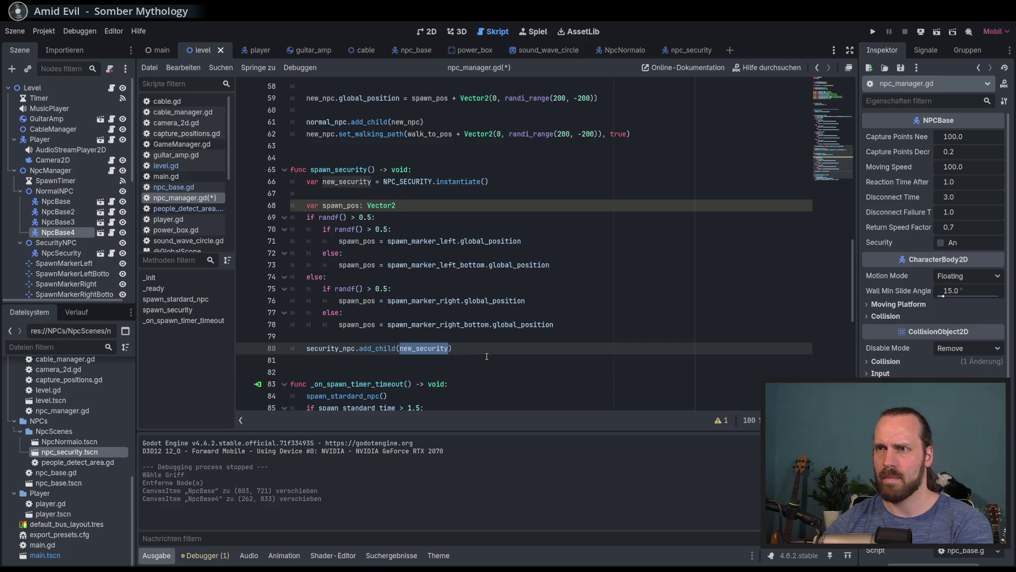
scroll(485, 354, up, 1)
scroll(466, 265, down, 1)
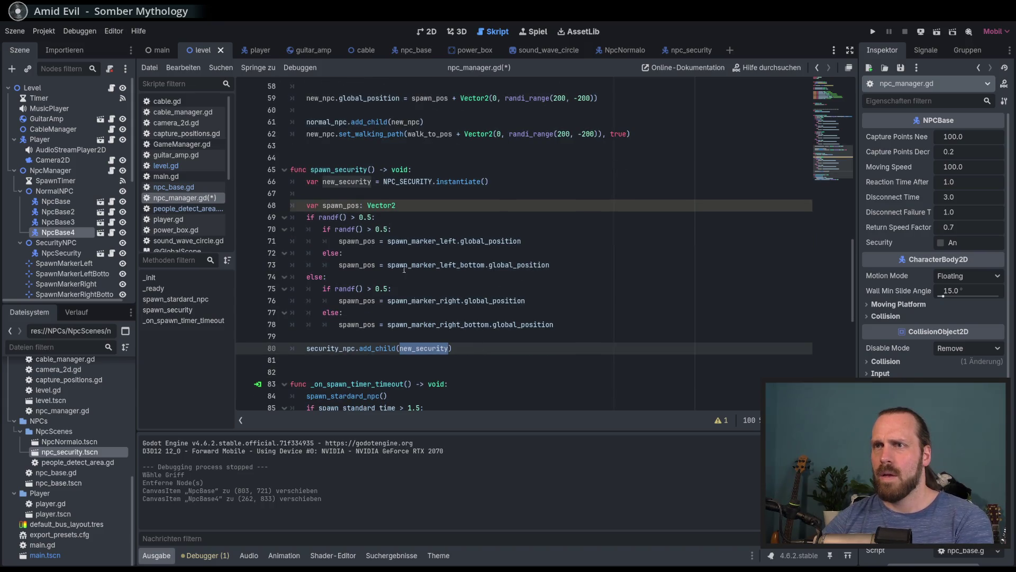
click(473, 337)
- Add a line above add_child setting new_security.global_position to spawn_pos
key(Return)
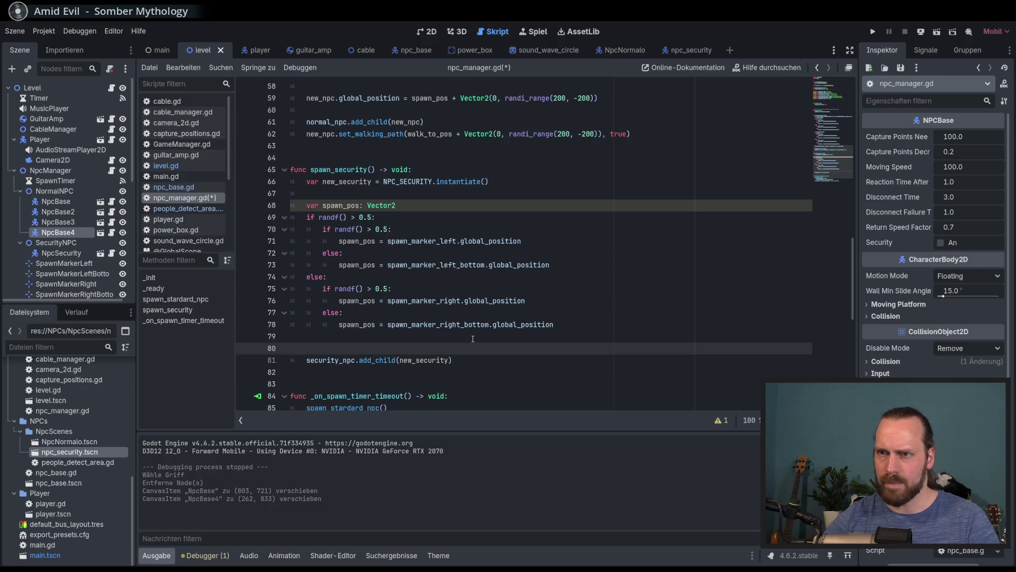
text(new)
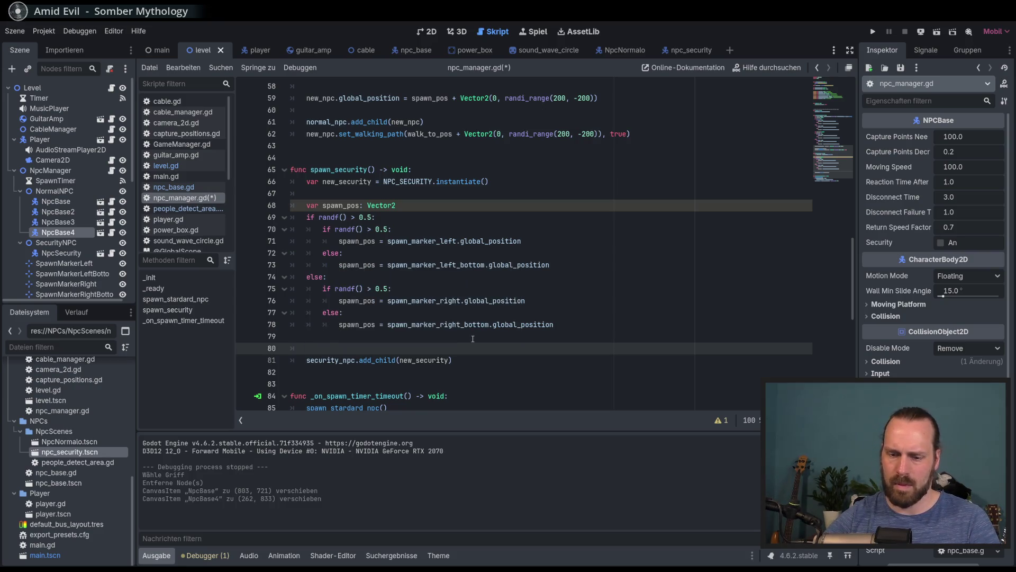
key(Return)
text(.)
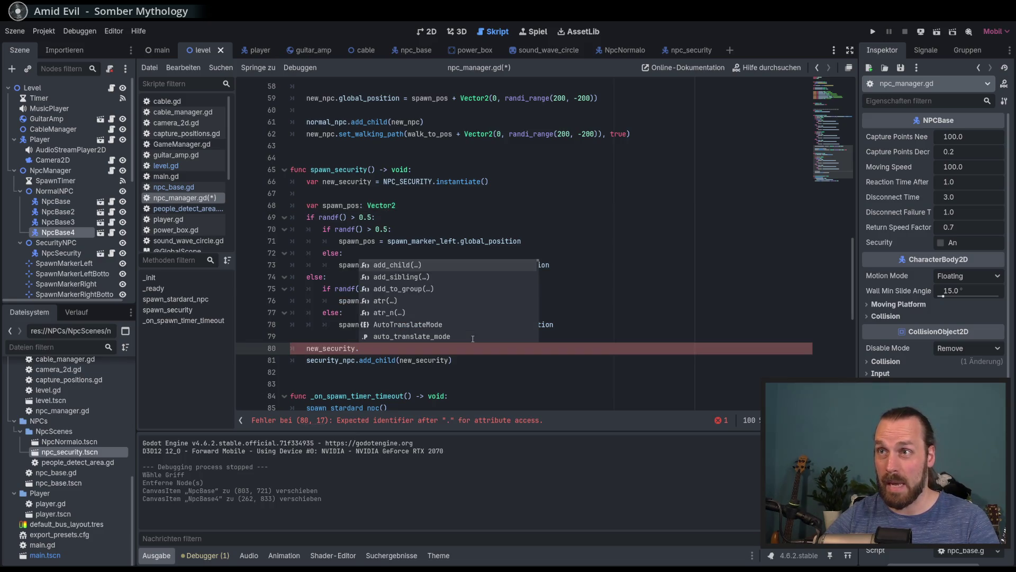
text(gl)
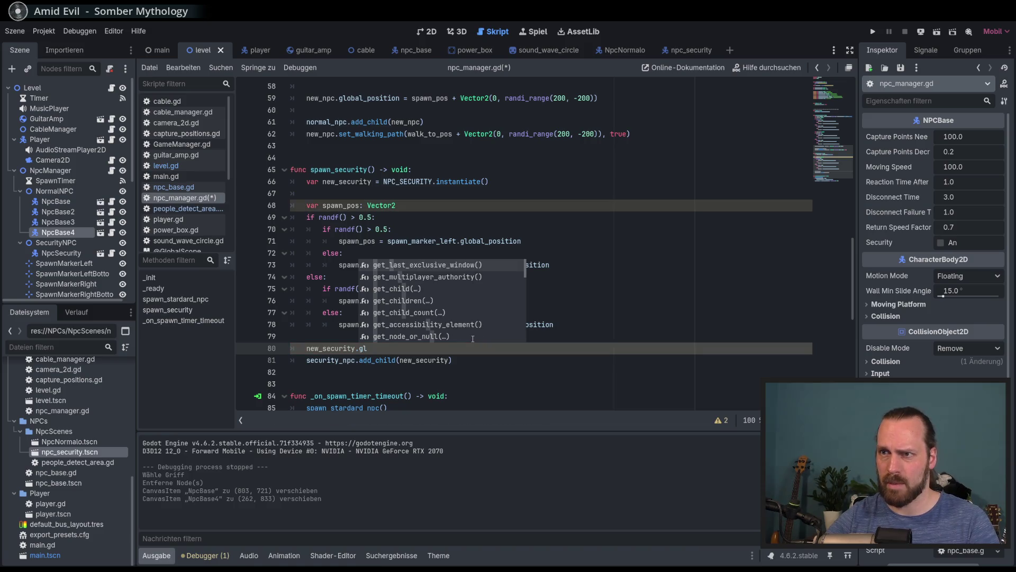
text(obal_positio)
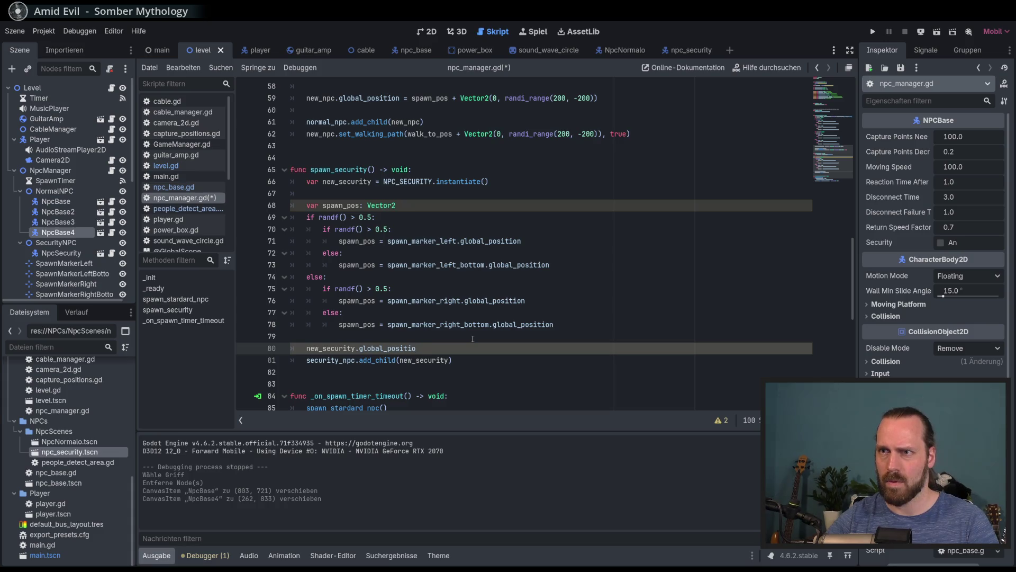
ctrl+click(328, 348)
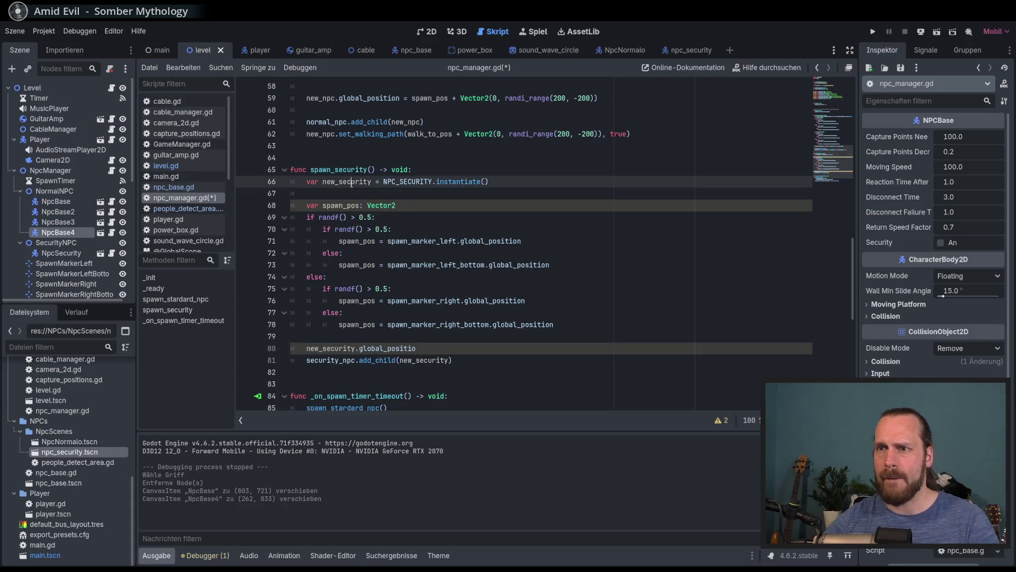
click(432, 346)
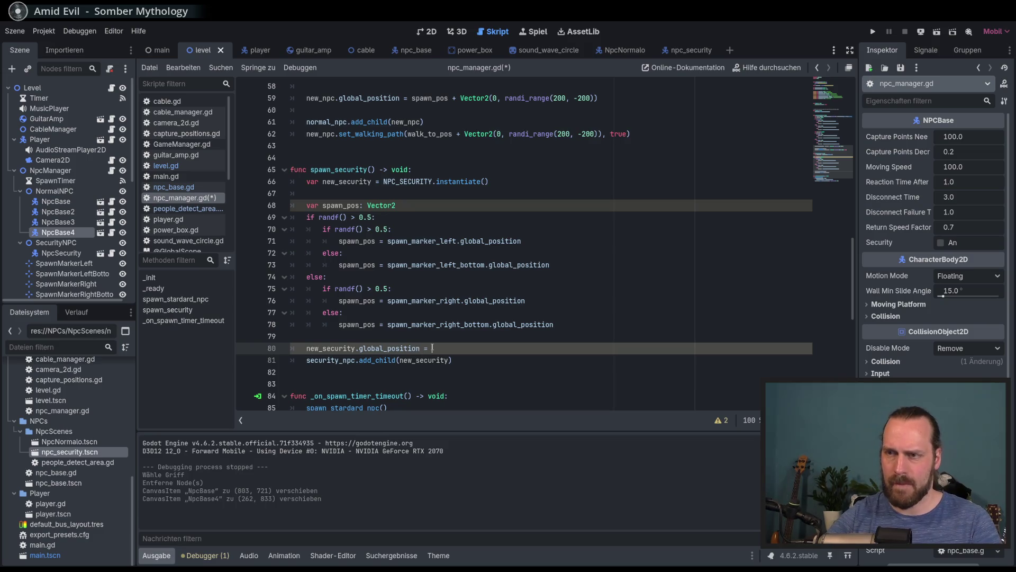
text(n = so)
key(BackSpace)
text(paw)
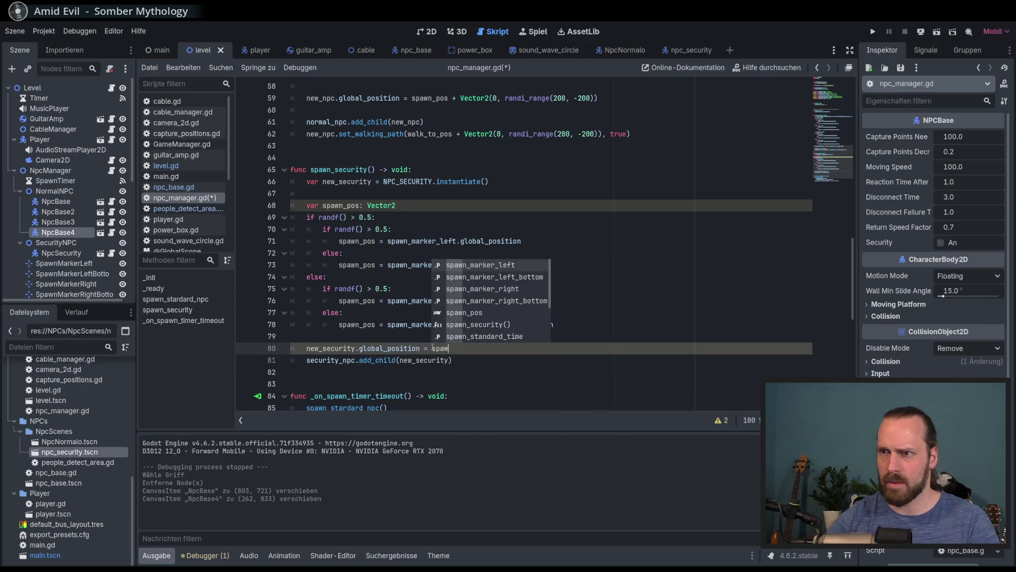
text(n_)
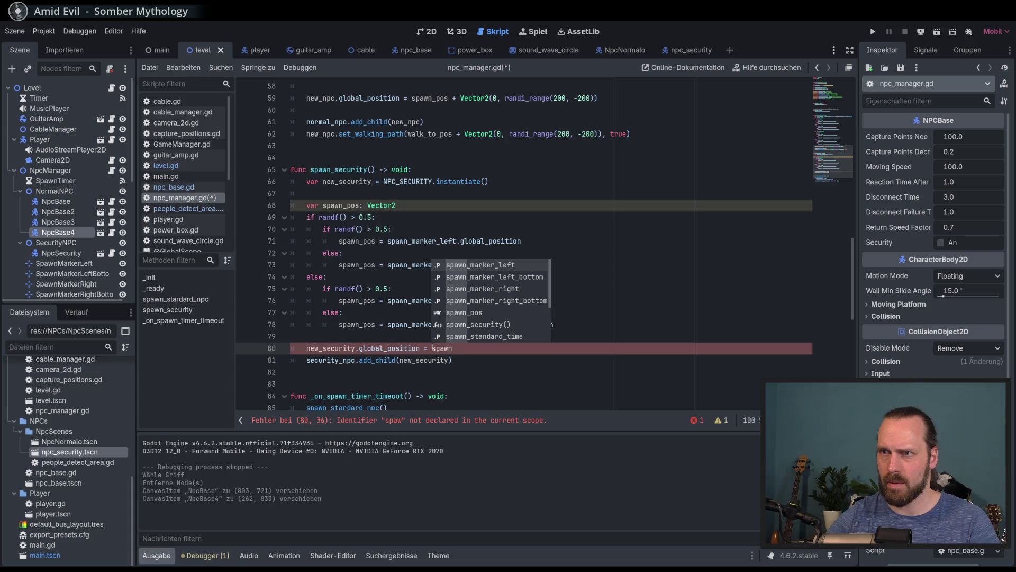
text(_pos)
key(Return)
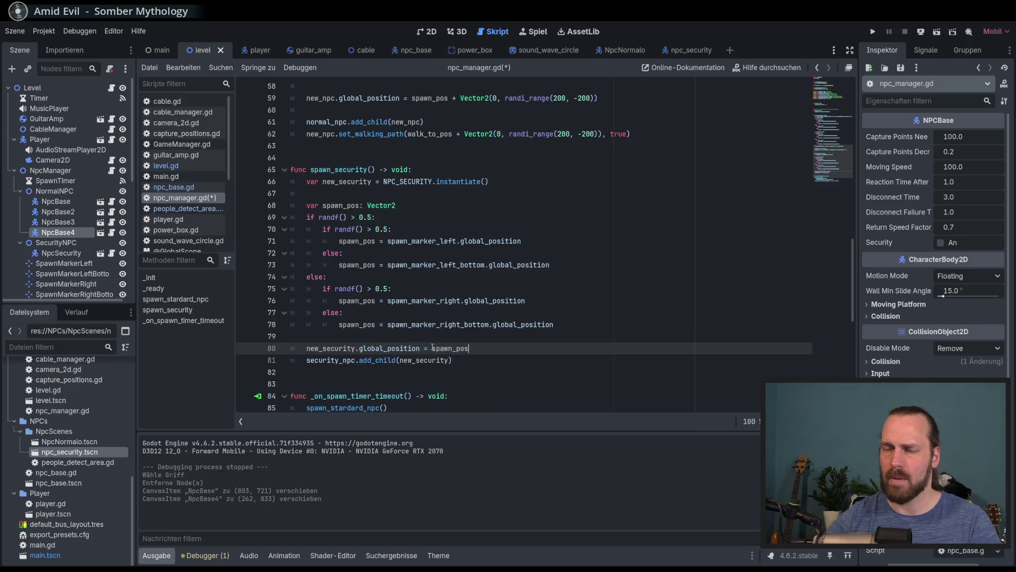
double_click(361, 122)
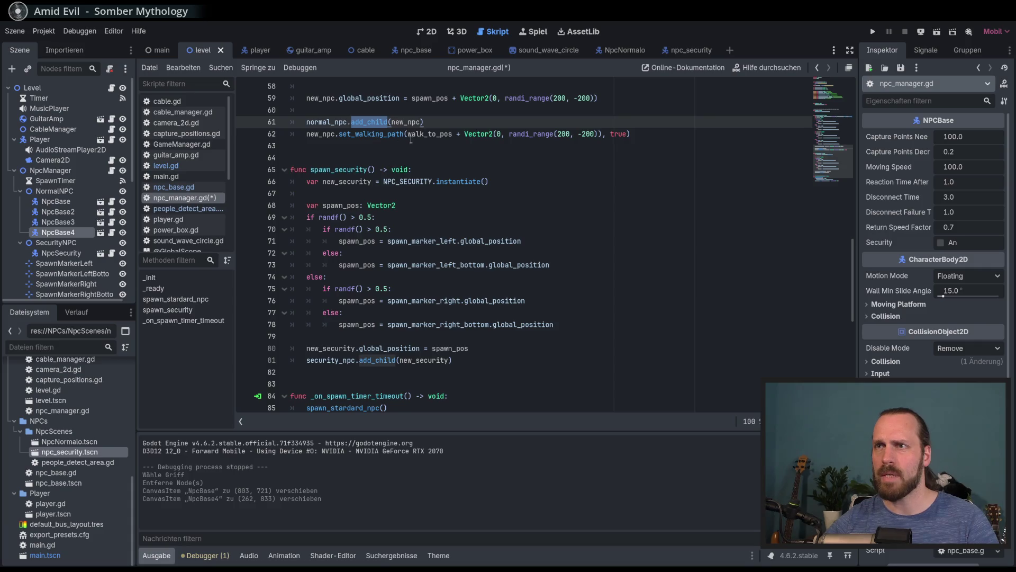
click(402, 100)
key(ctrl+z)
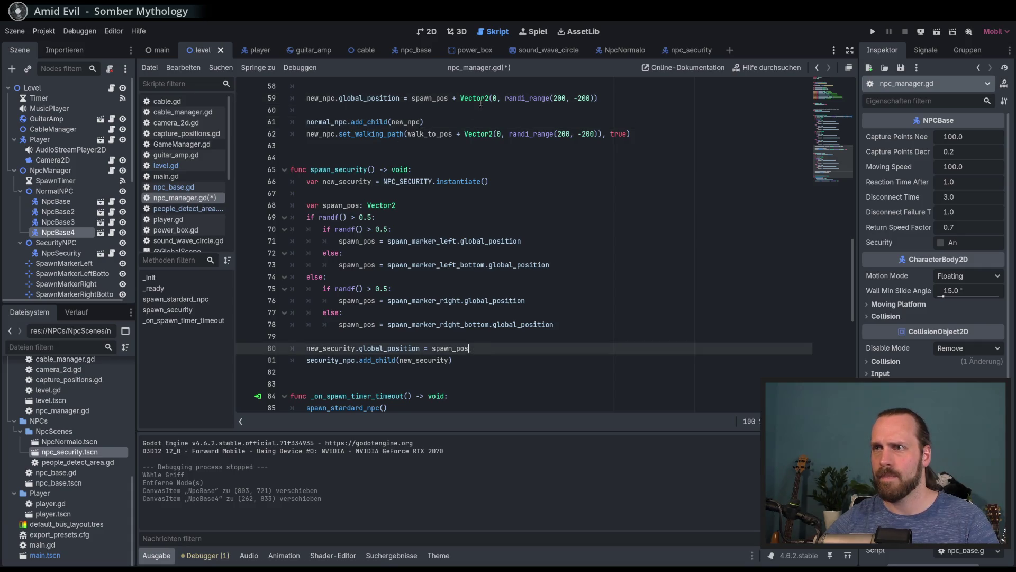
- Replace spawn_pos with line 59's 'spawn_pos + Vector2(0, randi_range(200, -200))' and save npc_manager.gd
click(598, 98)
shift+click(411, 98)
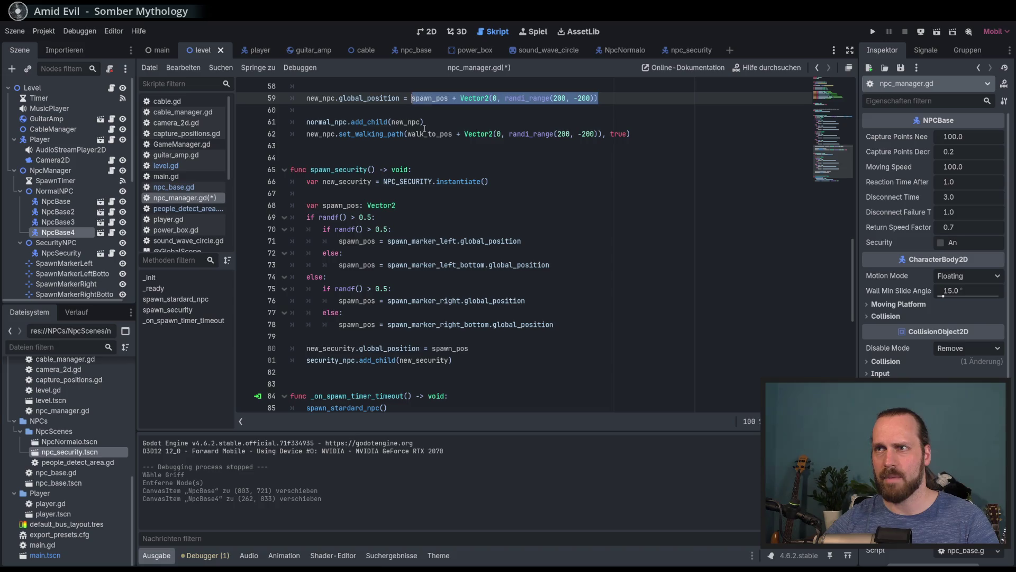
key(ctrl+c)
double_click(450, 348)
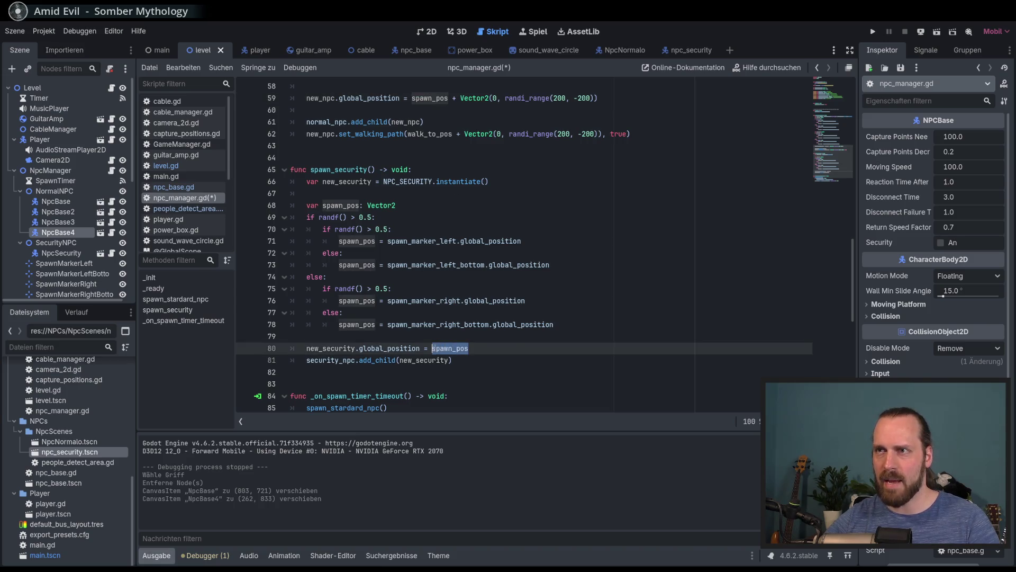
key(ctrl+v)
key(ctrl+s)
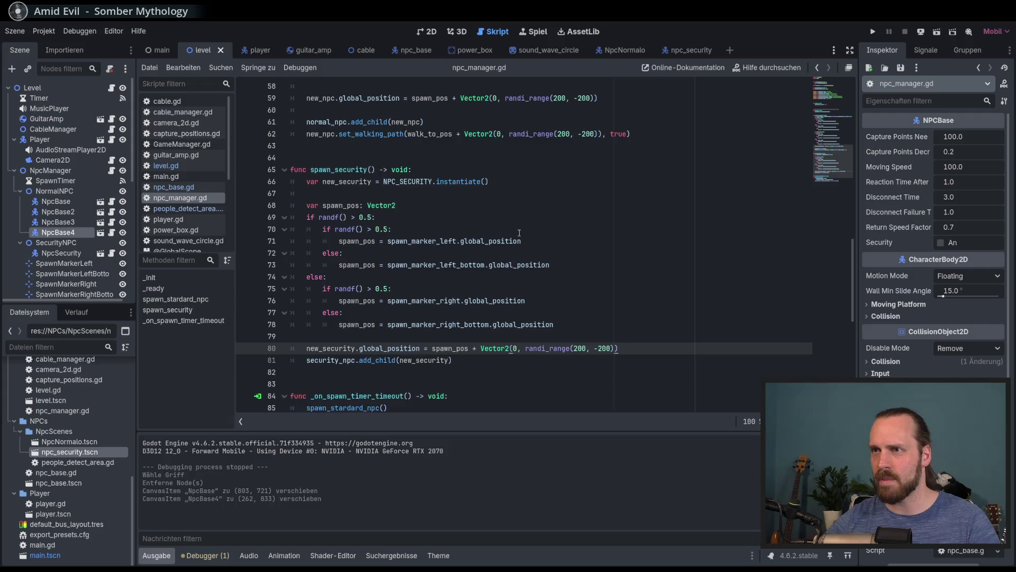
scroll(519, 233, up, 3)
scroll(519, 233, down, 2)
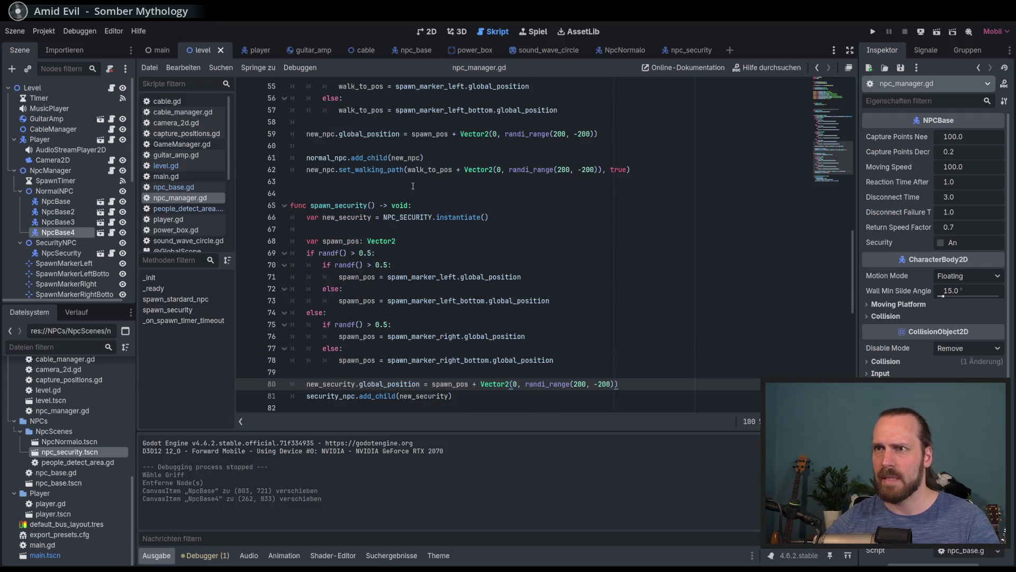
- Copy line 62's set_walking_path call and paste it as line 82 after add_child
click(630, 169)
shift+click(307, 169)
scroll(633, 316, down, 2)
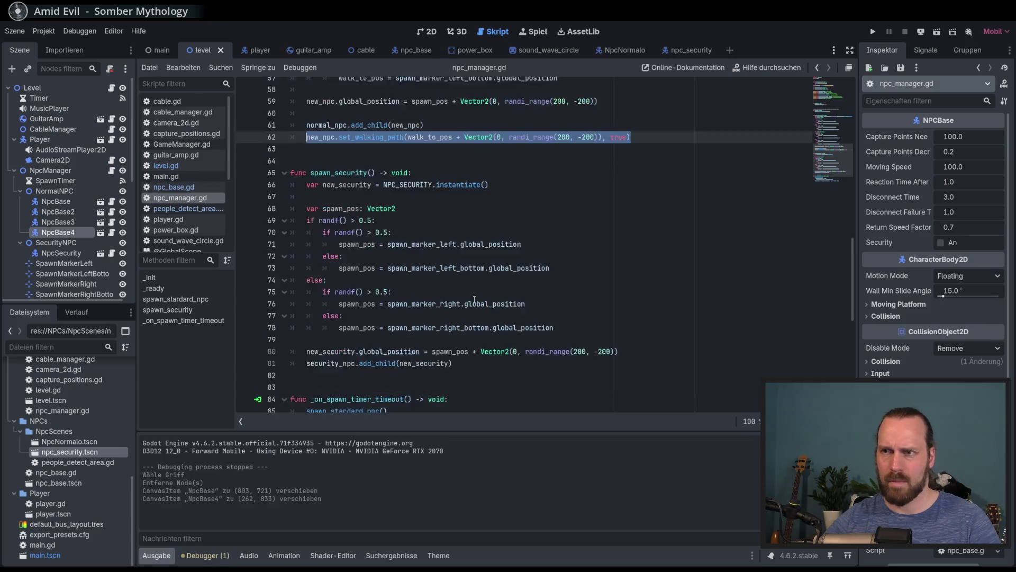
click(575, 324)
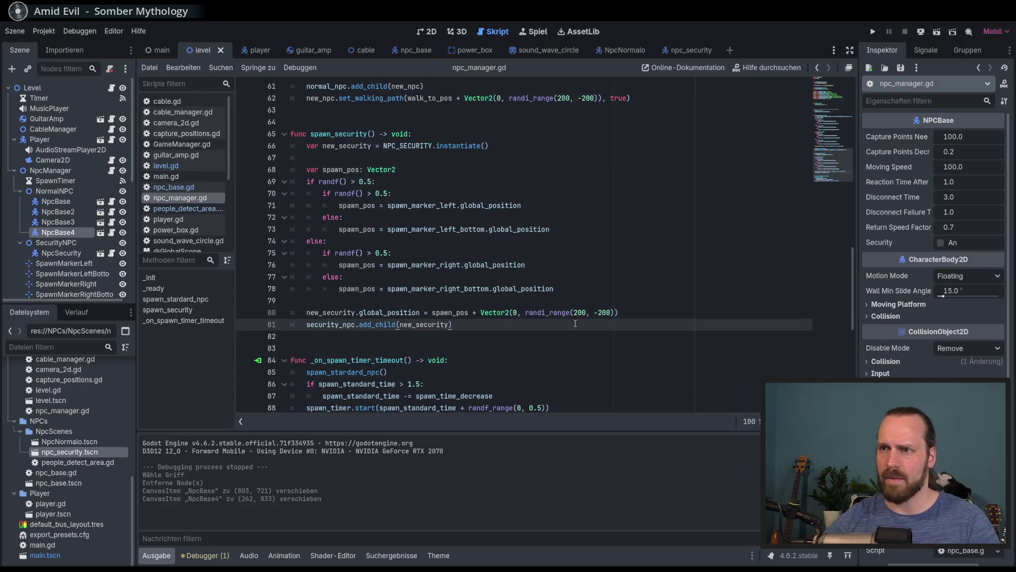
key(Return)
key(ctrl+v)
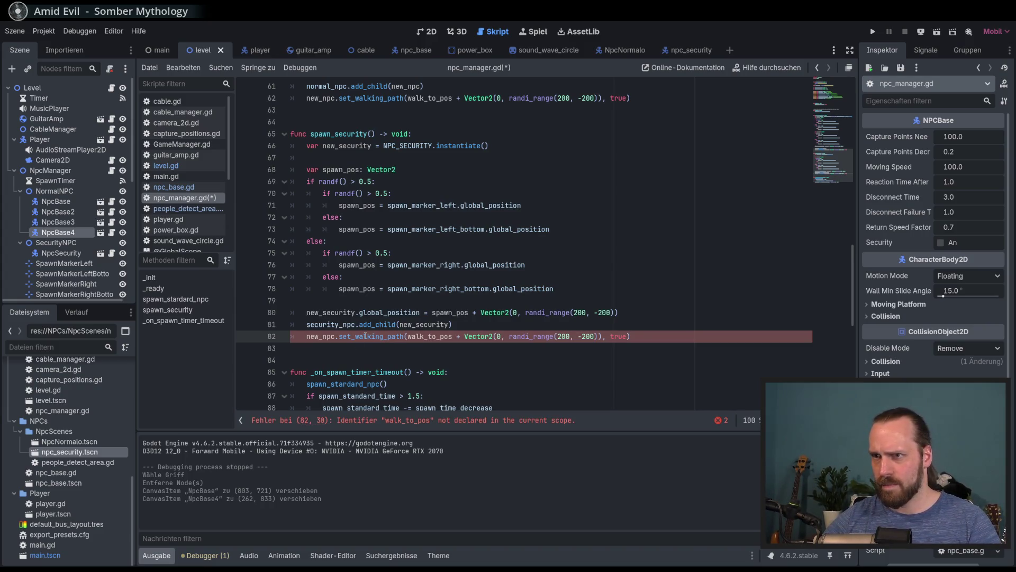
- Replace new_npc with new_security in the pasted set_walking_path call
double_click(328, 312)
click(325, 336)
double_click(327, 336)
key(ctrl+v)
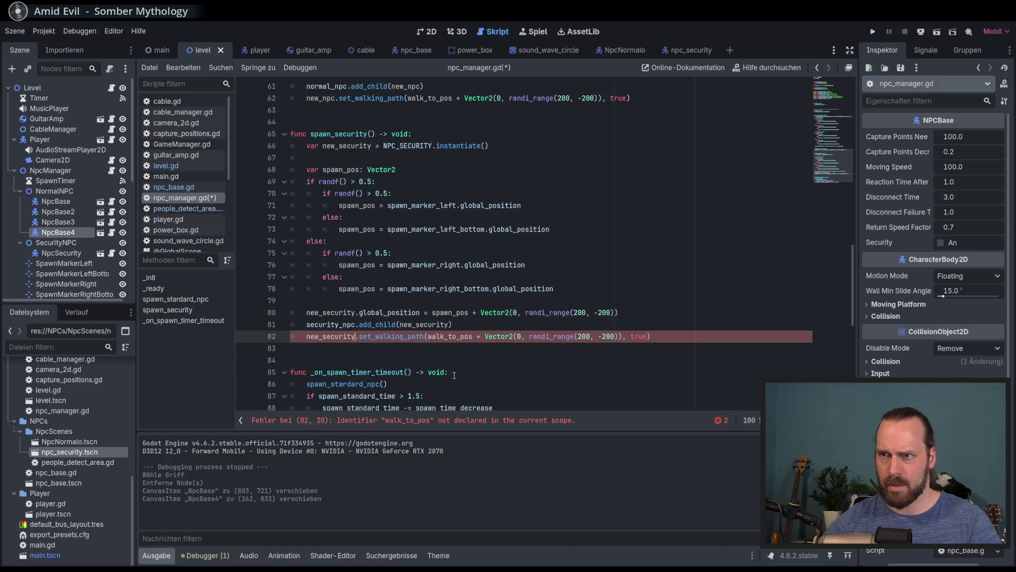
click(351, 347)
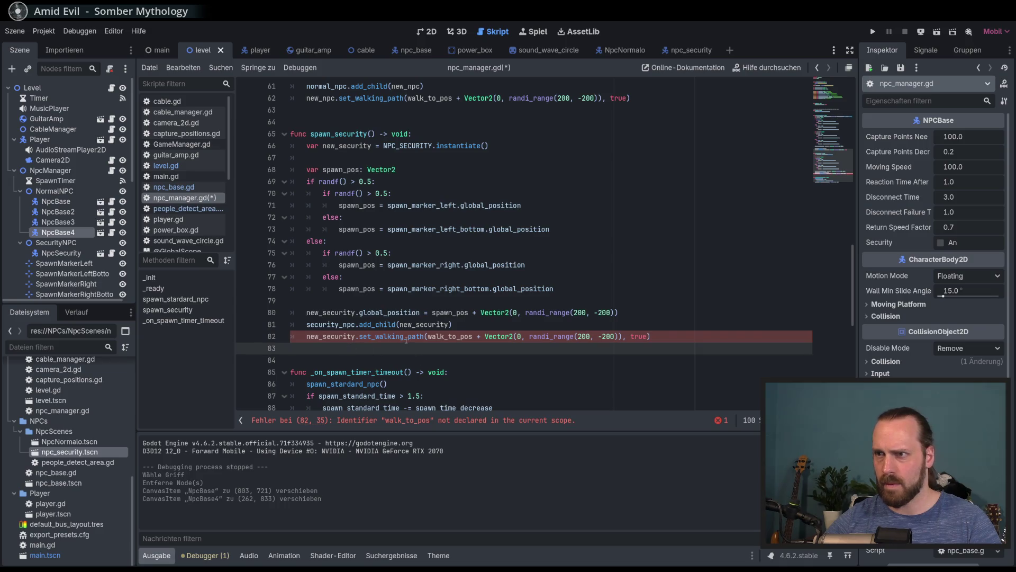
double_click(450, 336)
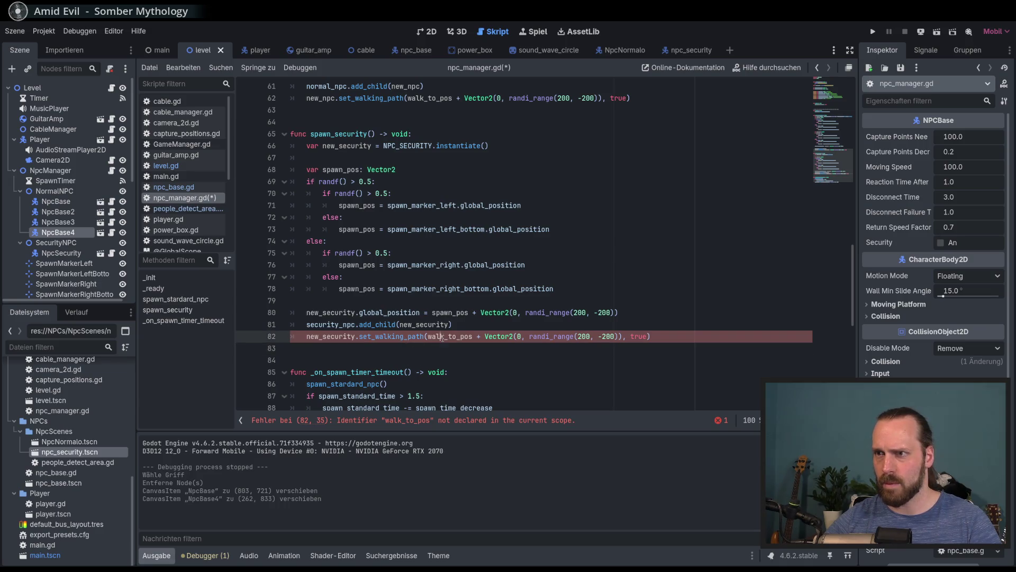
click(447, 322)
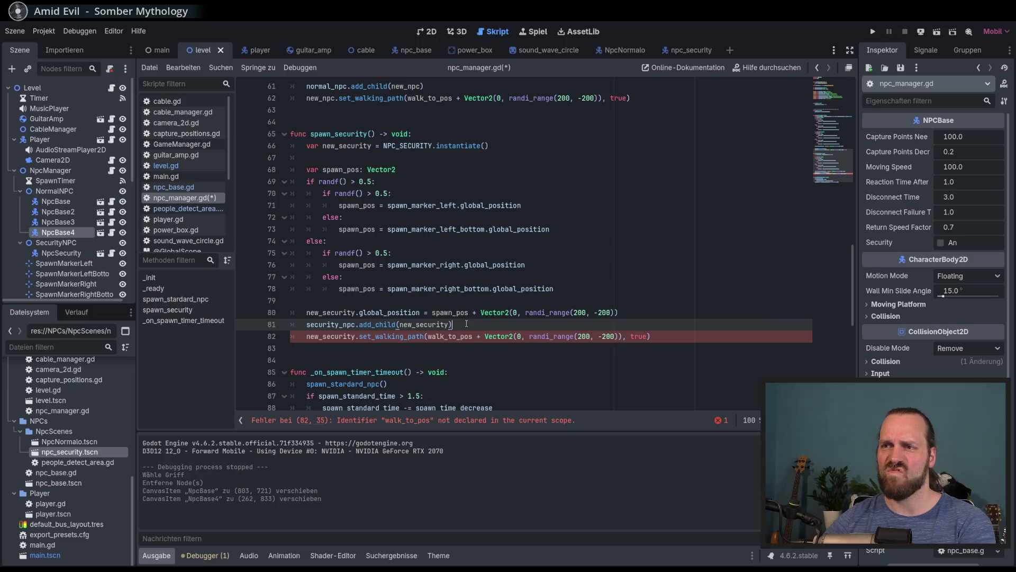
key(Return)
- Declare var walk_to_pos = Vector2(randi_range(...)) above the set_walking_path call
text(var end_pos)
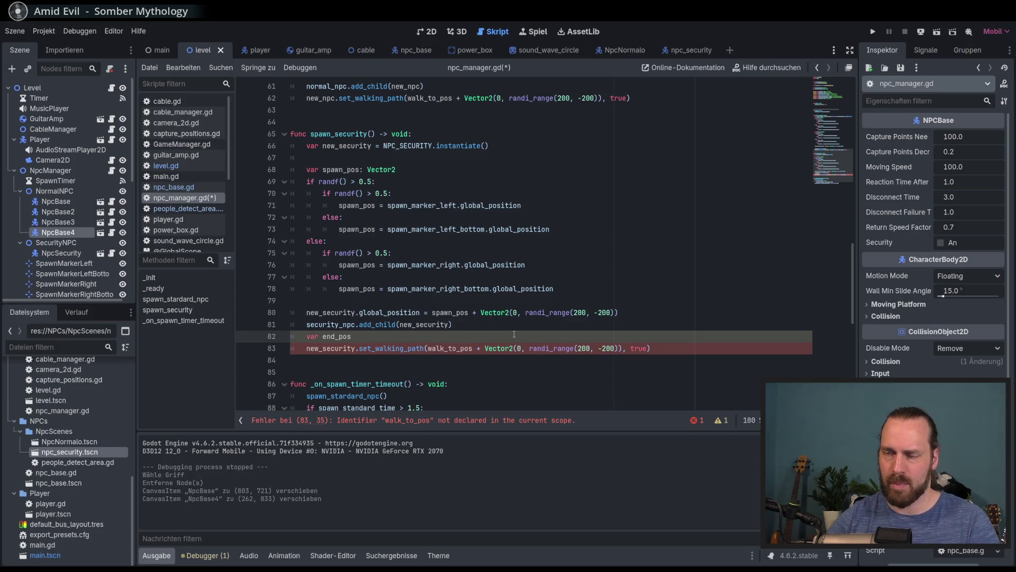
key(BackSpace)
key(BackSpace)
key(BackSpace)
key(BackSpace)
key(BackSpace)
key(BackSpace)
key(BackSpace)
text(walk)
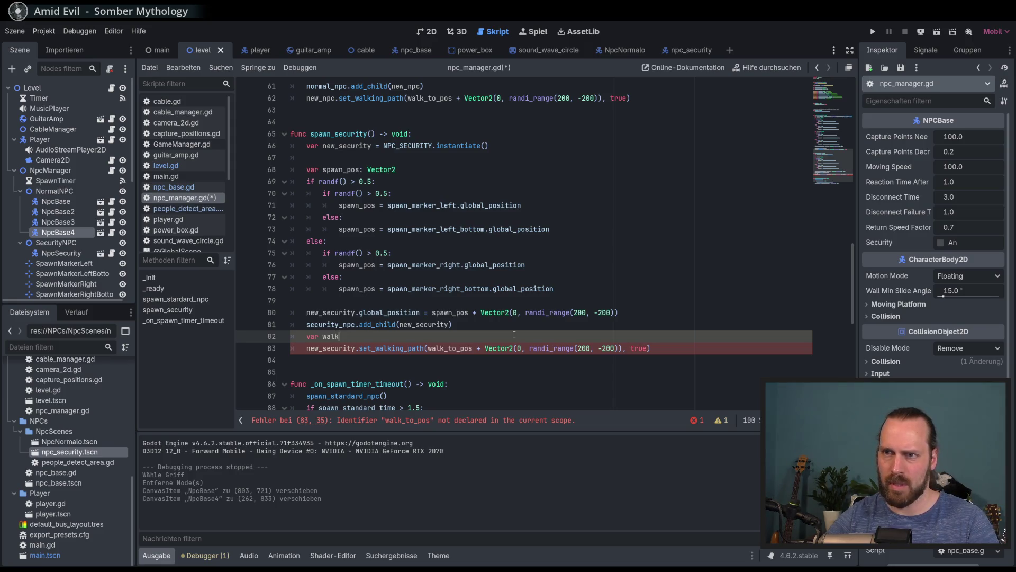
text(_to_pos )
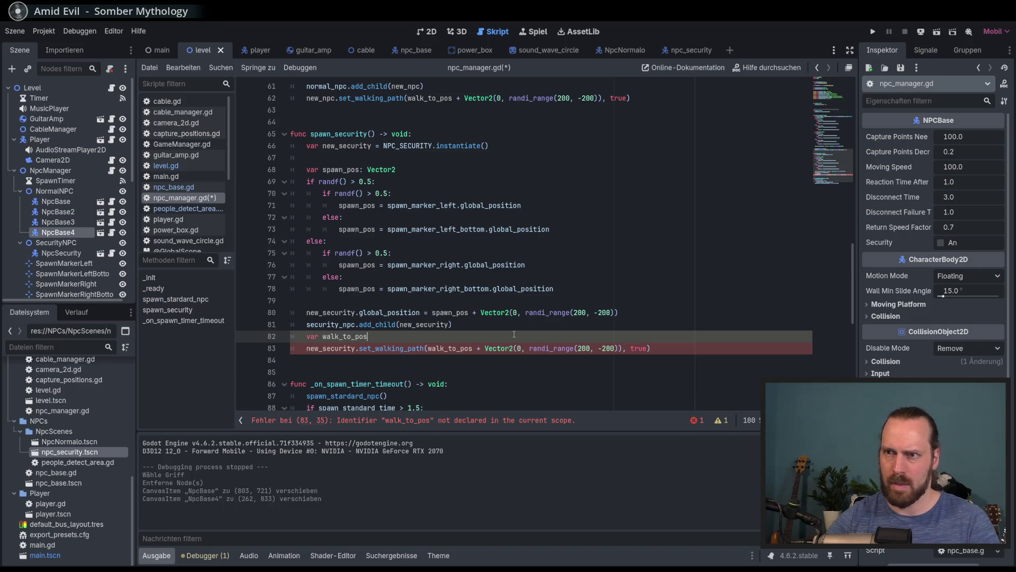
text(=)
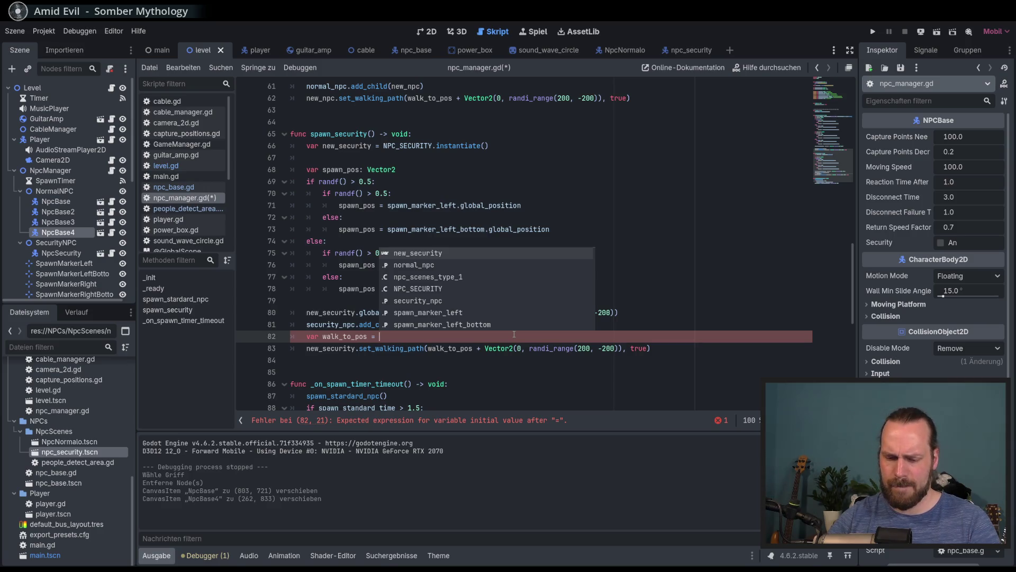
text(Vector2)
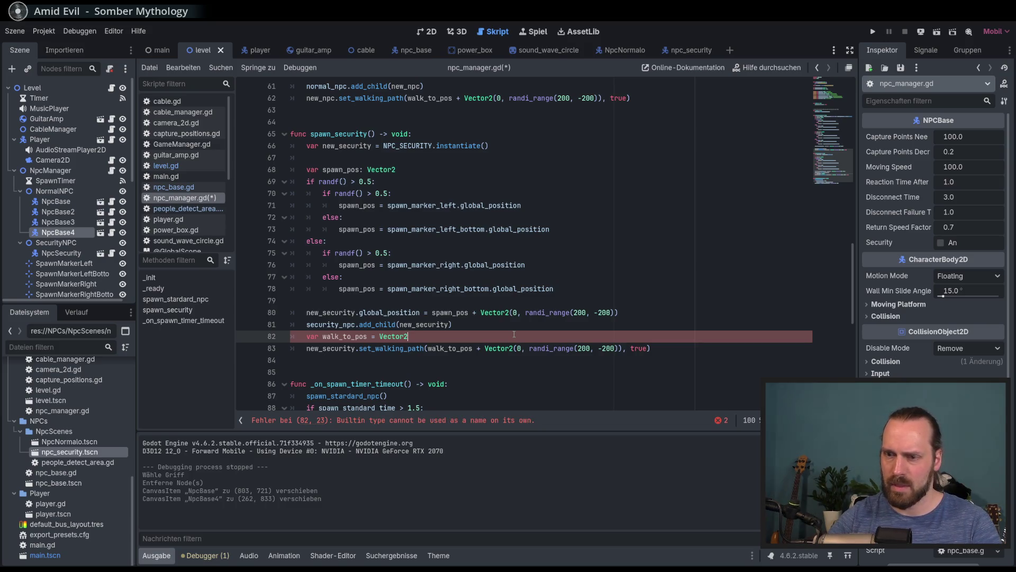
text((randn)
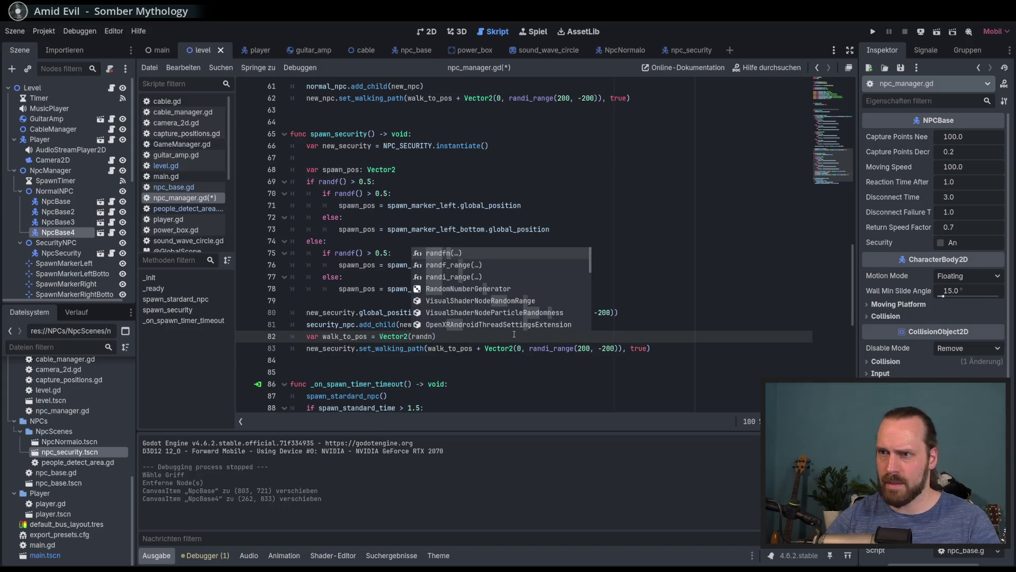
key(BackSpace)
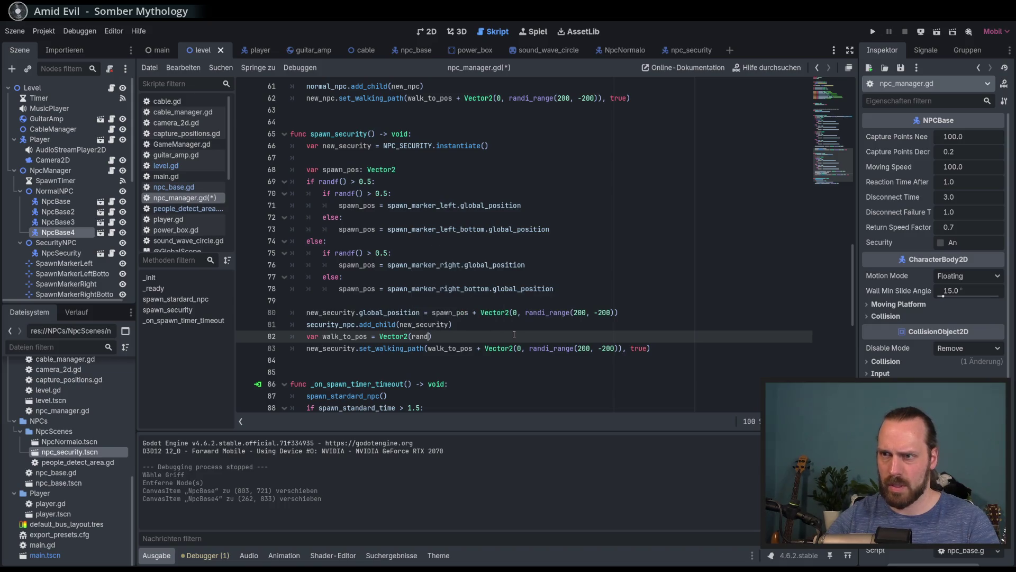
text(i)
key(Return)
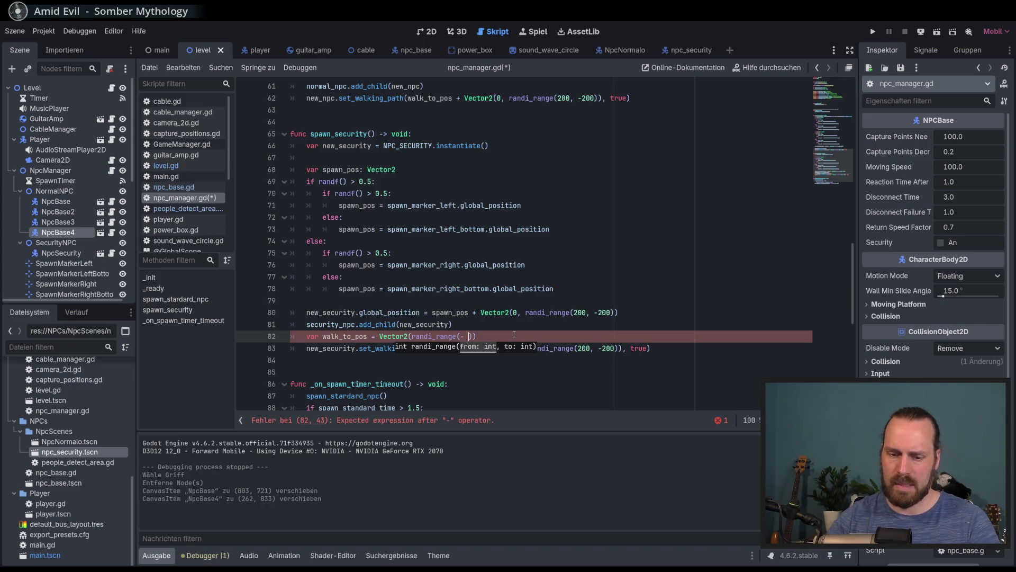
- Fill in randi_range(-1000, 1000) horizontally and randi_range(-300, 300) vertically, then save npc_manager.gd
text(200)
key(BackSpace)
key(BackSpace)
key(BackSpace)
text(1200, 1200)
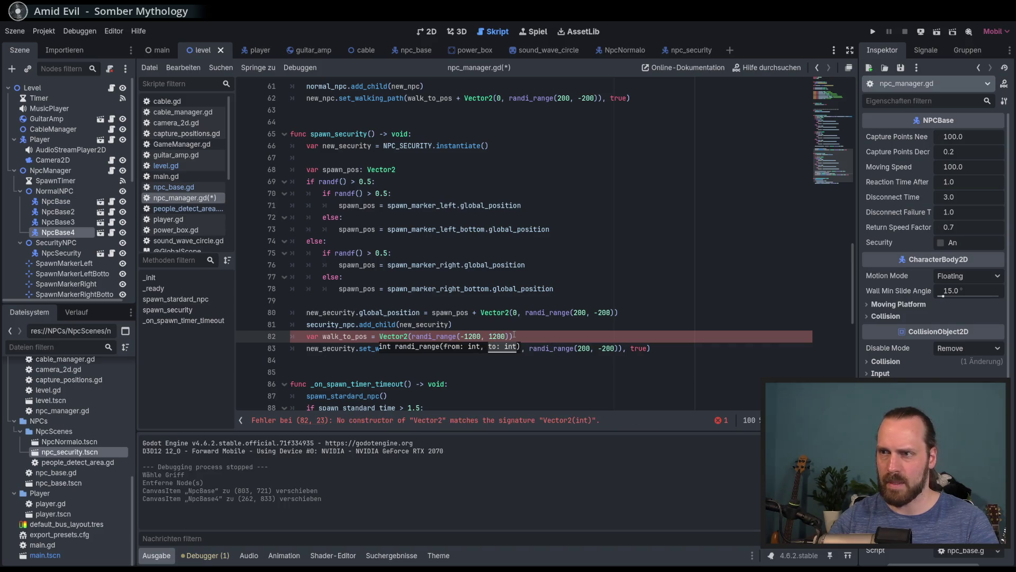
key(BackSpace)
key(BackSpace)
key(BackSpace)
text(000, 1)
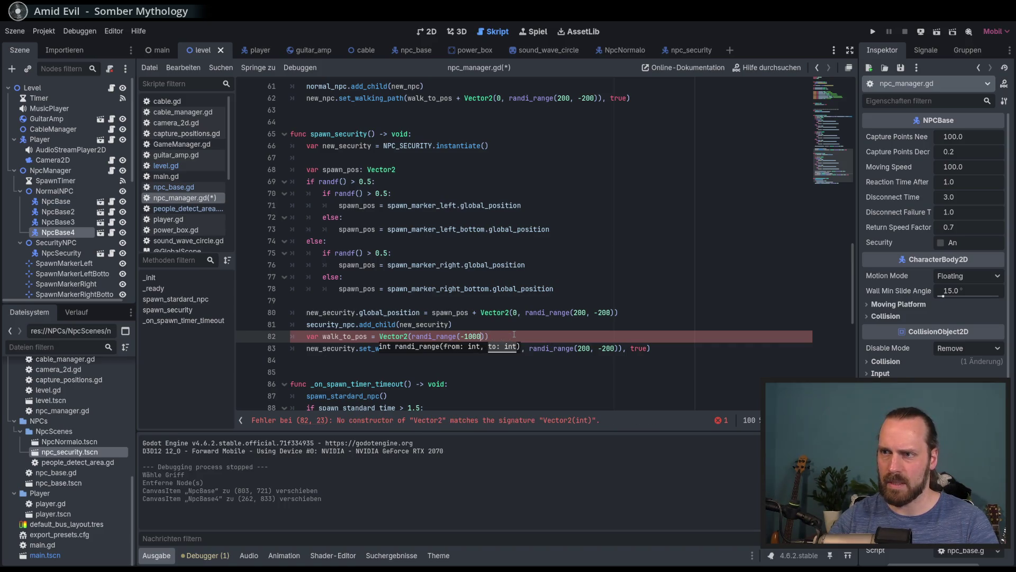
text(000)
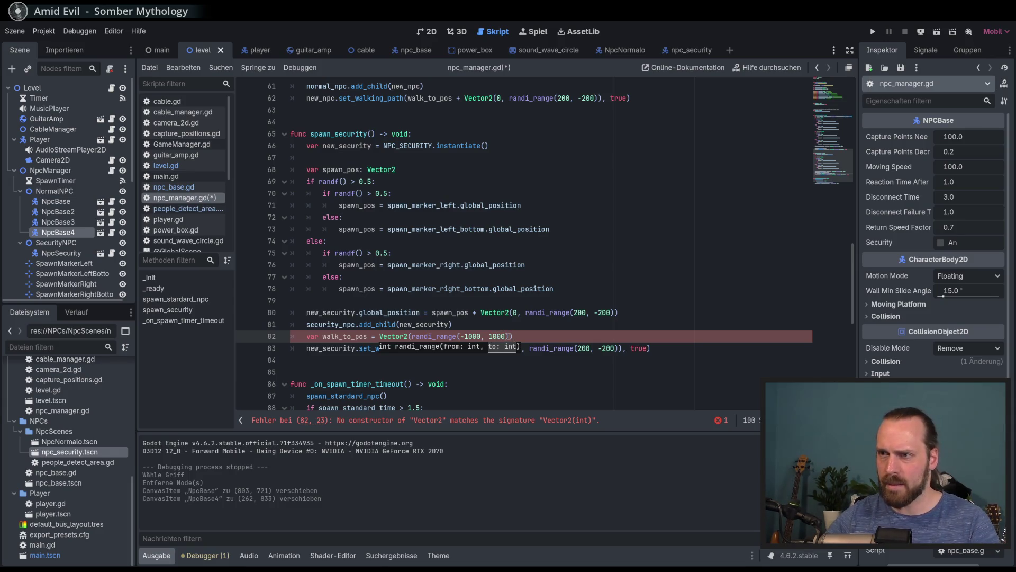
click(514, 335)
text(, randi_)
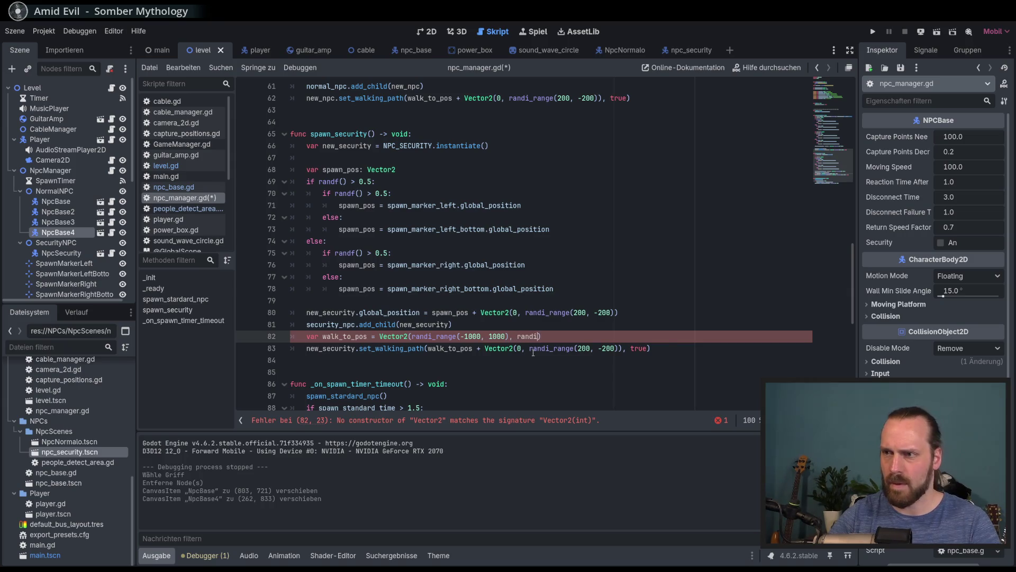
key(Return)
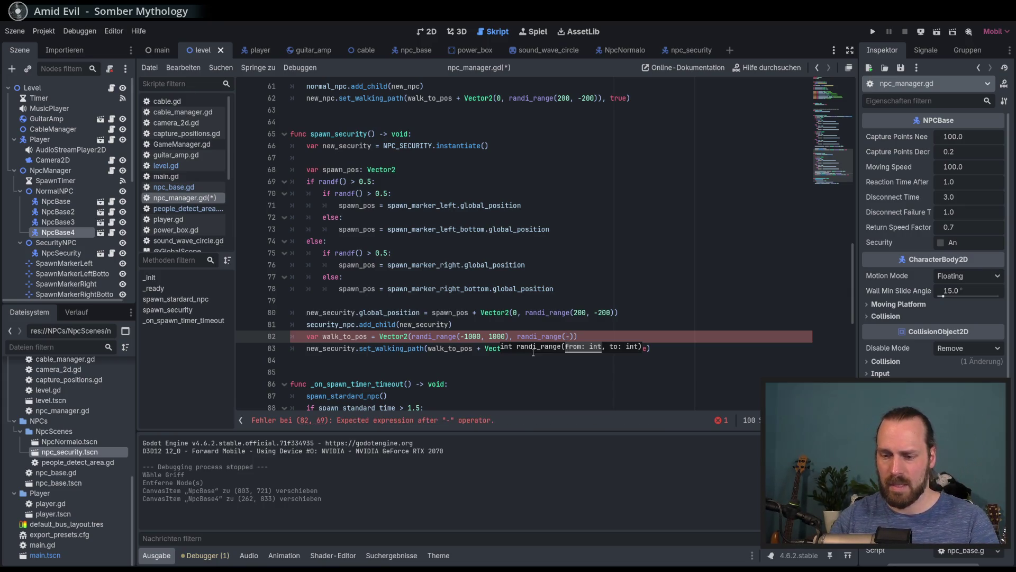
text(300, 300)
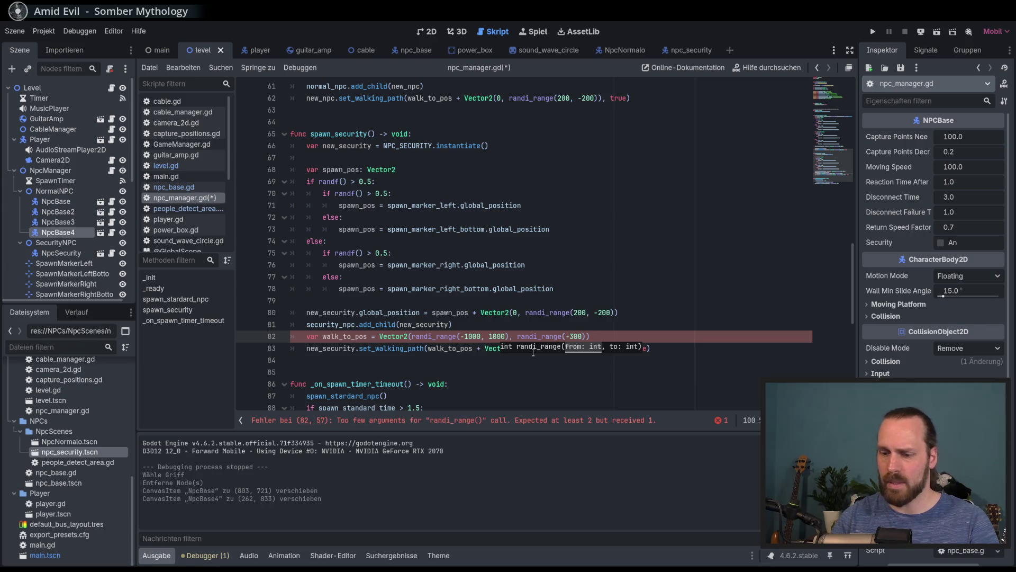
key(ctrl+s)
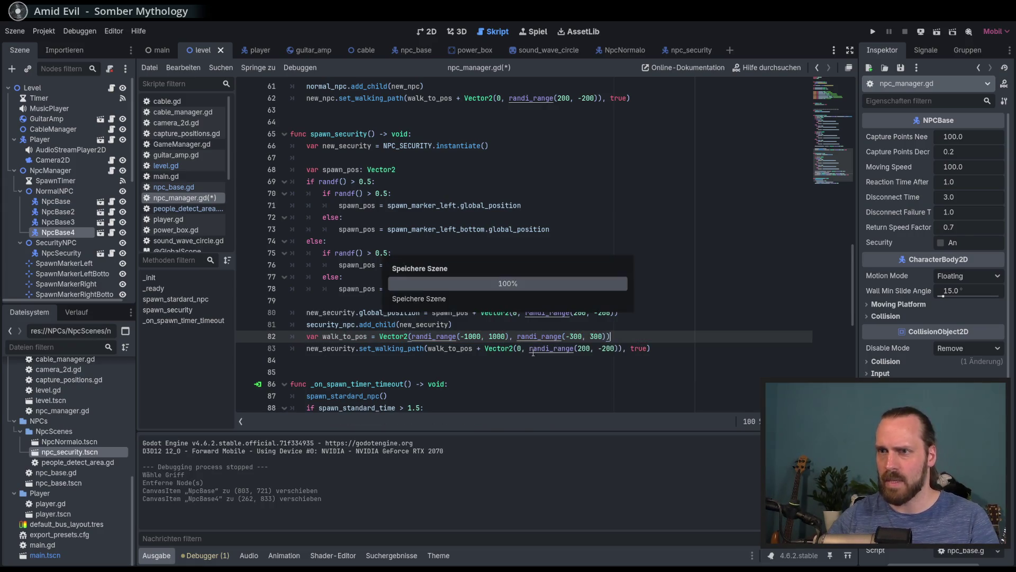
click(596, 329)
double_click(338, 134)
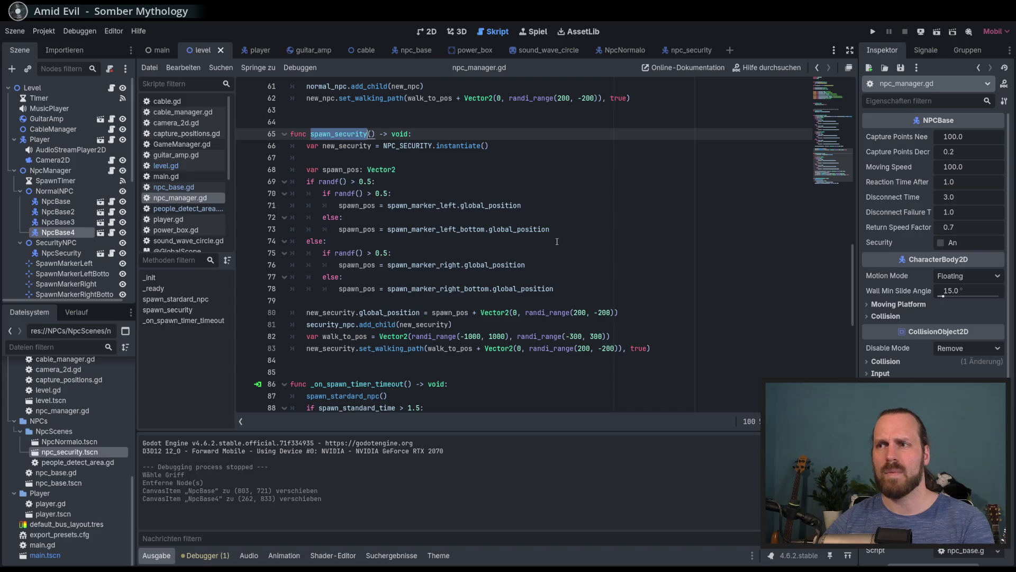
- Show the level scene in the 2D editor and select the Level and NpcManager nodes
click(430, 31)
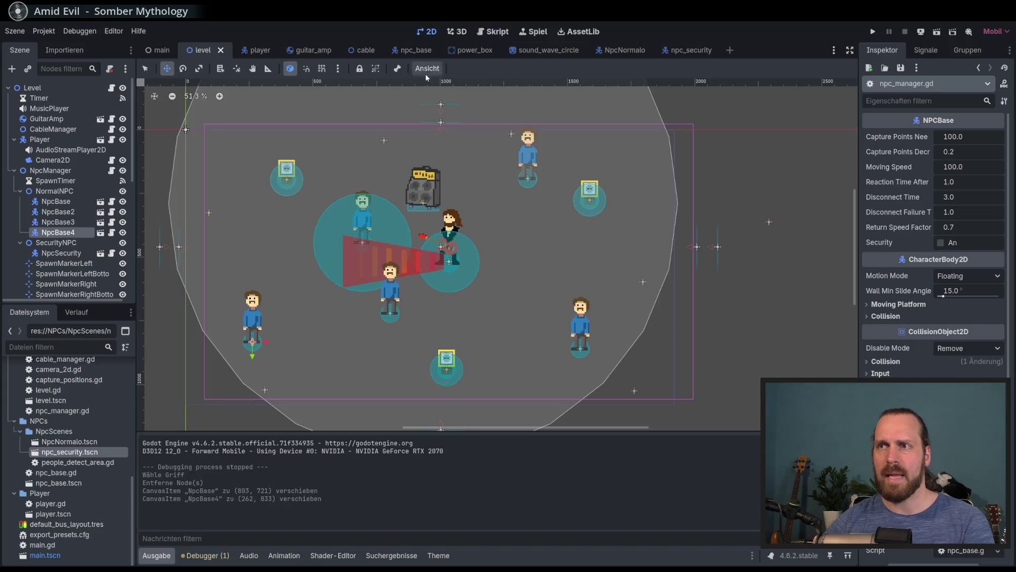
scroll(229, 202, up, 1)
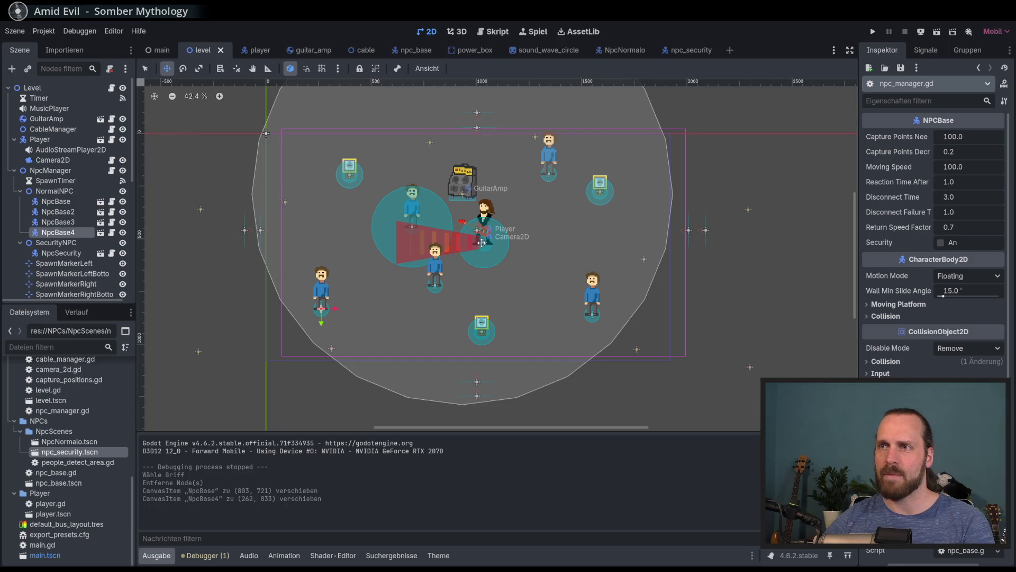
scroll(491, 301, down, 3)
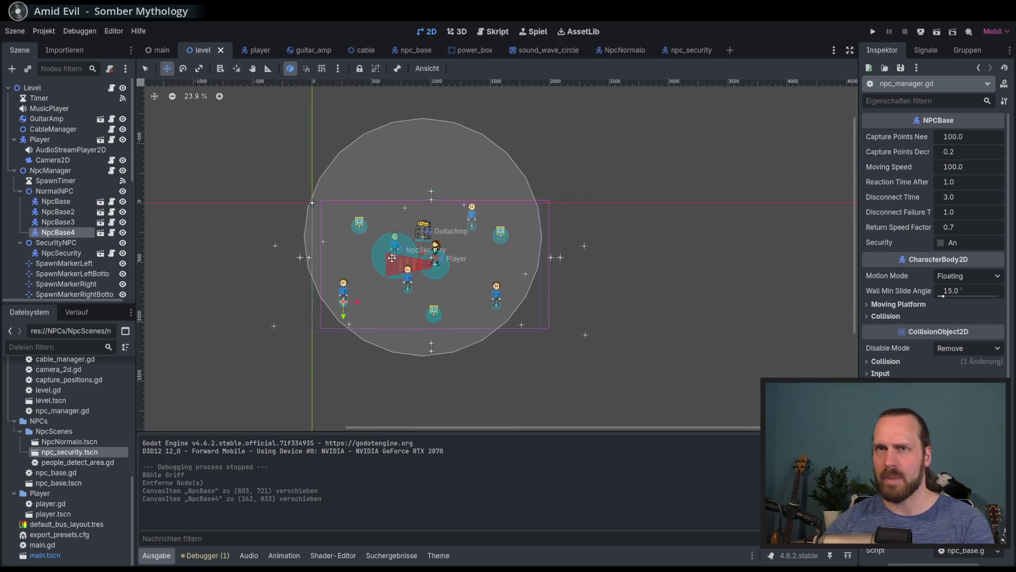
click(58, 90)
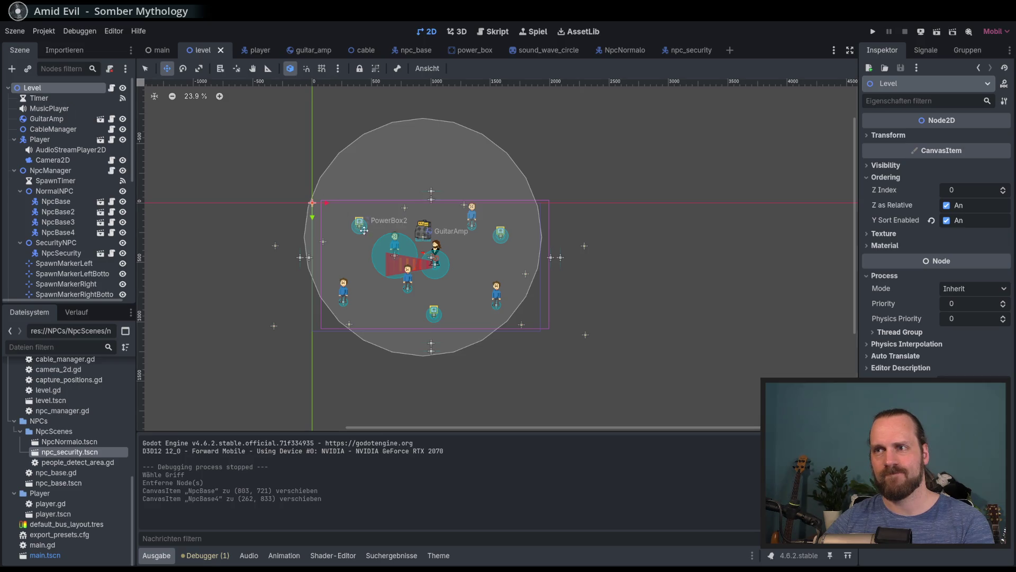
scroll(423, 274, up, 5)
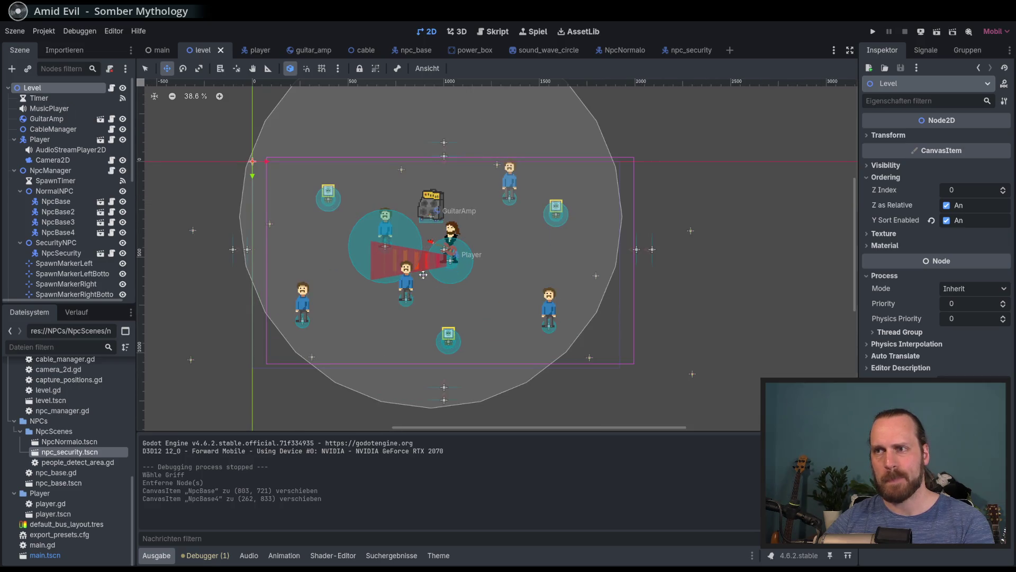
click(52, 89)
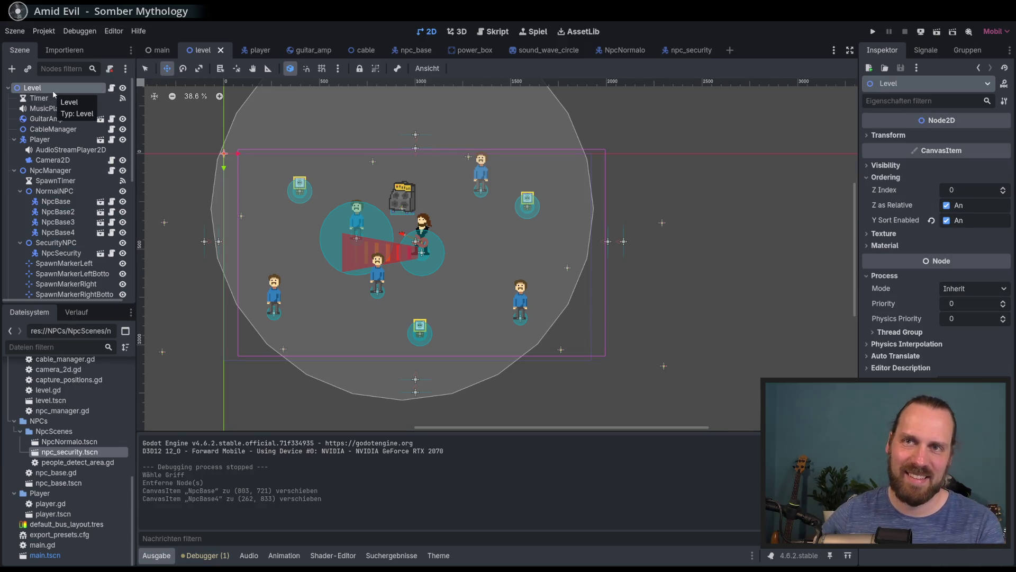
click(77, 174)
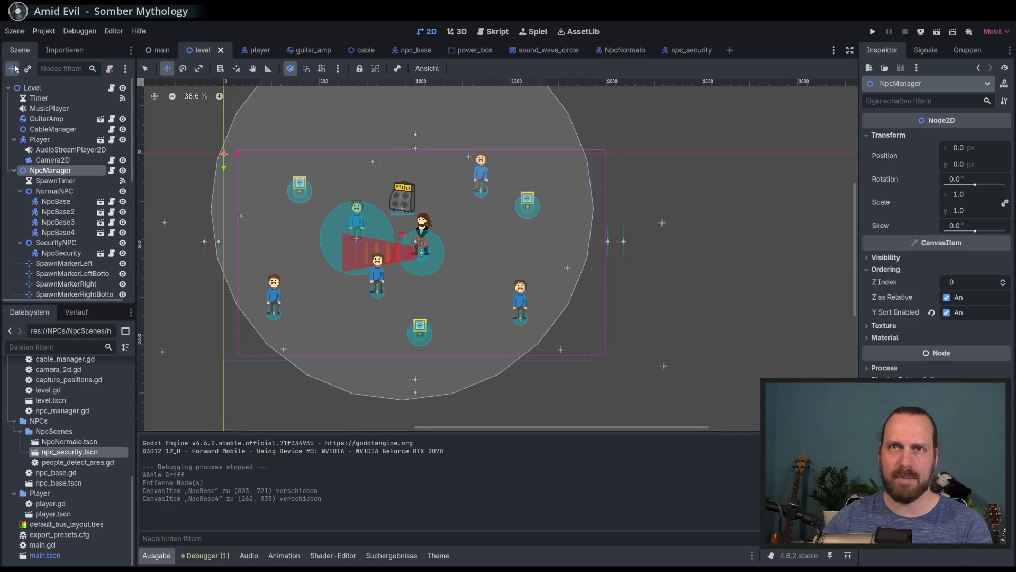
- Add a Marker2D child under NpcManager and name it SecuritySpawnMarker
click(11, 69)
text(colis)
key(ctrl+a)
text(marker)
key(Return)
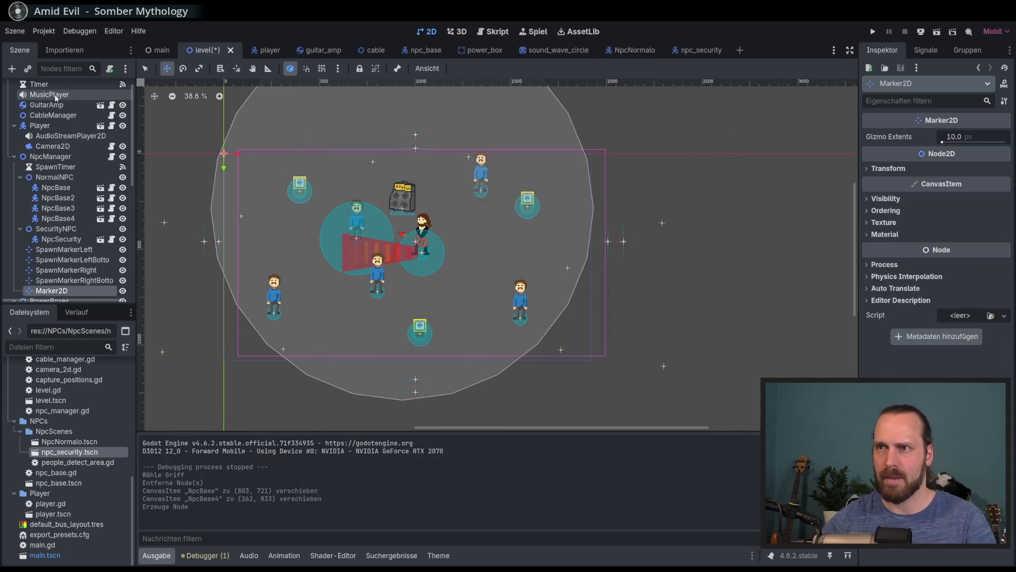
key(F2)
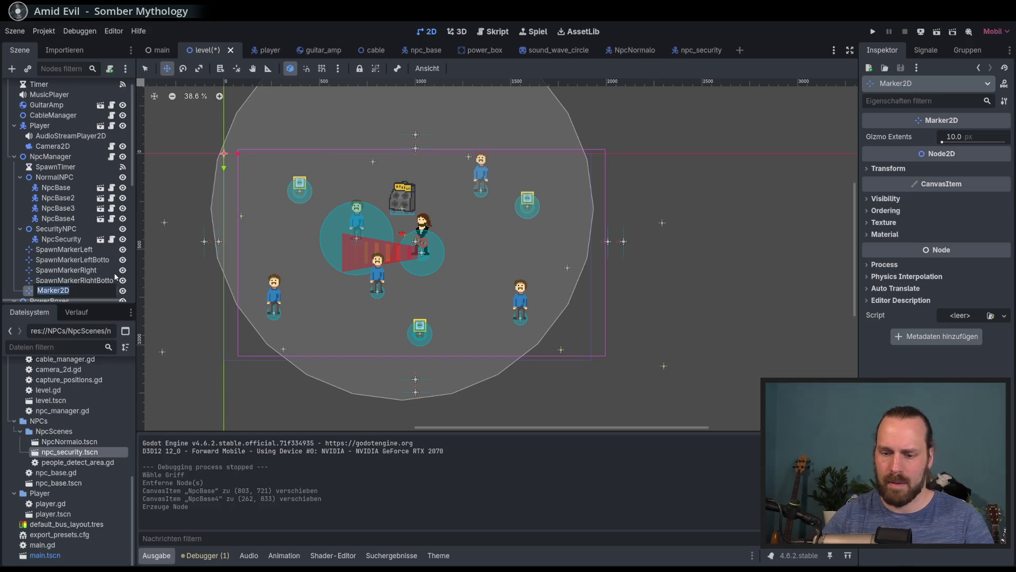
text(Sop)
text(ecurity)
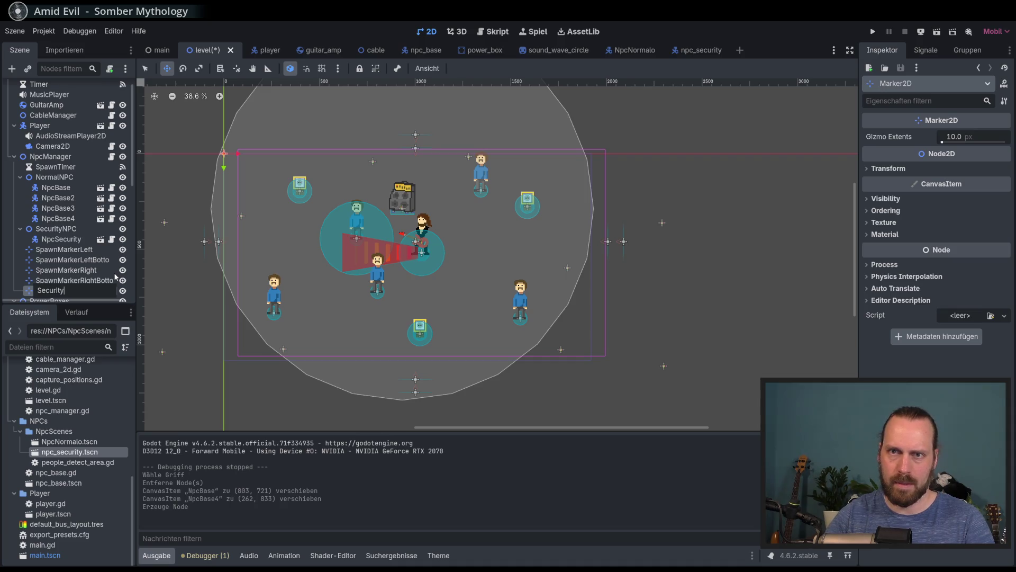
text(pawnMarker)
key(Return)
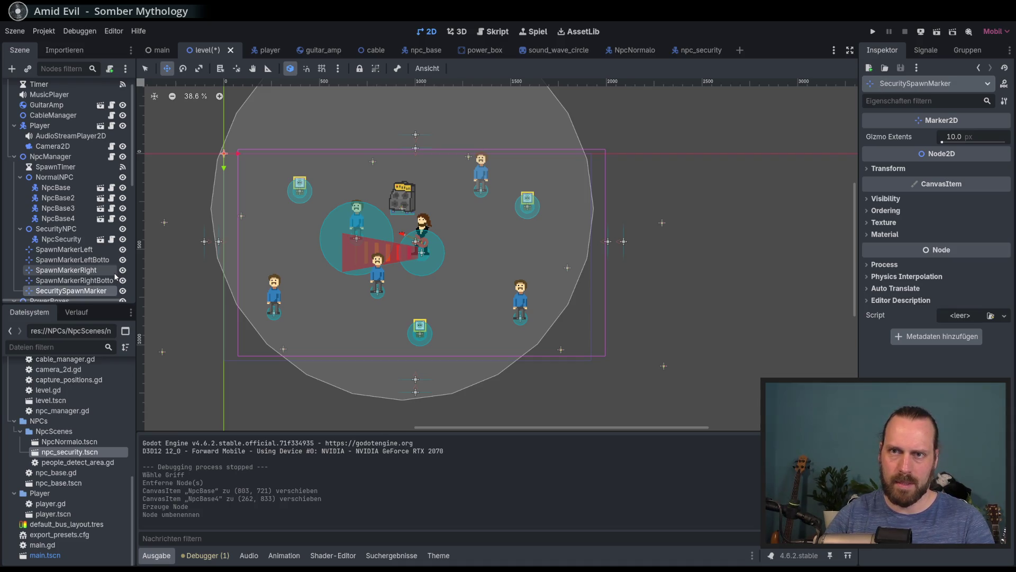
- Rename the marker to SecurityWalkToMarker
double_click(98, 291)
click(85, 291)
key(BackSpace)
key(BackSpace)
key(BackSpace)
text(WalkTo)
key(Return)
- Move SecurityWalkToMarker next to the player, save the level, and reopen npc_manager.gd
mouse_move(307, 205)
mouse_down()
mouse_move(535, 292)
mouse_move(499, 315)
mouse_up()
key(ctrl+s)
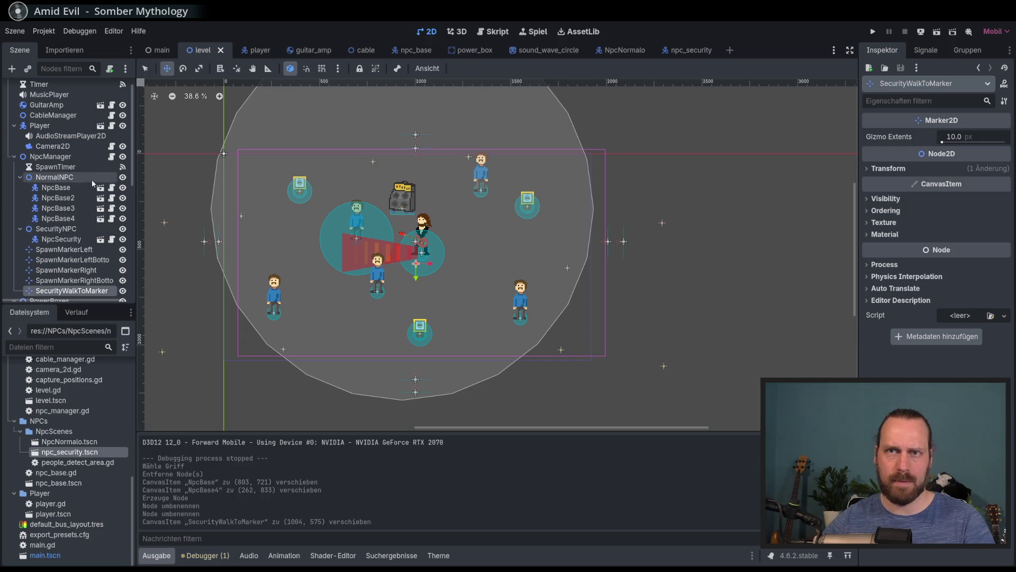
click(111, 156)
scroll(561, 265, up, 8)
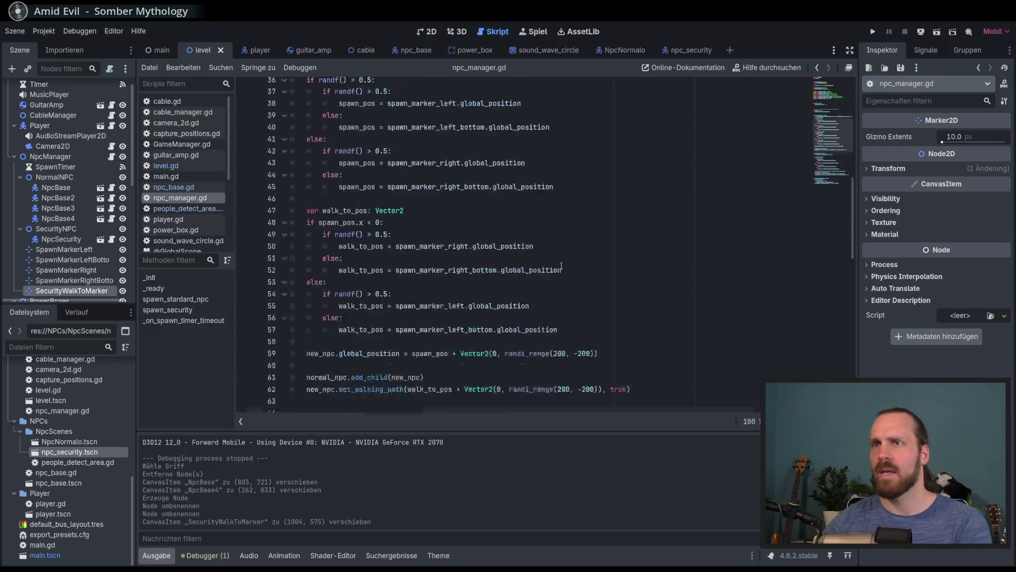
scroll(561, 265, up, 12)
click(483, 302)
key(Return)
drag(69, 290, 356, 317)
- Offset walk_to_pos on line 83 by + security_walk_to_marker.global_position
scroll(590, 317, down, 10)
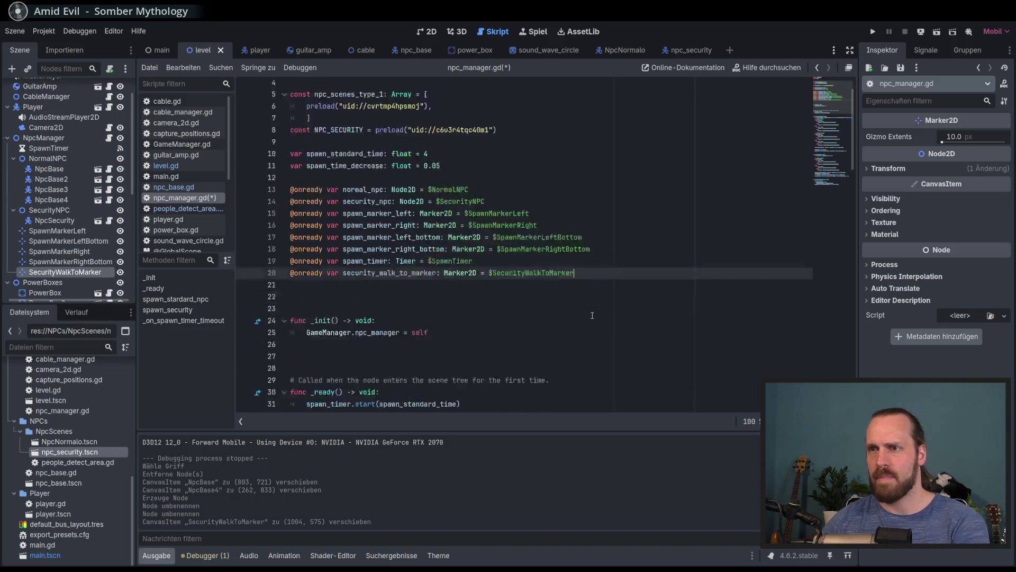
scroll(591, 317, down, 14)
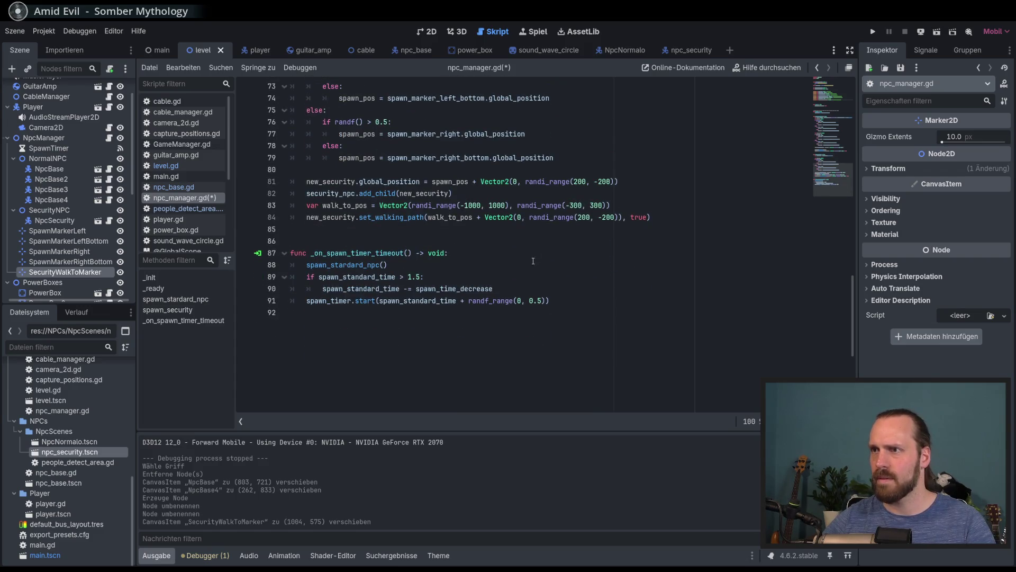
scroll(467, 242, up, 1)
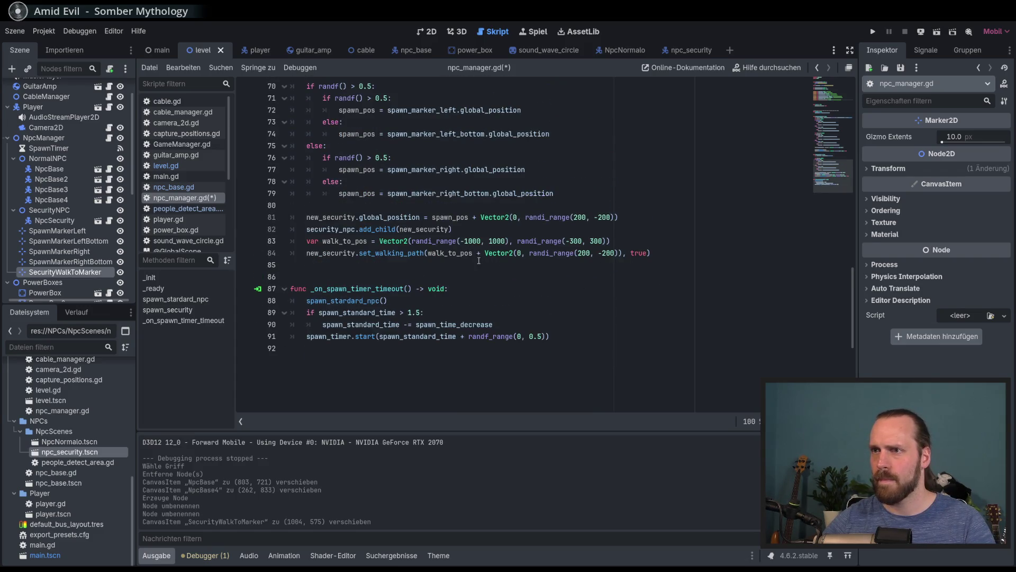
click(641, 241)
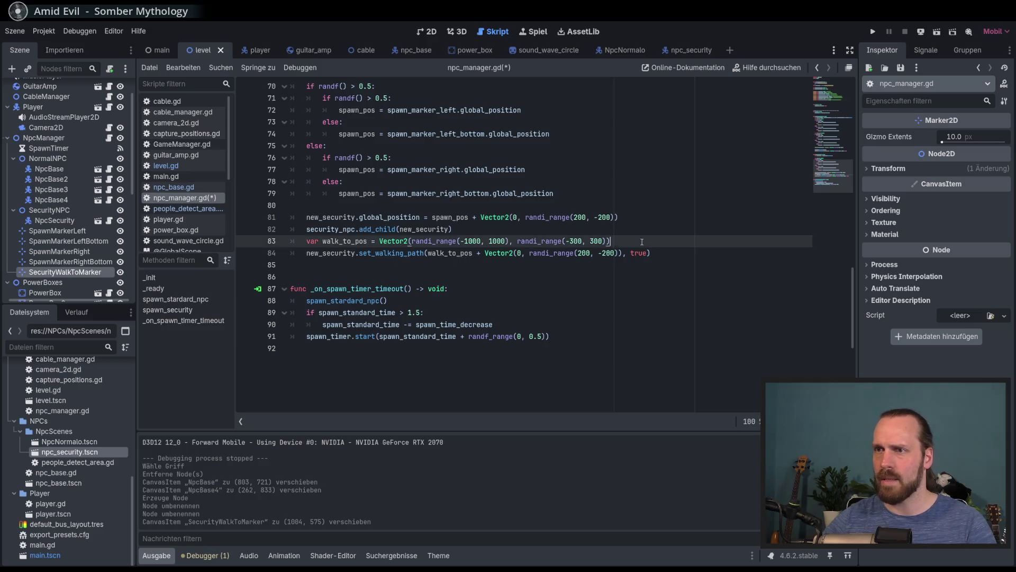
text( + )
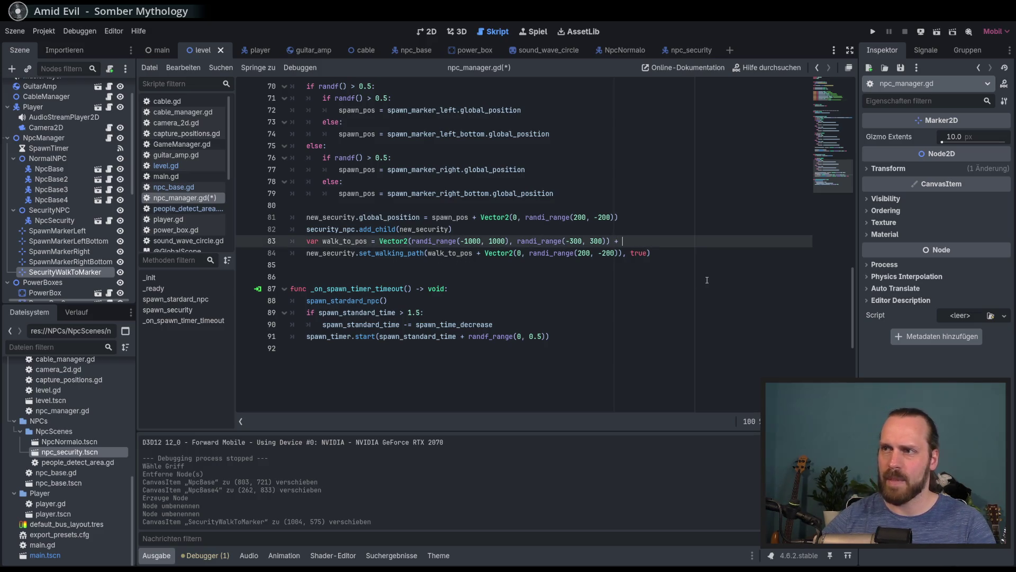
text(sec)
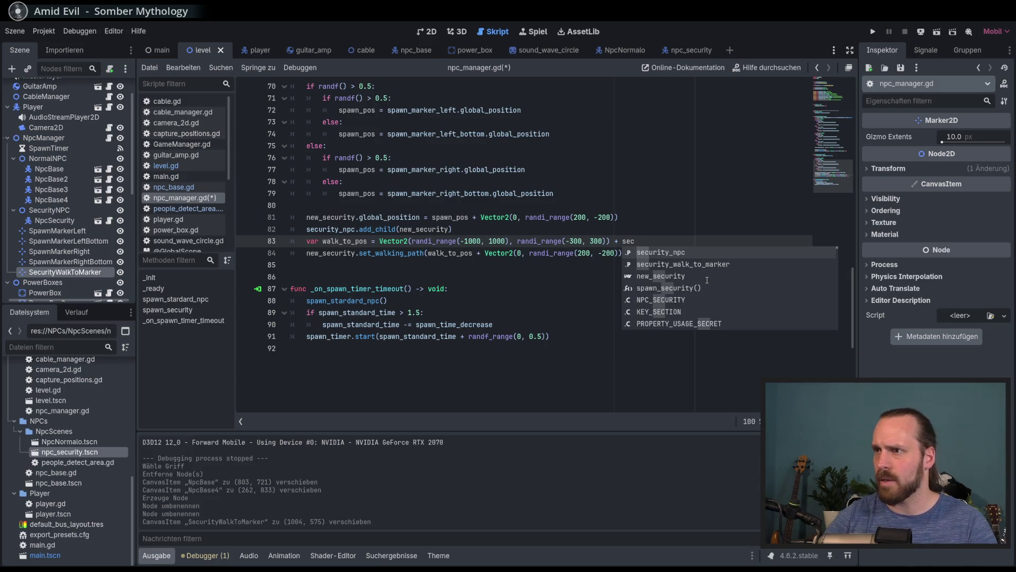
key(Down)
key(Return)
key(ctrl+s)
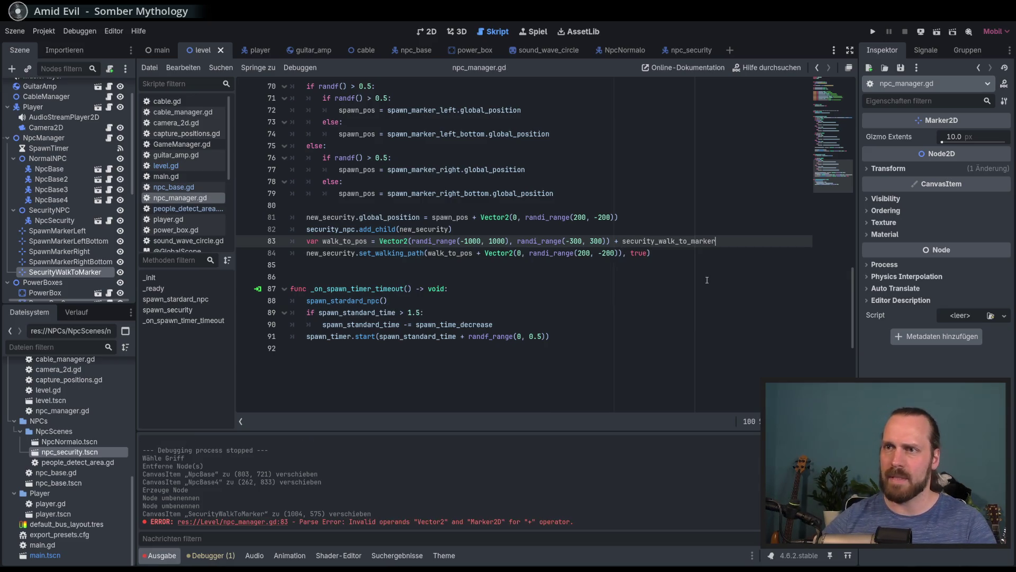
click(665, 255)
mouse_move(657, 242)
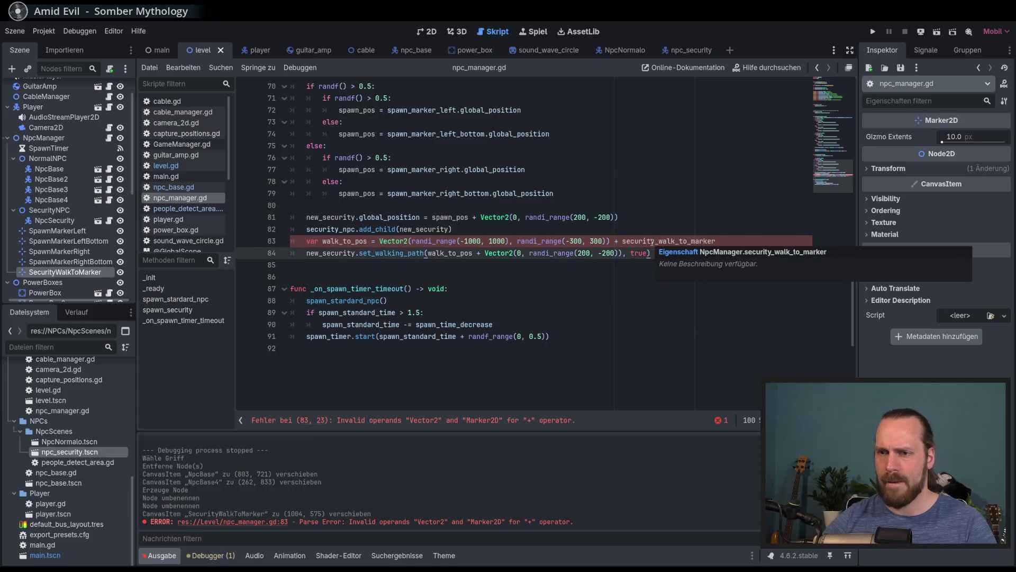
click(739, 241)
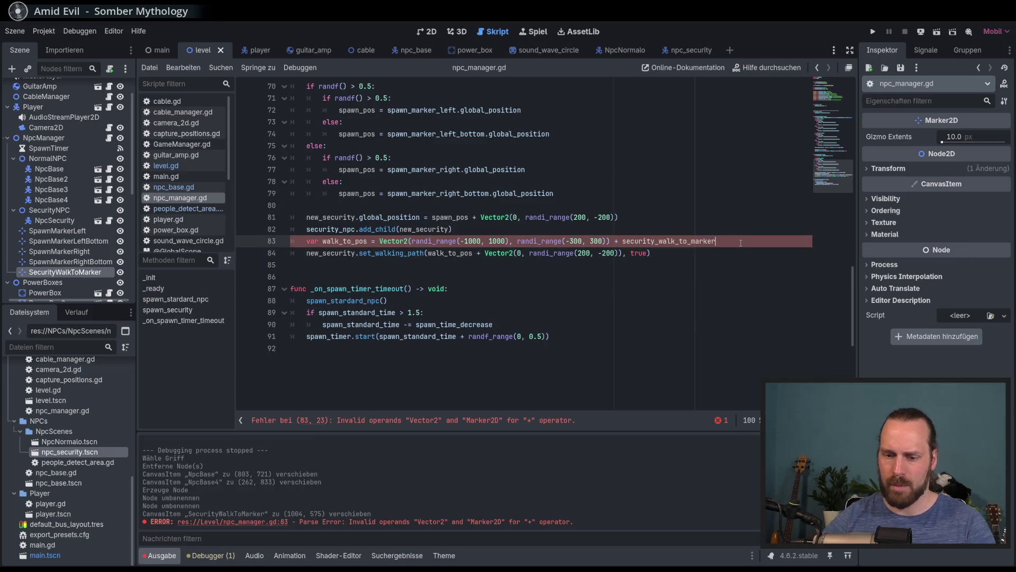
text(.global_position)
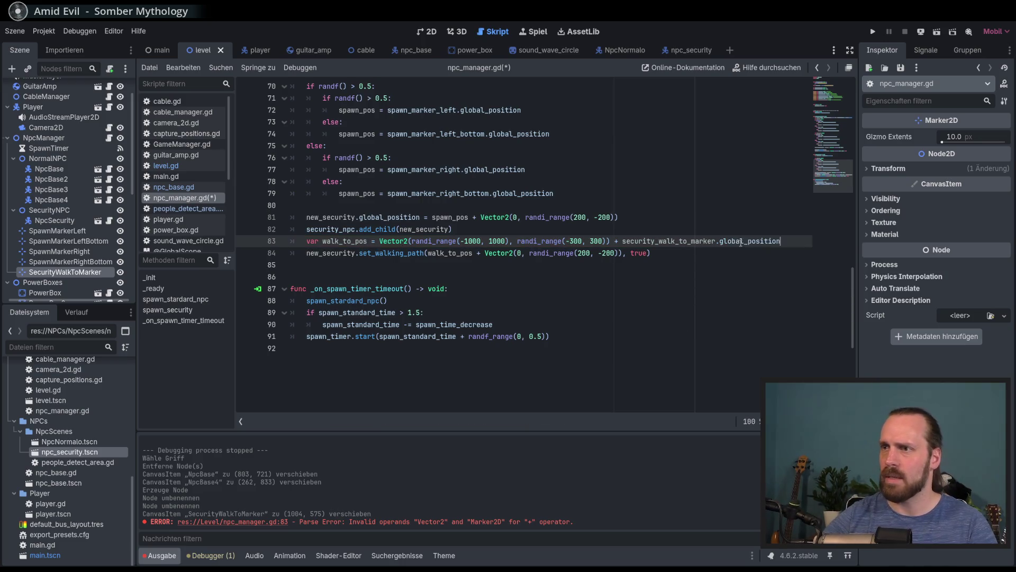
- Remove the true argument from the set_walking_path call on line 84
double_click(638, 253)
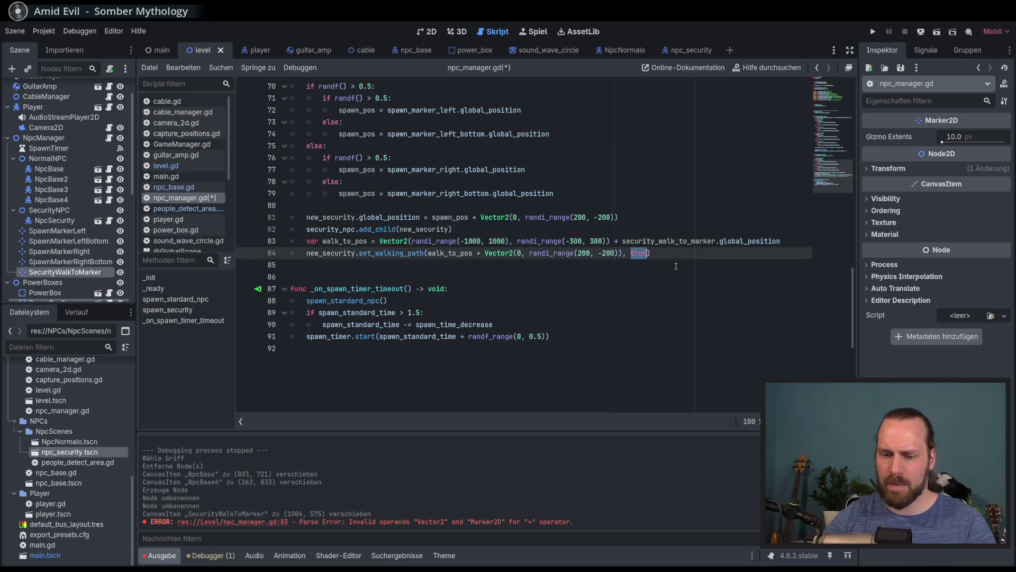
key(BackSpace)
key(BackSpace)
key(BackSpace)
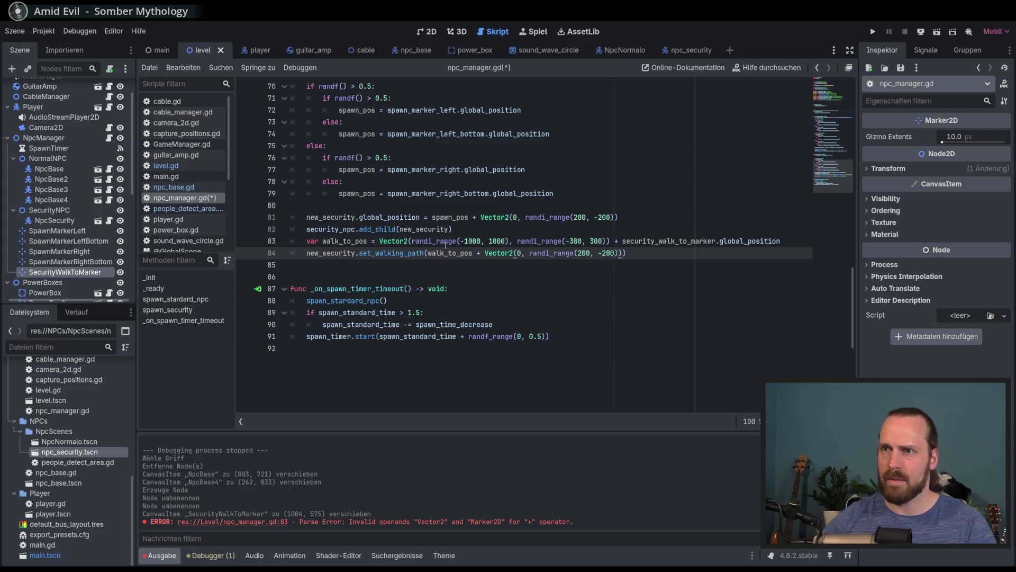
click(402, 273)
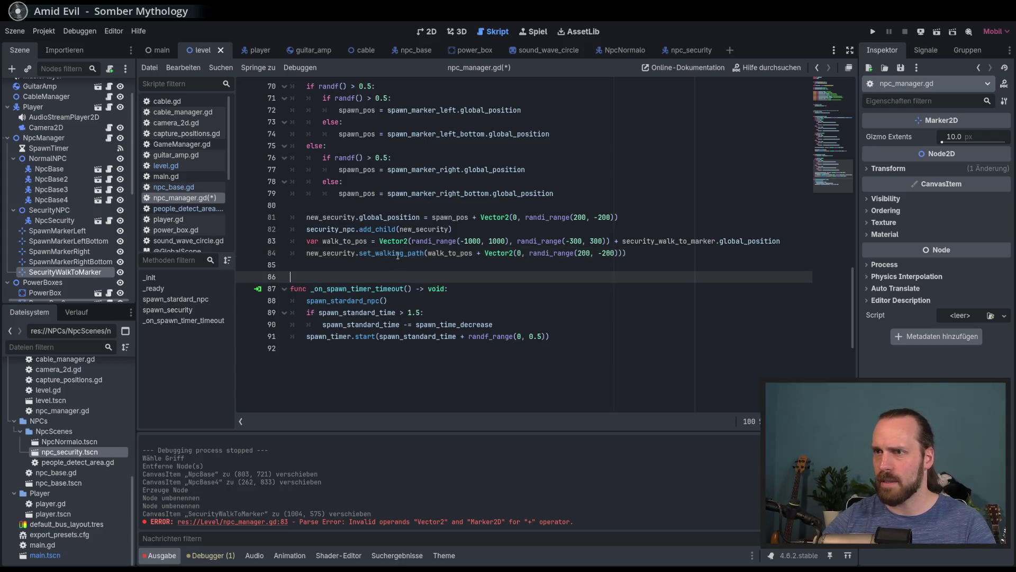
- Search the whole project for set_walking_path and open its definition in npc_base.gd
click(399, 256)
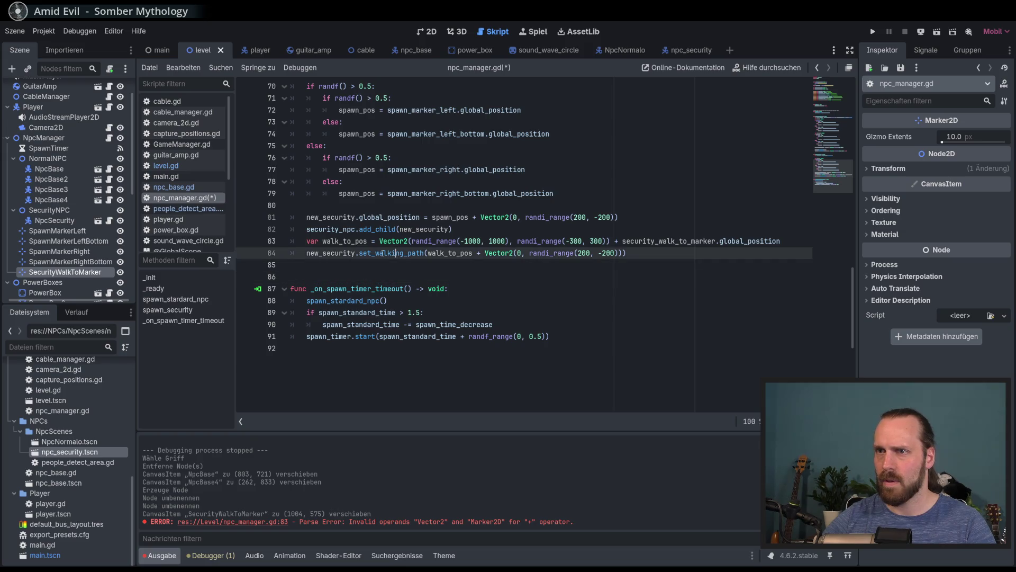
double_click(398, 256)
key(ctrl+f)
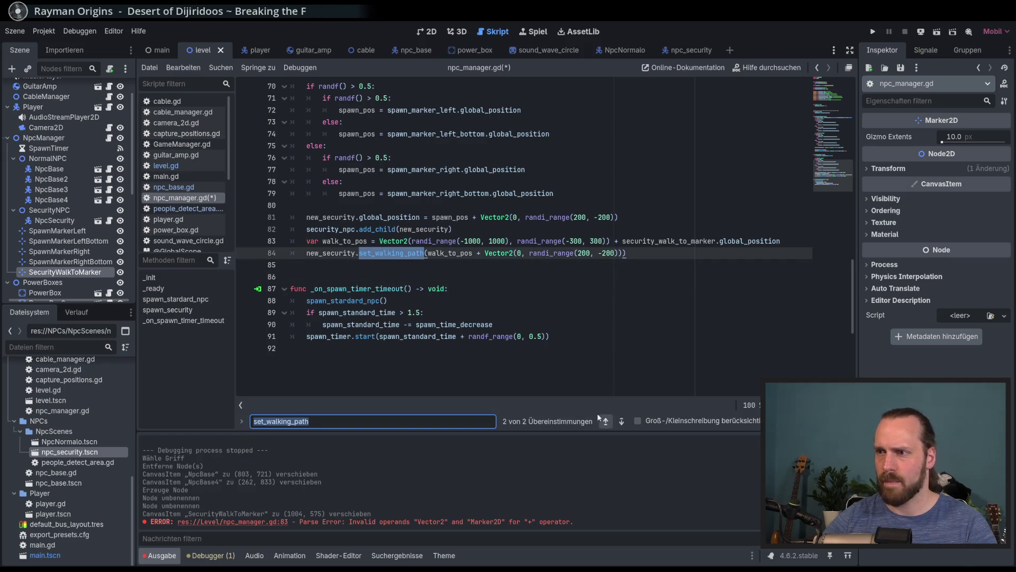
key(ctrl+shift+f)
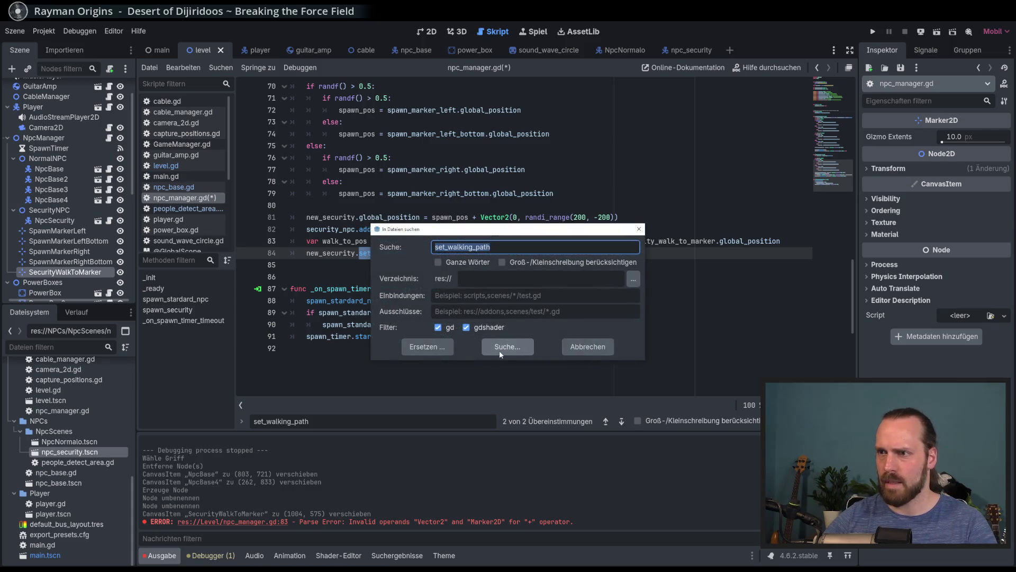
click(500, 347)
click(305, 492)
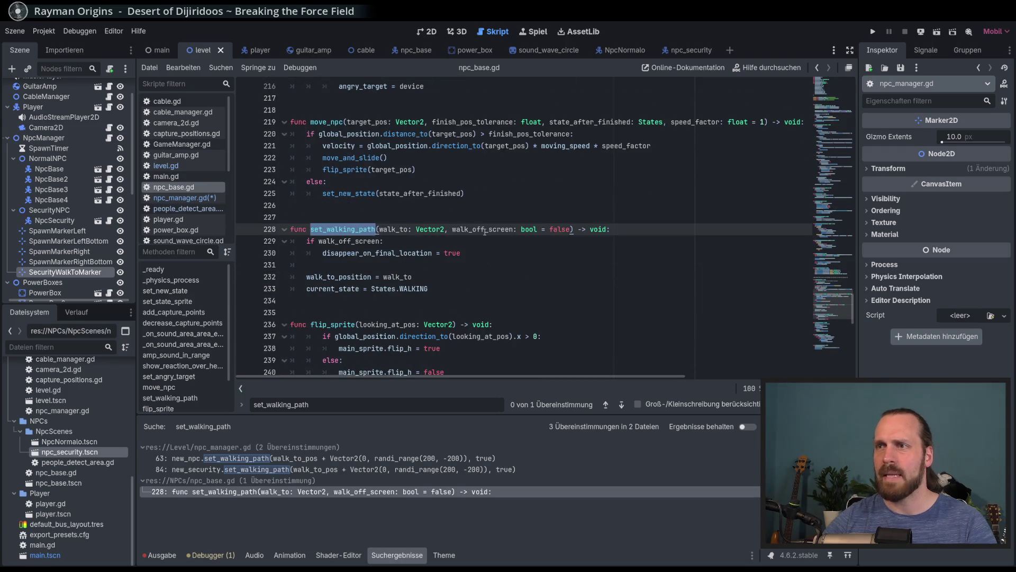
- Check the walk_off_screen default of false and the WALKING state, then return to npc_manager.gd
double_click(560, 229)
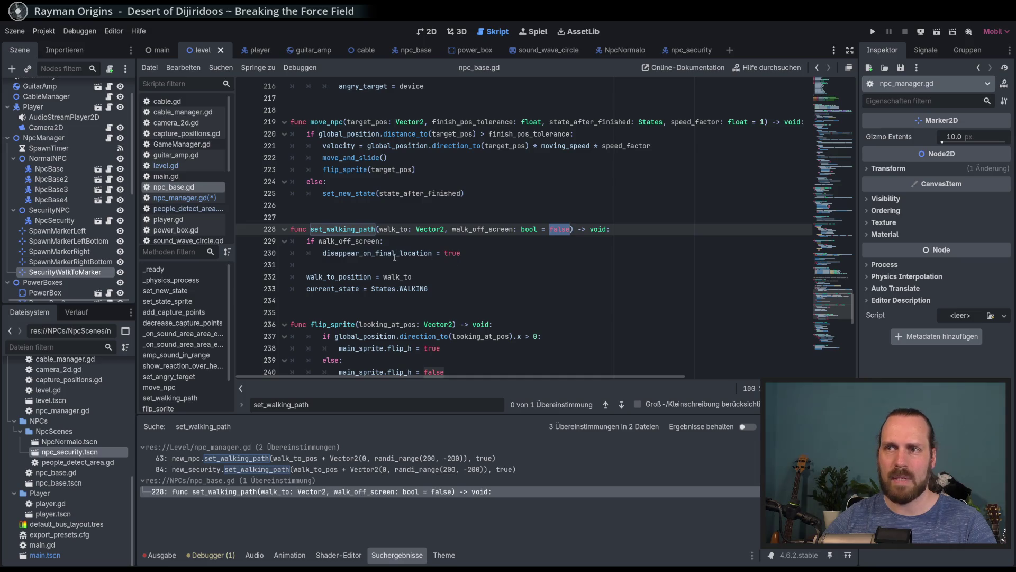
key(Down)
key(Down)
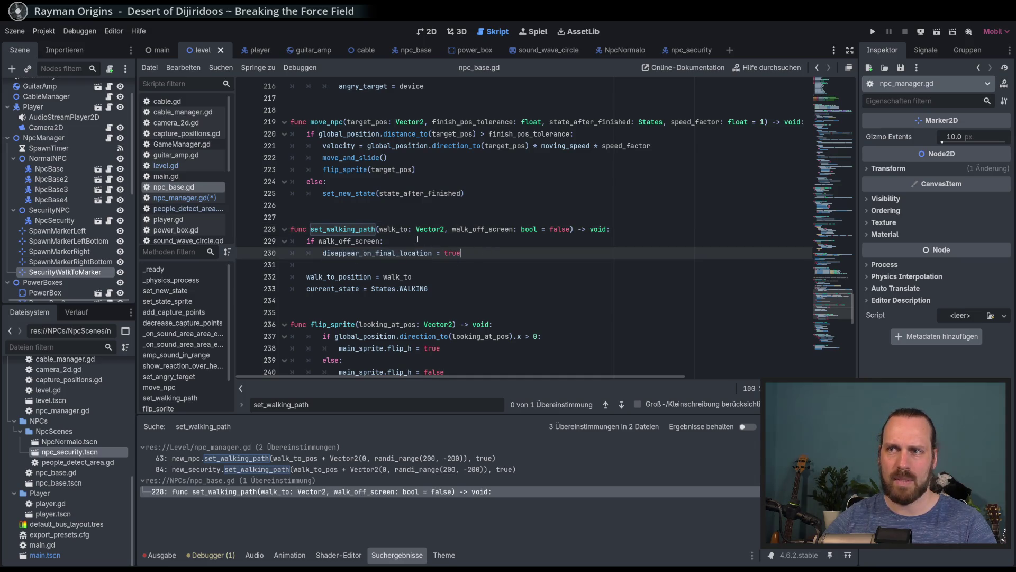
click(408, 289)
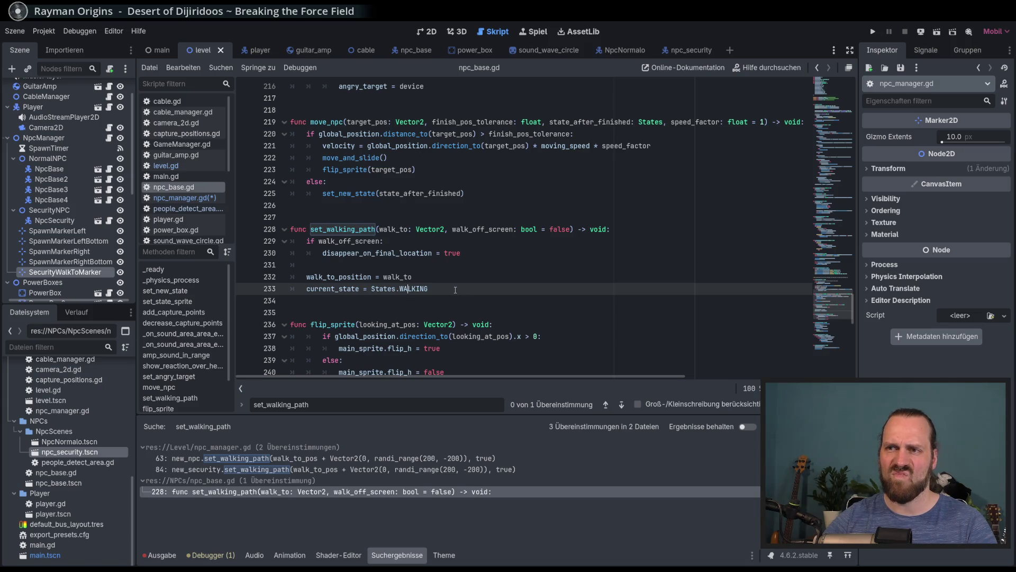
key(ctrl+d)
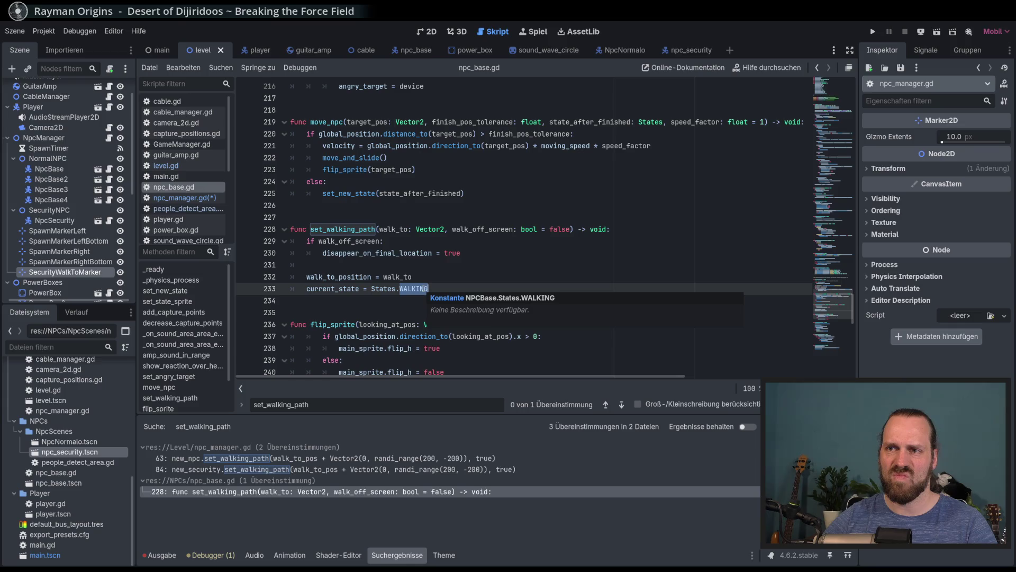
click(446, 287)
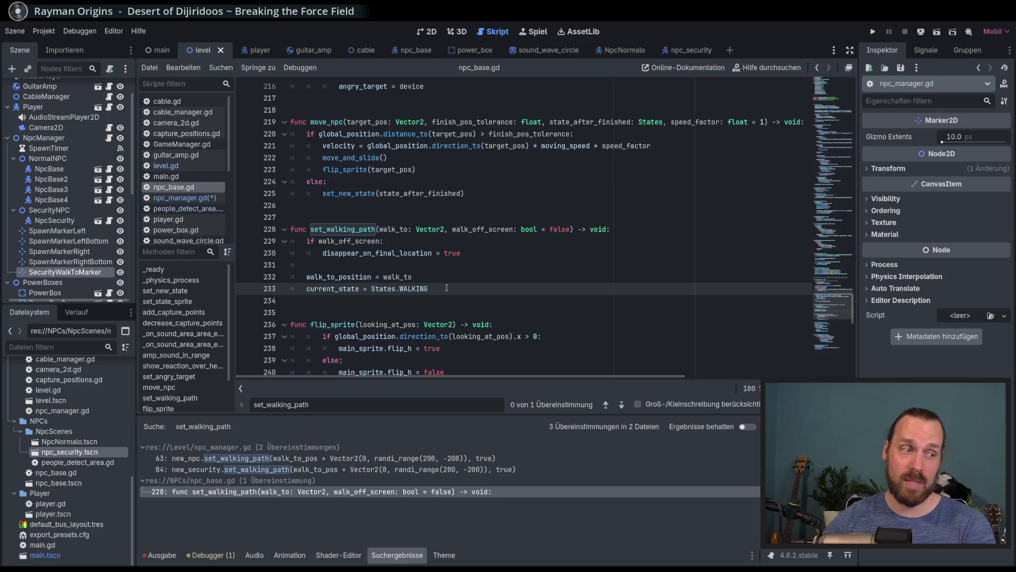
click(204, 199)
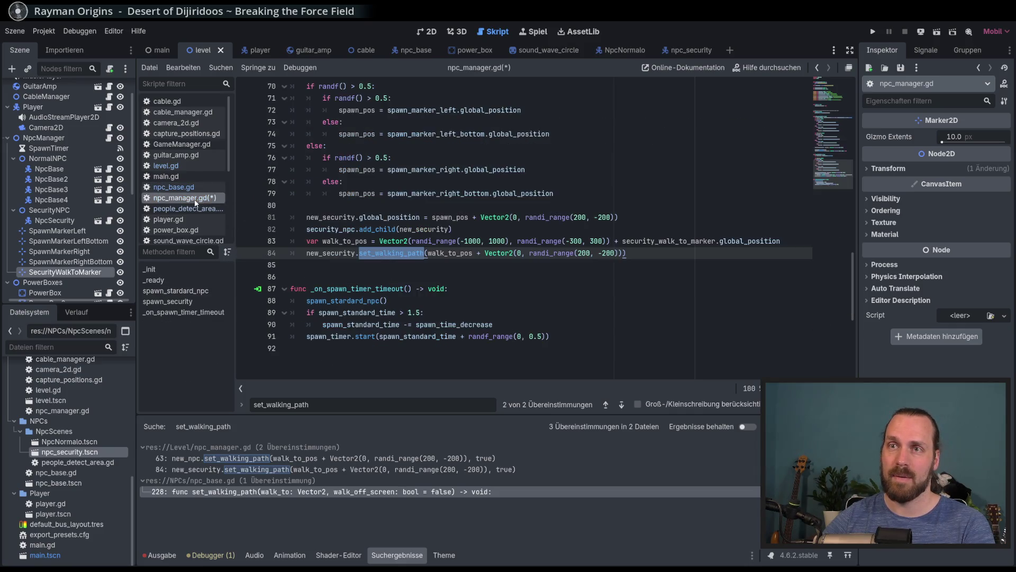
- Insert an empty line after GameManager.npc_manager = self on line 25 in _init
click(632, 256)
scroll(633, 258, up, 2)
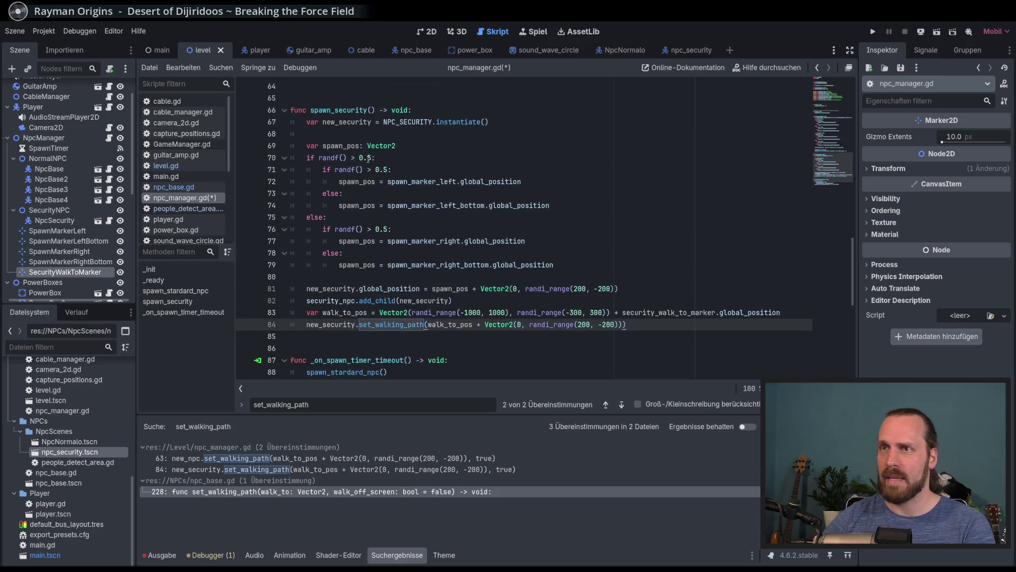
double_click(344, 110)
click(574, 263)
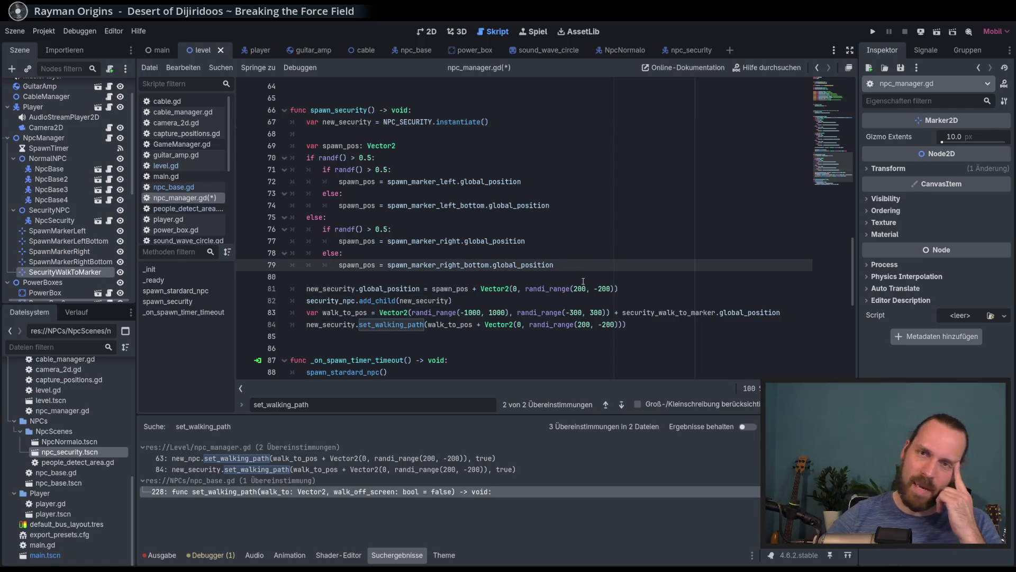
mouse_move(230, 155)
mouse_down()
mouse_move(226, 224)
mouse_move(230, 195)
mouse_move(225, 212)
mouse_up()
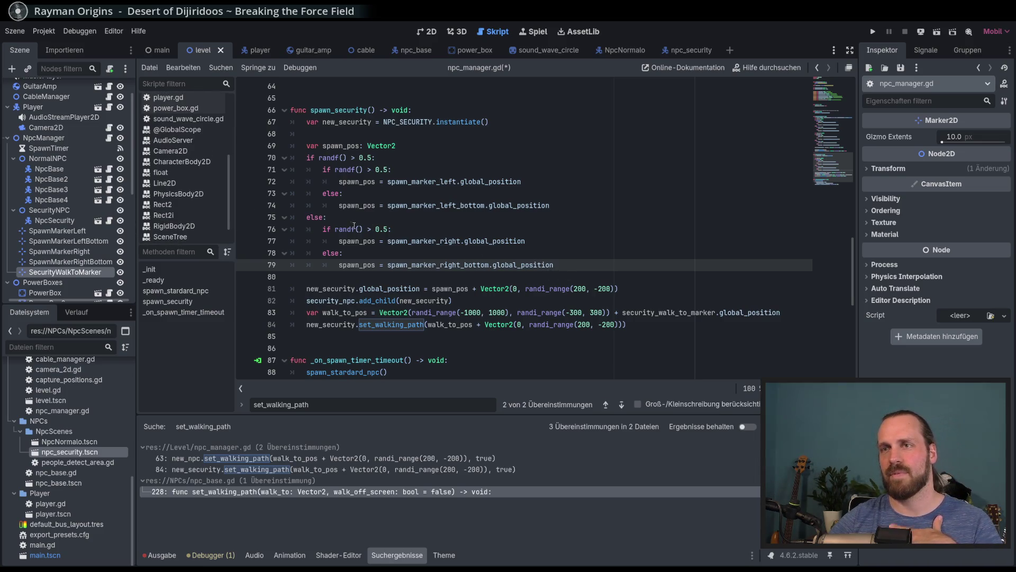
scroll(405, 263, up, 15)
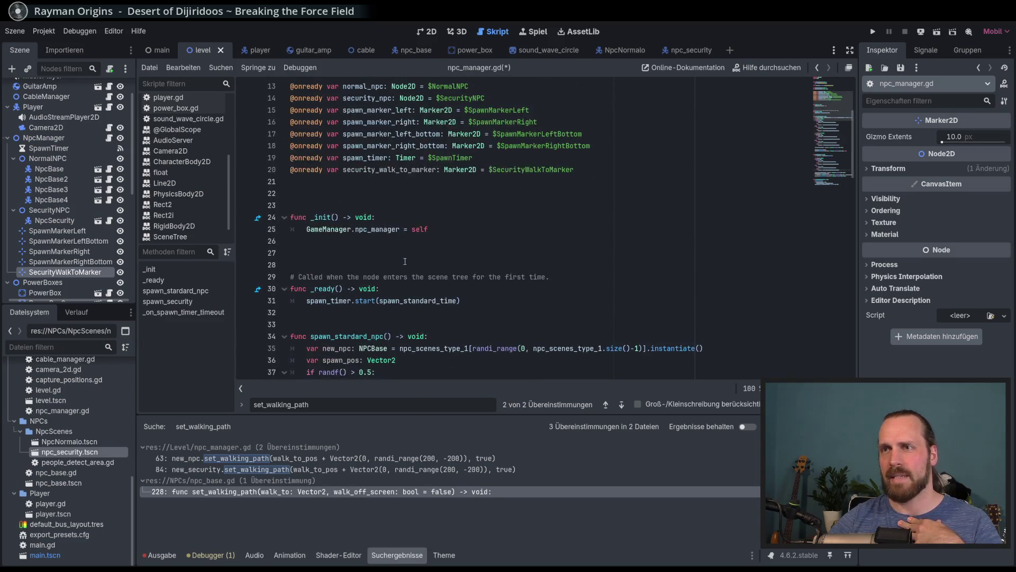
scroll(424, 255, down, 1)
scroll(430, 252, up, 7)
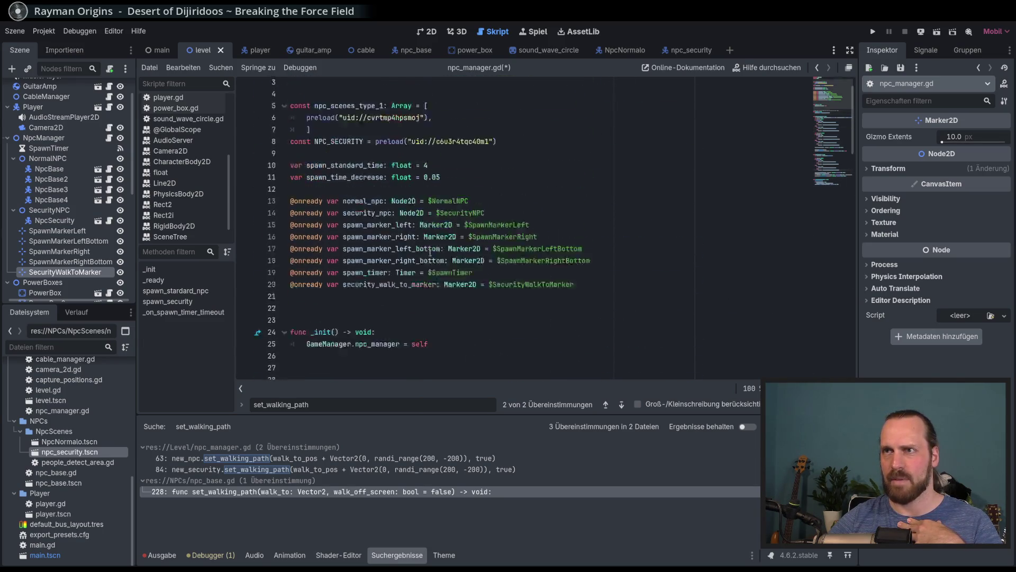
scroll(437, 246, down, 4)
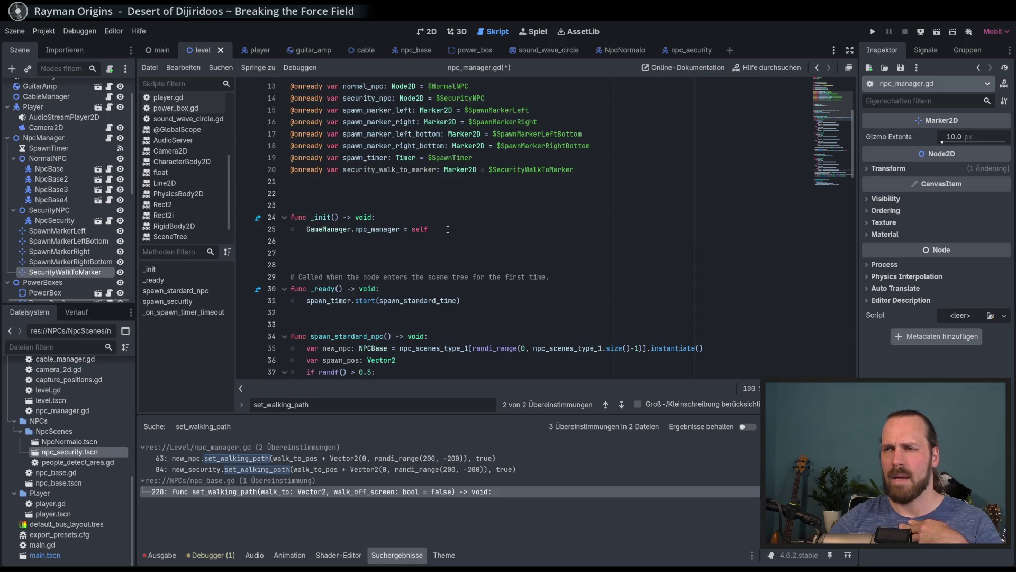
click(448, 229)
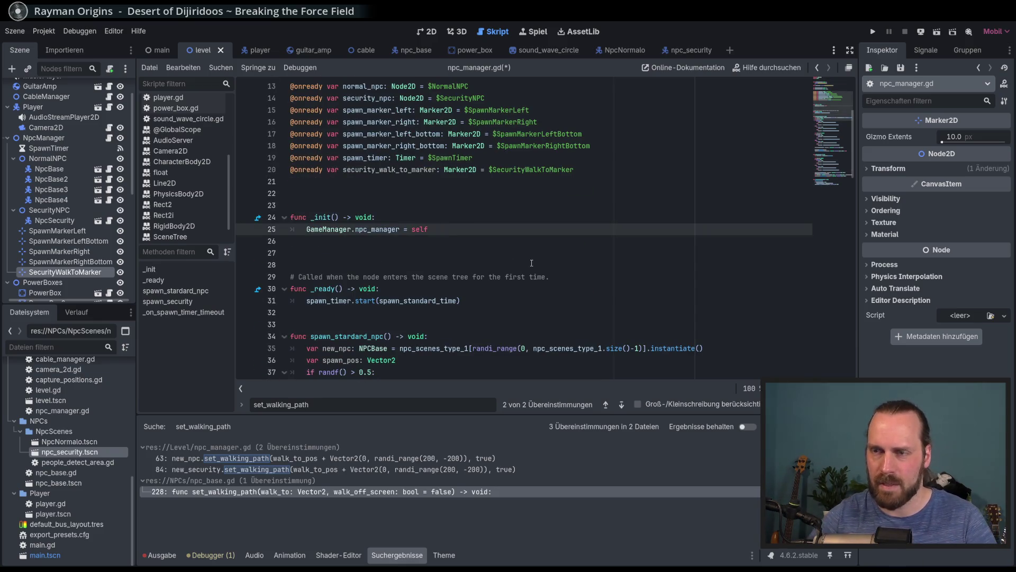
key(Return)
scroll(532, 264, down, 1)
scroll(536, 268, up, 2)
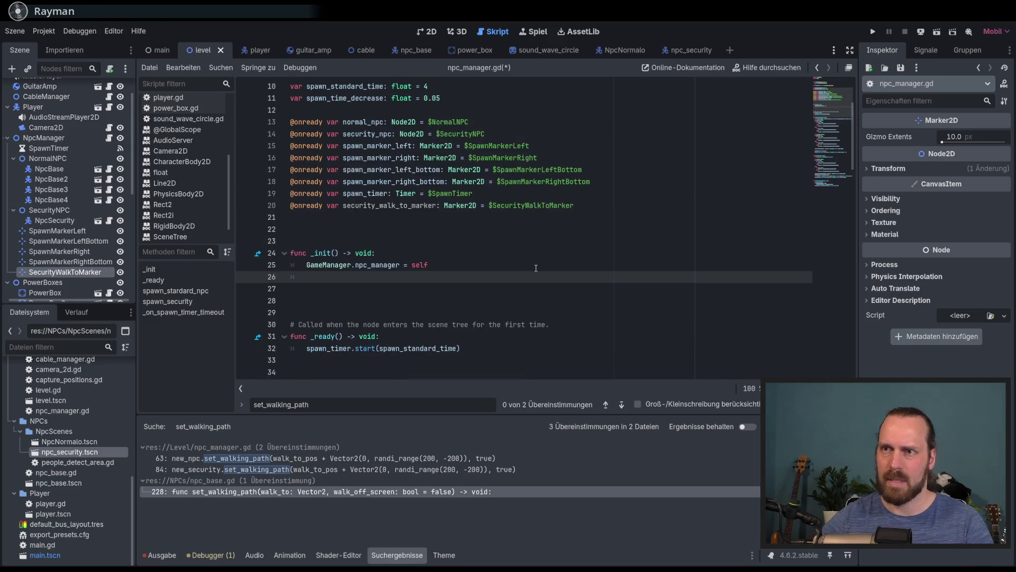
- Write await get_tree().create_timer(2).timeout on the new line
key(Return)
text(await)
text( gert)
text(_tre)
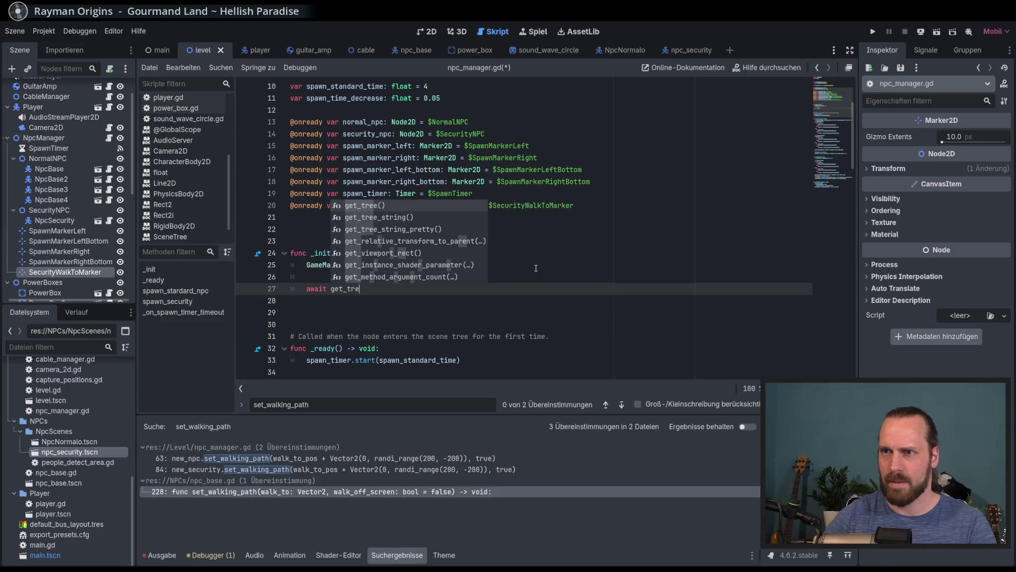
key(Return)
text(.)
key(Return)
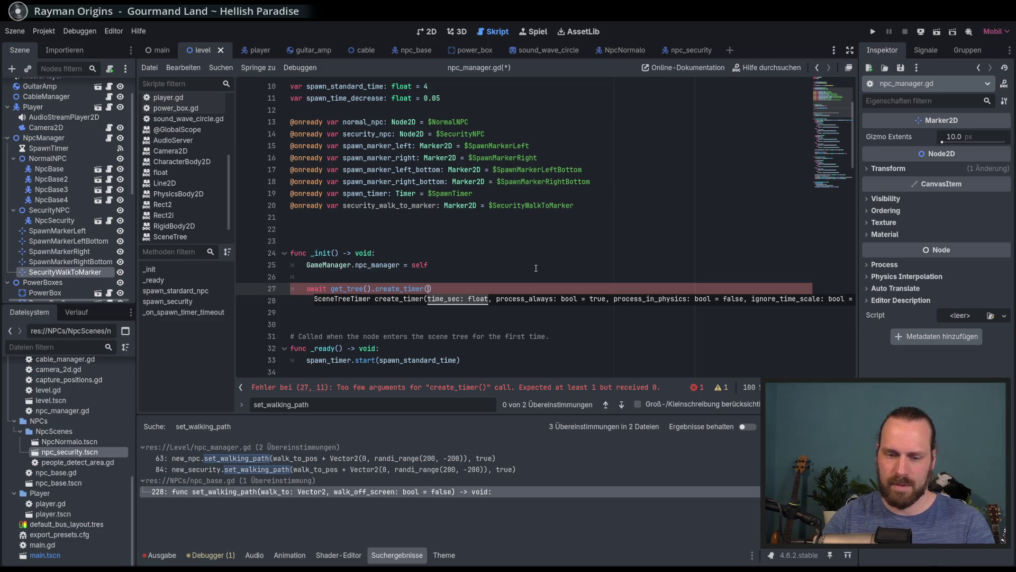
key(End)
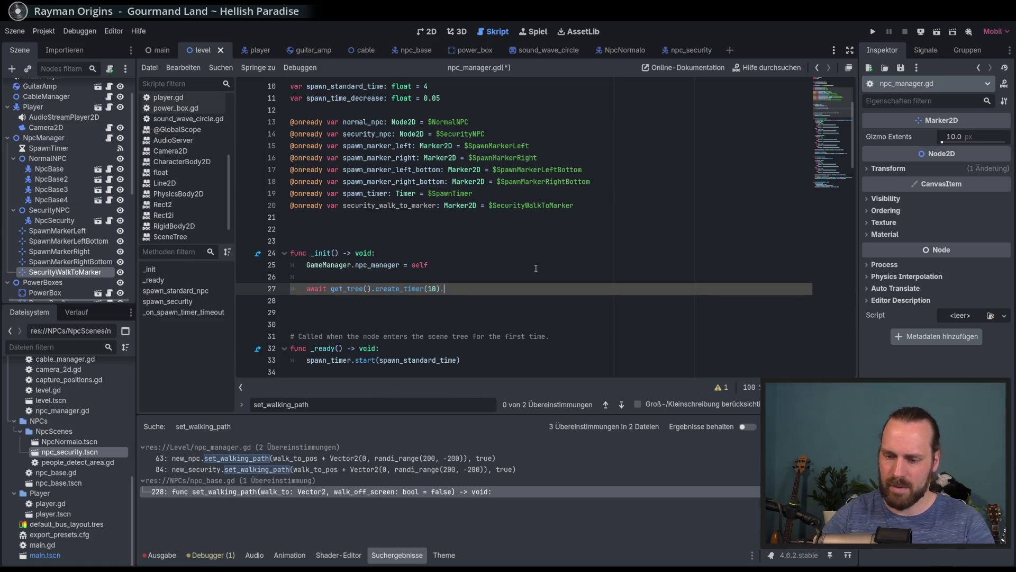
key(Return)
key(Return)
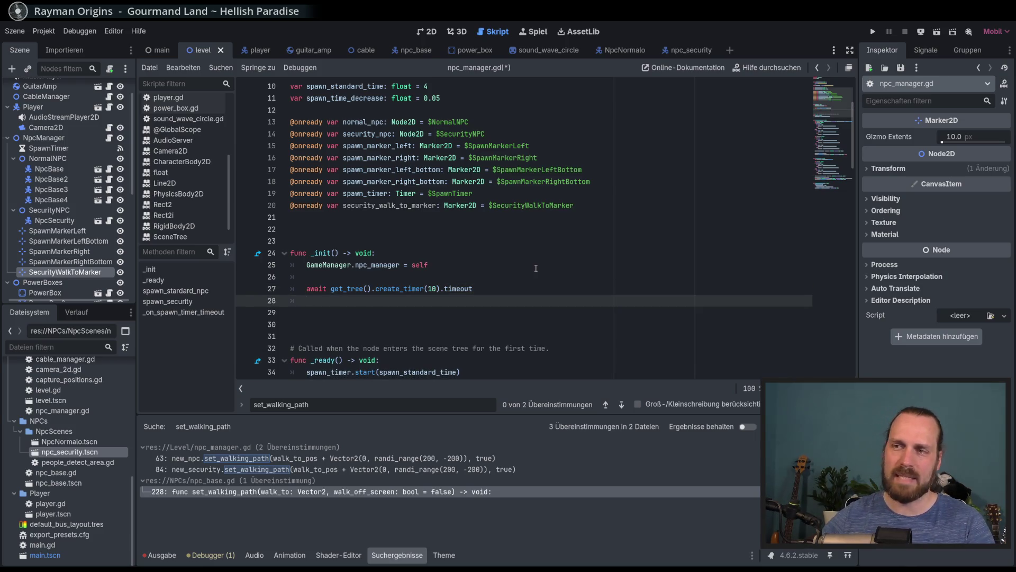
click(437, 288)
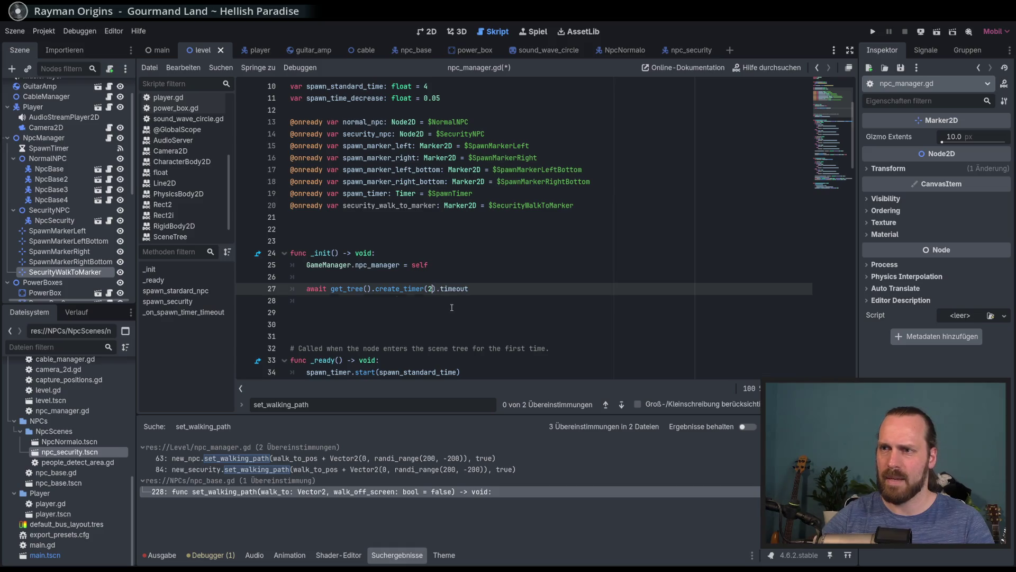
- Add a spawn_security() call below the timer line and save the script
key(Down)
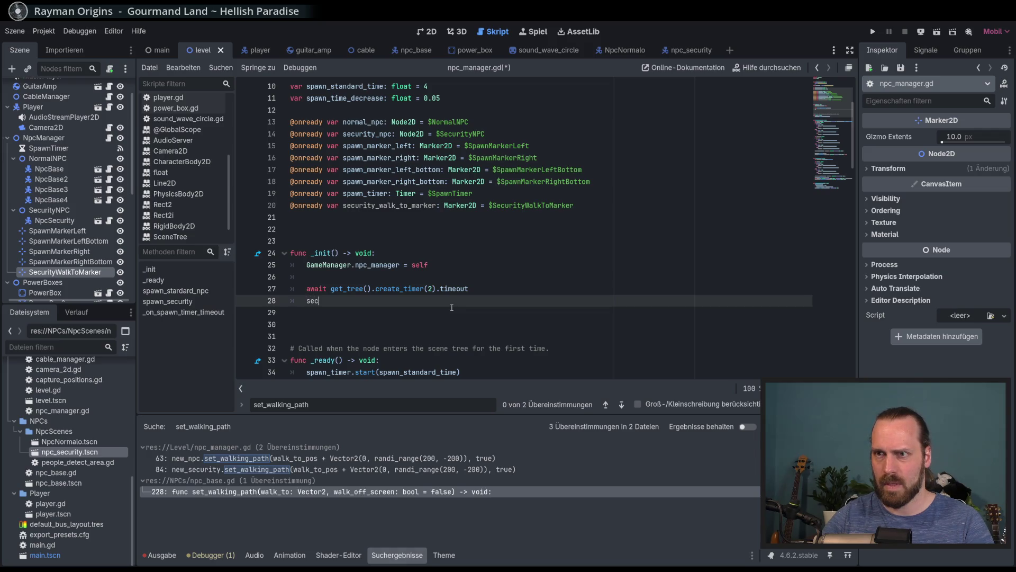
text(c)
key(Down)
key(Down)
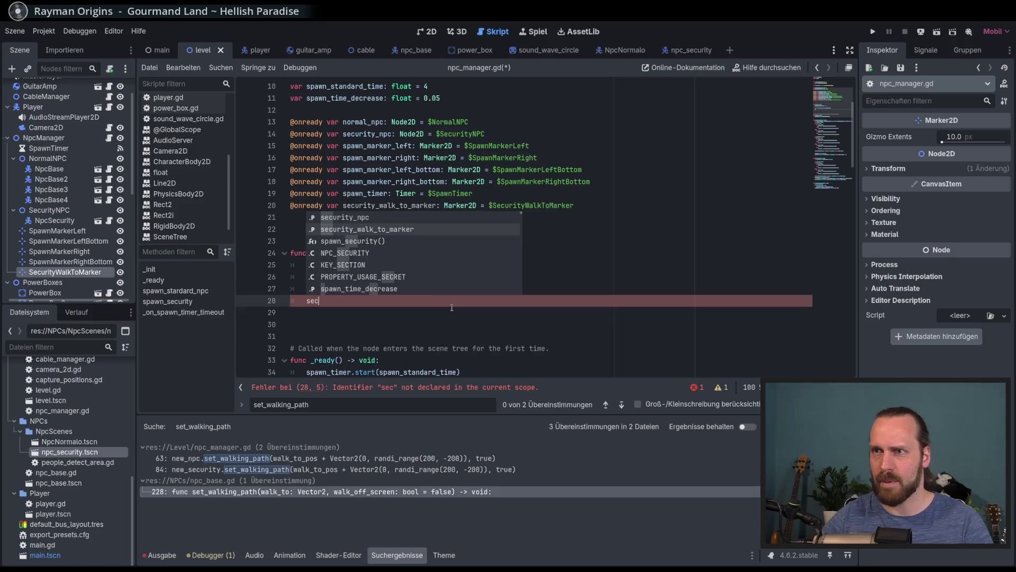
key(Return)
key(ctrl+s)
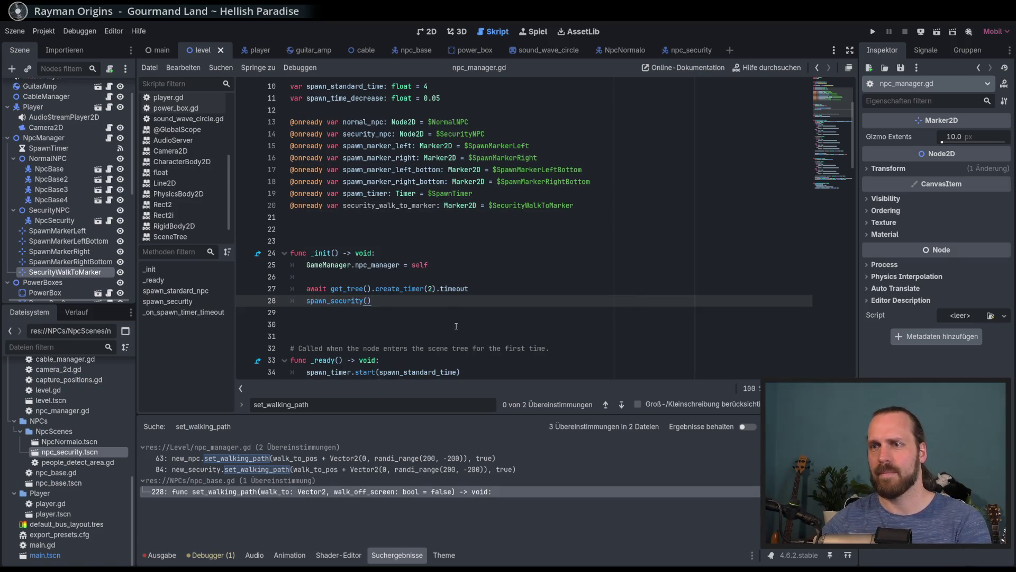
- Move both lines down into _ready, tidy the blank lines, and run the game with F5
scroll(400, 300, down, 1)
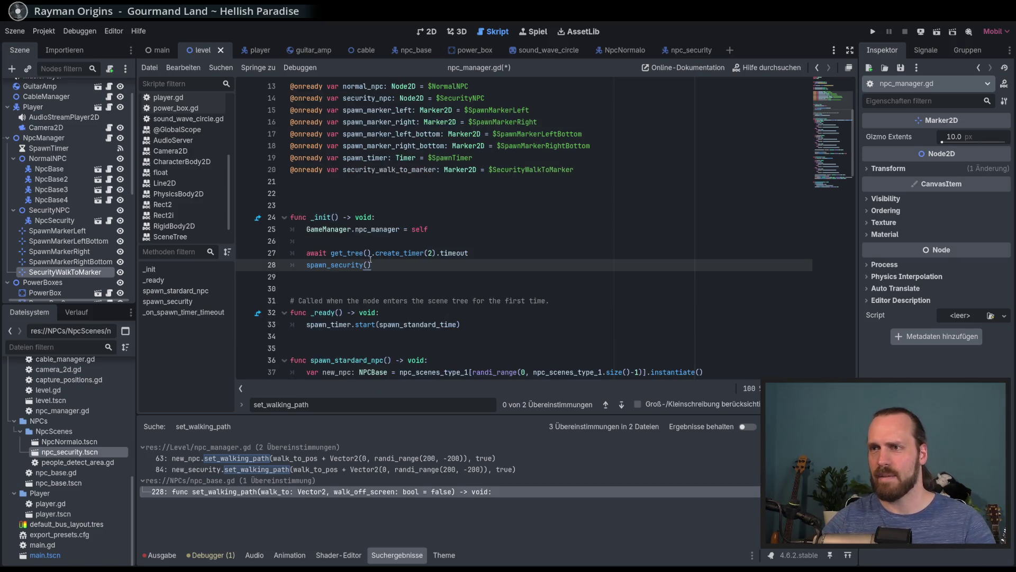
drag(363, 253, 361, 264)
key(alt+Down)
key(alt+Down)
key(alt+Down)
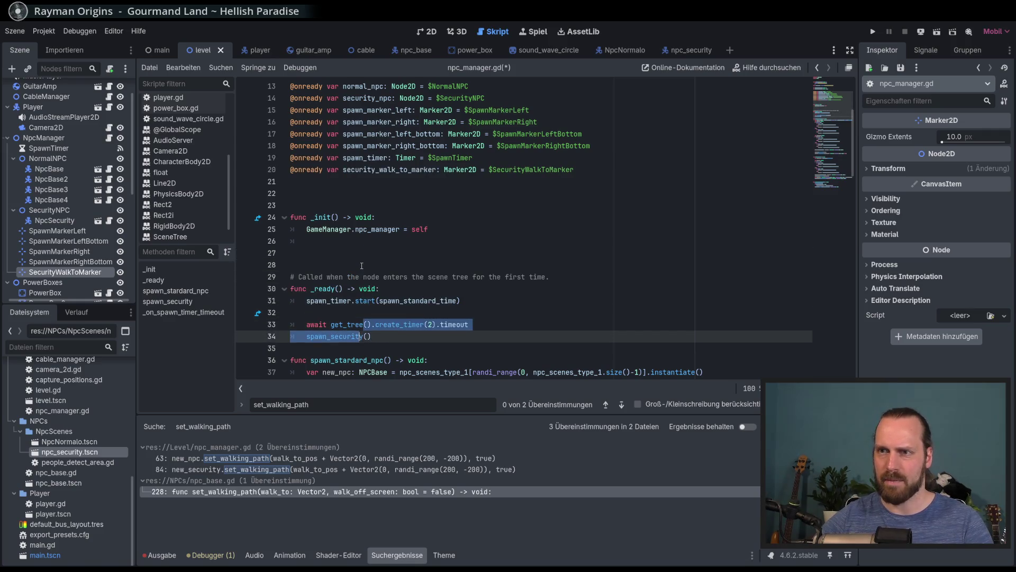
click(362, 265)
key(BackSpace)
click(340, 240)
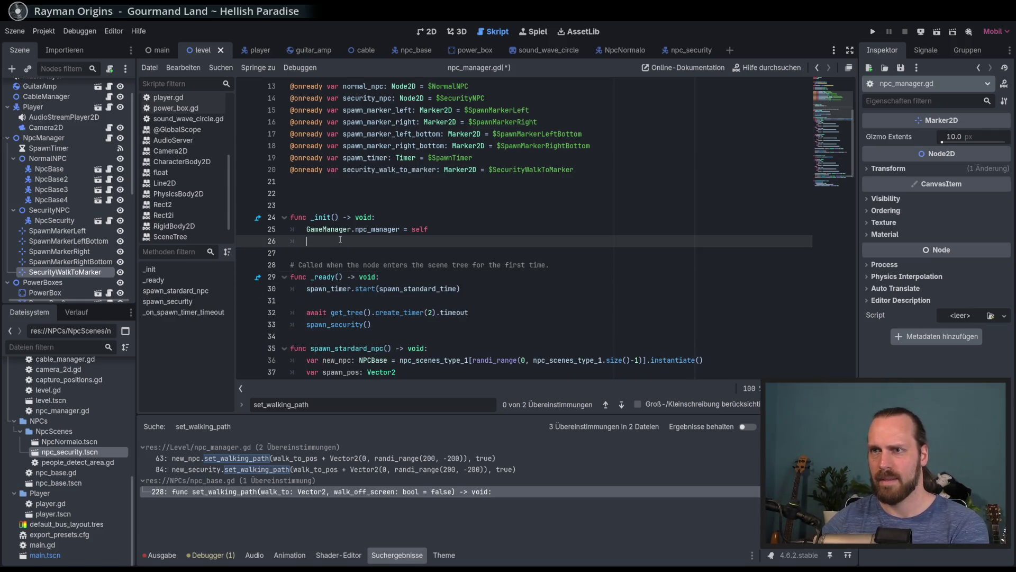
click(373, 334)
key(Return)
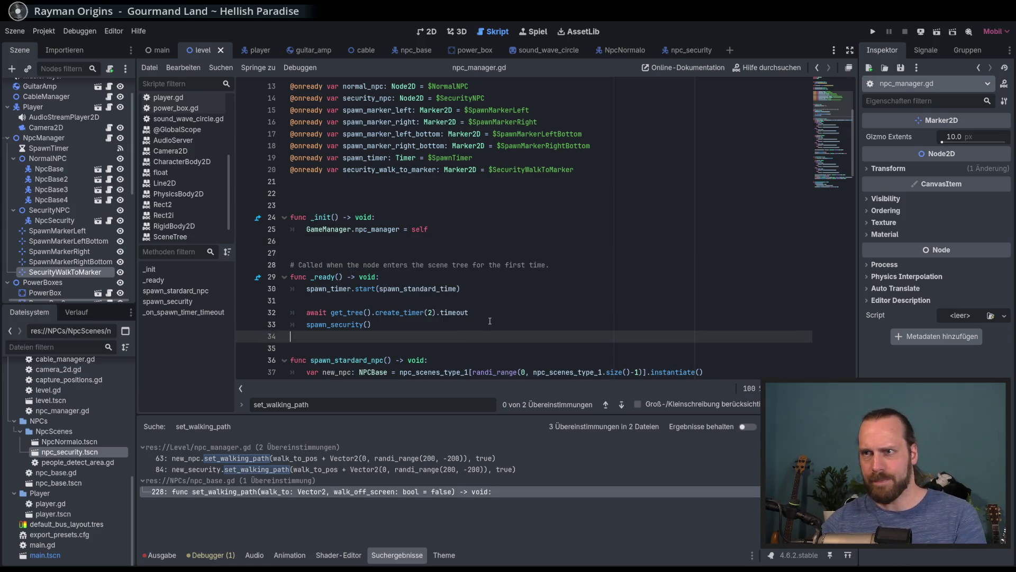
click(492, 324)
key(F5)
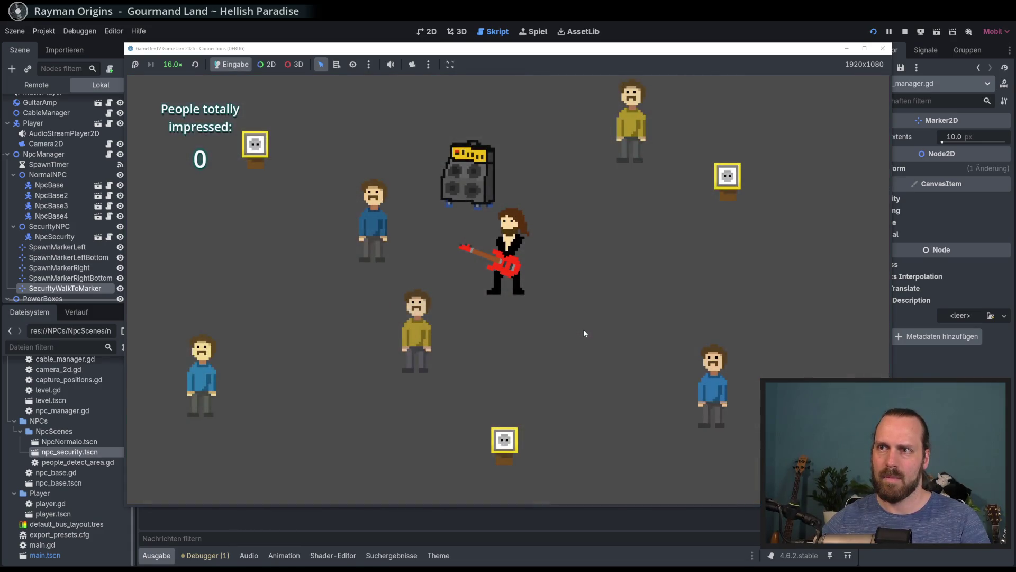
- Switch the running game to free camera control in 2D view and zoom around
click(412, 64)
click(266, 64)
scroll(371, 208, down, 5)
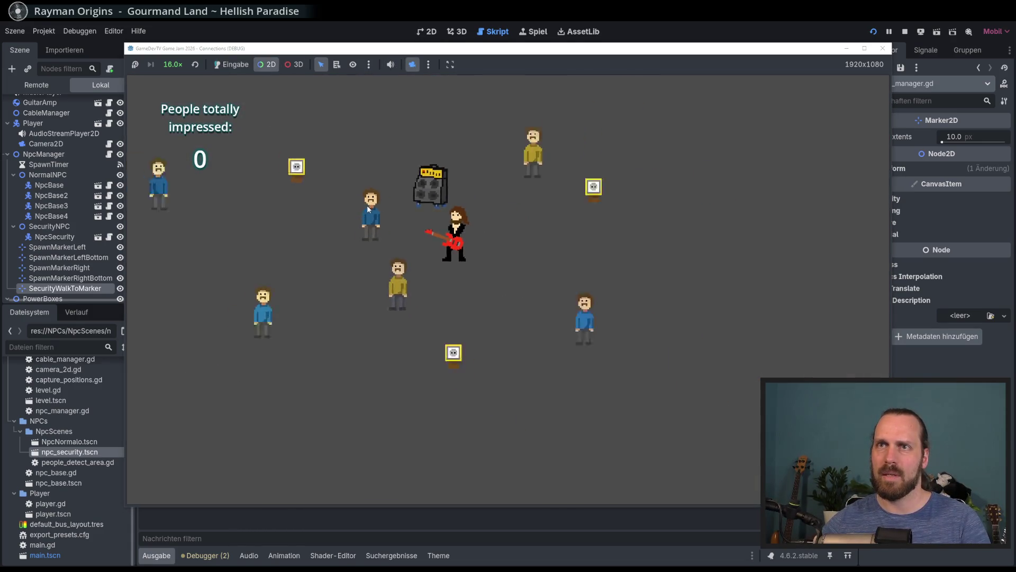
scroll(380, 211, up, 4)
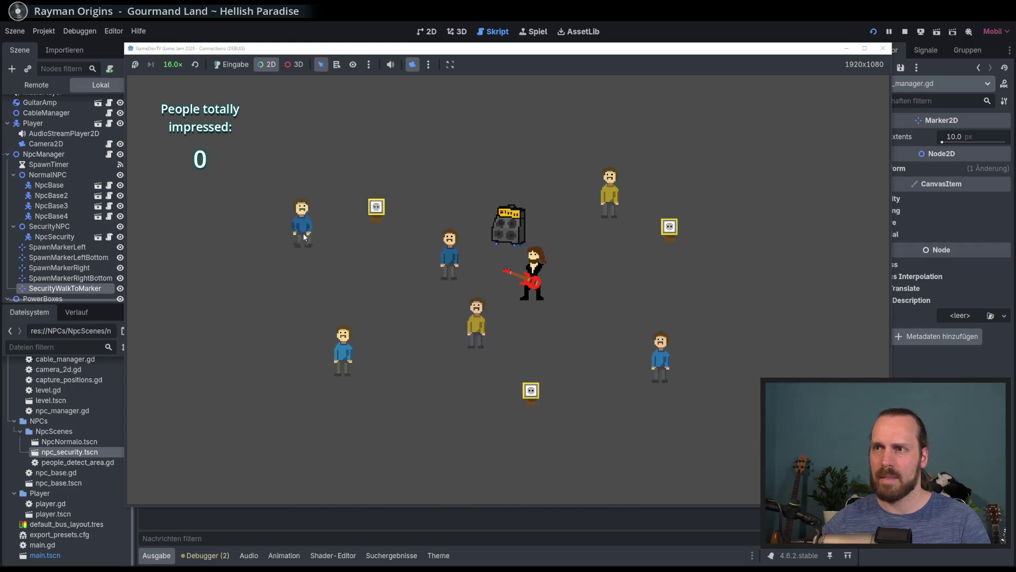
scroll(306, 233, down, 3)
scroll(424, 275, up, 5)
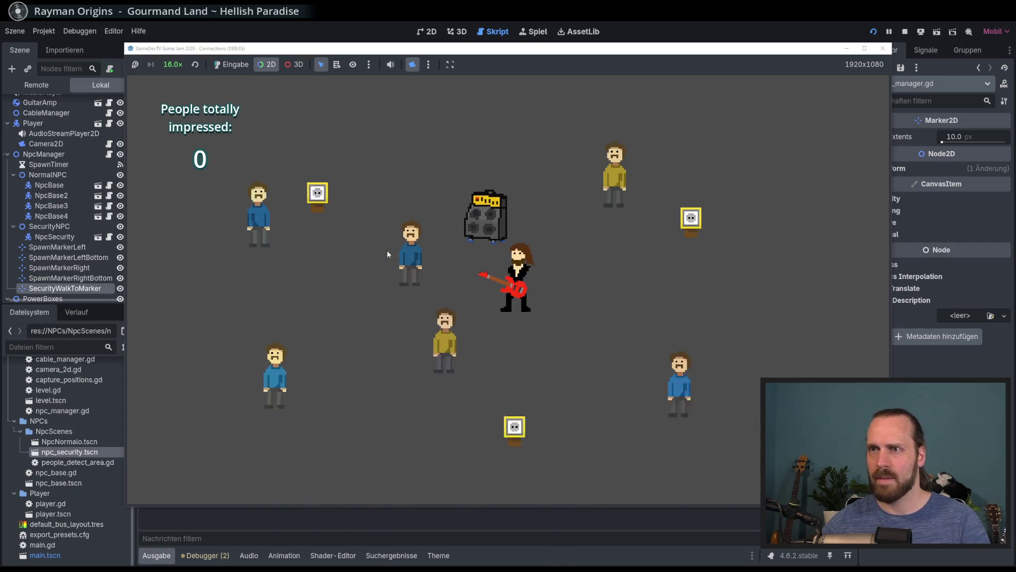
scroll(256, 221, up, 4)
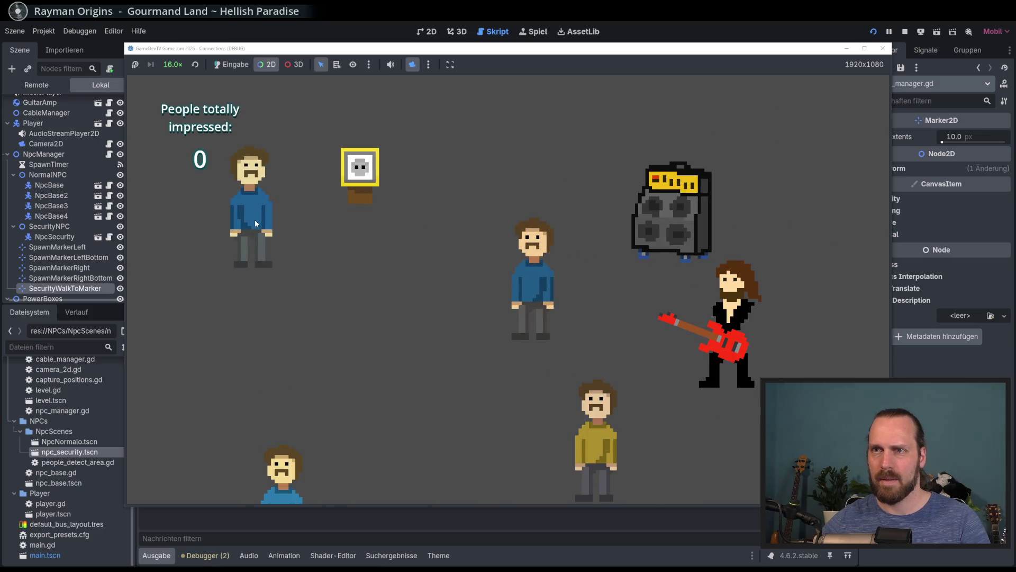
scroll(256, 219, down, 5)
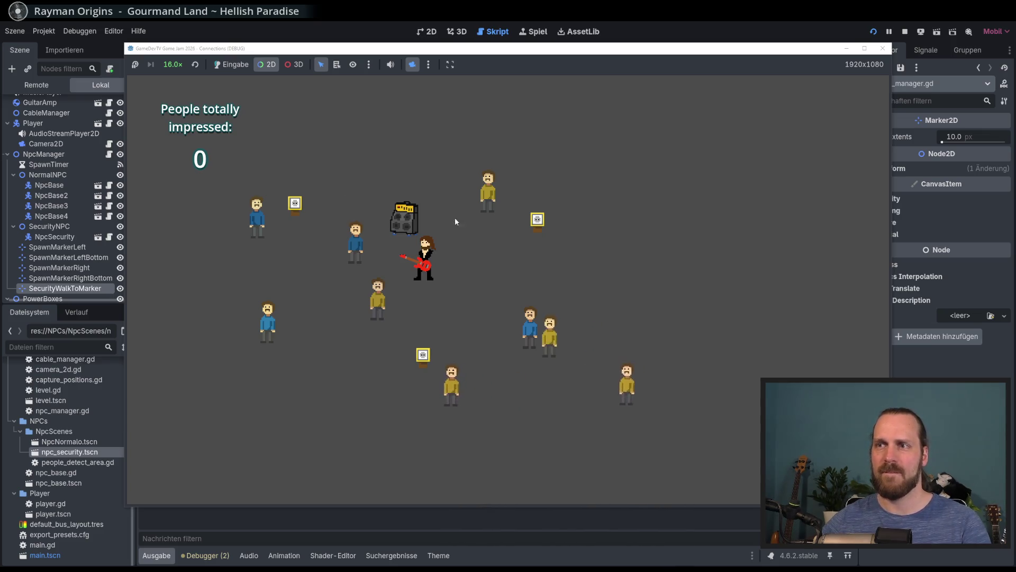
- Return input to the game and start a New Game past the explanation screen
click(481, 274)
click(231, 64)
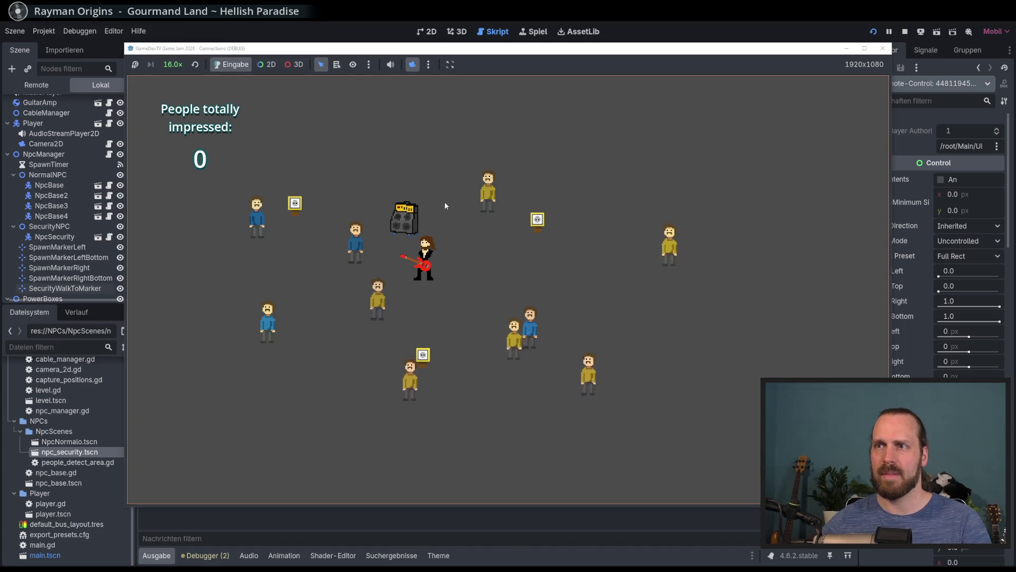
key(Escape)
click(492, 340)
click(506, 405)
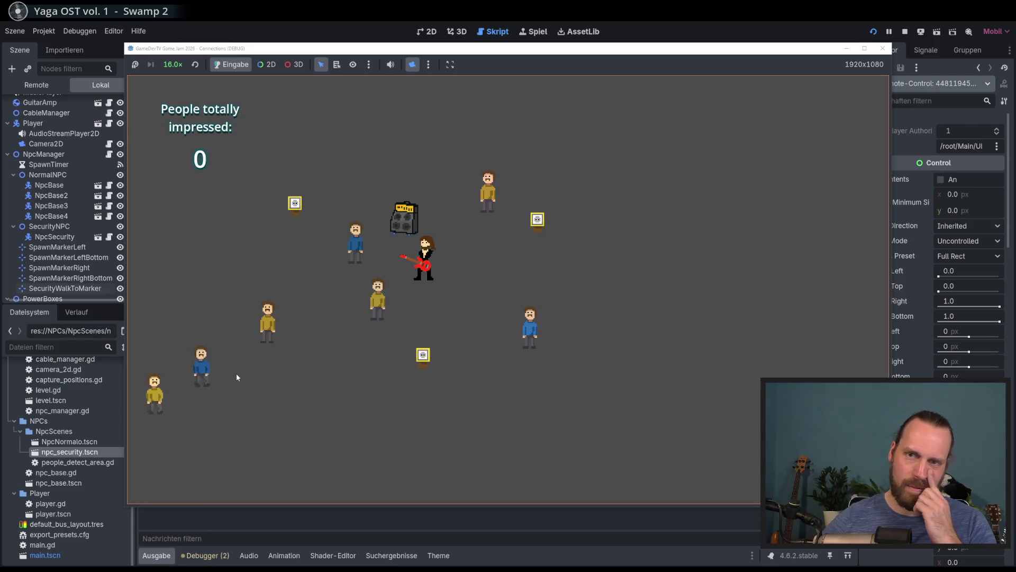
click(176, 66)
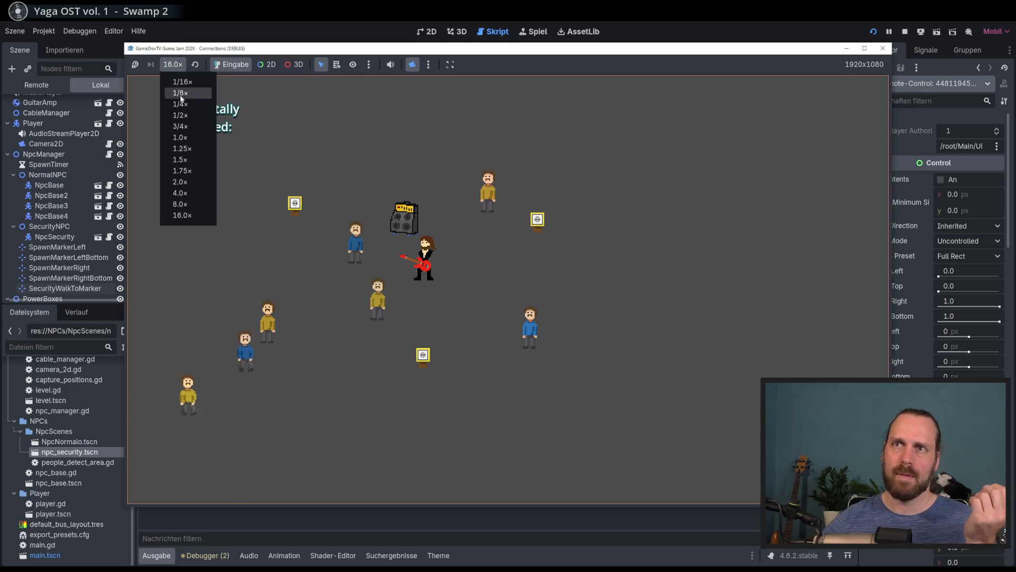
- Set game speed to 4.0x, then reset it to 1.0x and disable the camera override
click(181, 193)
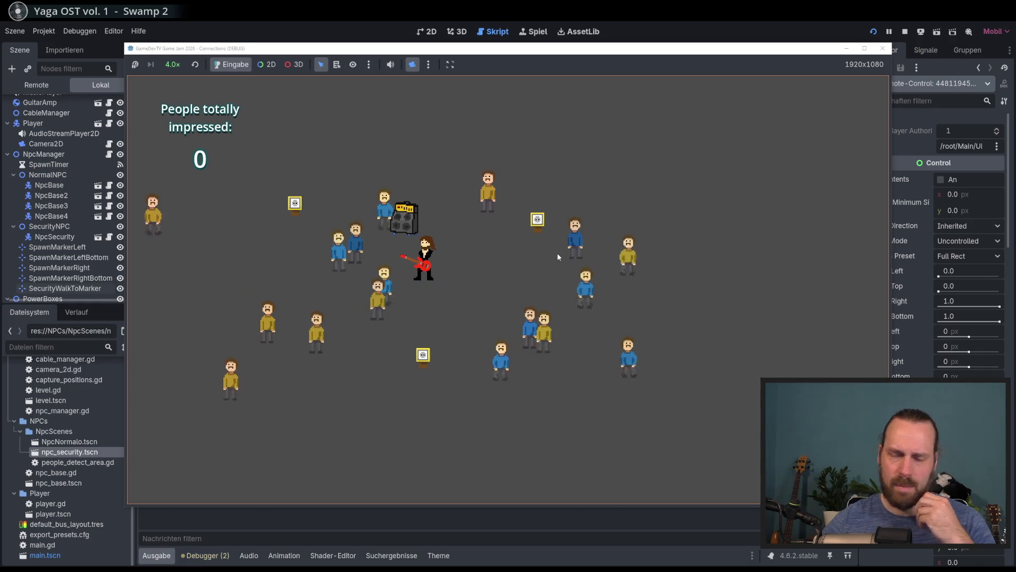
key(a)
click(195, 64)
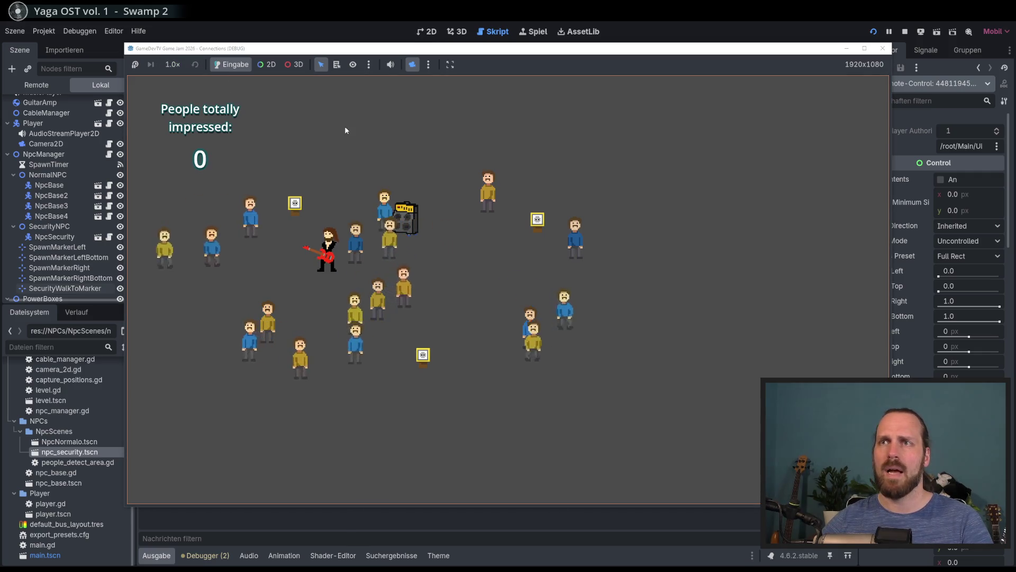
click(414, 65)
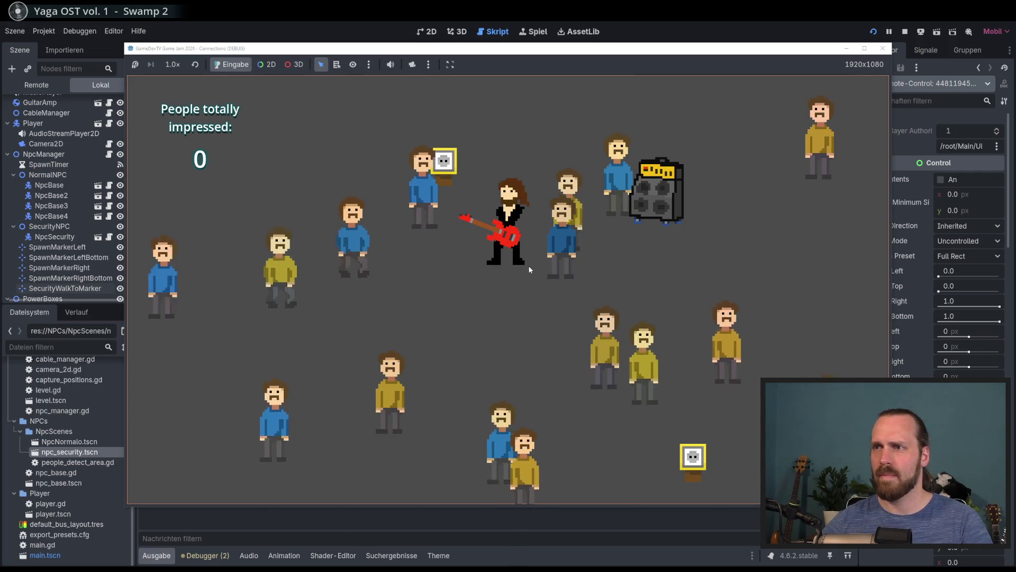
- Play the round with the movement keys until Game Over with 4 fans impressed, then stop with F8
key(a)
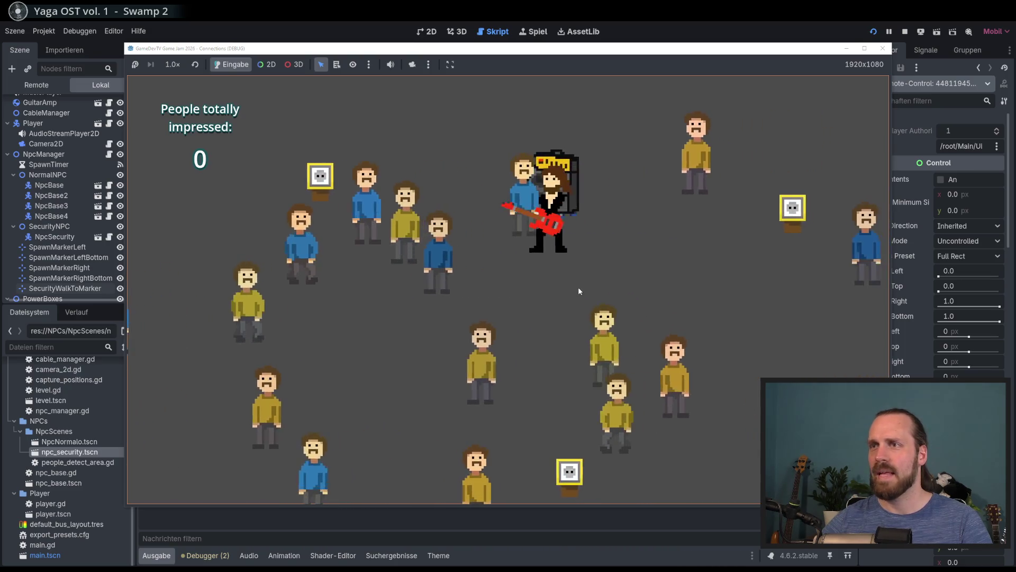
key(a)
key(s)
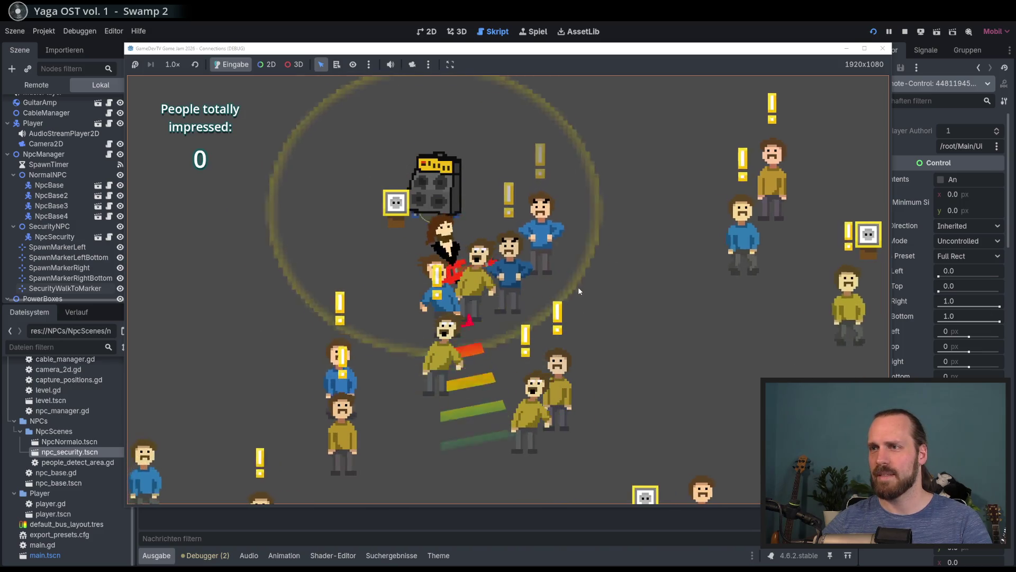
key(w)
key(space)
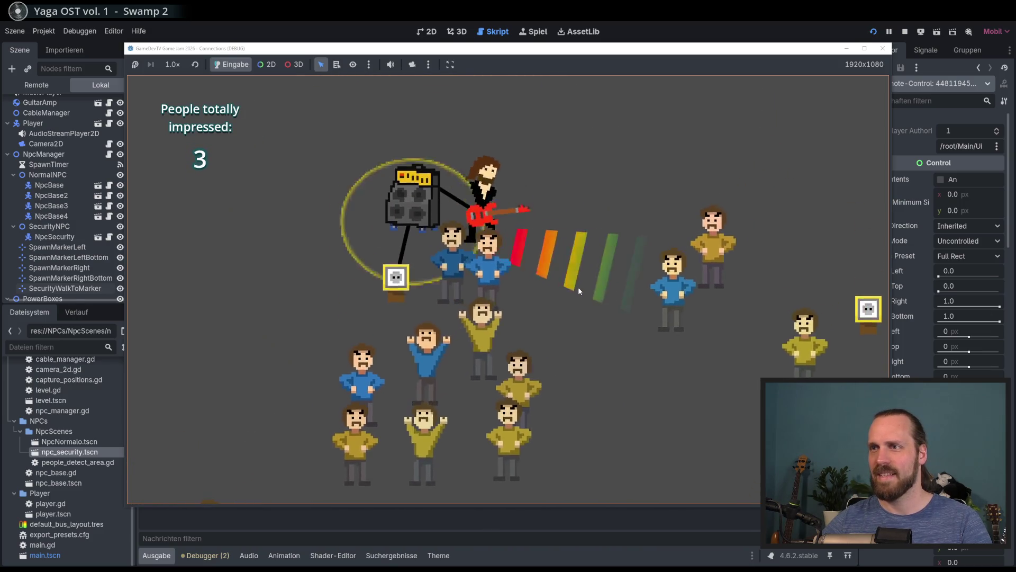
key(s)
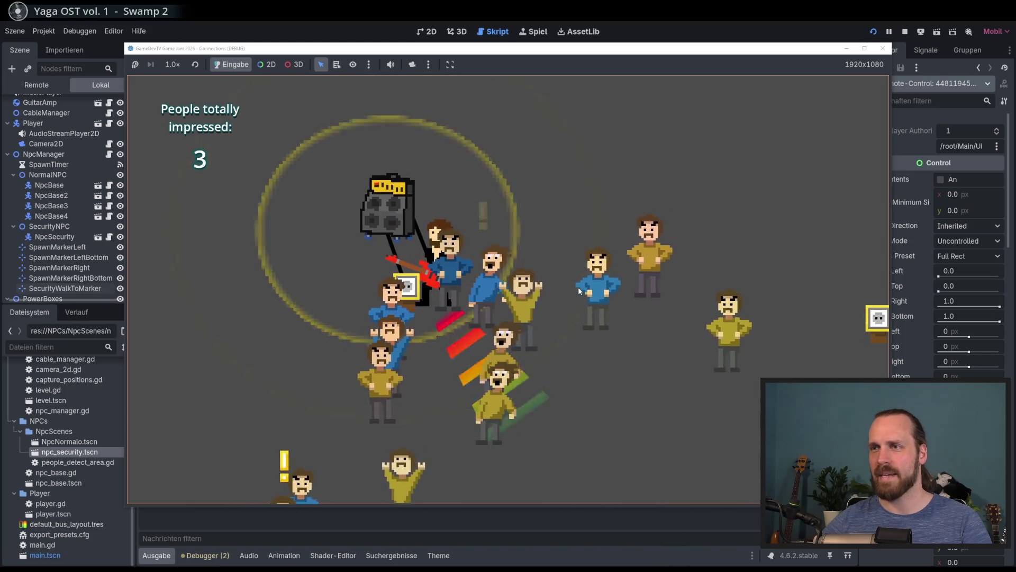
key(w)
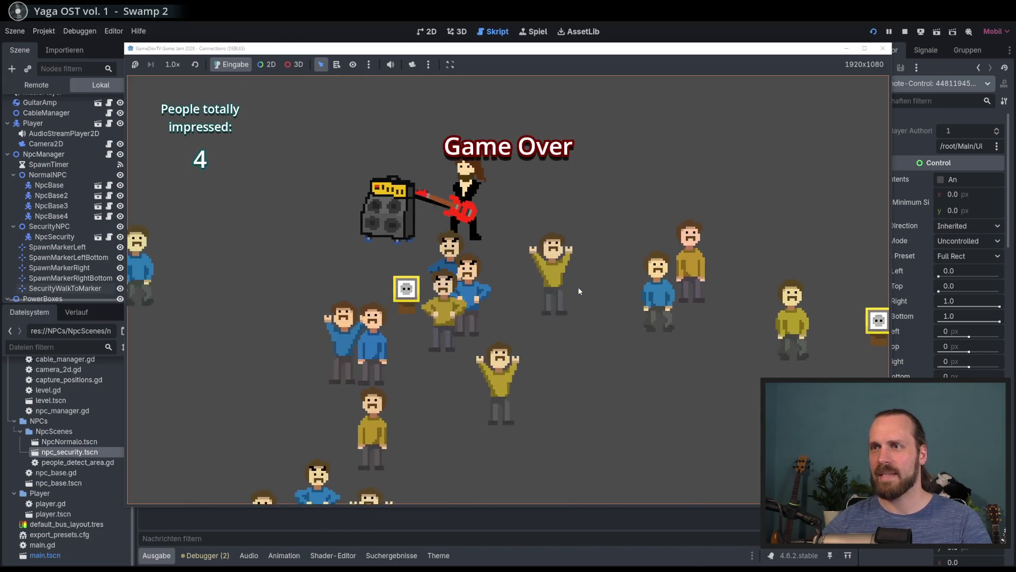
key(d)
key(s)
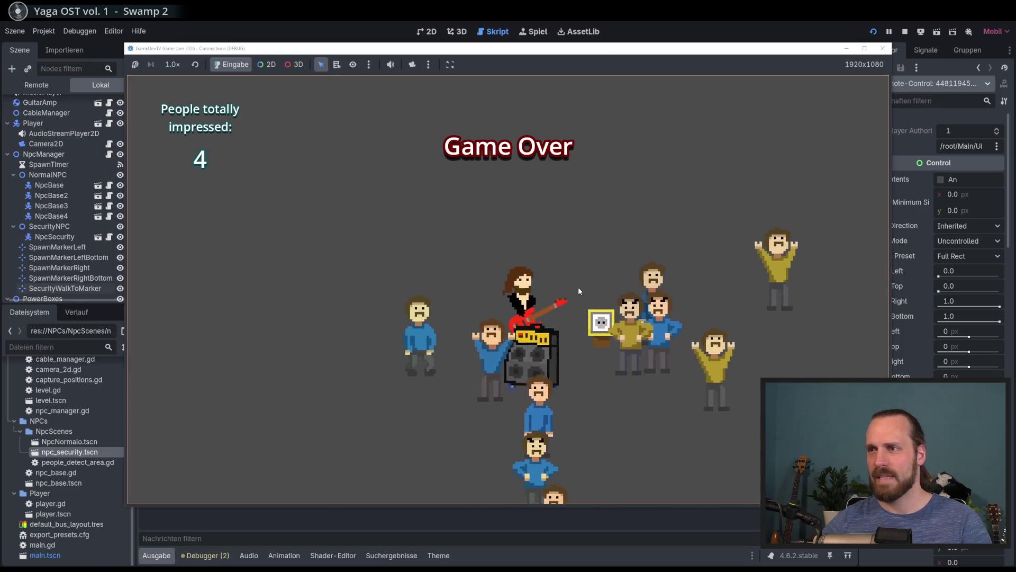
key(d)
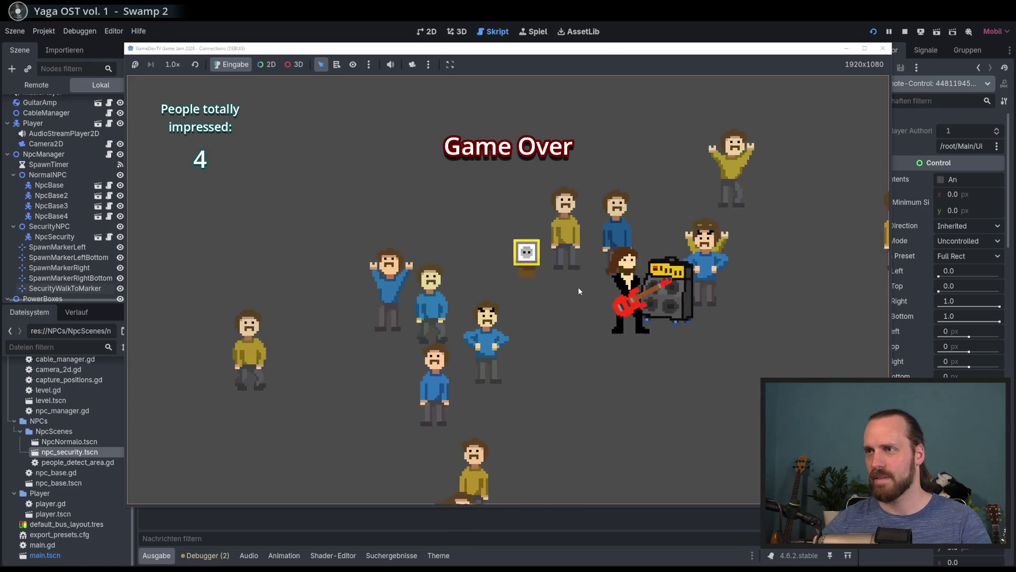
key(a)
key(w)
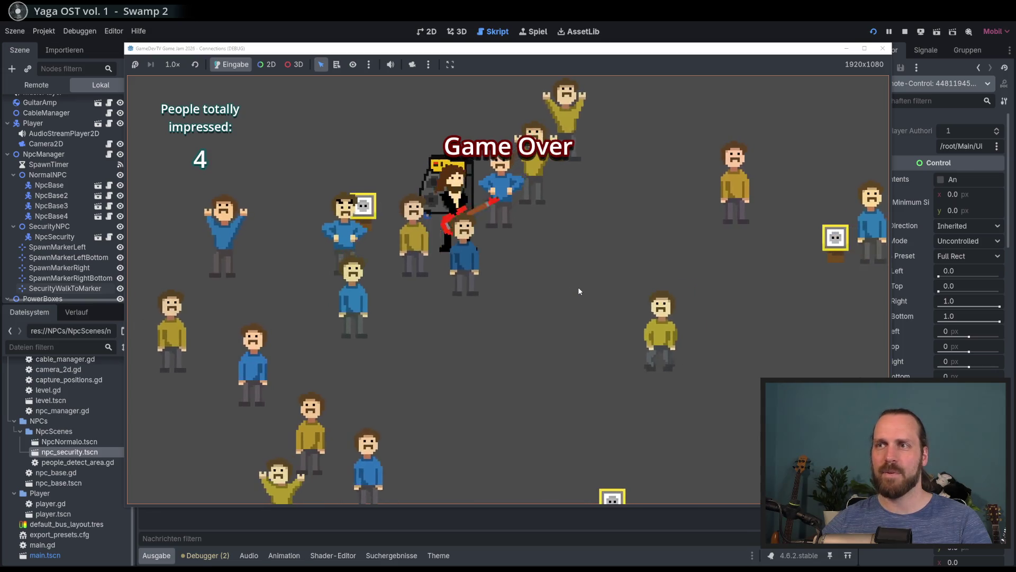
key(d)
key(s)
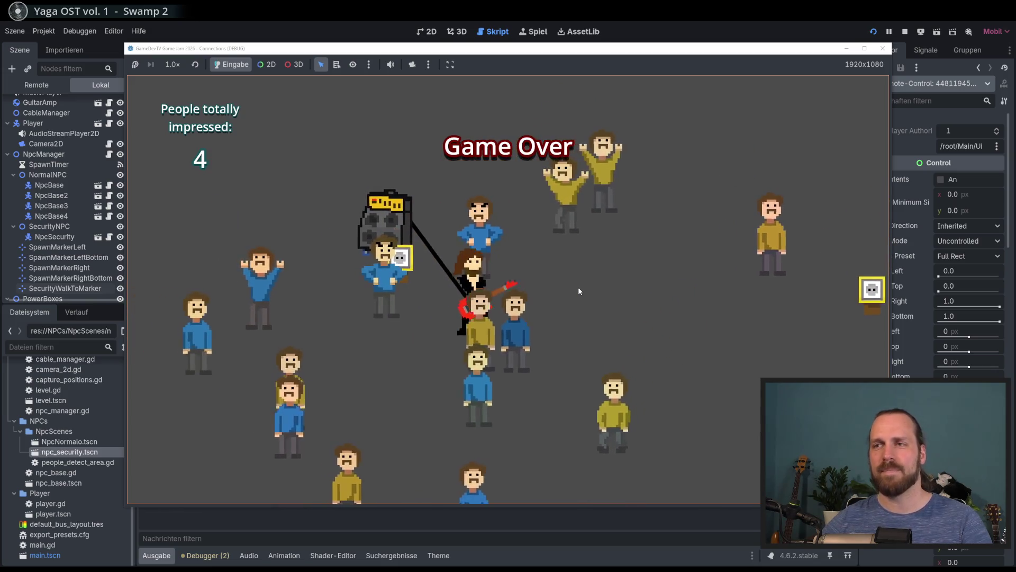
key(F8)
click(417, 321)
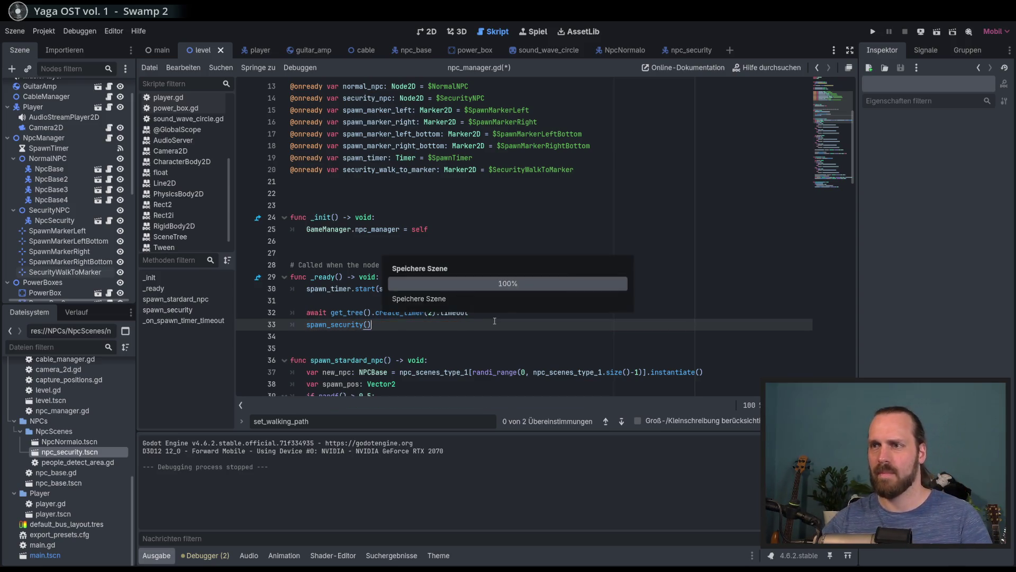
- Save npc_manager.gd and scroll down to the spawn_security code around line 85
key(ctrl+s)
scroll(493, 300, down, 3)
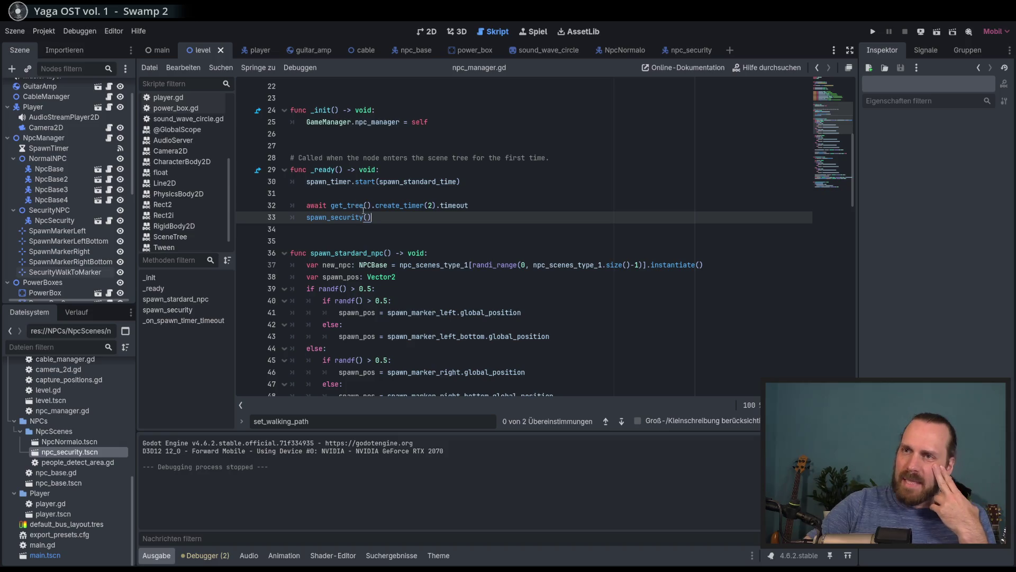
scroll(445, 245, down, 9)
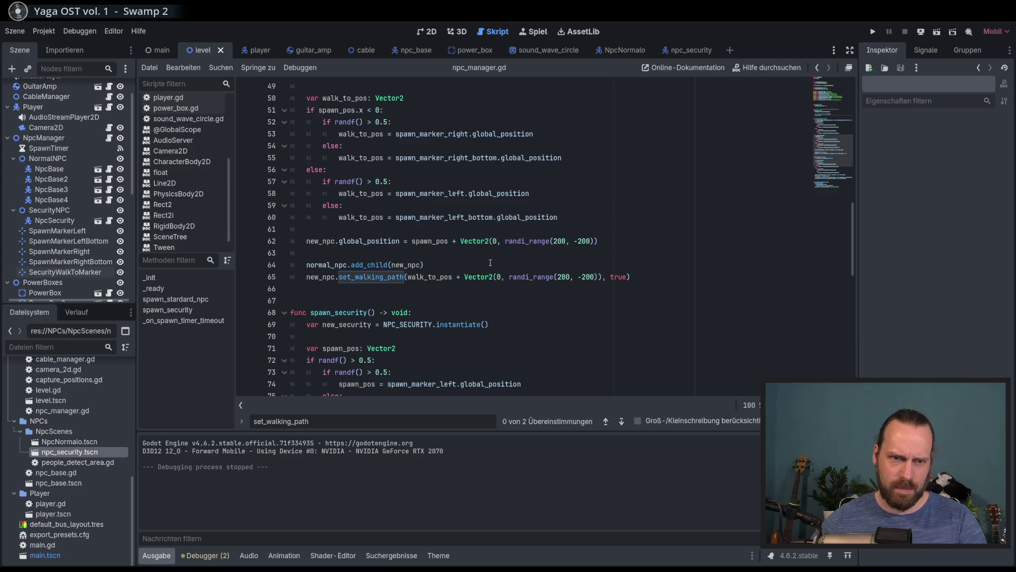
scroll(490, 262, down, 2)
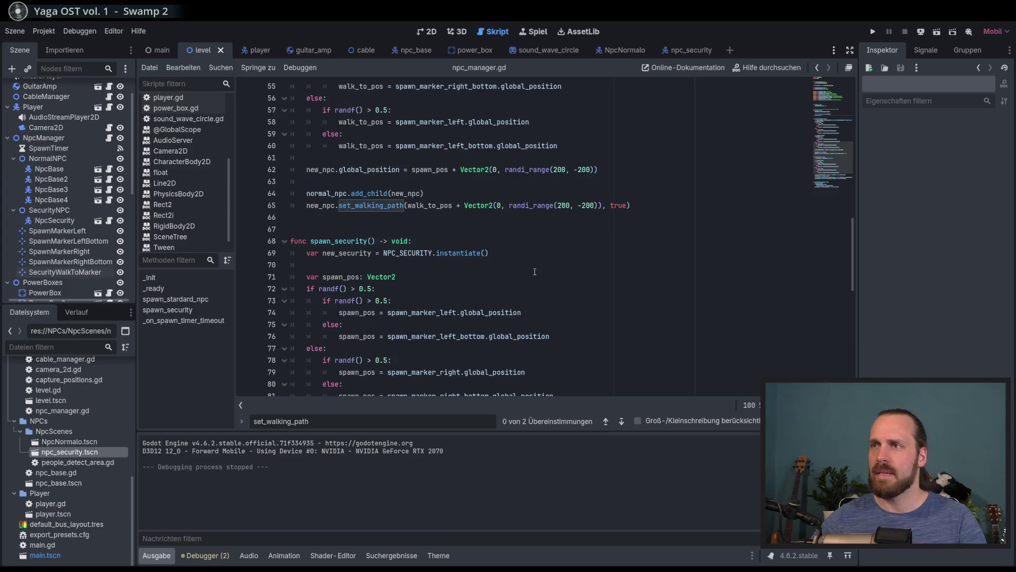
scroll(540, 263, down, 5)
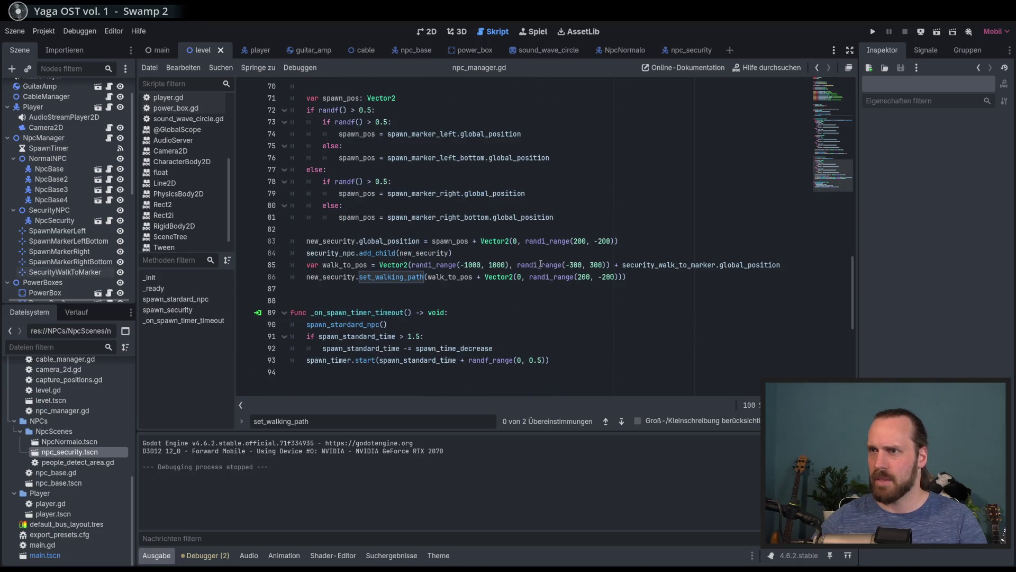
- Change the walk range on line 85 to randi_range(-800, 800) and the 300 bound to 400, then save
click(467, 265)
key(BackSpace)
key(Delete)
key(Delete)
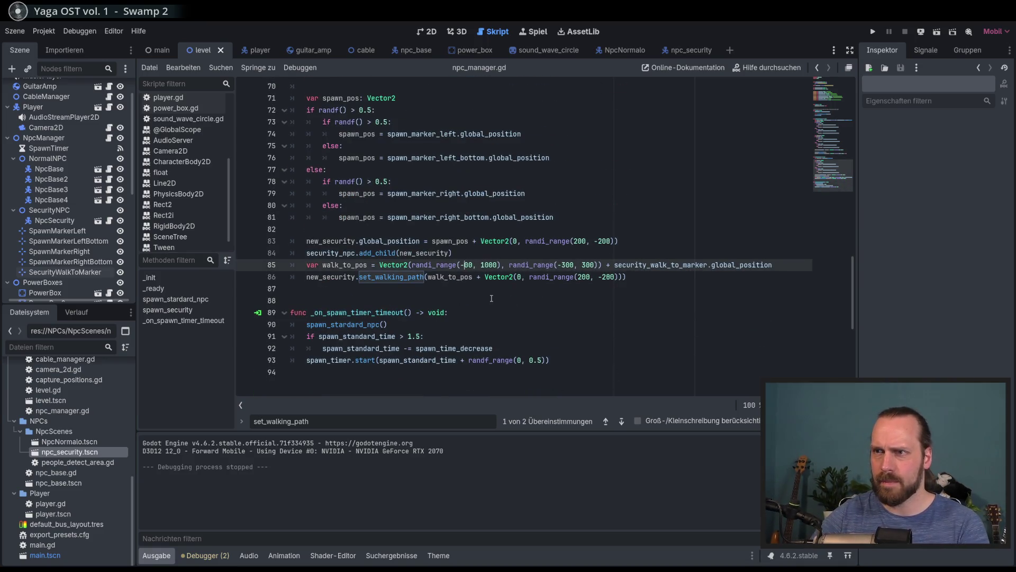
text(80)
key(Delete)
key(Delete)
text(8)
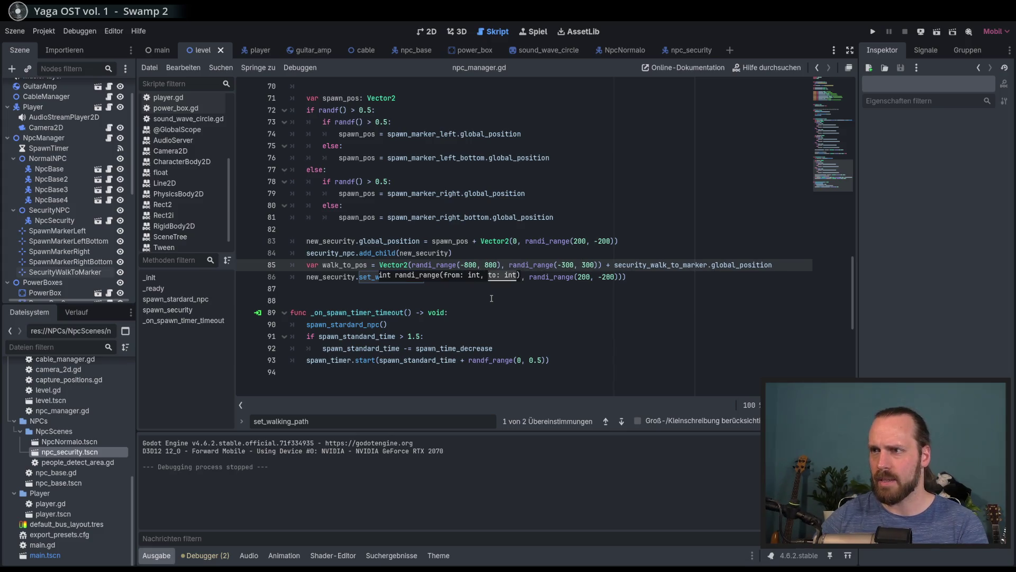
click(562, 265)
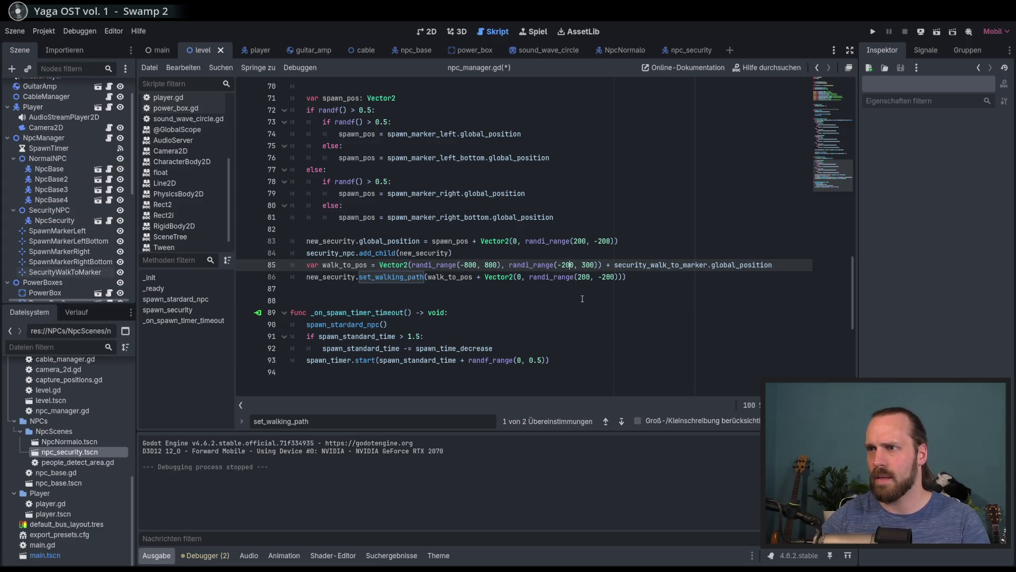
key(Right)
key(Right)
key(Right)
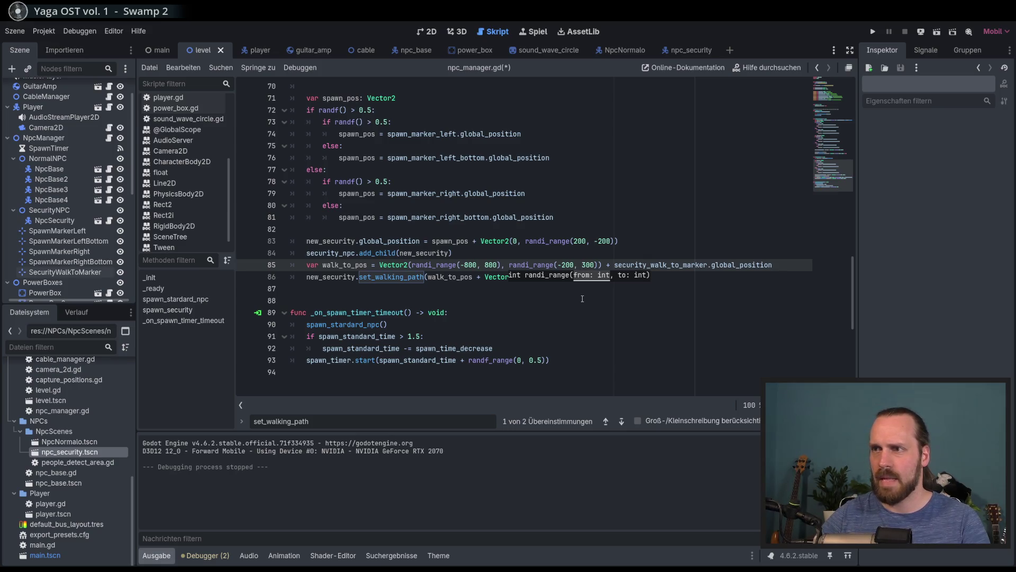
key(Delete)
text(4)
key(End)
key(ctrl+s)
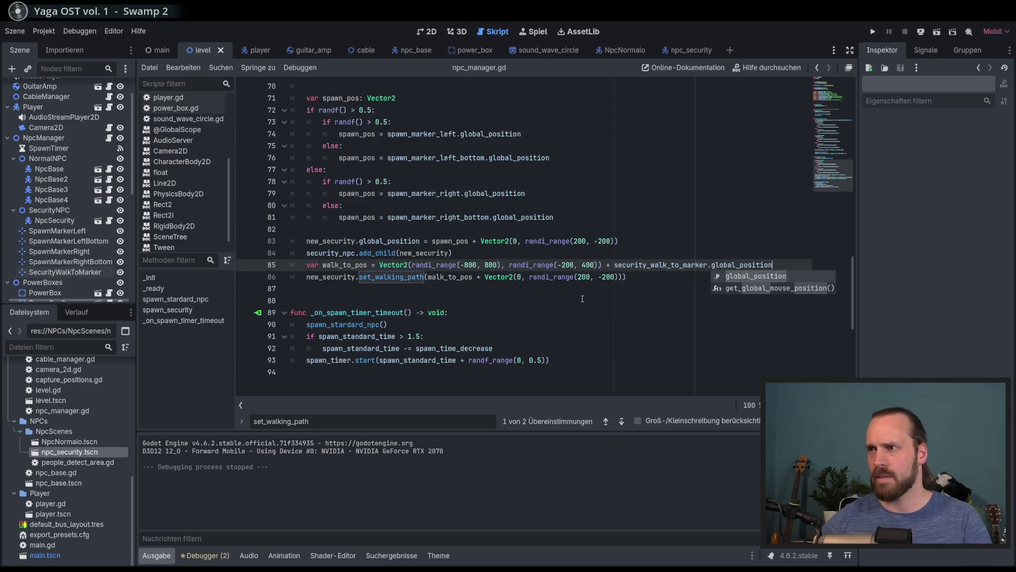
click(665, 281)
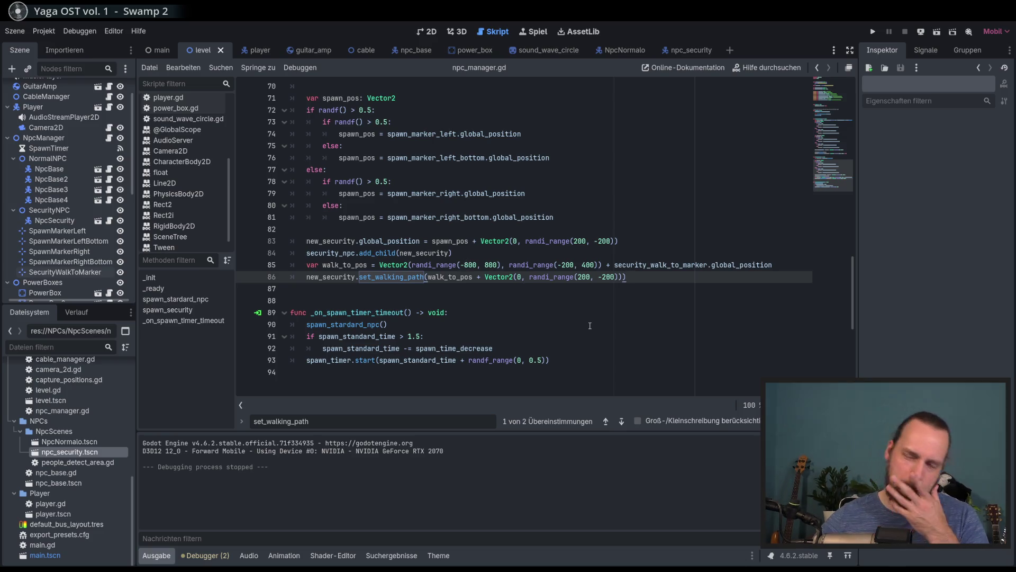
- Narrow the horizontal walk range to randi_range(-700, 700) and save
click(470, 266)
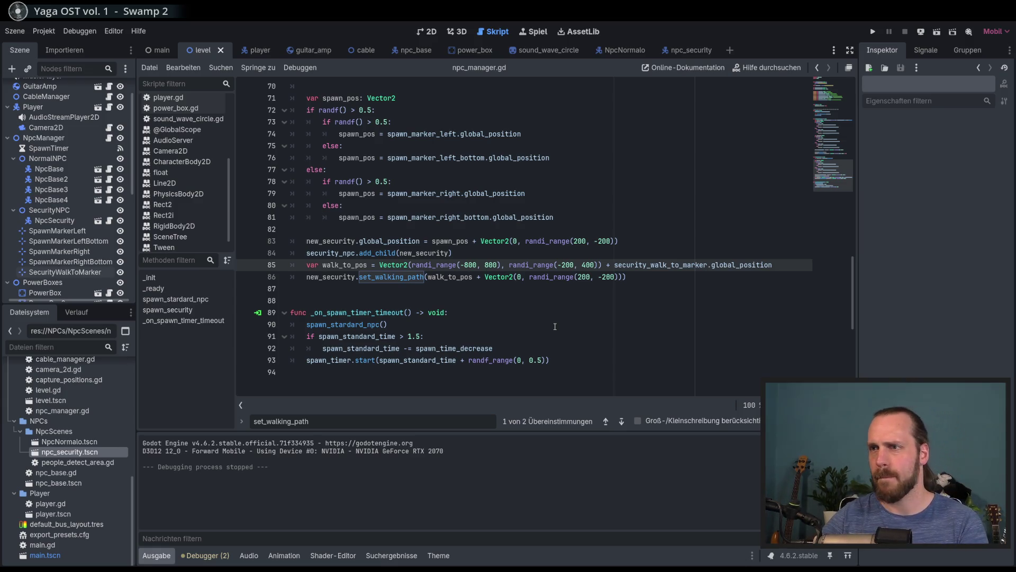
key(BackSpace)
text(7)
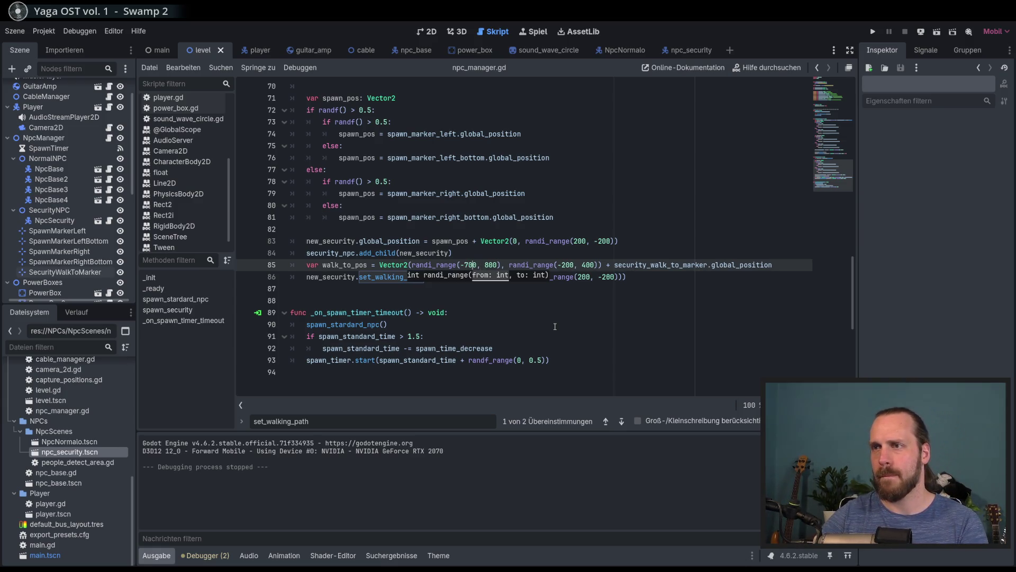
key(End)
key(ctrl+s)
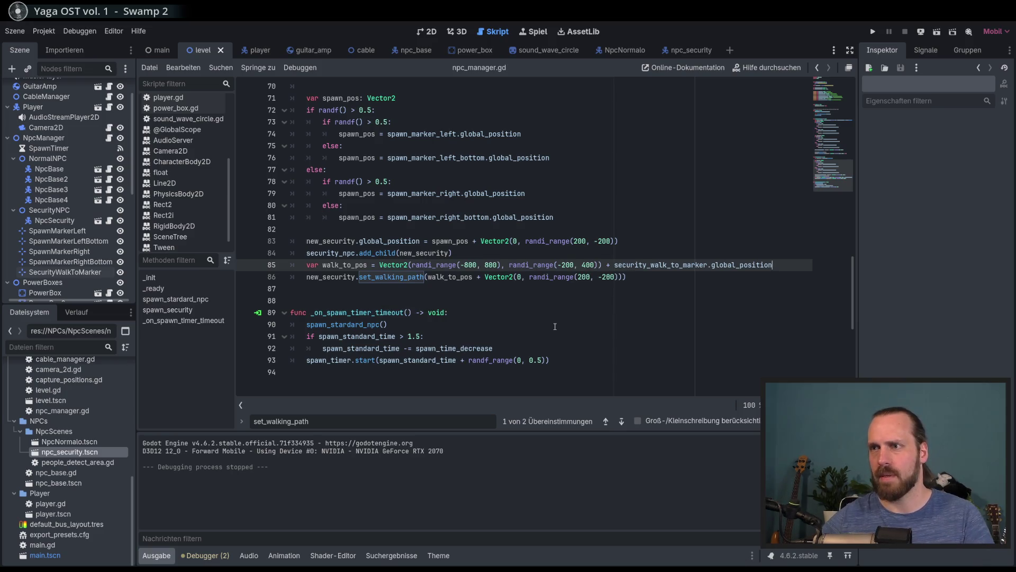
key(ctrl+y)
key(ctrl+y)
key(ctrl+y)
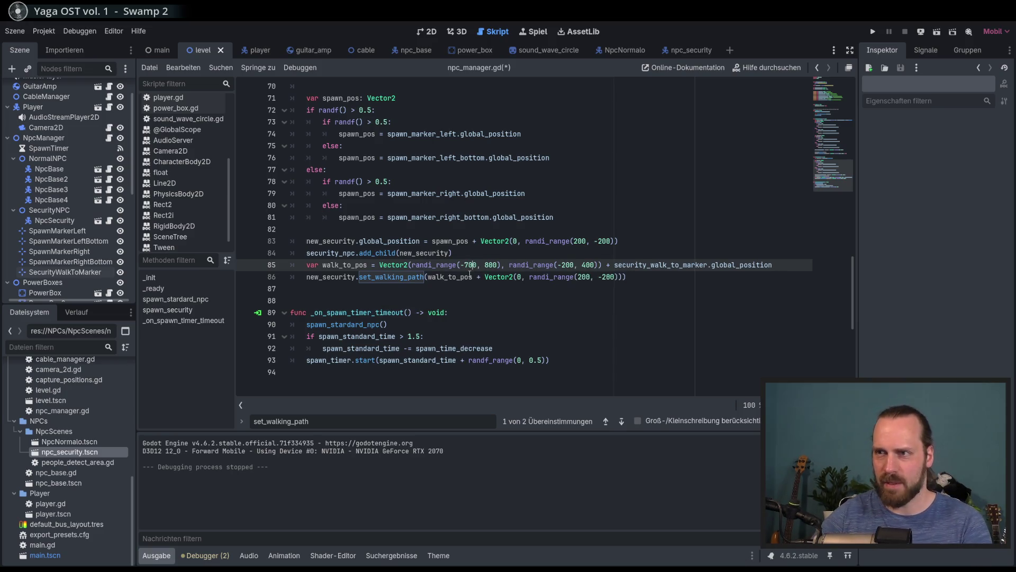
key(ctrl+s)
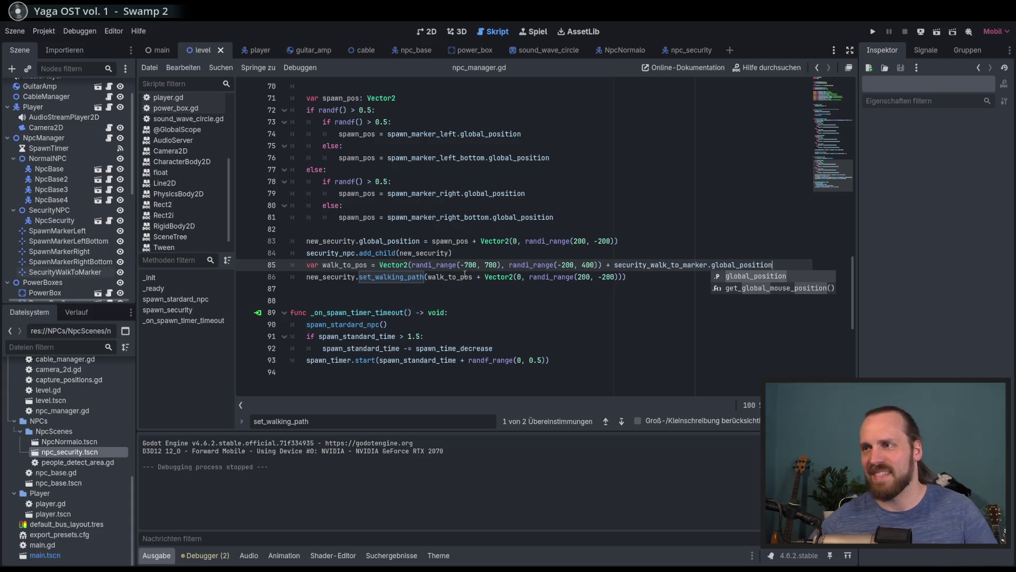
click(473, 322)
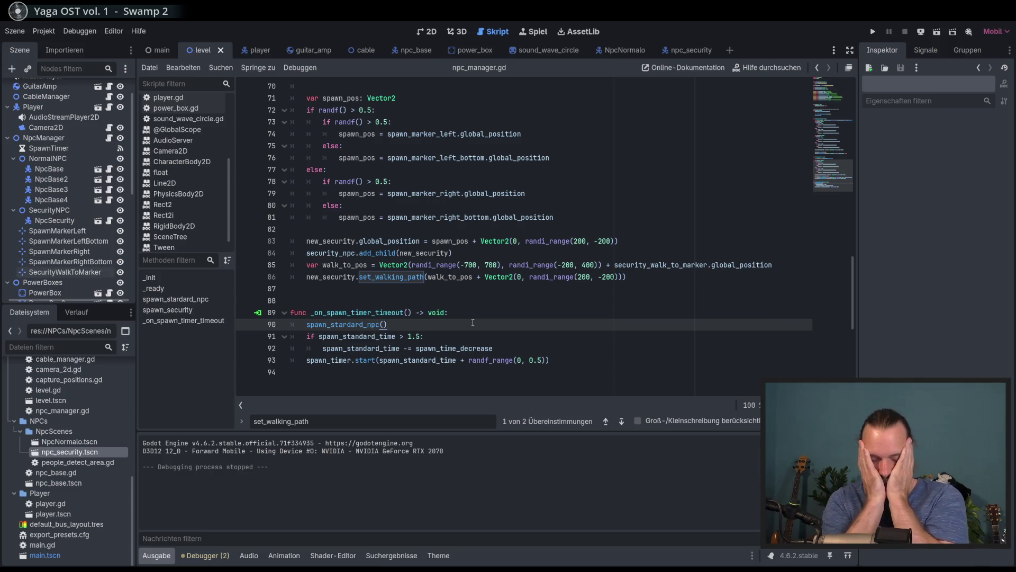
- Review the end of npc_manager.gd, focusing on the spawn_security function
scroll(473, 328, down, 4)
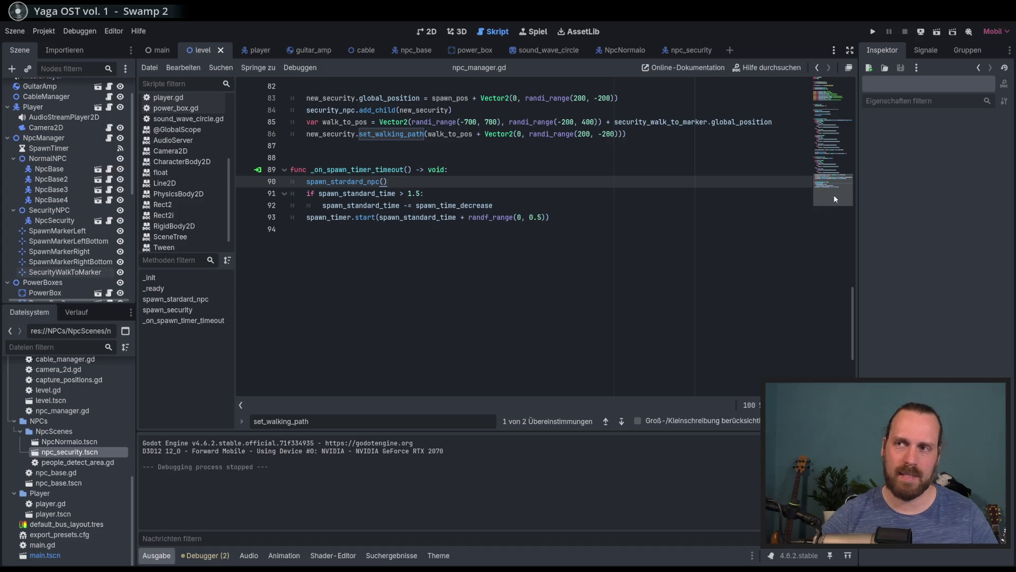
scroll(833, 195, up, 20)
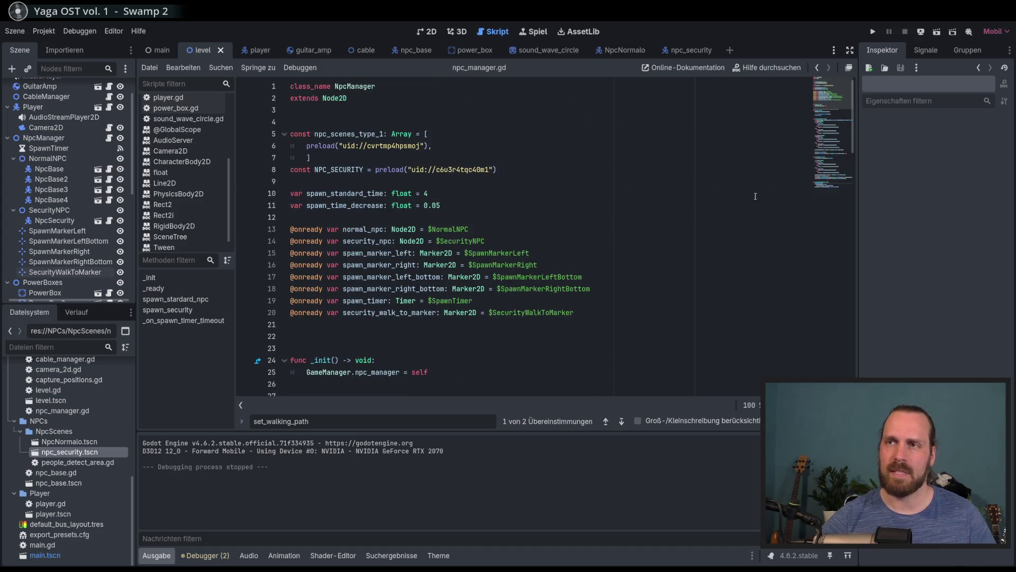
click(836, 187)
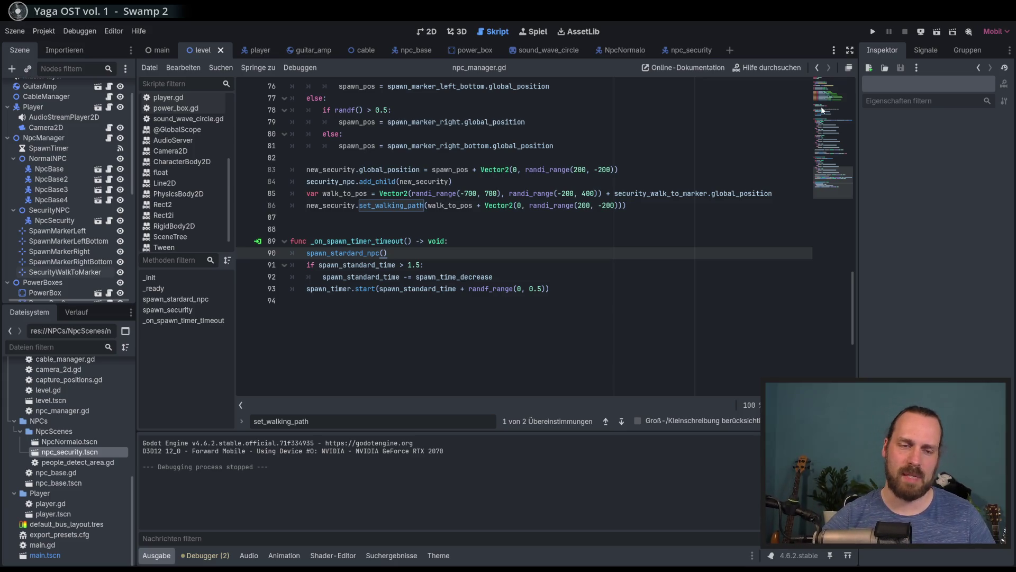
click(679, 300)
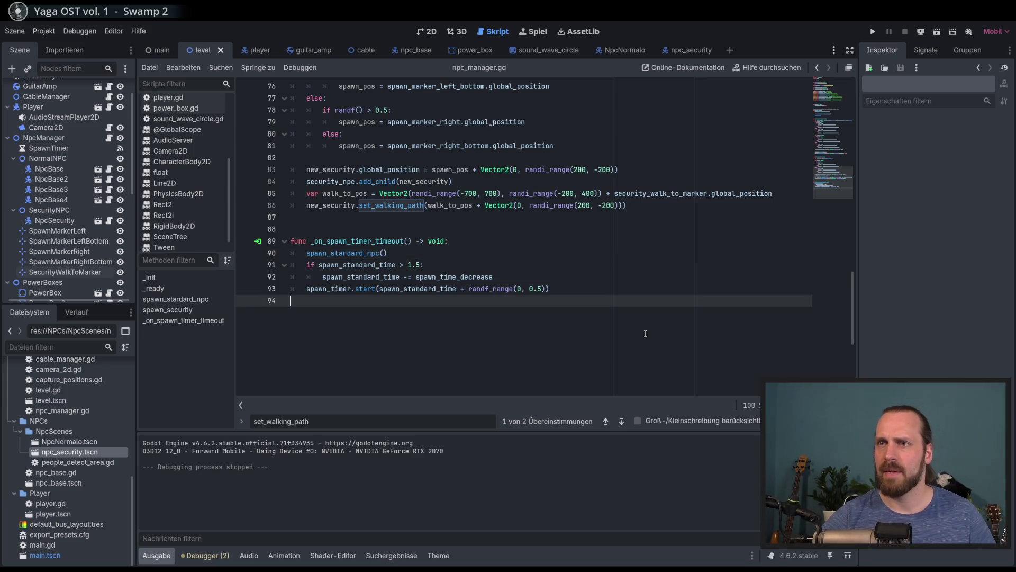
scroll(490, 270, up, 6)
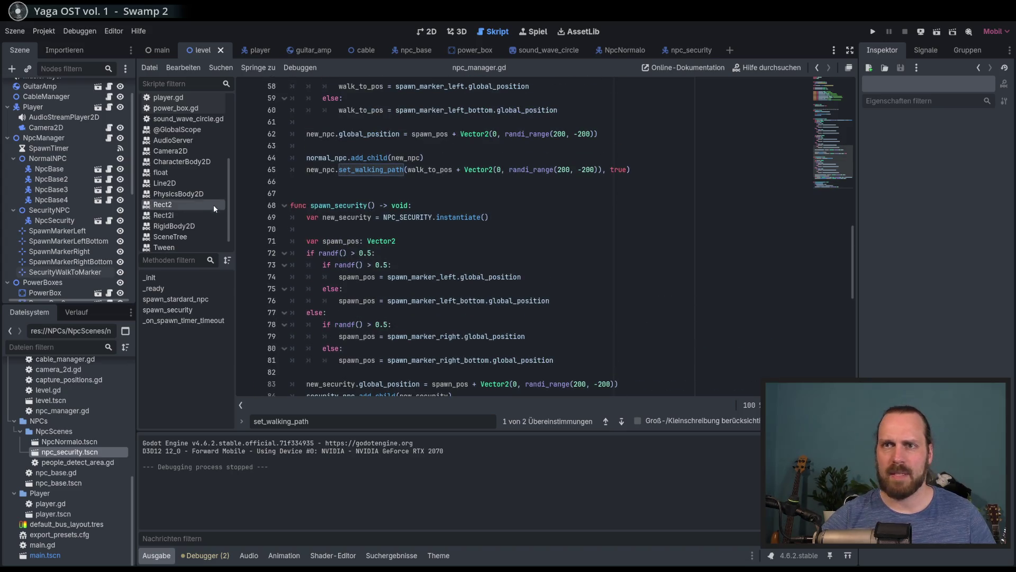
click(358, 206)
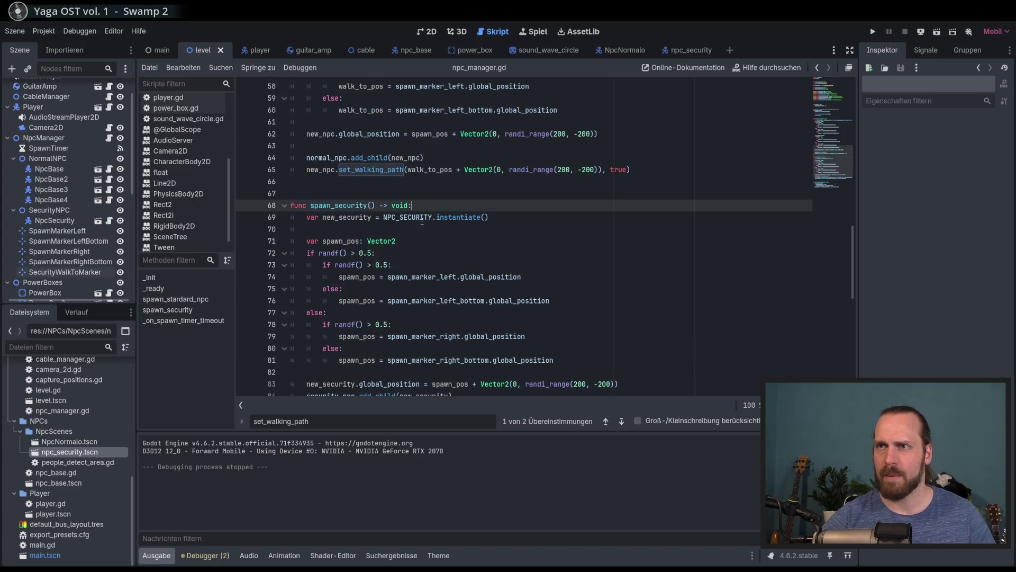
scroll(485, 267, up, 19)
scroll(342, 122, down, 13)
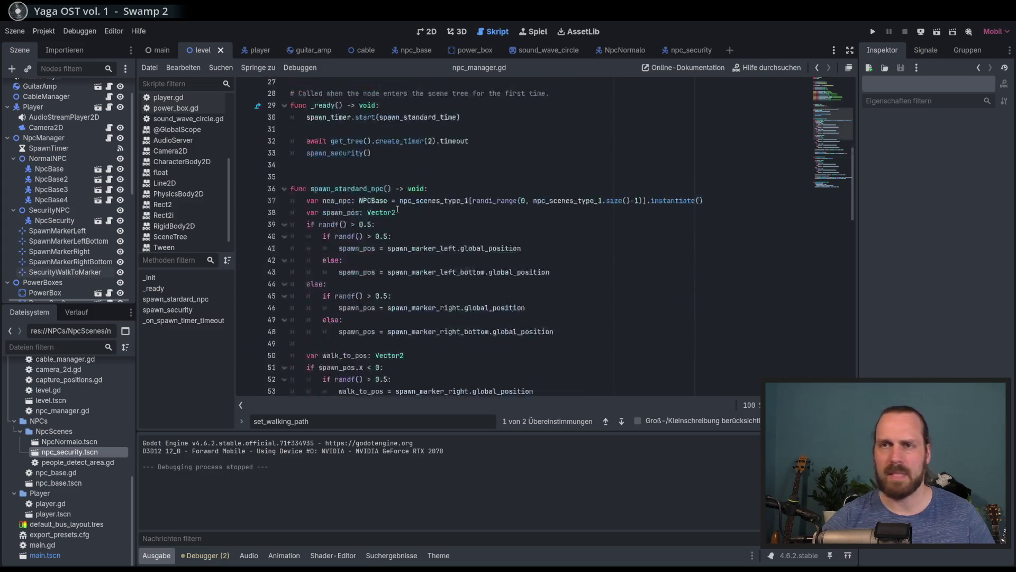
scroll(177, 210, down, 1)
scroll(176, 209, up, 5)
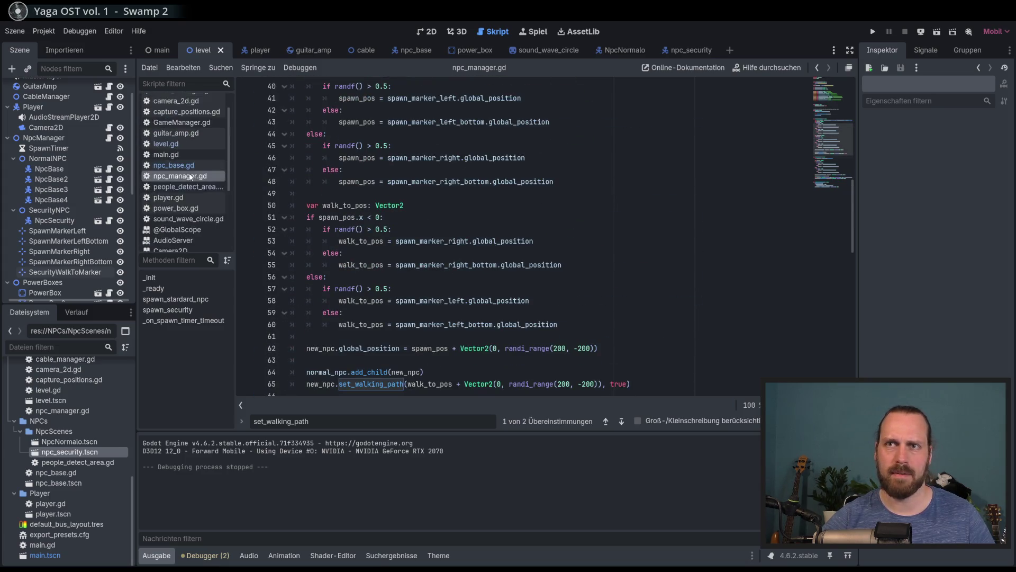
- Check the npc_manager reference held in GameManager.gd, then move on to level.gd
click(184, 145)
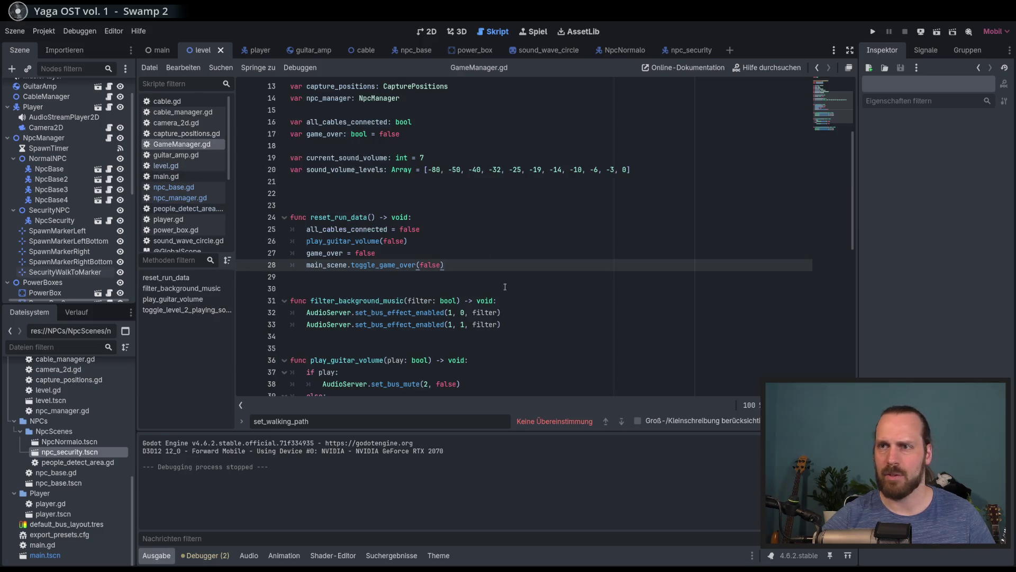
scroll(513, 280, down, 7)
scroll(476, 254, up, 4)
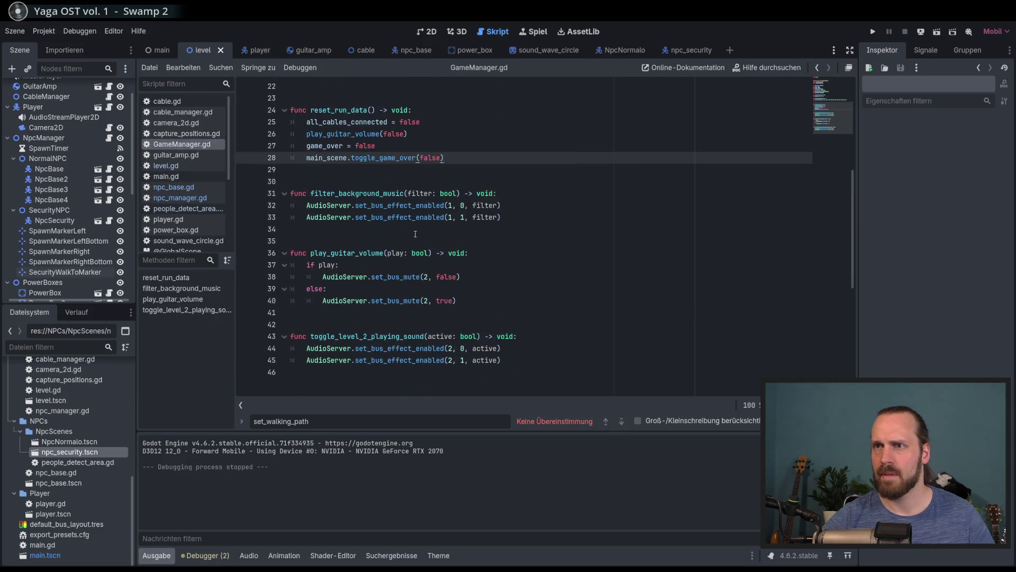
scroll(385, 210, up, 5)
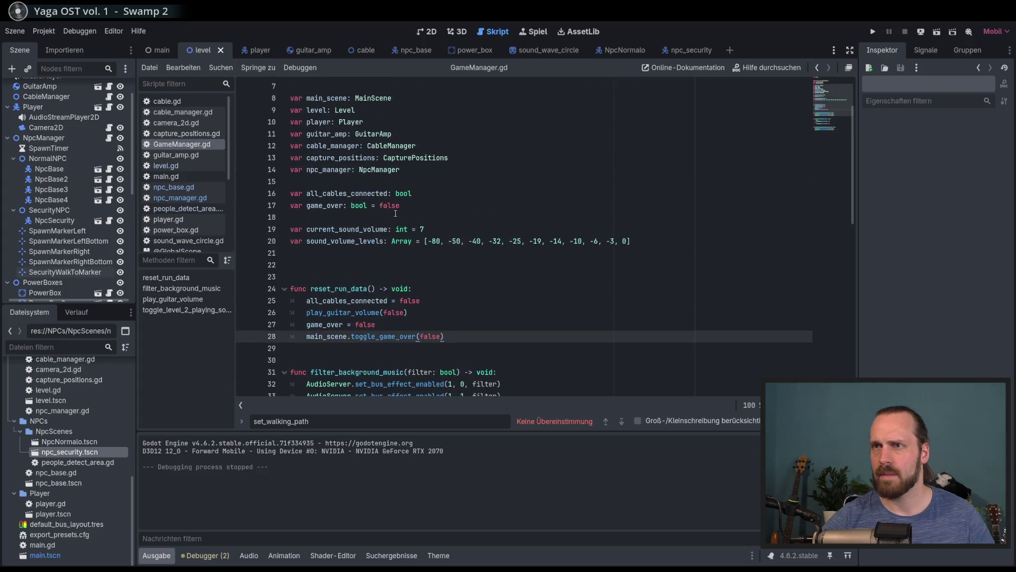
click(176, 167)
- Add a new line after refresh_score() in add_new_fan starting with GameManager.npc_manager
scroll(449, 276, down, 10)
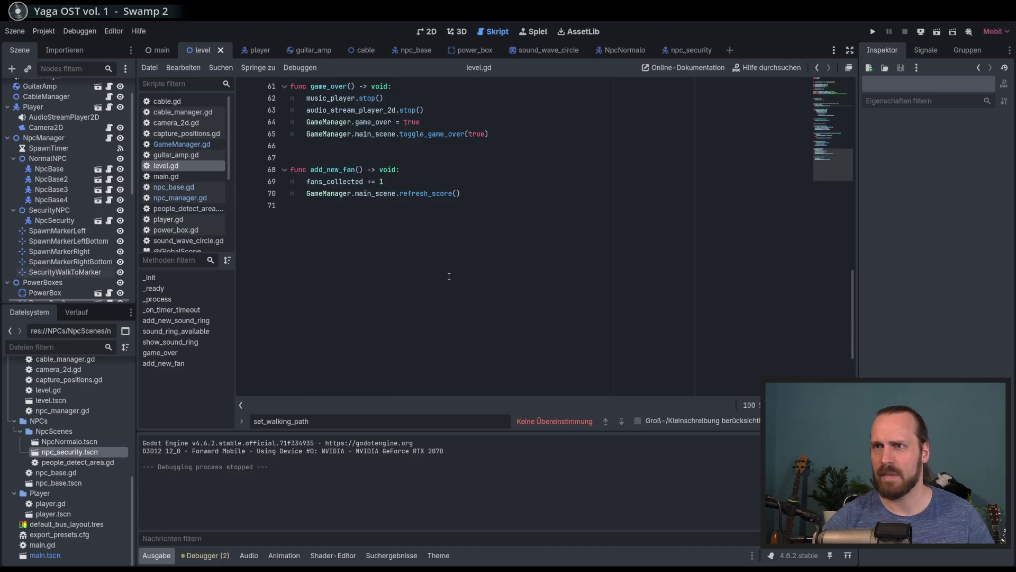
scroll(449, 276, up, 3)
click(503, 307)
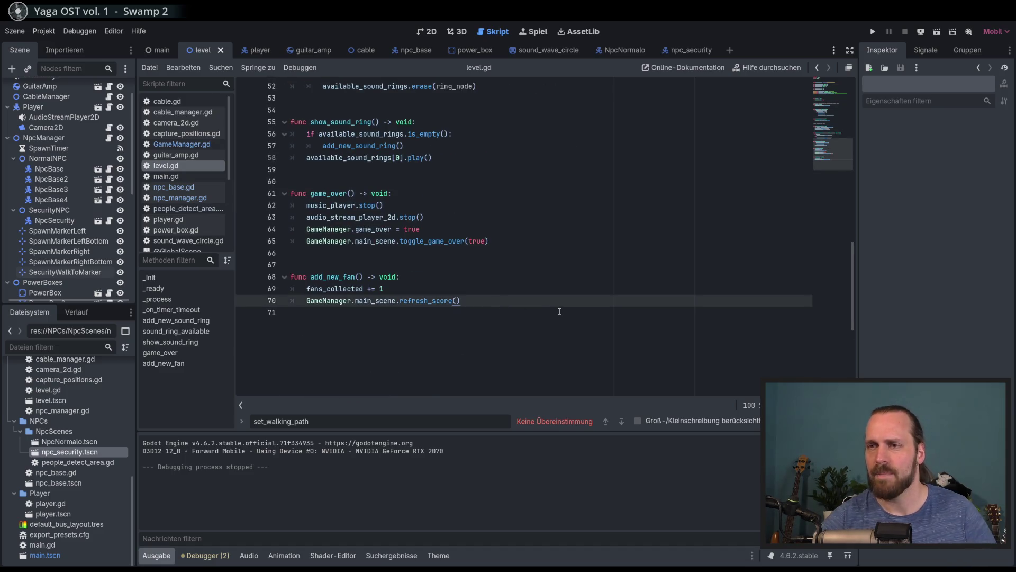
key(Return)
text(GameMa)
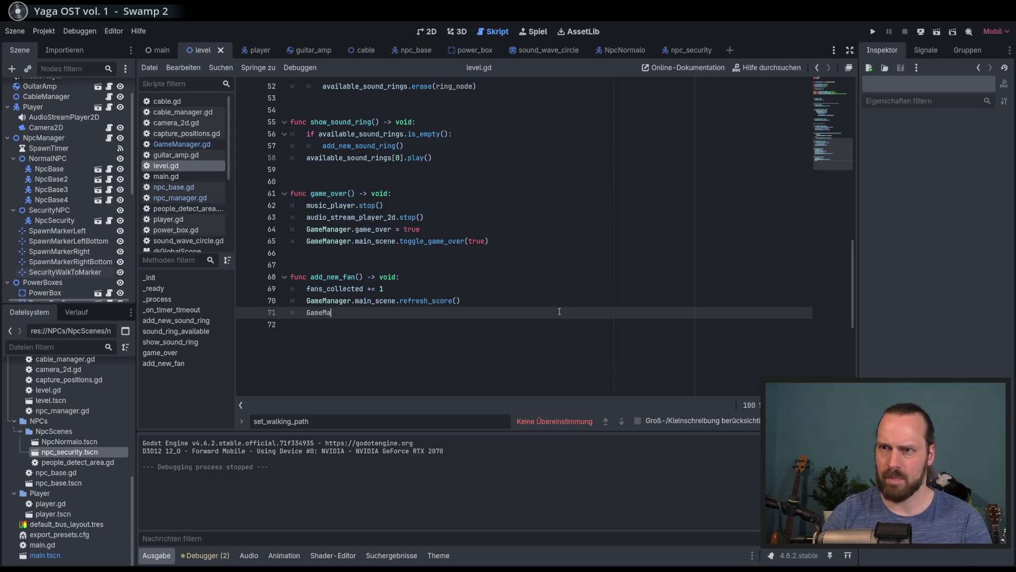
text(n)
key(Return)
text(.)
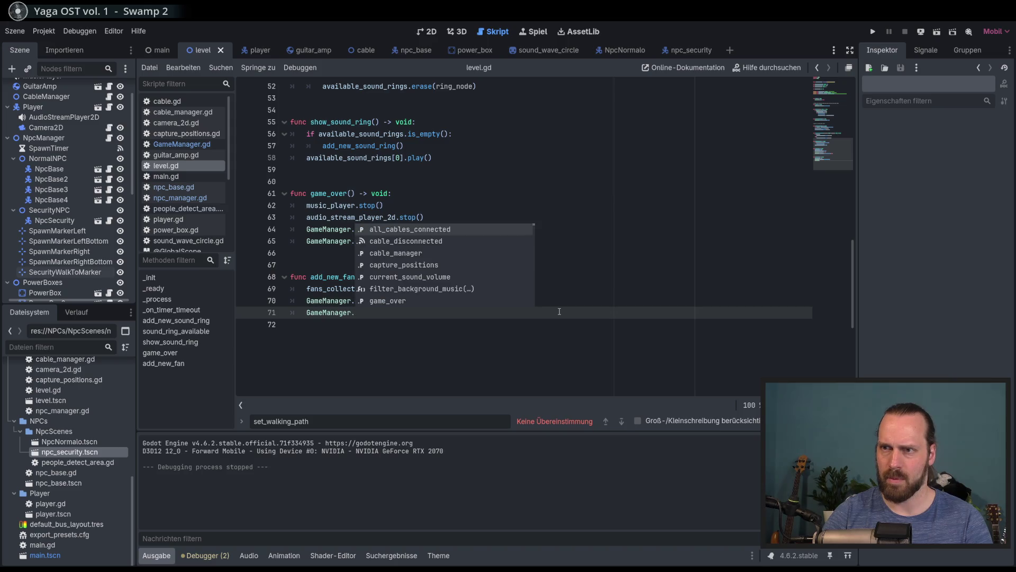
text(npc_manager.)
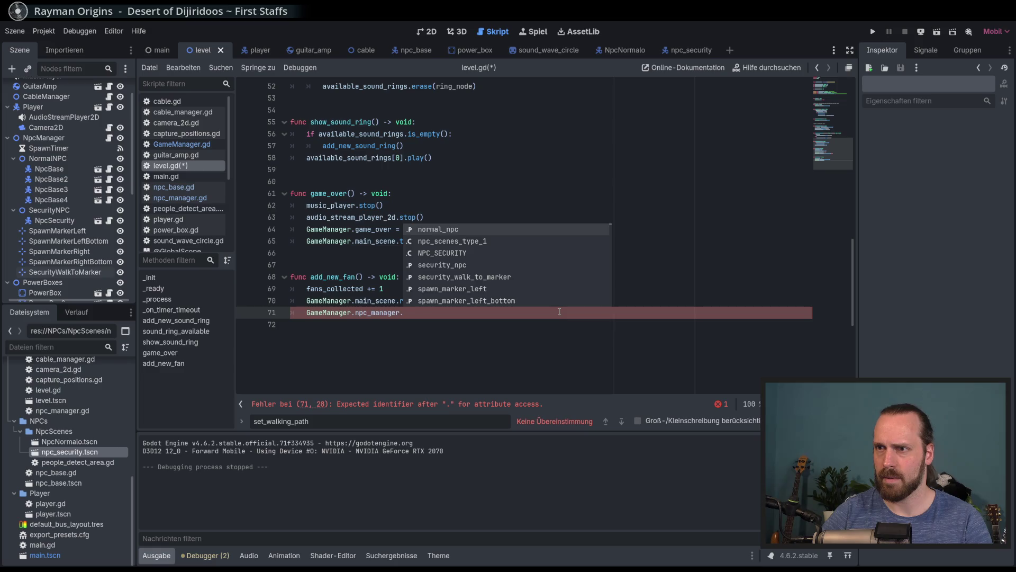
text(a)
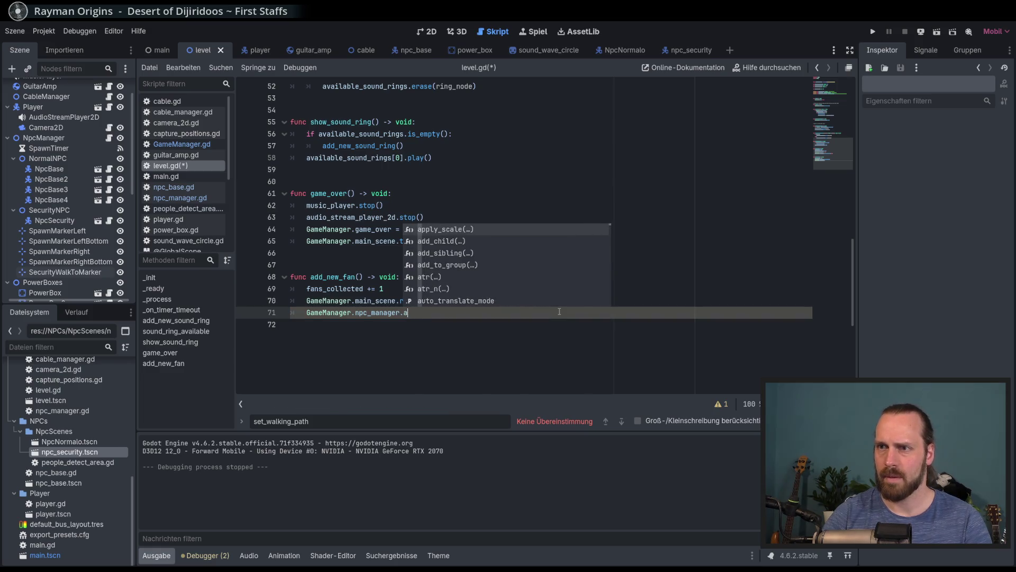